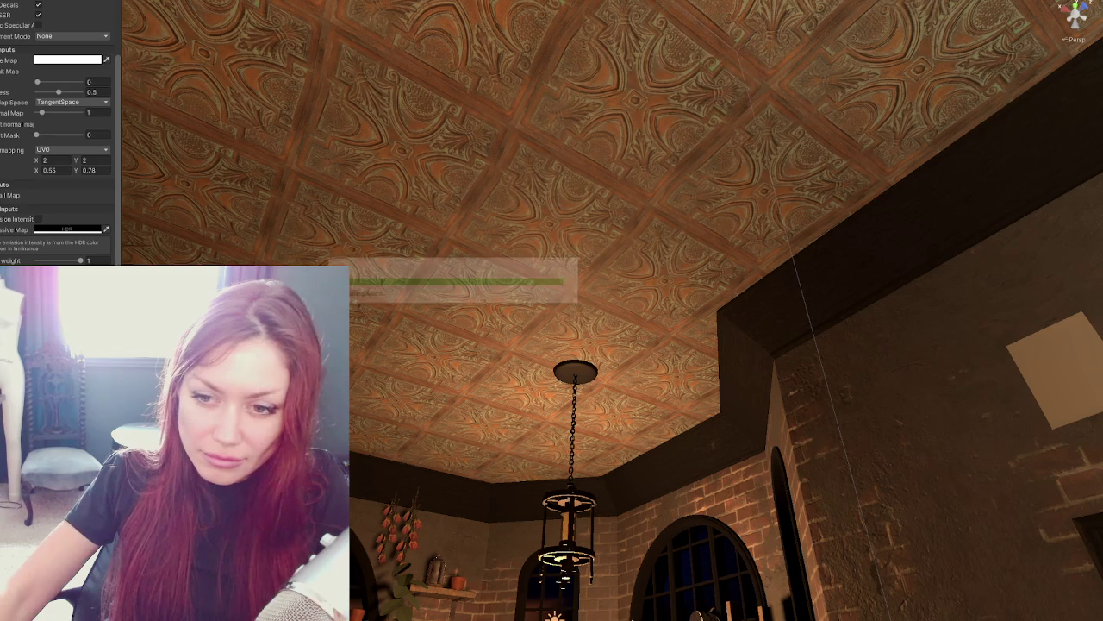
Review the ceiling texture's import settings, then lower the material's normal map strength from 1 to 0.82.
{"action": "left_click", "coordinate": [71, 5]}
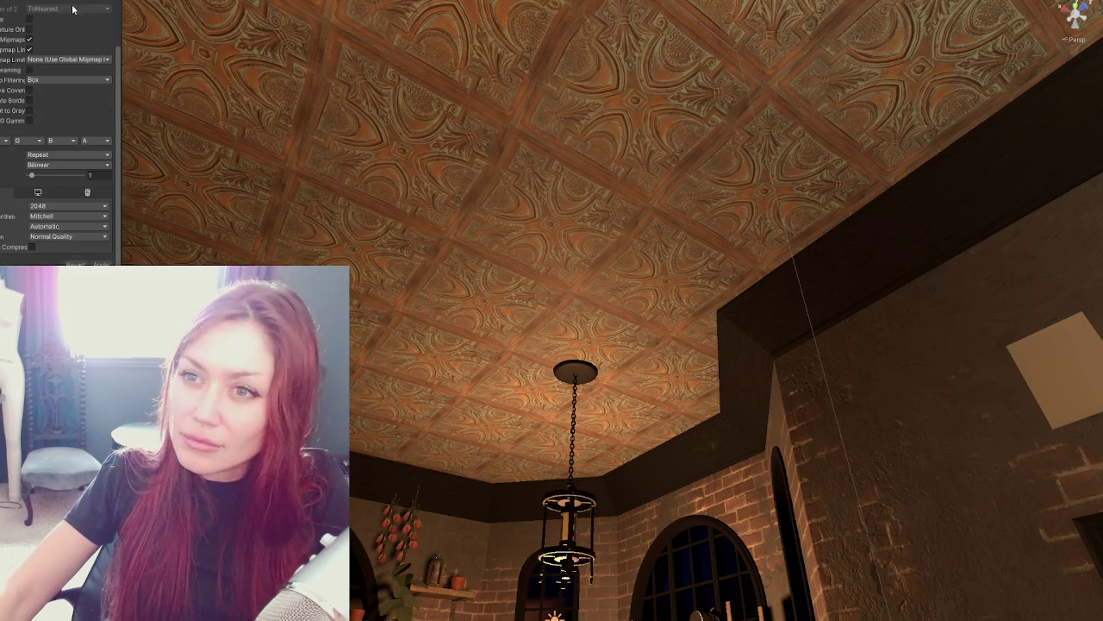
{"action": "left_click", "coordinate": [67, 23]}
{"action": "scroll", "coordinate": [60, 129], "scroll_direction": "down", "scroll_amount": 2}
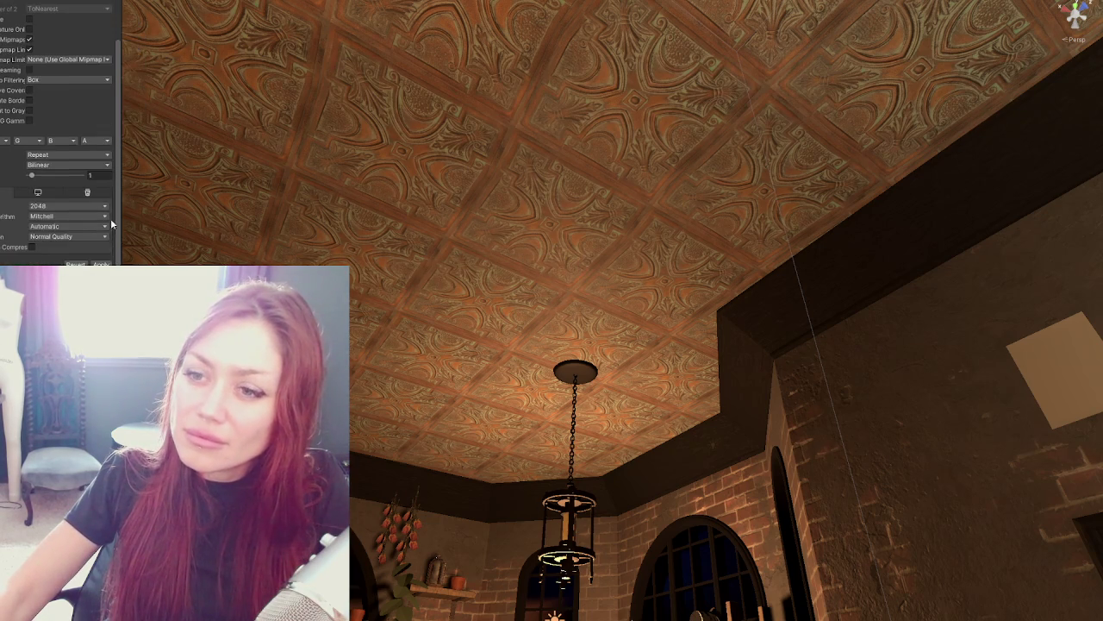
{"action": "scroll", "coordinate": [61, 133], "scroll_direction": "down", "scroll_amount": 1}
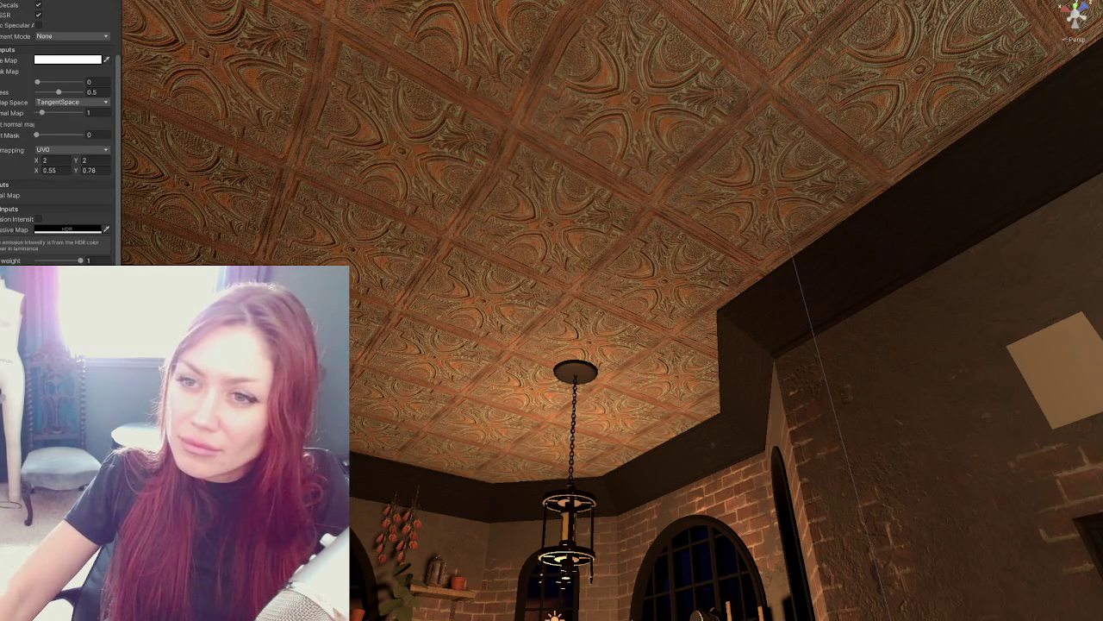
{"action": "left_click_drag", "start_coordinate": [41, 114], "coordinate": [39, 114]}
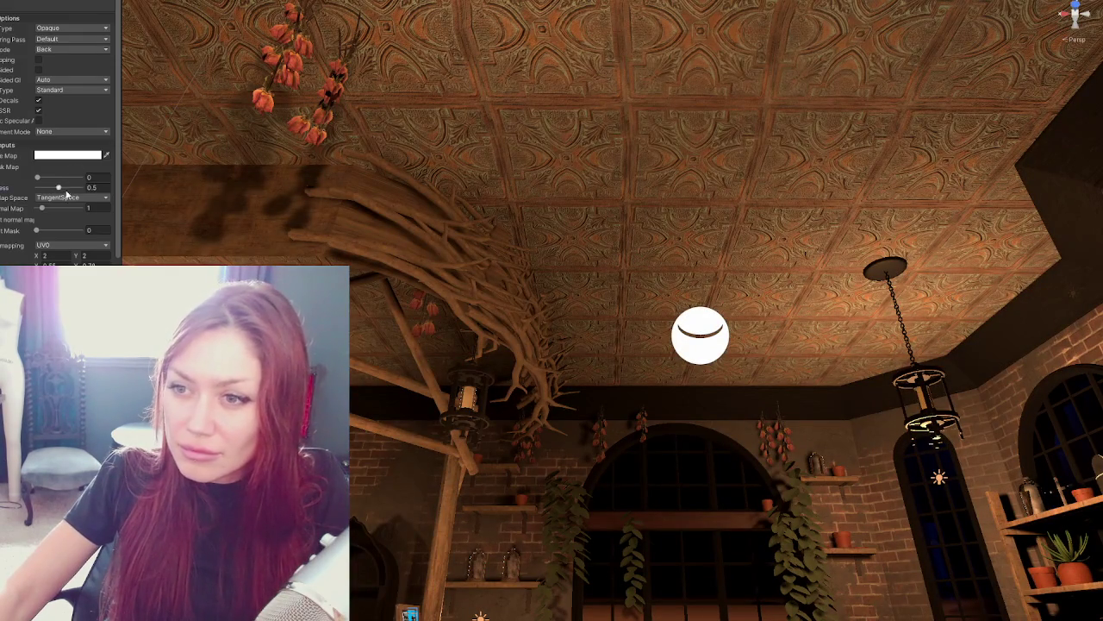
Lower the ceiling material's Metallic value and drop its Smoothness from 0.71 to 0.61.
{"action": "mouse_move", "coordinate": [69, 184]}
{"action": "left_mouse_down"}
{"action": "mouse_move", "coordinate": [45, 183]}
{"action": "mouse_move", "coordinate": [70, 176]}
{"action": "mouse_move", "coordinate": [69, 187]}
{"action": "left_mouse_up"}
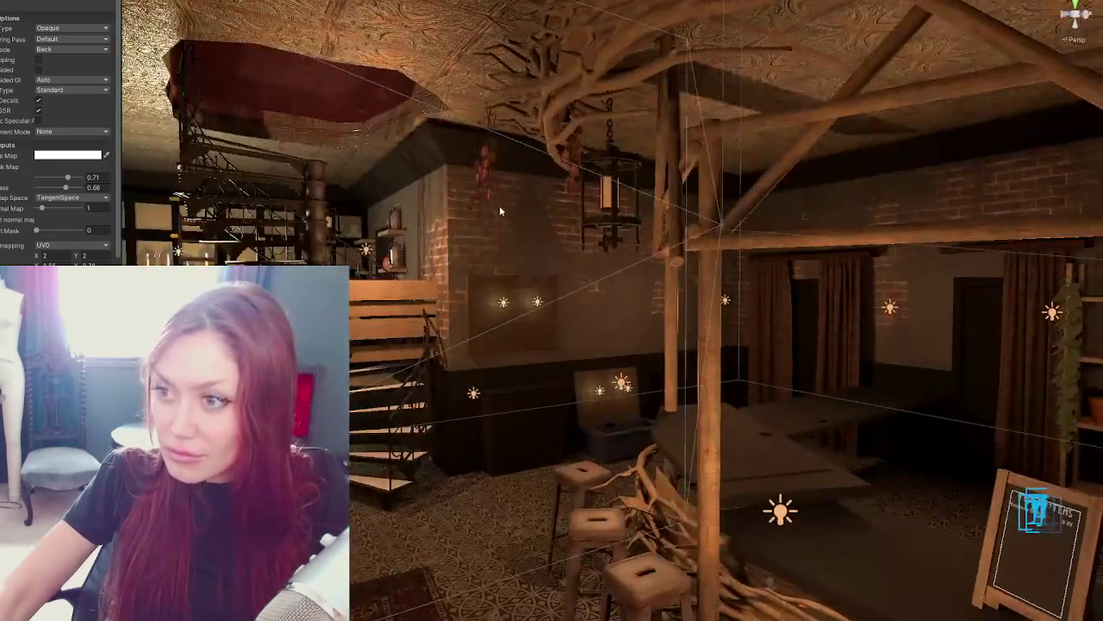
{"action": "right_click_drag", "start_coordinate": [862, 294], "coordinate": [538, 221]}
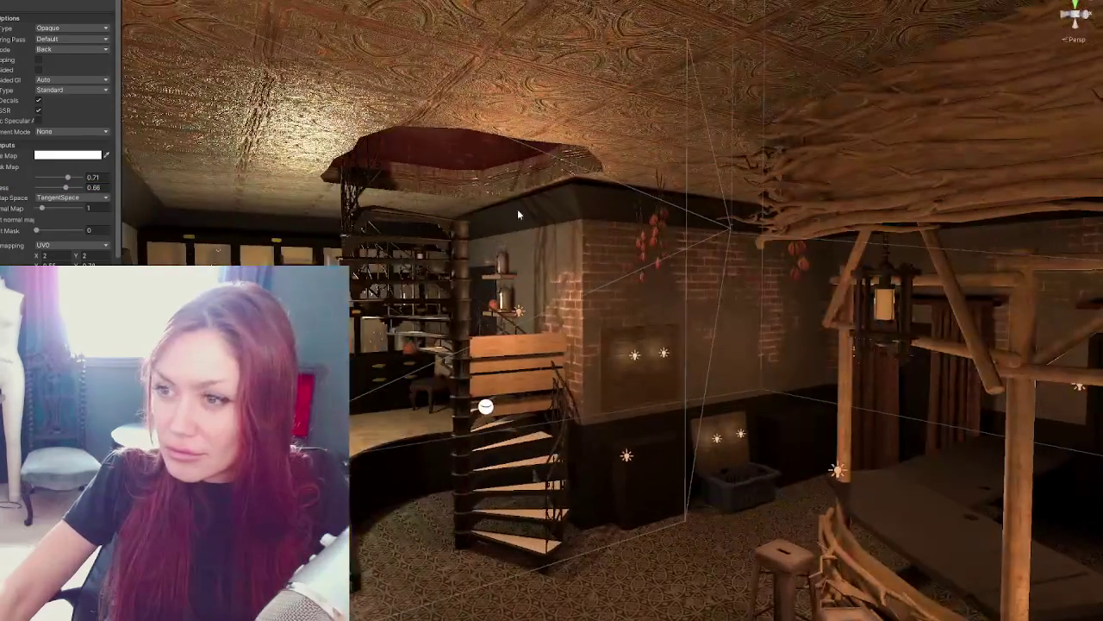
{"action": "mouse_move", "coordinate": [67, 176]}
{"action": "left_mouse_down"}
{"action": "mouse_move", "coordinate": [52, 189]}
{"action": "mouse_move", "coordinate": [64, 178]}
{"action": "mouse_move", "coordinate": [52, 188]}
{"action": "mouse_move", "coordinate": [43, 177]}
{"action": "mouse_move", "coordinate": [56, 187]}
{"action": "left_mouse_up"}
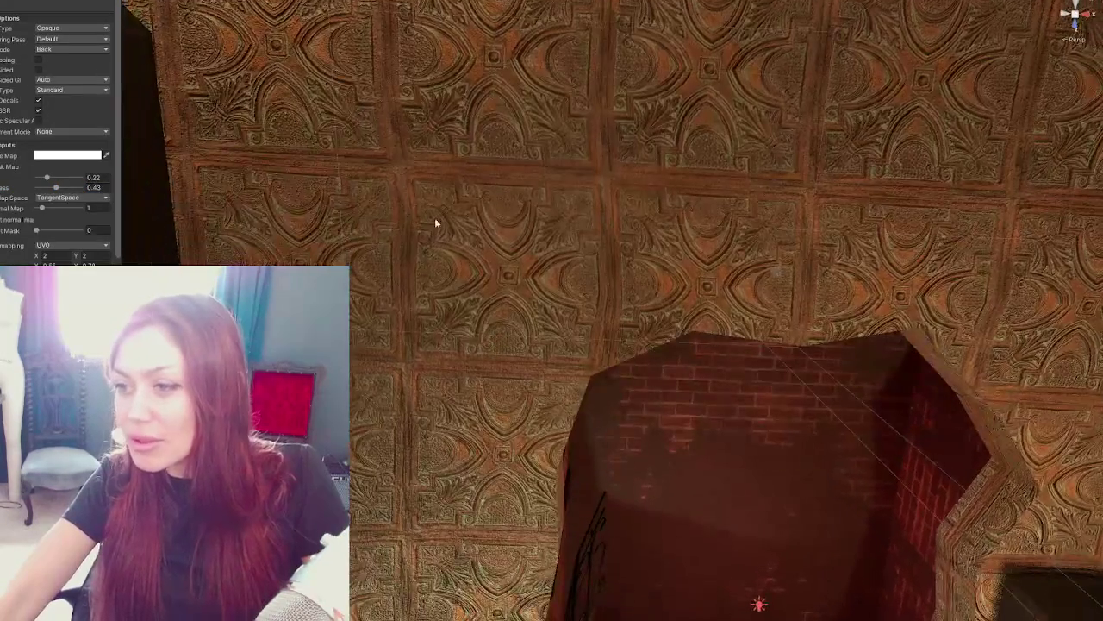
{"action": "scroll", "coordinate": [410, 399], "scroll_direction": "down", "scroll_amount": 2}
{"action": "scroll", "coordinate": [414, 348], "scroll_direction": "down", "scroll_amount": 3}
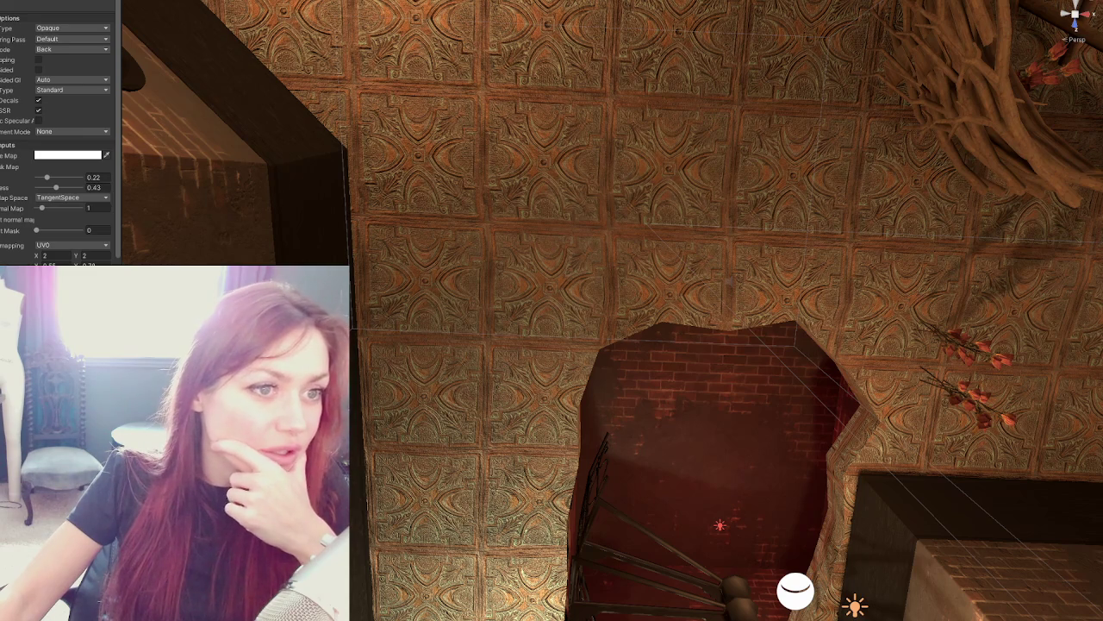
{"action": "key", "text": "alt+Tab"}
Maximise Chrome and preview the Jacobean, Architects' Journal, Daily Mail, Historic House Trust, BBC and Building Design ceiling results.
{"action": "left_click", "coordinate": [758, 29]}
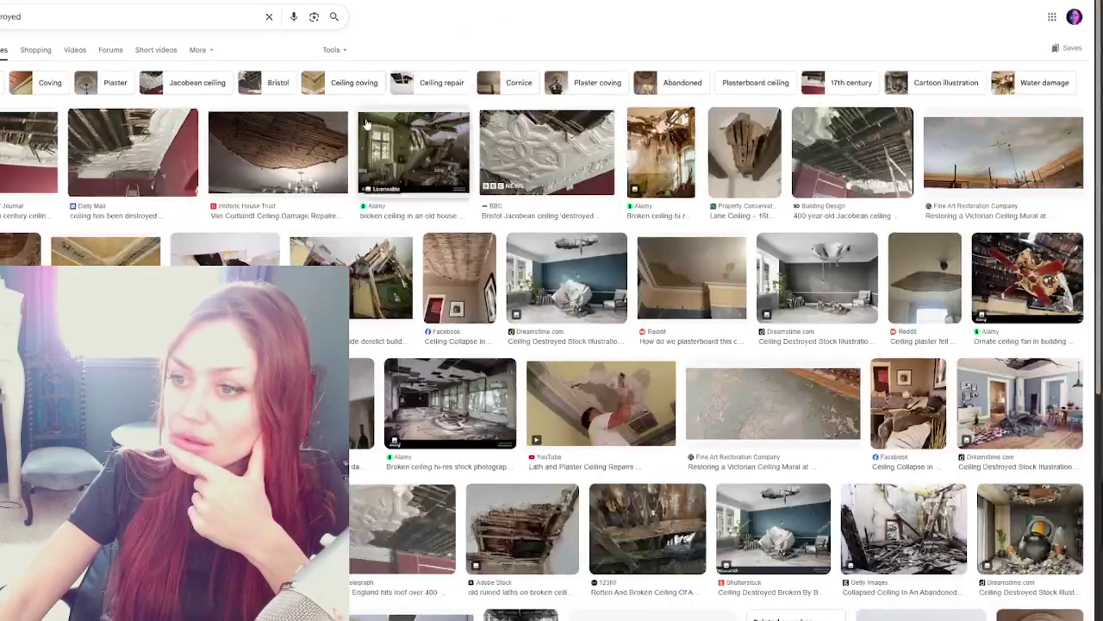
{"action": "left_click", "coordinate": [1030, 276]}
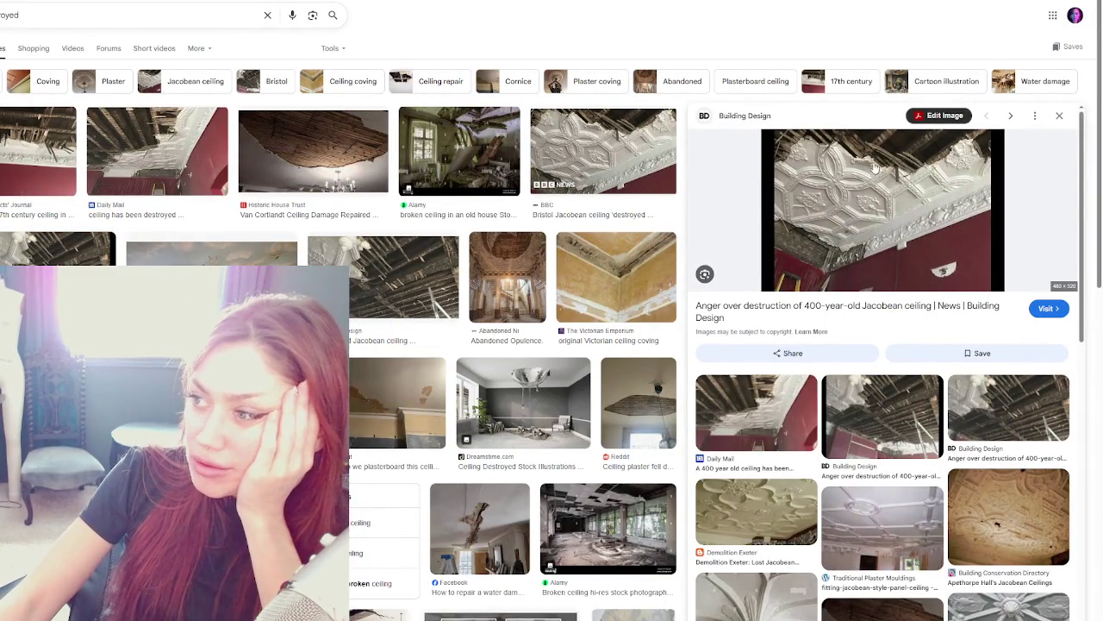
{"action": "mouse_move", "coordinate": [882, 209]}
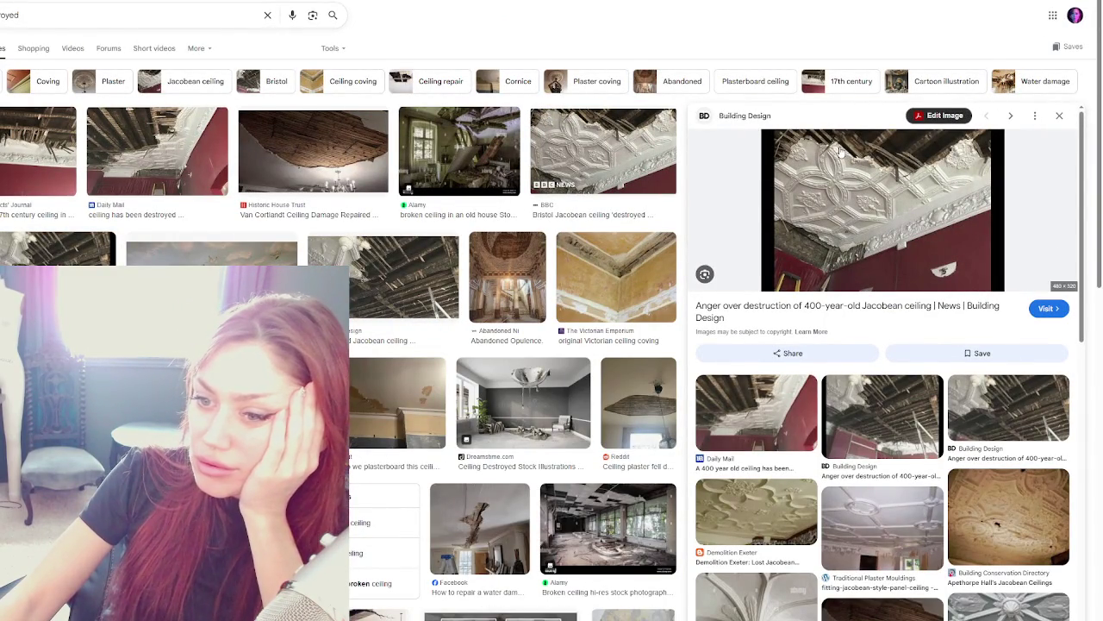
{"action": "left_click", "coordinate": [60, 134]}
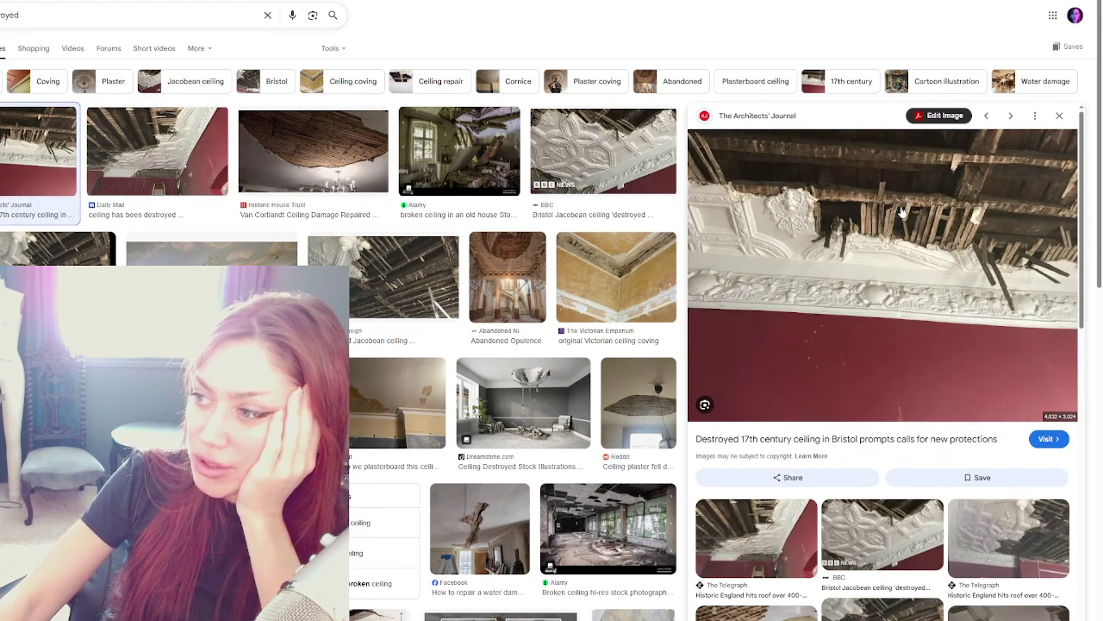
{"action": "left_click", "coordinate": [207, 151]}
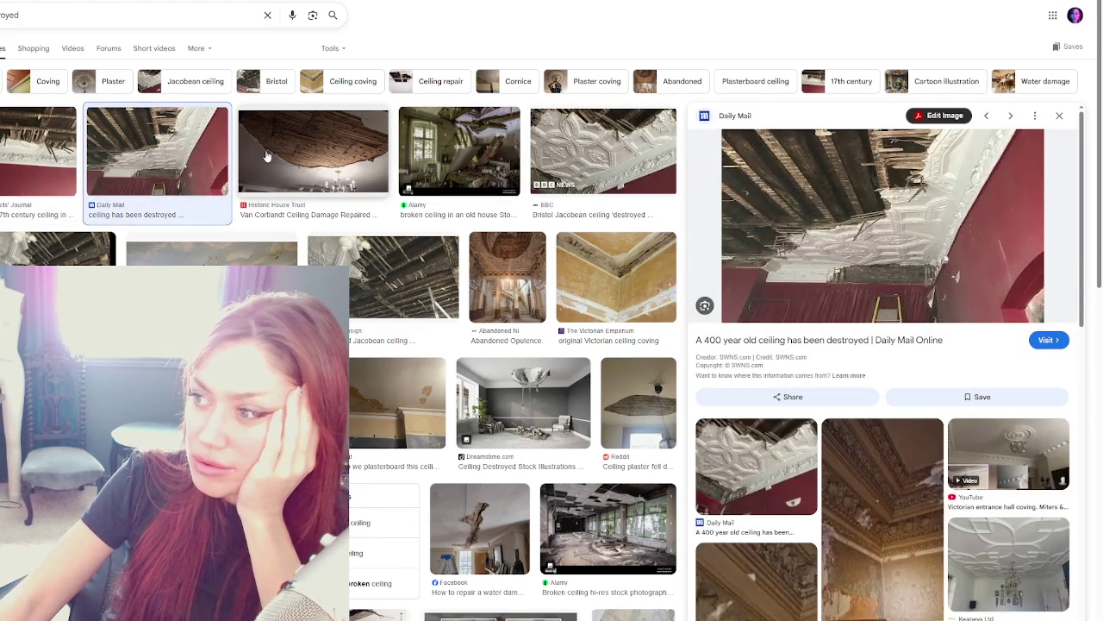
{"action": "left_click", "coordinate": [267, 155]}
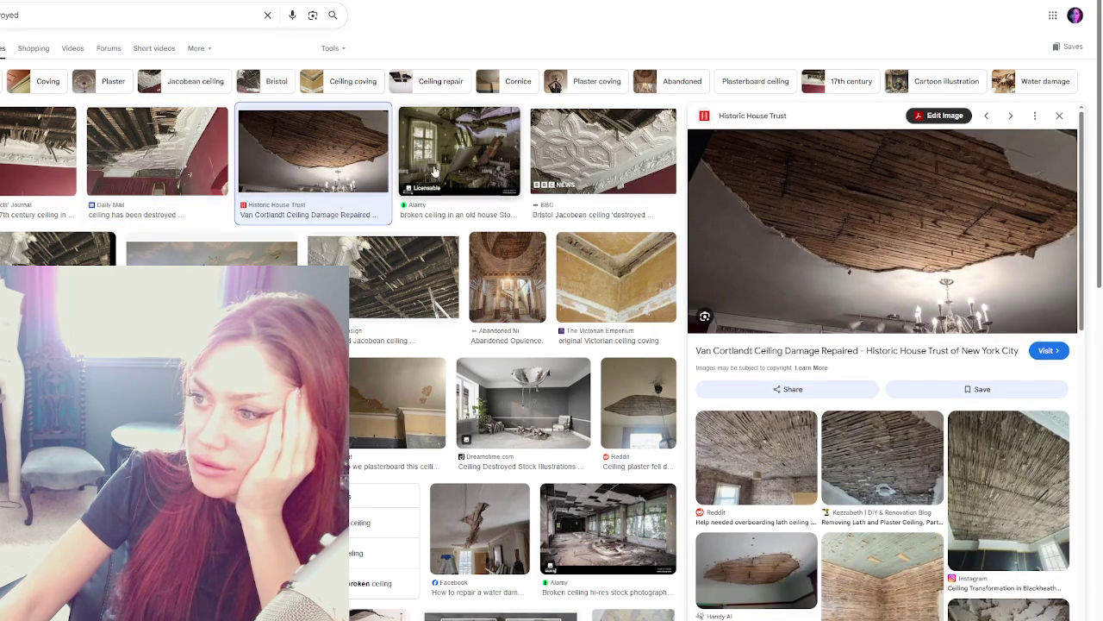
{"action": "left_click", "coordinate": [434, 172]}
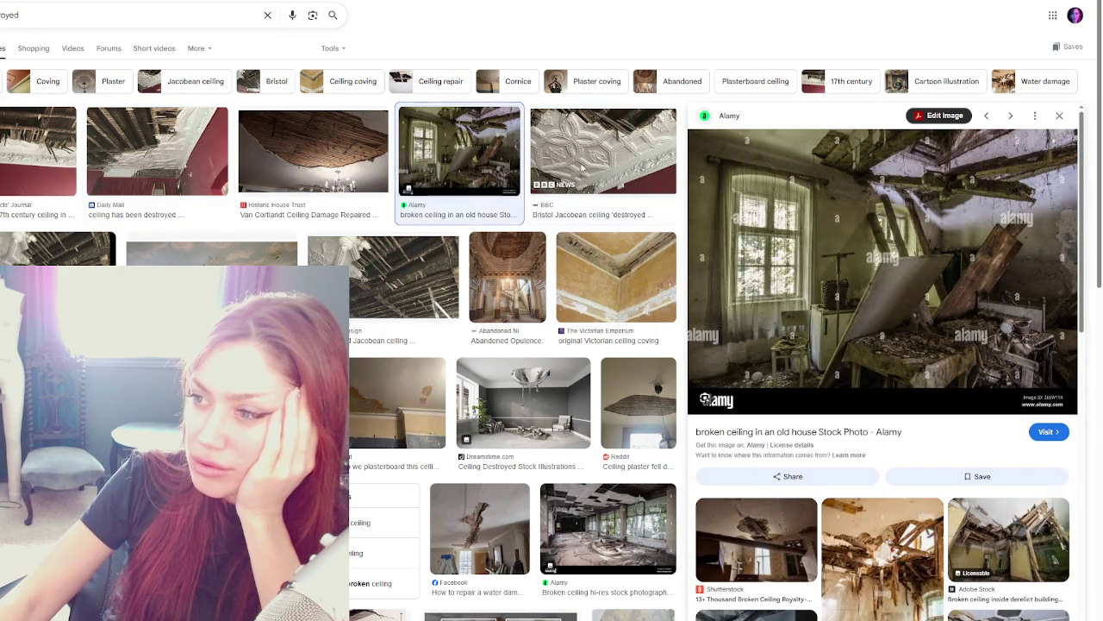
{"action": "left_click", "coordinate": [582, 169]}
{"action": "left_click", "coordinate": [389, 269]}
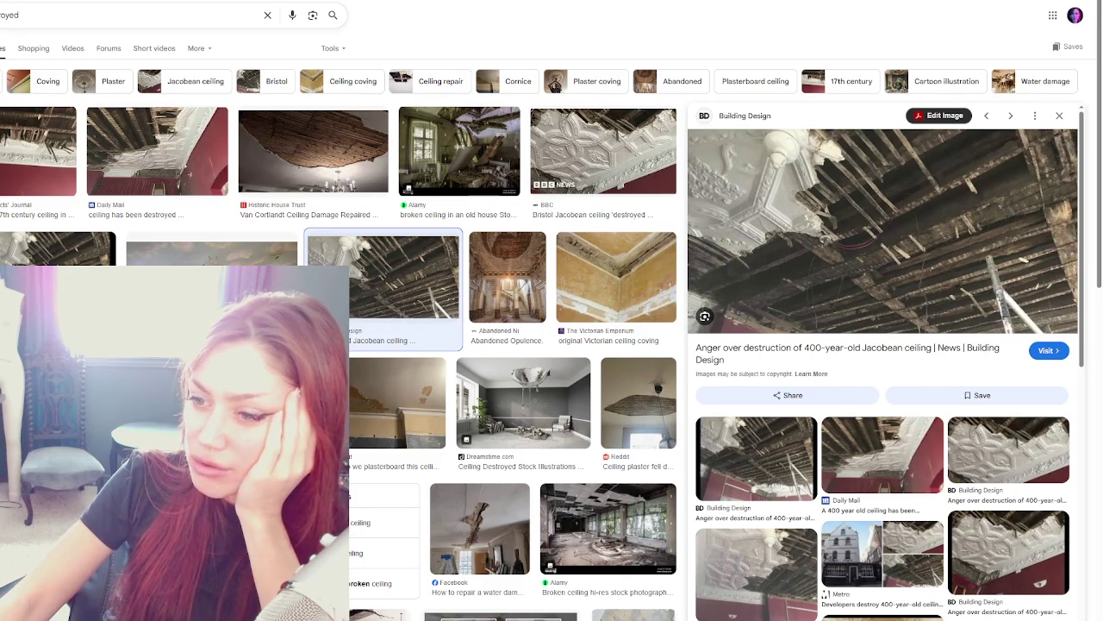
Browse the Dreamstime, Abandoned Opulence, Victorian coving and broken ceiling tiles images.
{"action": "key", "text": "Right"}
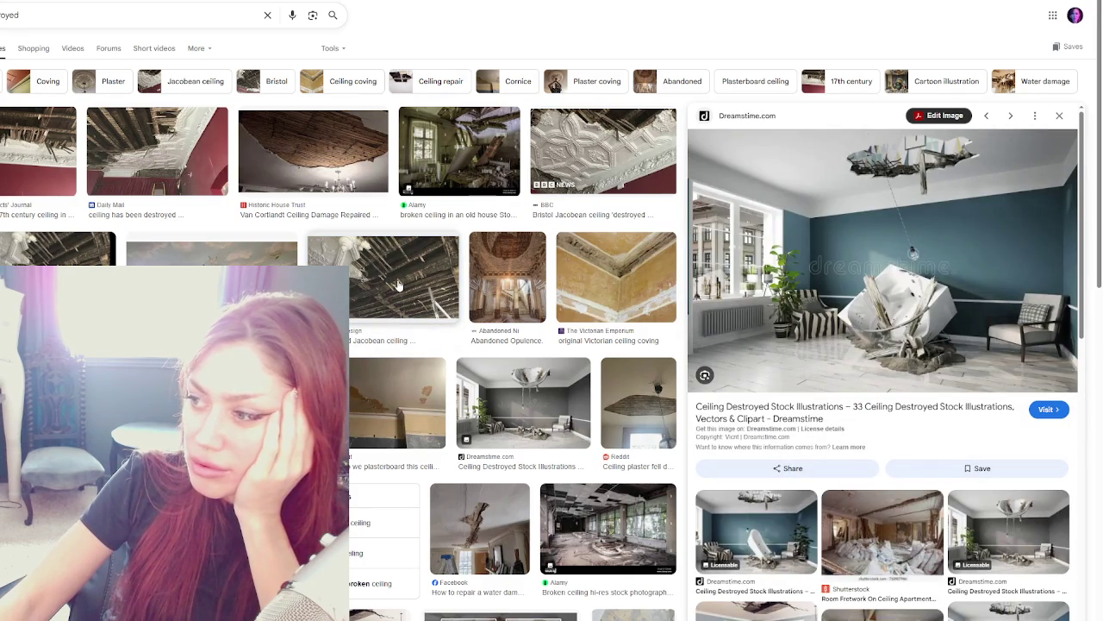
{"action": "left_click", "coordinate": [507, 289]}
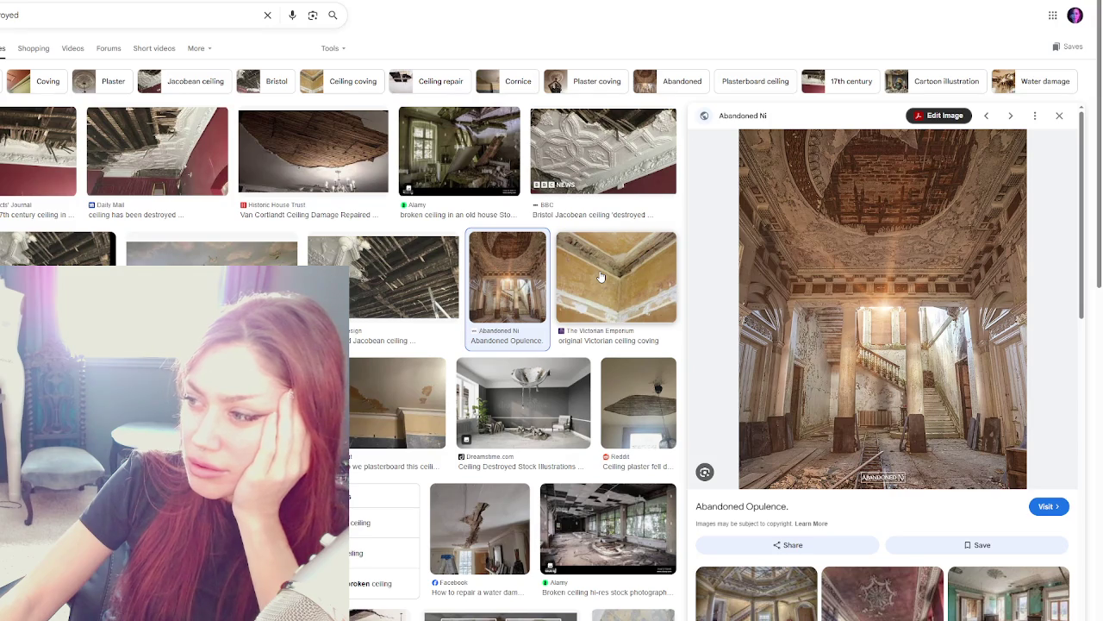
{"action": "left_click", "coordinate": [601, 276]}
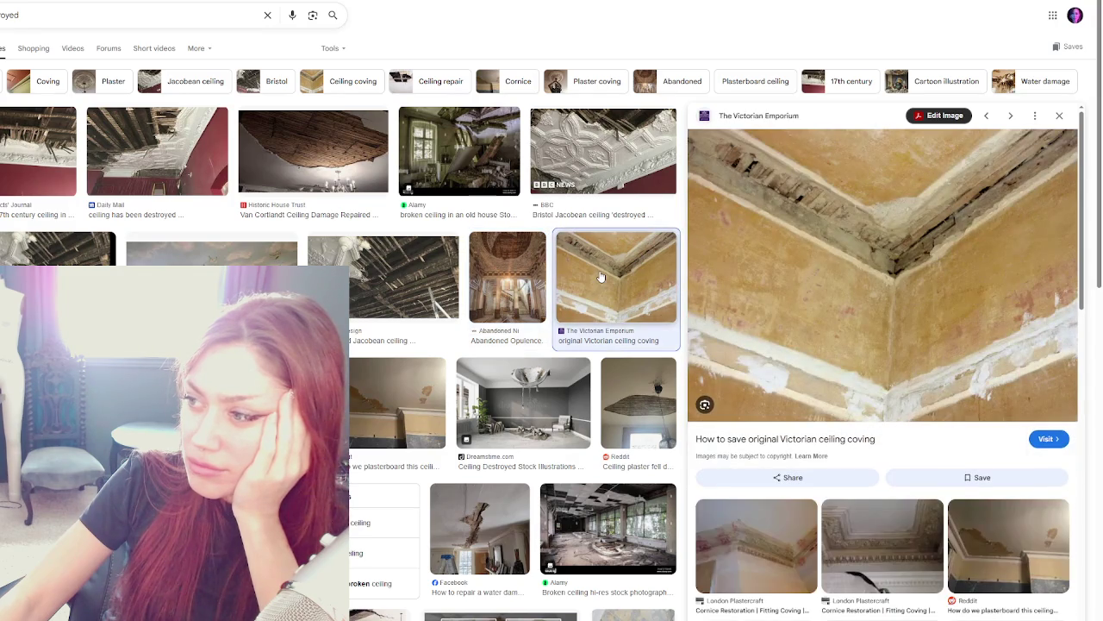
{"action": "scroll", "coordinate": [601, 276], "scroll_direction": "down", "scroll_amount": 3}
{"action": "key", "text": "Right"}
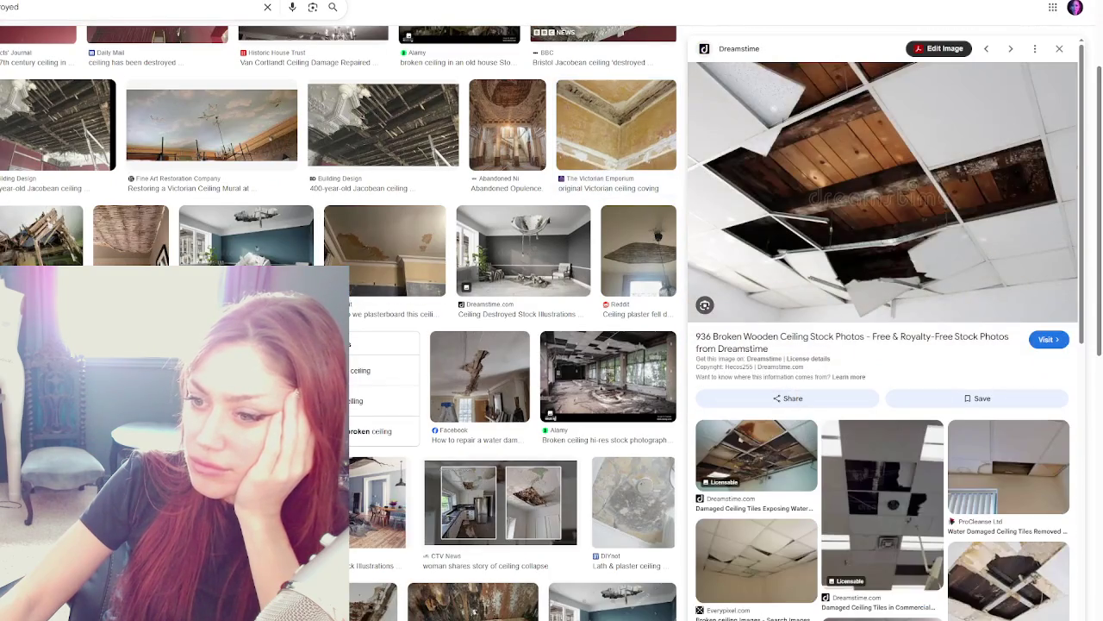
{"action": "scroll", "coordinate": [339, 322], "scroll_direction": "down", "scroll_amount": 3}
Look over the plaster repair video, rotten ceiling, ruined laths and Telegraph Historic England images.
{"action": "key", "text": "Left"}
{"action": "key", "text": "Left"}
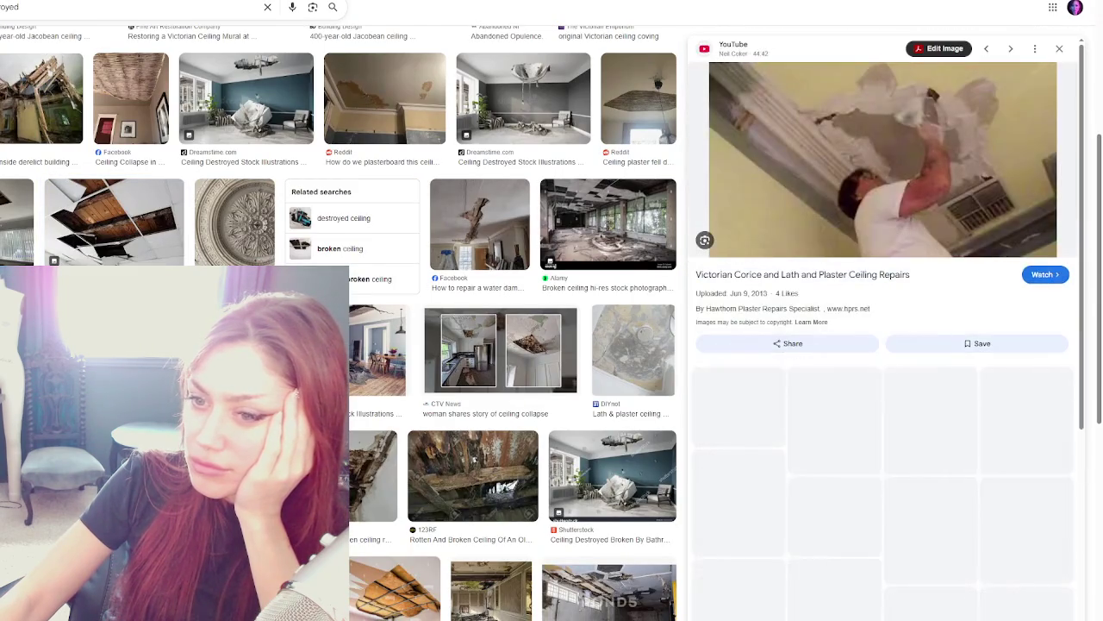
{"action": "left_click", "coordinate": [473, 474]}
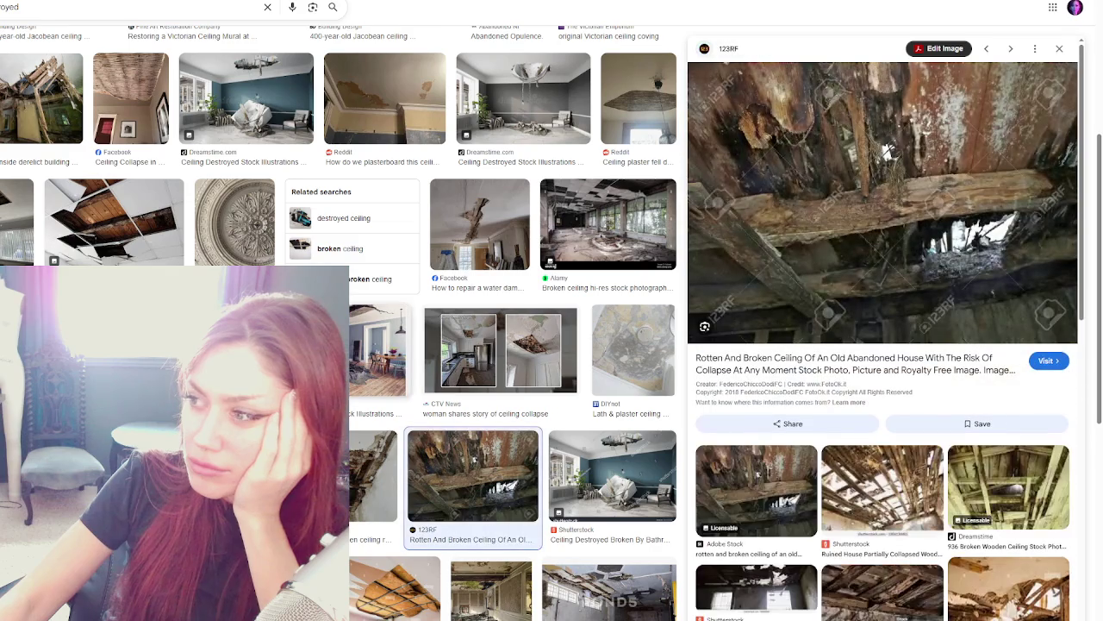
{"action": "left_click", "coordinate": [375, 478]}
{"action": "scroll", "coordinate": [375, 478], "scroll_direction": "down", "scroll_amount": 2}
{"action": "key", "text": "Left"}
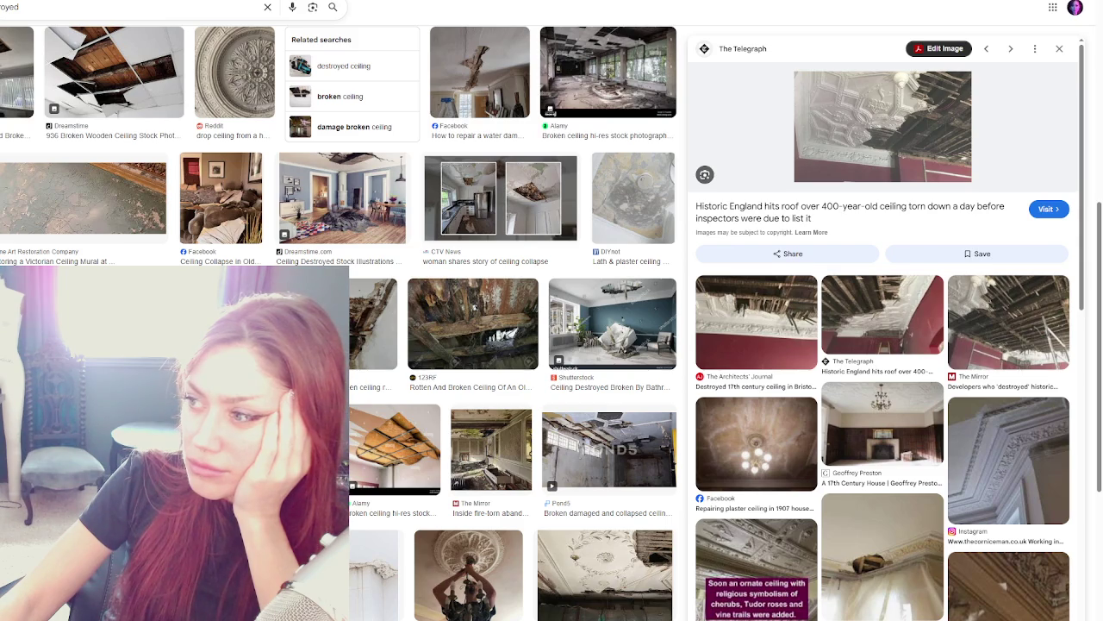
Preview the fire-torn Victorian mansion and old rotting wooden ceiling photos, then step to the ornate ceiling rose.
{"action": "scroll", "coordinate": [344, 344], "scroll_direction": "down", "scroll_amount": 2}
{"action": "scroll", "coordinate": [345, 276], "scroll_direction": "down", "scroll_amount": 1}
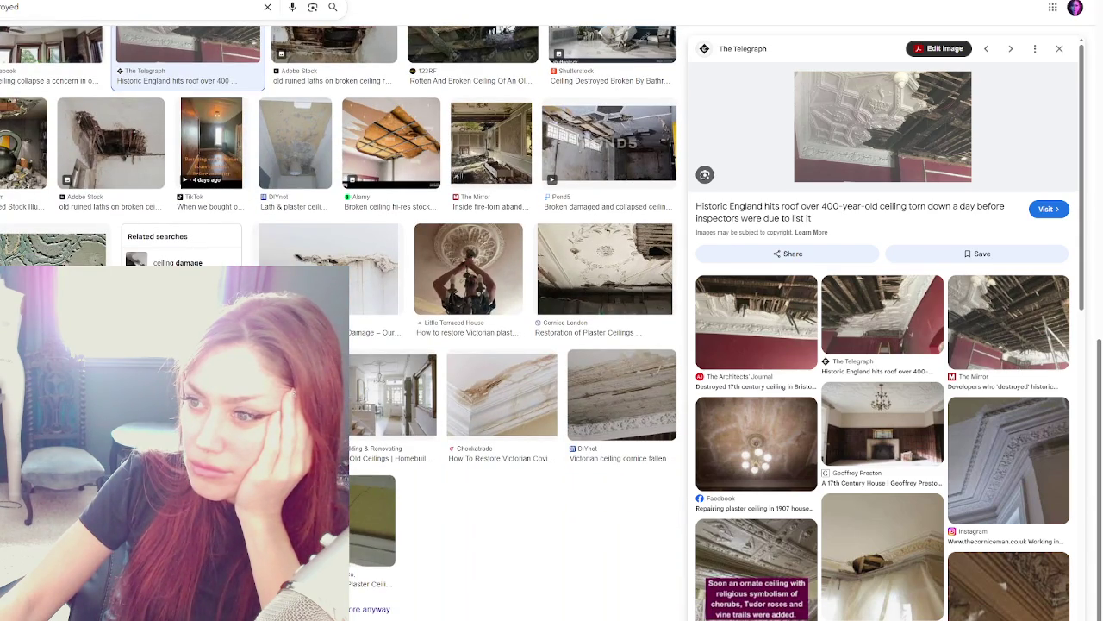
{"action": "left_click", "coordinate": [491, 142]}
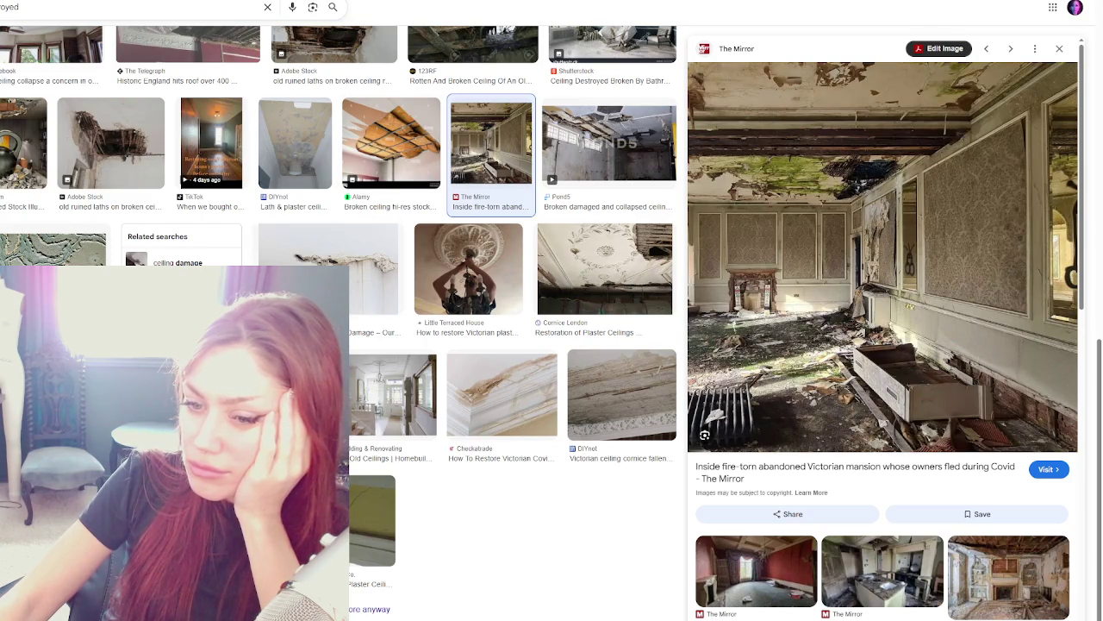
{"action": "left_click", "coordinate": [473, 43]}
{"action": "scroll", "coordinate": [474, 101], "scroll_direction": "up", "scroll_amount": 2}
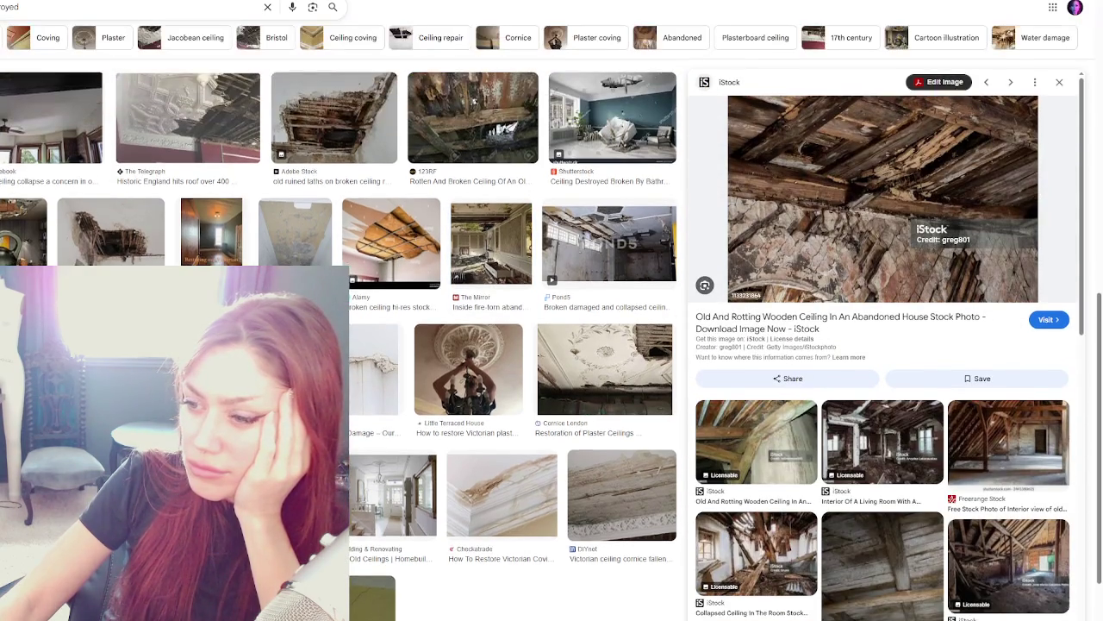
{"action": "scroll", "coordinate": [473, 101], "scroll_direction": "up", "scroll_amount": 5}
{"action": "scroll", "coordinate": [474, 100], "scroll_direction": "up", "scroll_amount": 5}
{"action": "scroll", "coordinate": [473, 101], "scroll_direction": "up", "scroll_amount": 5}
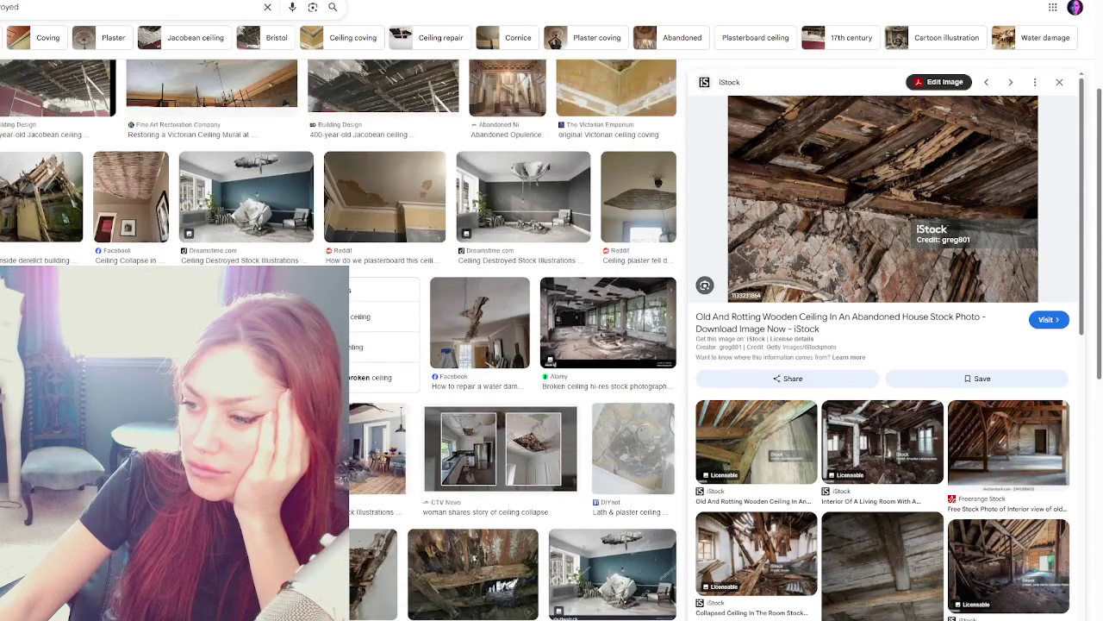
{"action": "scroll", "coordinate": [473, 101], "scroll_direction": "up", "scroll_amount": 5}
{"action": "key", "text": "Right"}
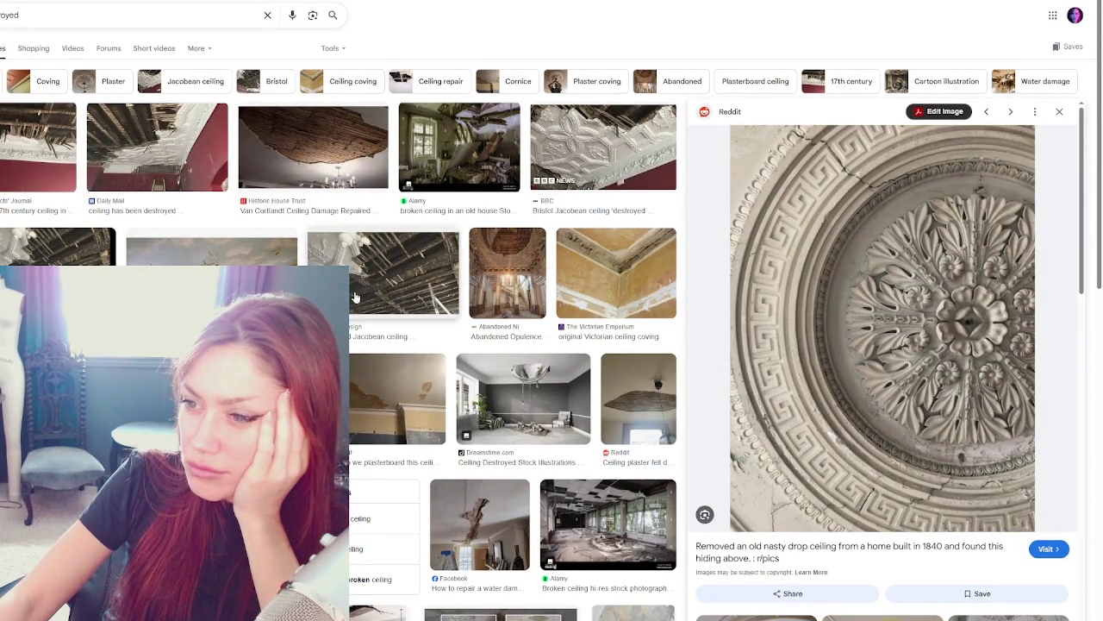
Compare the Jacobean, Daily Mail, Architects' Journal and BBC Bristol previews, finishing on the Building Design result.
{"action": "left_click", "coordinate": [356, 297]}
{"action": "left_click", "coordinate": [167, 166]}
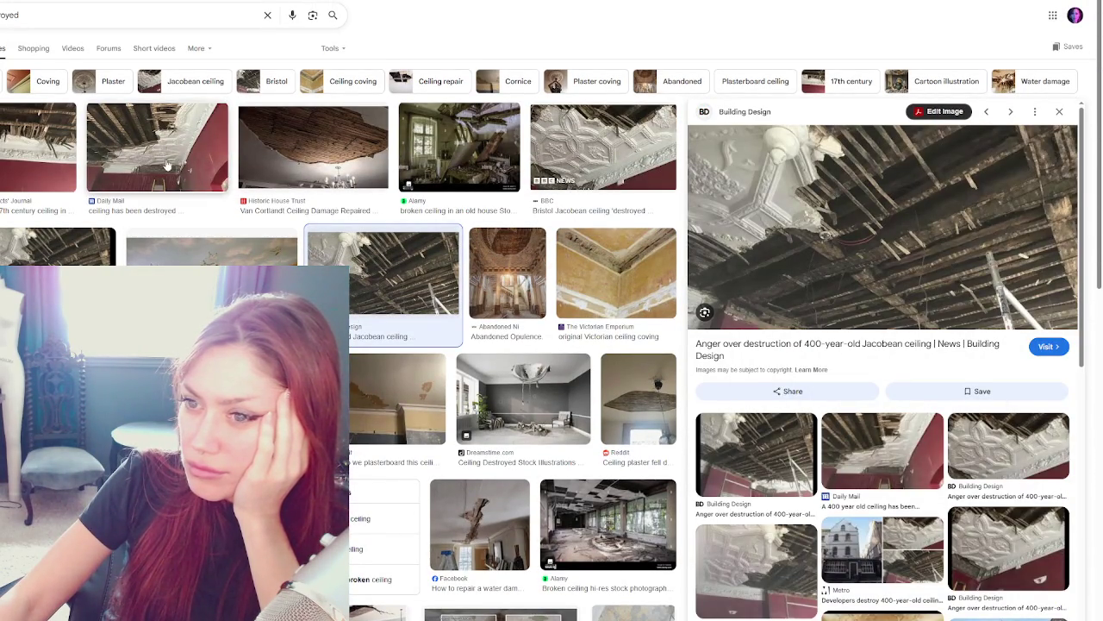
{"action": "left_click", "coordinate": [65, 144]}
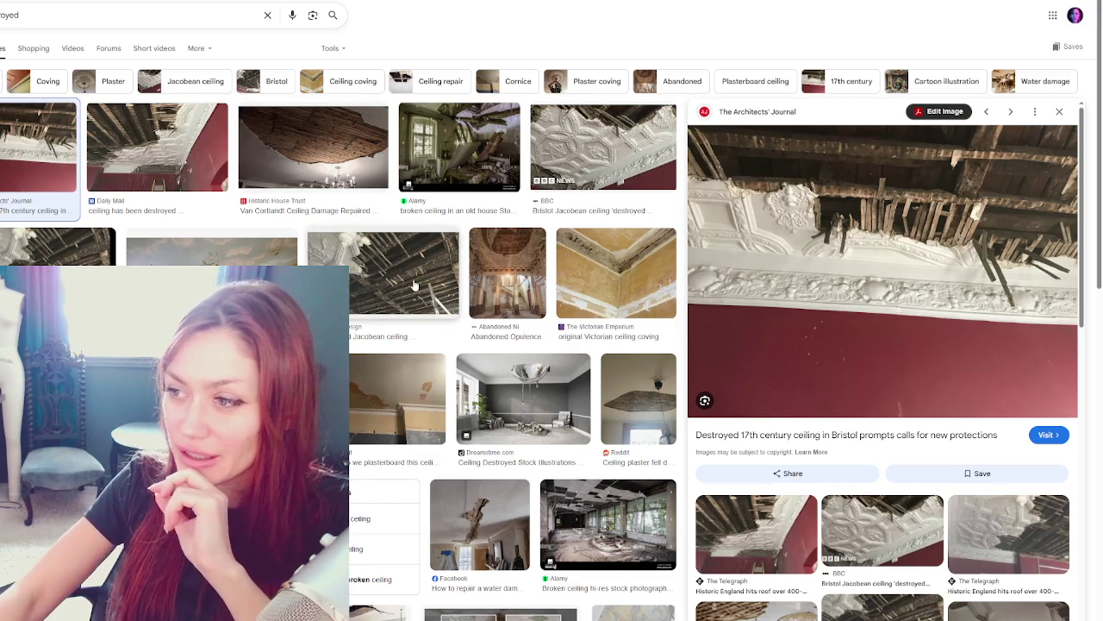
{"action": "left_click", "coordinate": [586, 136]}
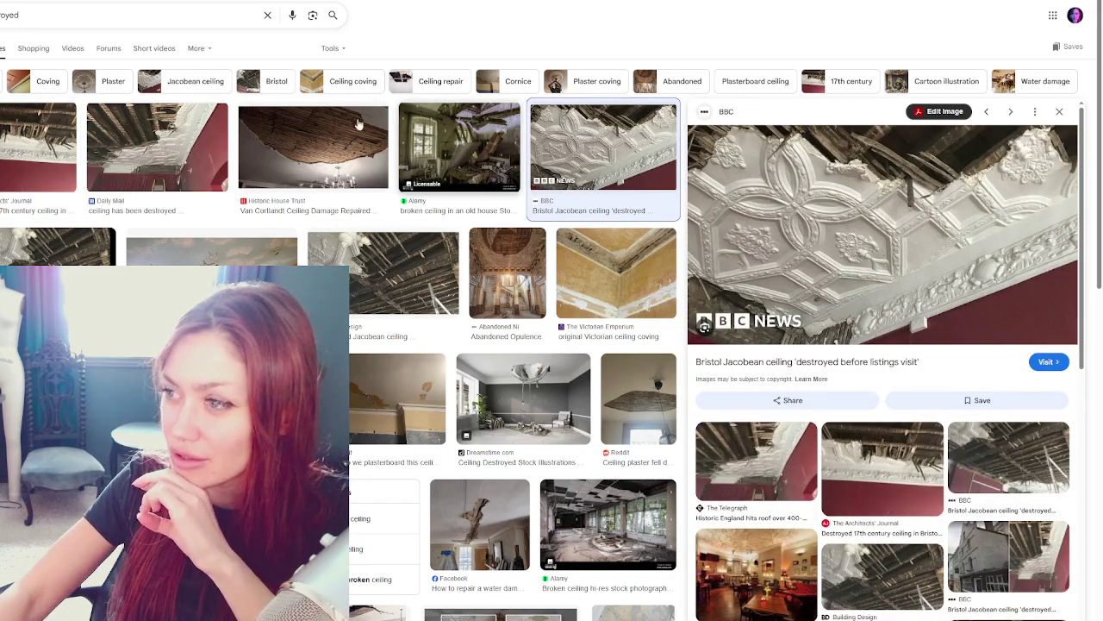
{"action": "left_click", "coordinate": [74, 144]}
{"action": "left_click", "coordinate": [146, 164]}
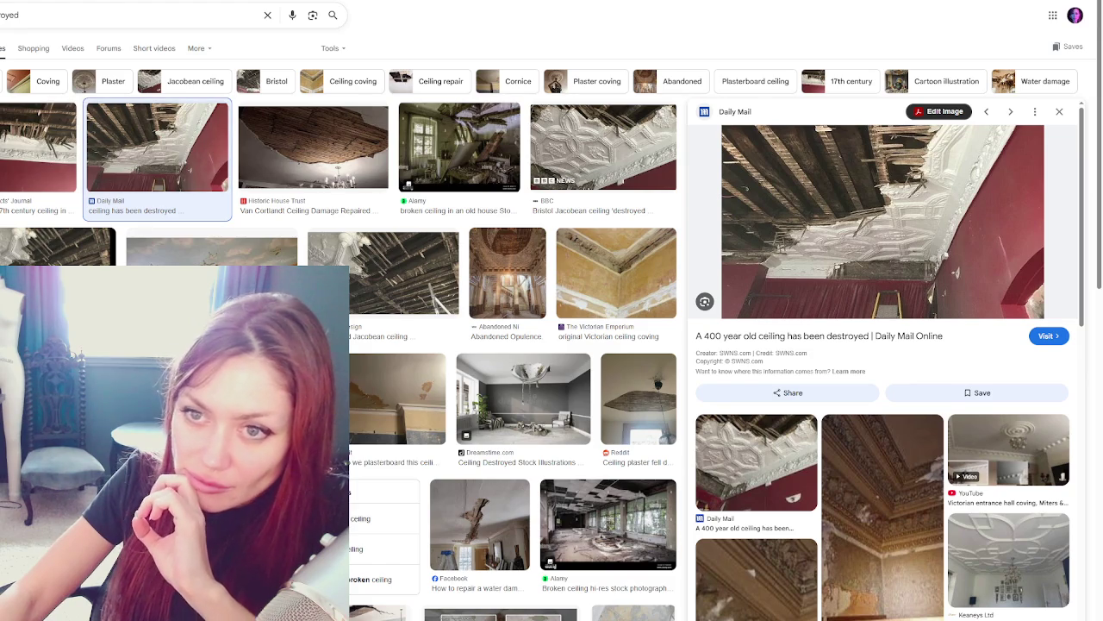
{"action": "left_click", "coordinate": [756, 462]}
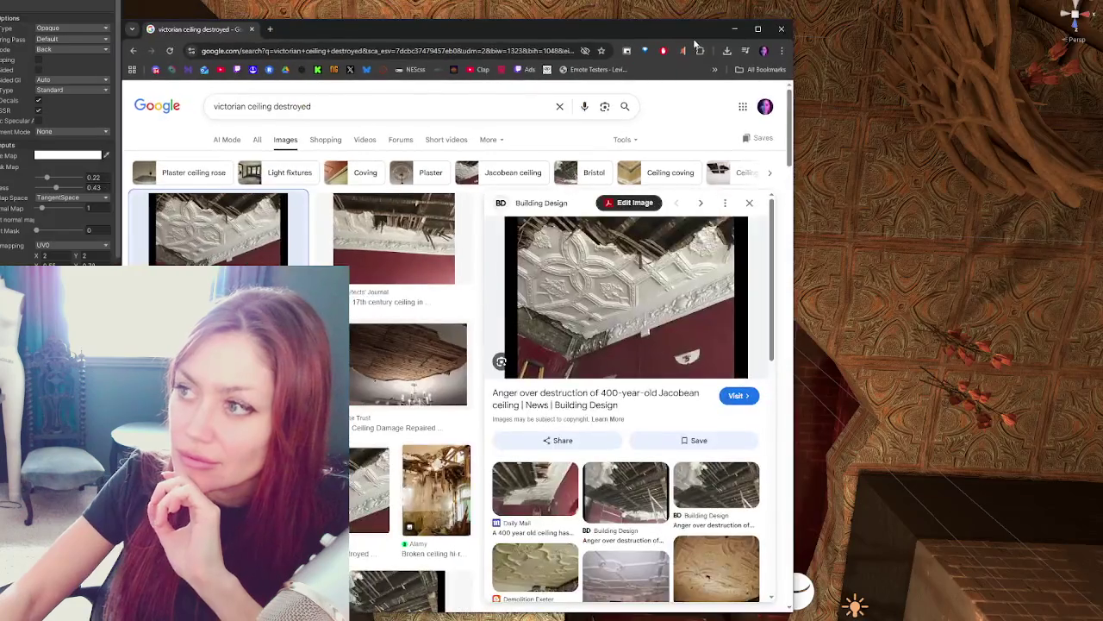
Zoom out and swing the Scene view around the spiral staircase and brick-lined ceiling hole.
{"action": "scroll", "coordinate": [552, 332], "scroll_direction": "down", "scroll_amount": 3}
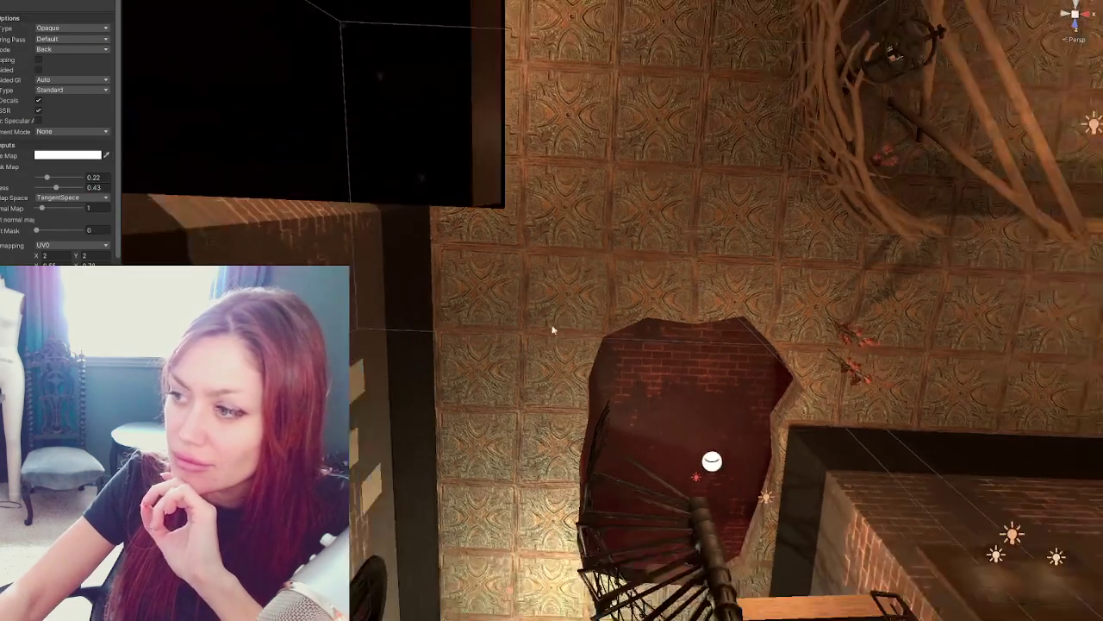
{"action": "scroll", "coordinate": [592, 295], "scroll_direction": "down", "scroll_amount": 2}
{"action": "scroll", "coordinate": [648, 427], "scroll_direction": "down", "scroll_amount": 1}
{"action": "scroll", "coordinate": [603, 379], "scroll_direction": "down", "scroll_amount": 2}
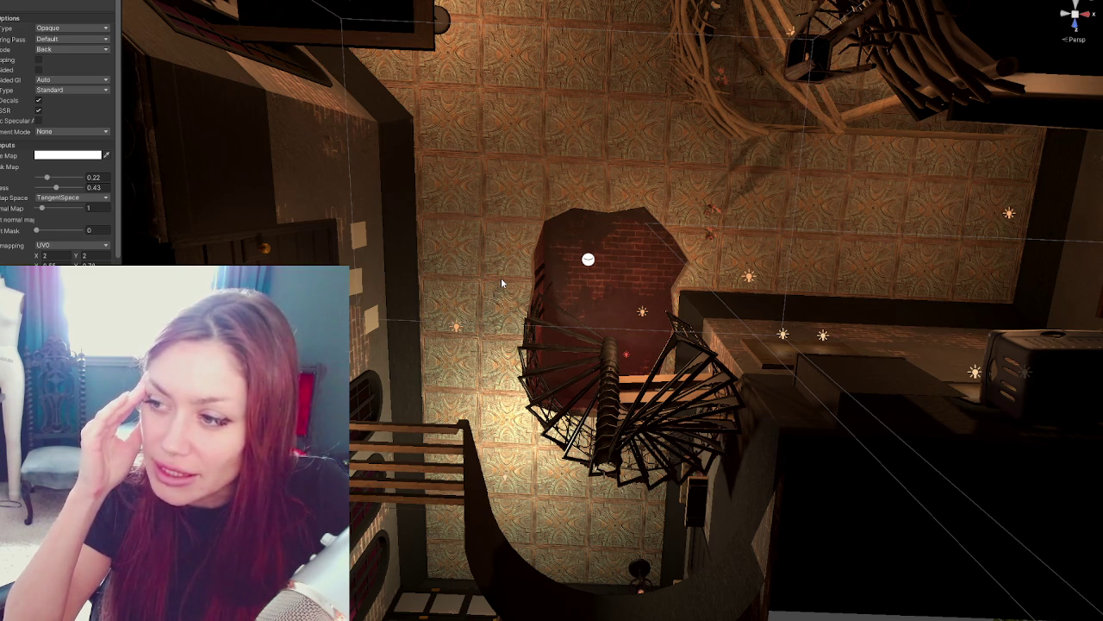
{"action": "mouse_move", "coordinate": [500, 282]}
{"action": "right_mouse_down"}
{"action": "mouse_move", "coordinate": [647, 340]}
{"action": "mouse_move", "coordinate": [712, 395]}
{"action": "mouse_move", "coordinate": [750, 249]}
{"action": "right_mouse_up"}
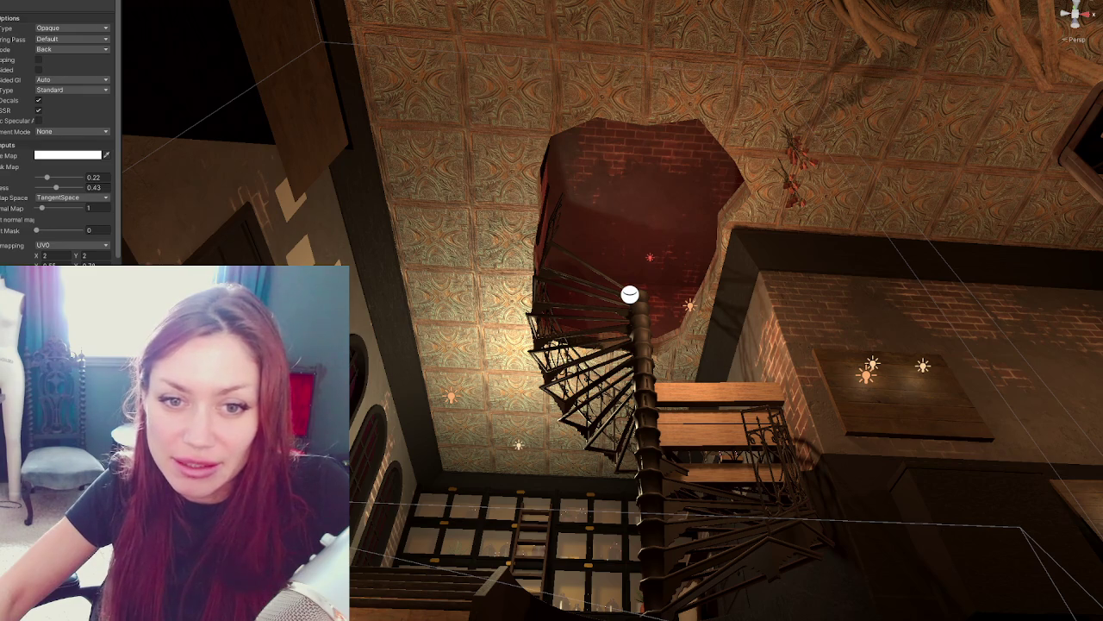
Fly the Scene view beneath the stair and look up through the ceiling opening.
{"action": "mouse_move", "coordinate": [604, 326]}
{"action": "right_mouse_down"}
{"action": "mouse_move", "coordinate": [650, 368]}
{"action": "mouse_move", "coordinate": [658, 314]}
{"action": "mouse_move", "coordinate": [468, 337]}
{"action": "right_mouse_up"}
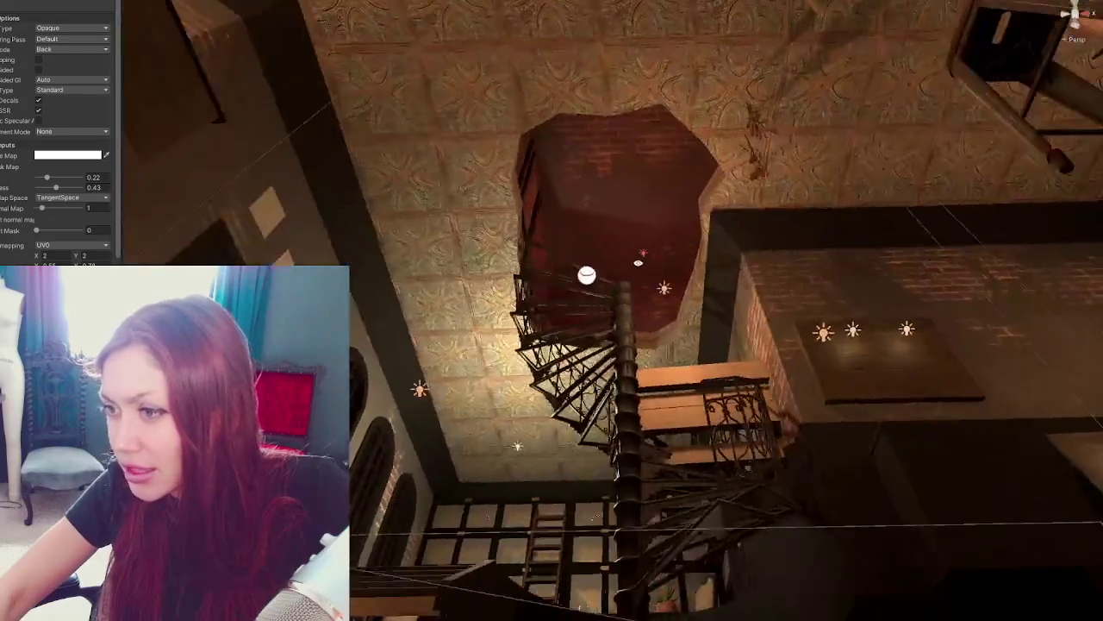
{"action": "right_click_drag", "start_coordinate": [468, 337], "coordinate": [644, 234]}
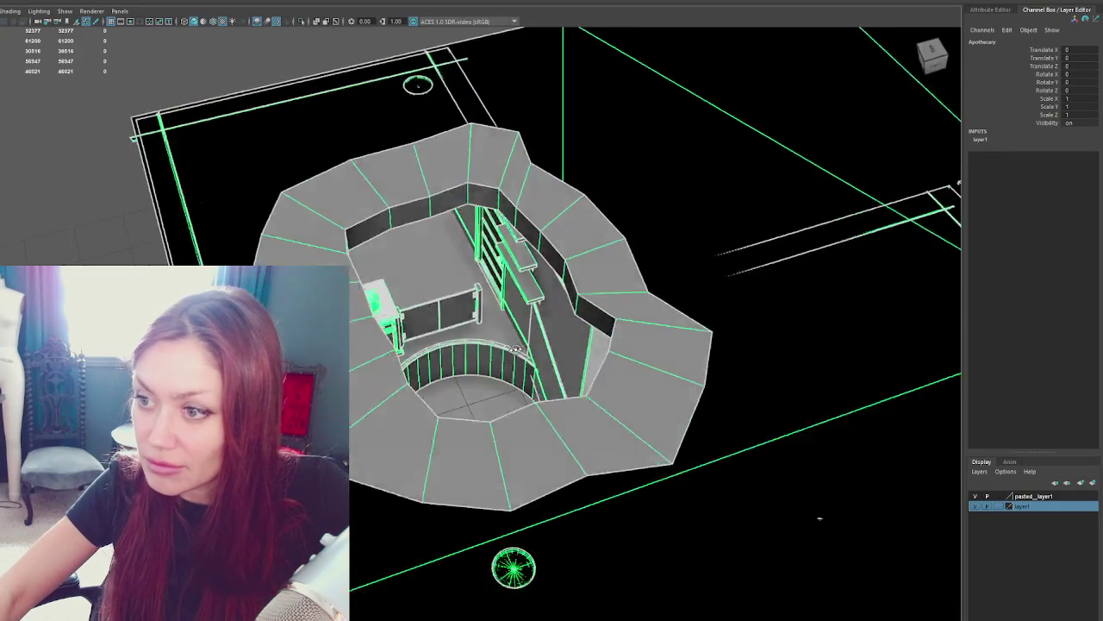
In wireframe, select and isolate the Ceiling mesh, moving in close to its stair hole.
{"action": "key", "text": "4"}
{"action": "left_click_drag", "start_coordinate": [821, 419], "coordinate": [630, 309], "text": "alt"}
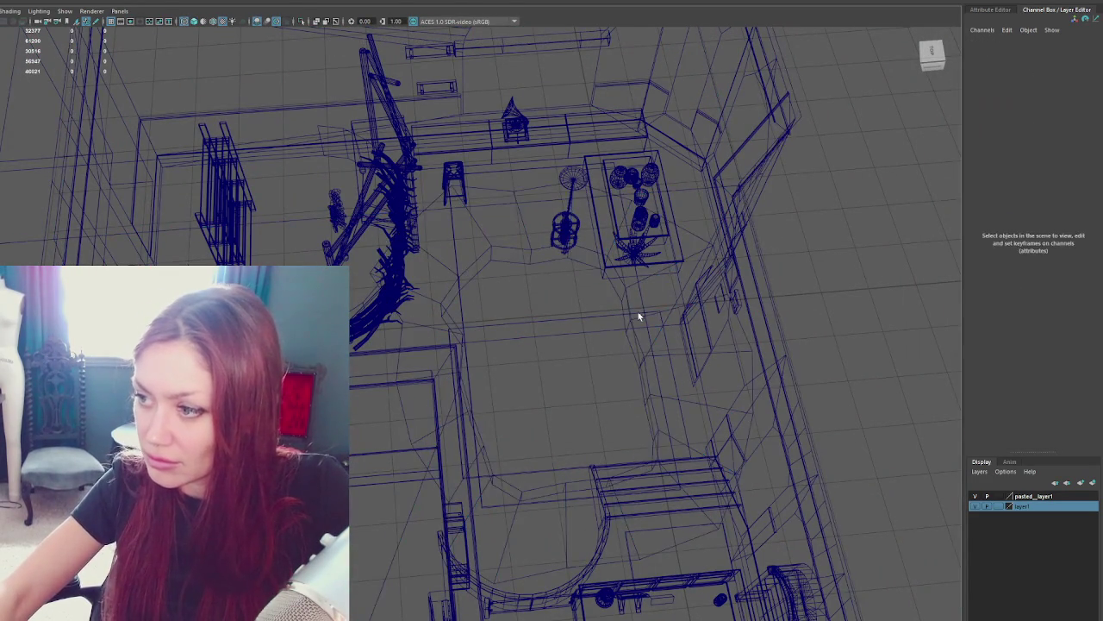
{"action": "left_click", "coordinate": [646, 316]}
{"action": "key", "text": "ctrl+1"}
{"action": "mouse_move", "coordinate": [655, 344]}
{"action": "left_mouse_down", "text": "alt"}
{"action": "mouse_move", "coordinate": [725, 379]}
{"action": "mouse_move", "coordinate": [653, 315]}
{"action": "left_mouse_up", "text": "alt"}
{"action": "left_click_drag", "start_coordinate": [500, 207], "coordinate": [463, 147], "text": "alt"}
In vertex mode, nudge a rim vertex of the opening and select the surrounding vertex ring.
{"action": "right_click_drag", "start_coordinate": [456, 79], "coordinate": [402, 78]}
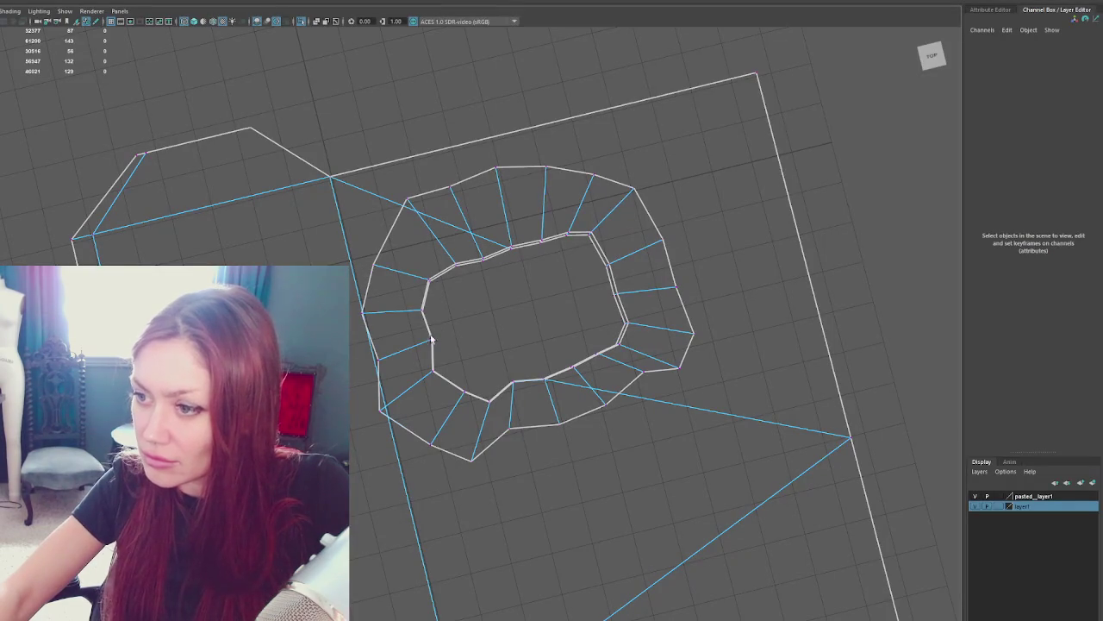
{"action": "left_click", "coordinate": [427, 345]}
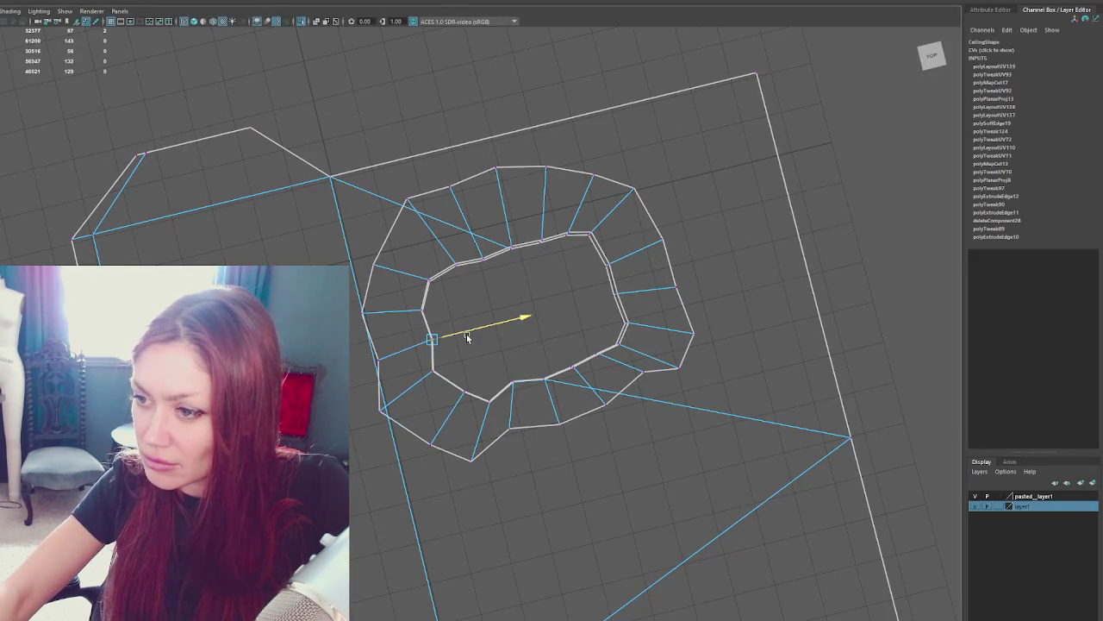
{"action": "left_click", "coordinate": [433, 371]}
{"action": "left_click", "coordinate": [458, 372]}
{"action": "left_click", "coordinate": [433, 371]}
{"action": "left_click_drag", "start_coordinate": [434, 370], "coordinate": [466, 431]}
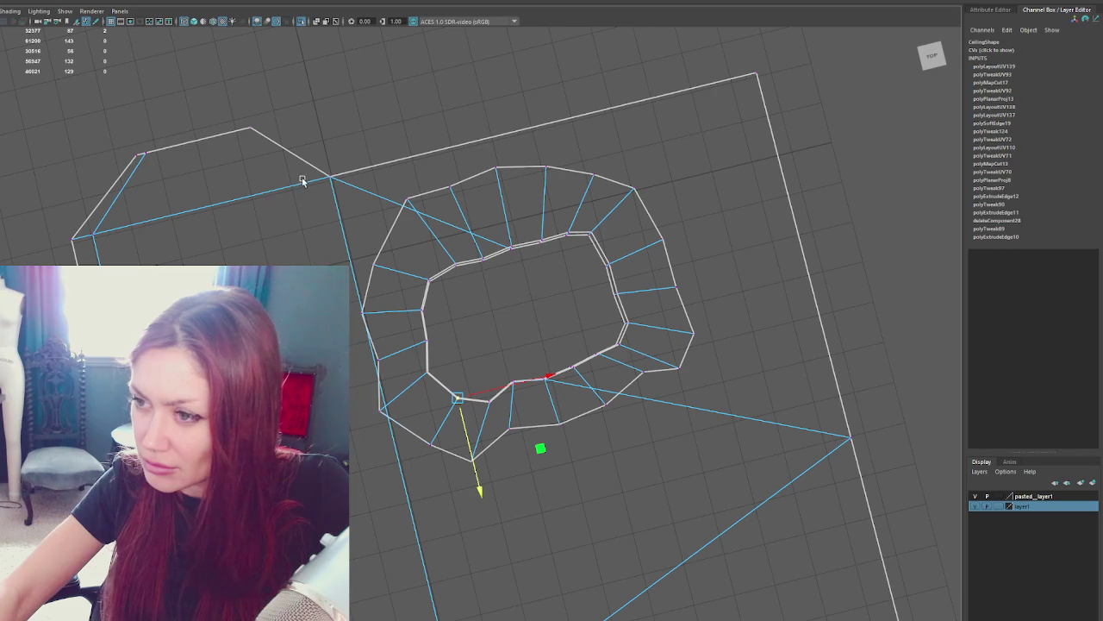
{"action": "mouse_move", "coordinate": [572, 217]}
{"action": "left_mouse_down", "text": "alt"}
{"action": "mouse_move", "coordinate": [290, 192]}
{"action": "mouse_move", "coordinate": [697, 483]}
{"action": "left_mouse_up", "text": "alt"}
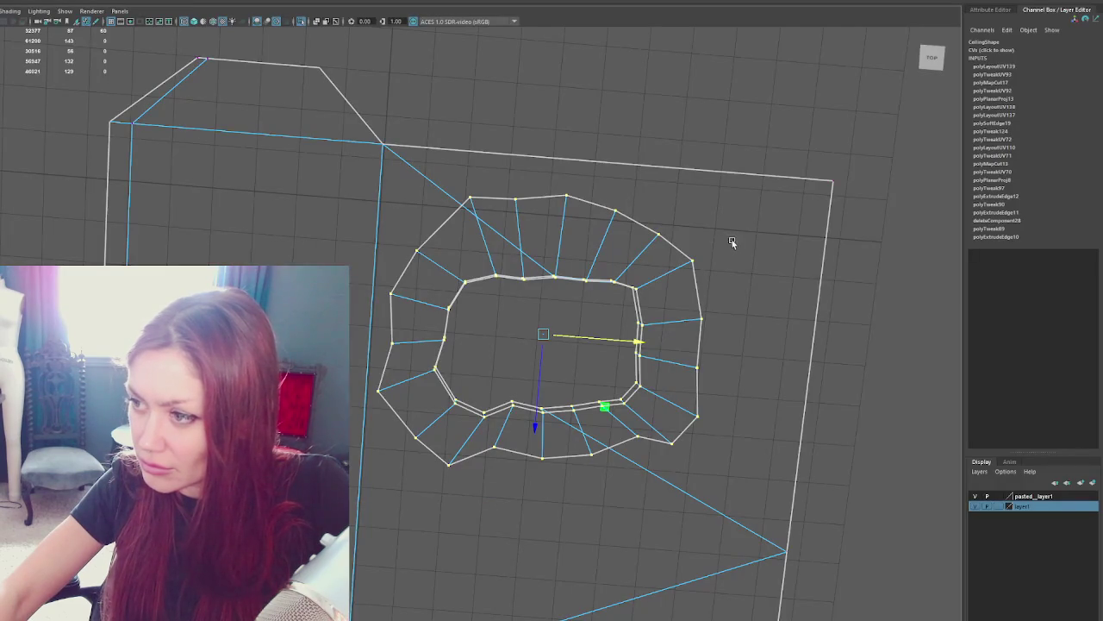
Move the opening's right-side vertices down and left, and raise its inner top vertex.
{"action": "left_click_drag", "start_coordinate": [754, 227], "coordinate": [608, 487]}
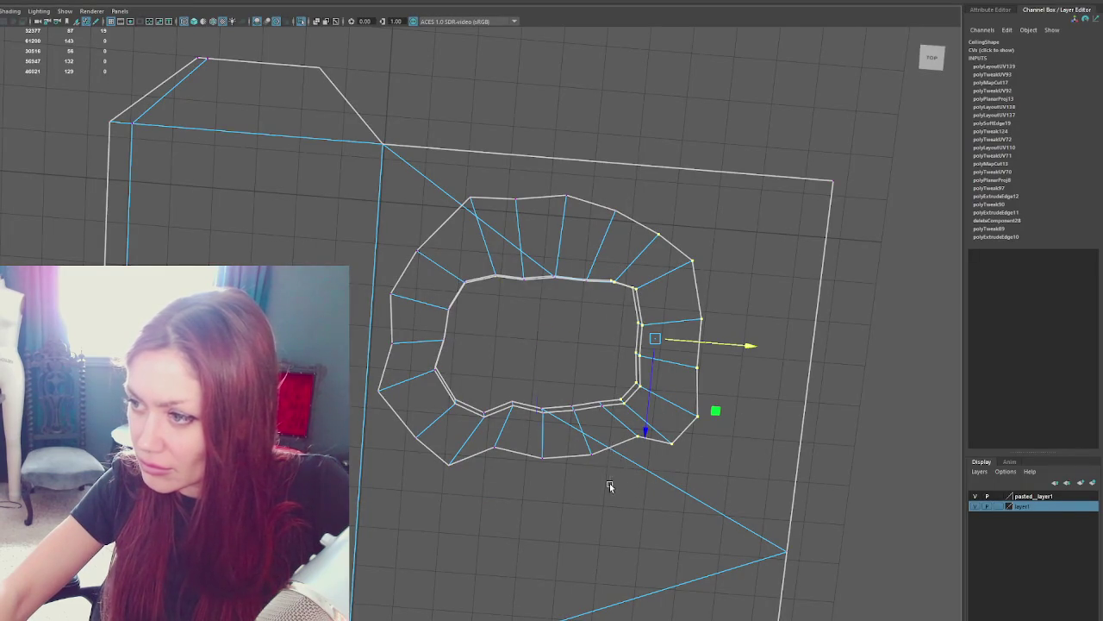
{"action": "left_click_drag", "start_coordinate": [645, 424], "coordinate": [643, 435]}
{"action": "left_click_drag", "start_coordinate": [685, 351], "coordinate": [674, 351]}
{"action": "mouse_move", "coordinate": [549, 291]}
{"action": "left_mouse_down"}
{"action": "mouse_move", "coordinate": [615, 270]}
{"action": "mouse_move", "coordinate": [586, 317]}
{"action": "mouse_move", "coordinate": [587, 286]}
{"action": "left_mouse_up"}
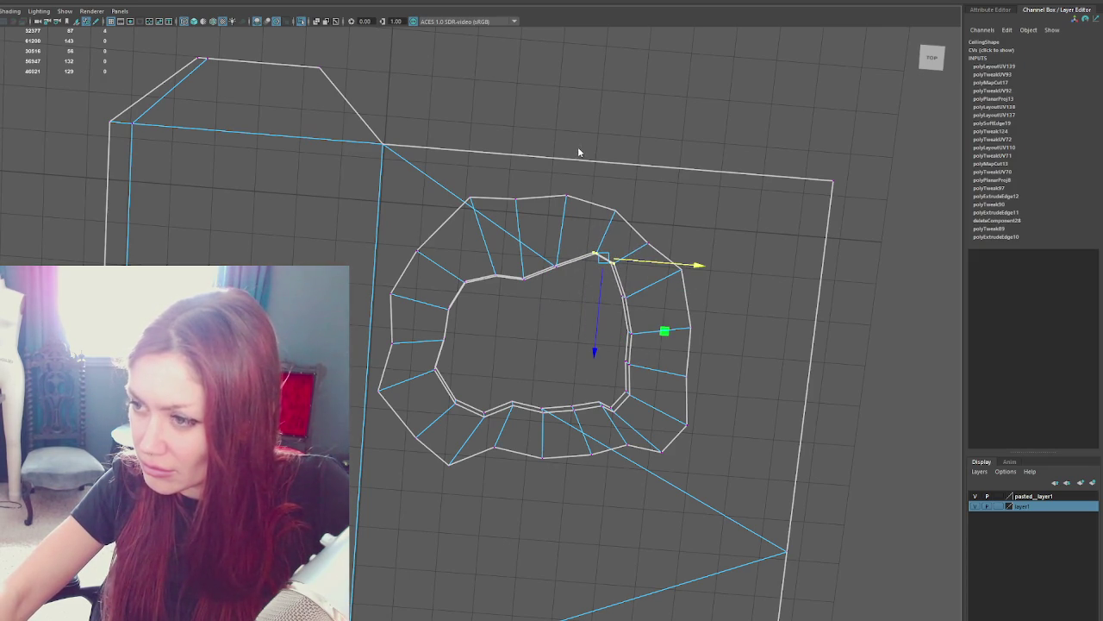
{"action": "left_click", "coordinate": [546, 192]}
{"action": "left_click", "coordinate": [544, 197]}
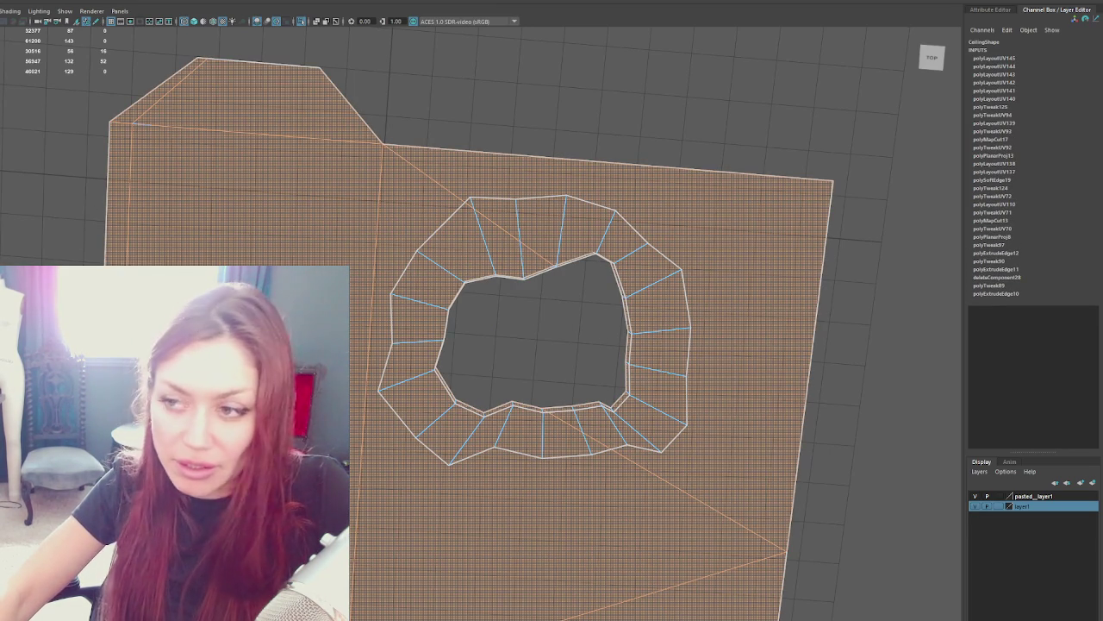
Turn off the checker display and orbit around the ceiling to inspect its reshaped faces.
{"action": "key", "text": "4"}
{"action": "left_click", "coordinate": [533, 78]}
{"action": "left_click", "coordinate": [529, 164]}
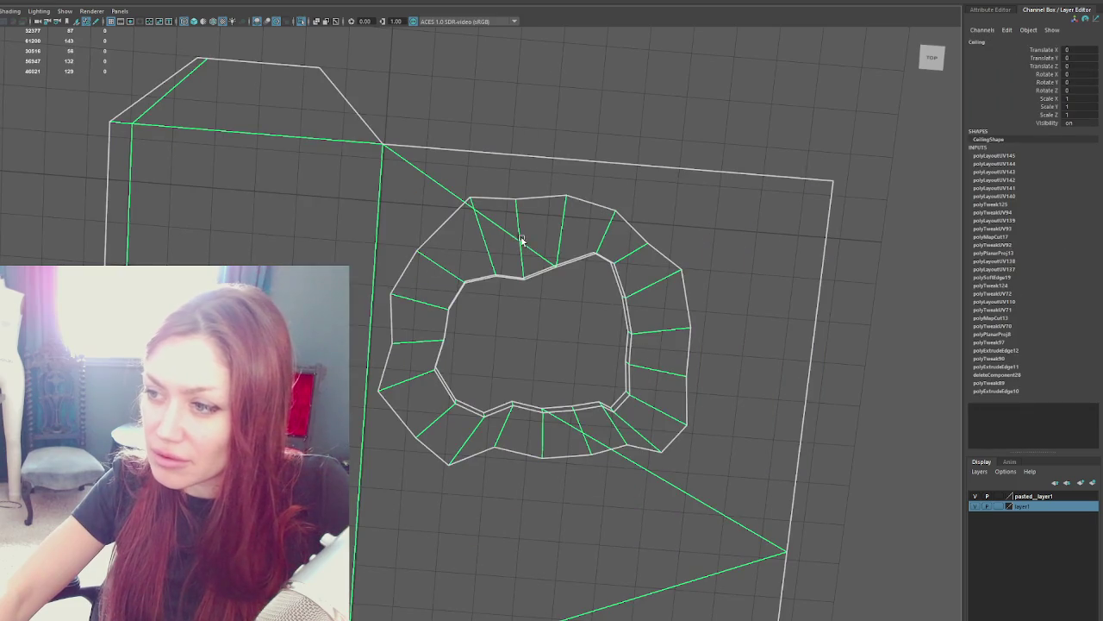
{"action": "mouse_move", "coordinate": [525, 171]}
{"action": "left_mouse_down", "text": "alt"}
{"action": "mouse_move", "coordinate": [649, 216]}
{"action": "mouse_move", "coordinate": [664, 365]}
{"action": "mouse_move", "coordinate": [658, 339]}
{"action": "mouse_move", "coordinate": [510, 336]}
{"action": "mouse_move", "coordinate": [399, 315]}
{"action": "mouse_move", "coordinate": [365, 252]}
{"action": "mouse_move", "coordinate": [349, 185]}
{"action": "left_mouse_up", "text": "alt"}
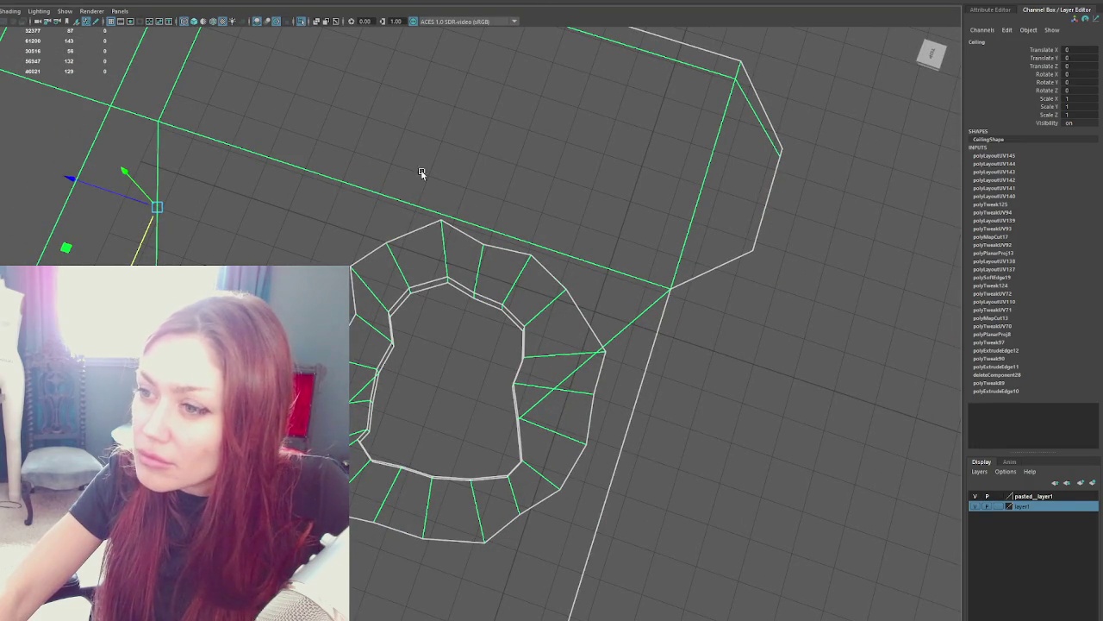
{"action": "left_click", "coordinate": [468, 108]}
{"action": "mouse_move", "coordinate": [401, 204]}
{"action": "left_mouse_down", "text": "alt"}
{"action": "mouse_move", "coordinate": [554, 198]}
{"action": "mouse_move", "coordinate": [571, 239]}
{"action": "left_mouse_up", "text": "alt"}
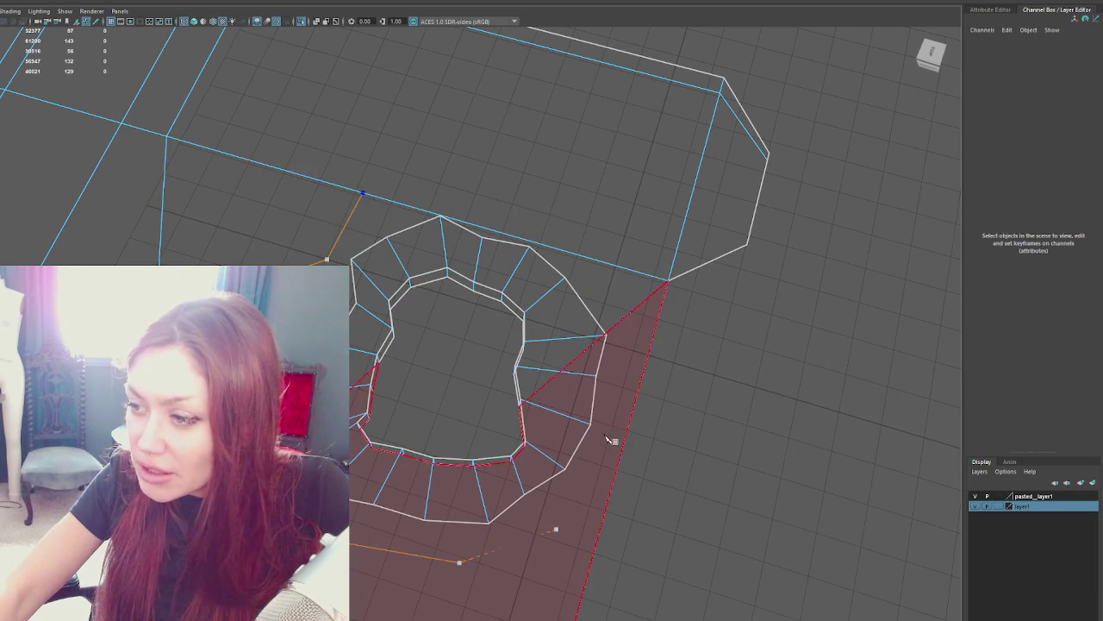
Multi-Cut new edges across the ceiling face, running out to the ceiling corner vertex.
{"action": "left_click", "coordinate": [618, 477]}
{"action": "key", "text": "Return"}
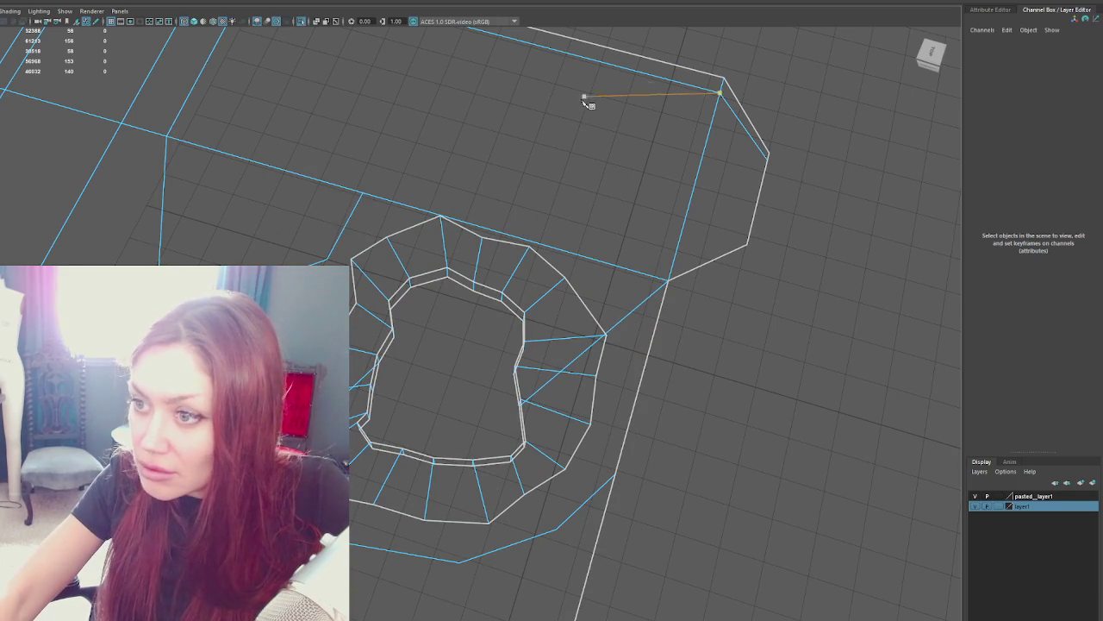
{"action": "left_click", "coordinate": [540, 197]}
{"action": "left_click", "coordinate": [632, 214]}
{"action": "left_click", "coordinate": [671, 282]}
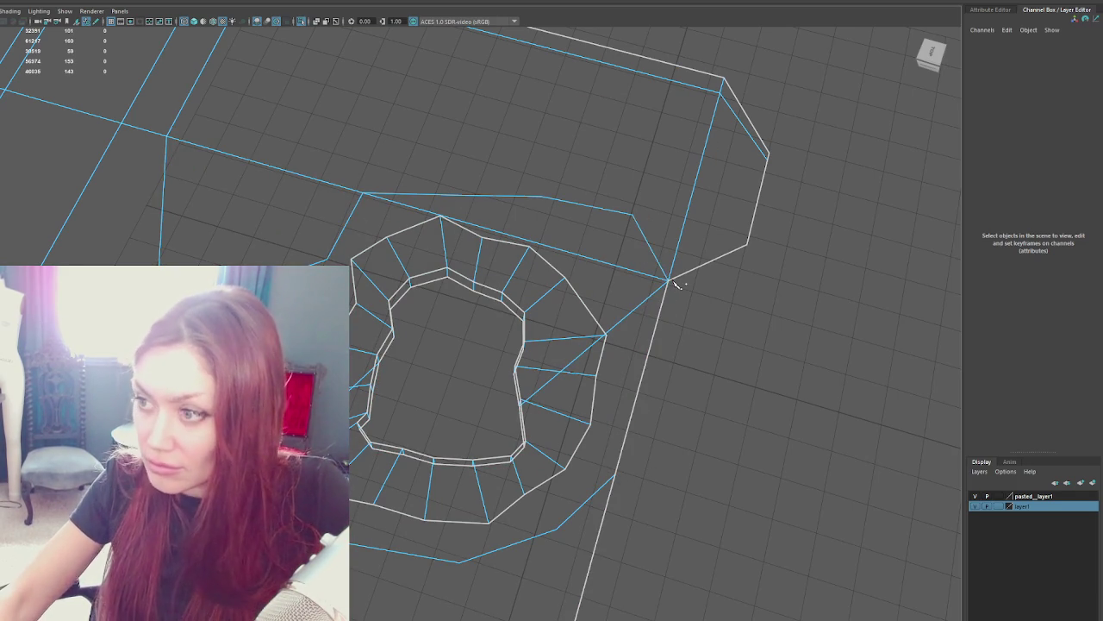
{"action": "right_click_drag", "start_coordinate": [669, 278], "coordinate": [623, 282]}
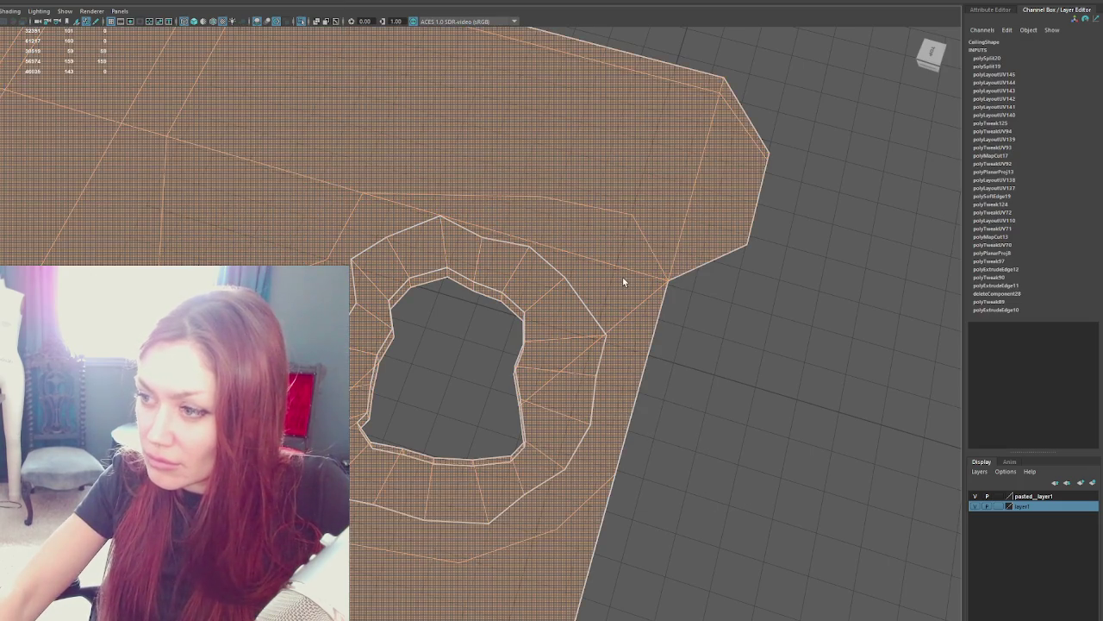
Select the large face around the opening and grow the selection to neighbouring faces.
{"action": "left_click", "coordinate": [623, 277]}
{"action": "left_click_drag", "start_coordinate": [622, 277], "coordinate": [627, 306], "text": "alt"}
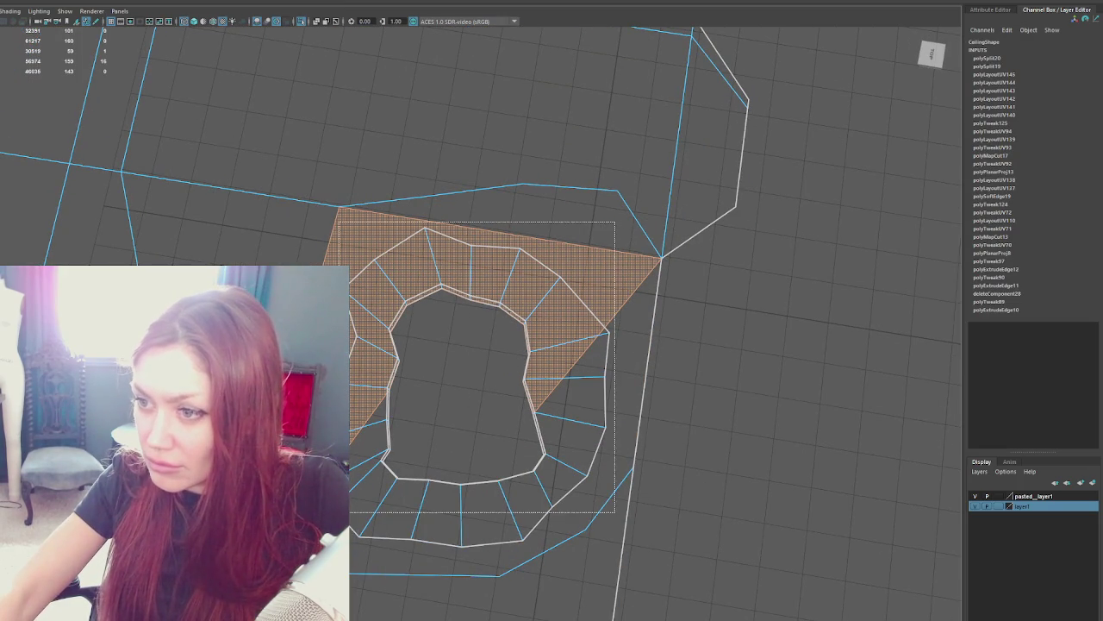
{"action": "key", "text": "shift+period"}
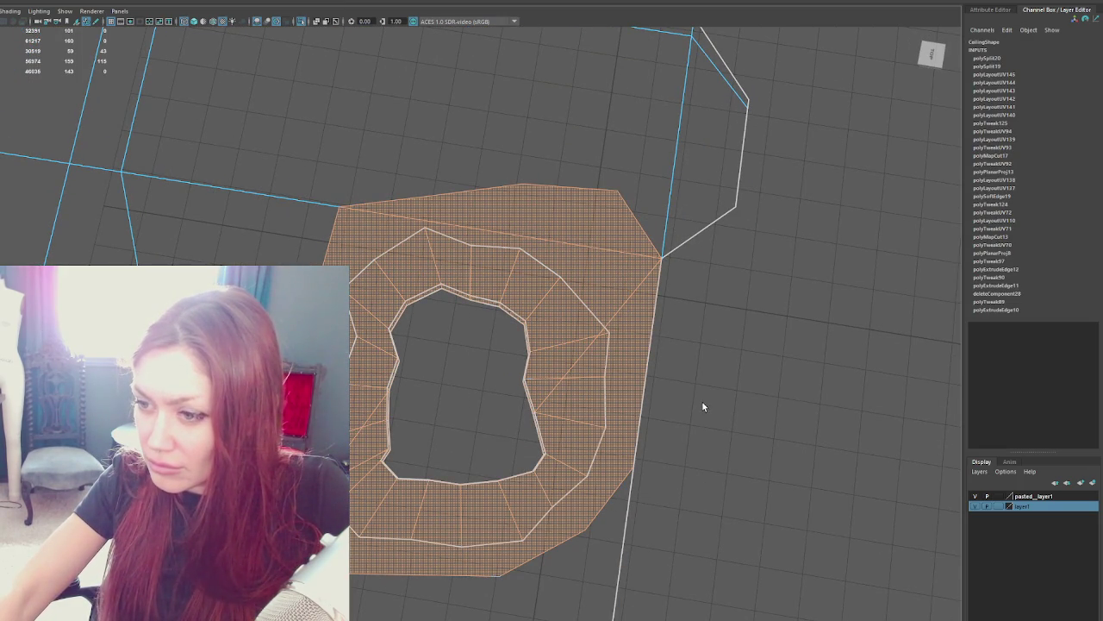
Assign a new favourite material to the selected faces around the opening.
{"action": "right_click_drag", "start_coordinate": [746, 335], "coordinate": [755, 610]}
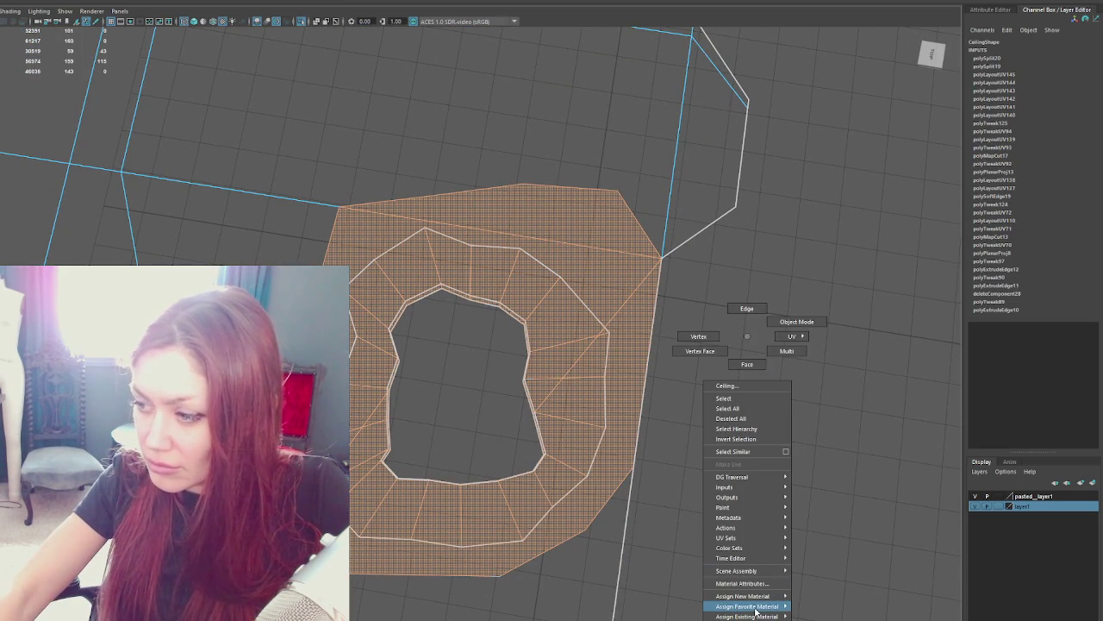
{"action": "mouse_move", "coordinate": [747, 606]}
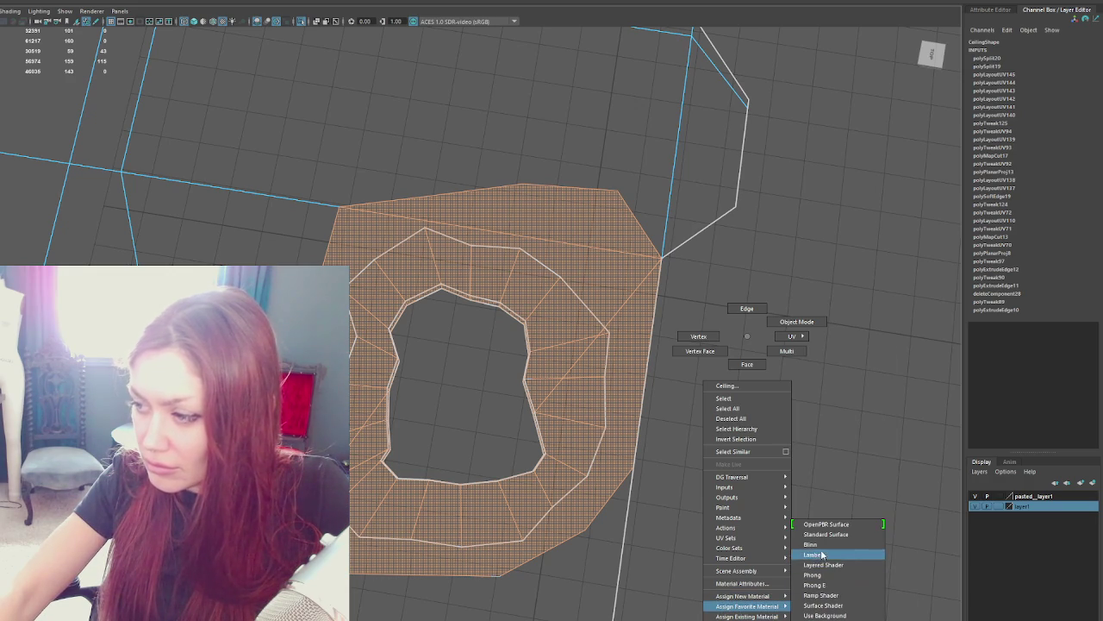
{"action": "left_click", "coordinate": [823, 556]}
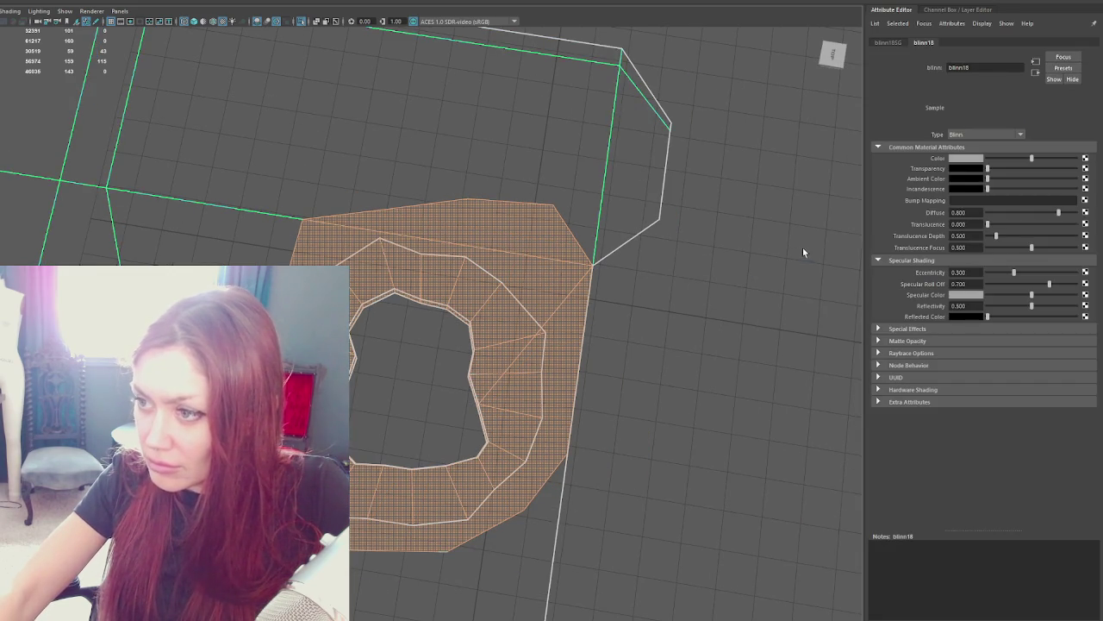
{"action": "left_click", "coordinate": [583, 310]}
Select the Apothecary model and export it over the existing Apothecary.fbx.
{"action": "left_click", "coordinate": [583, 310]}
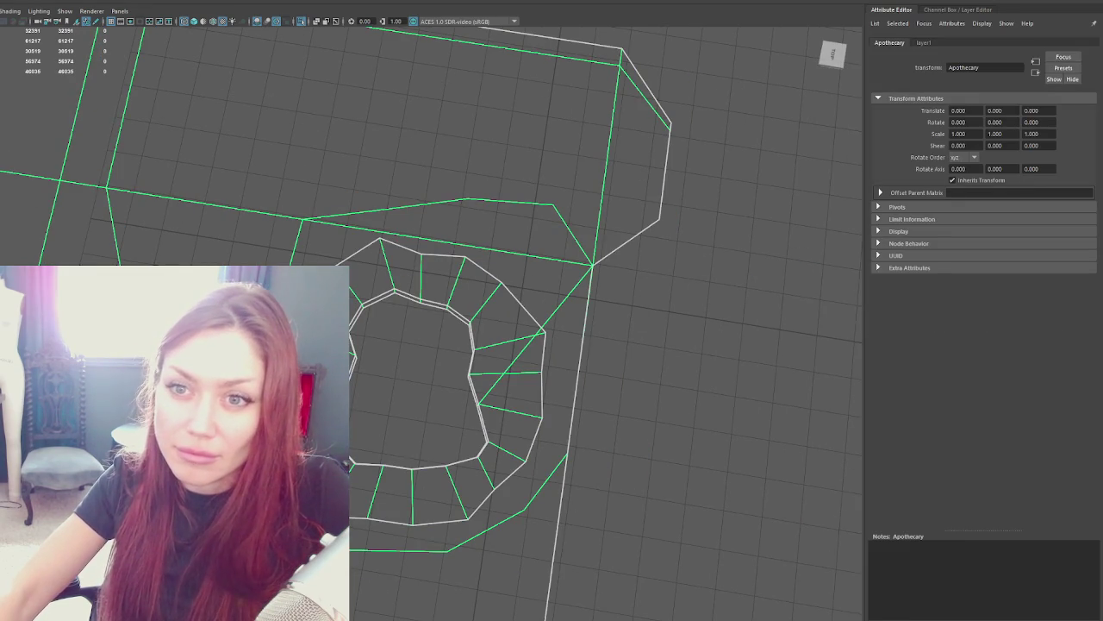
{"action": "key", "text": "ctrl+alt+e"}
{"action": "double_click", "coordinate": [118, 152]}
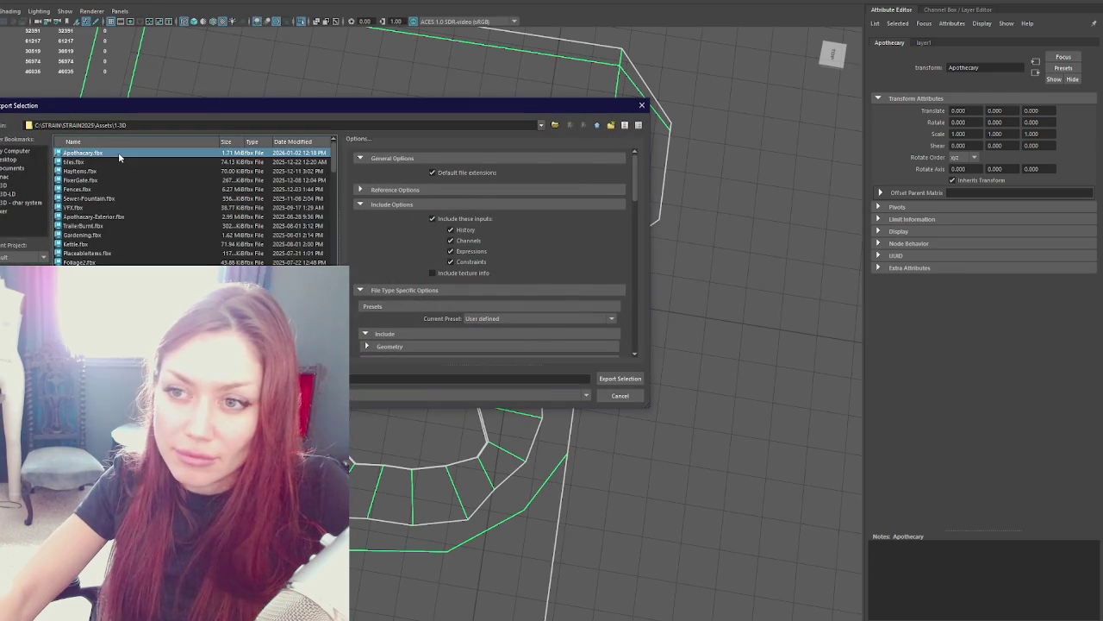
{"action": "left_click", "coordinate": [335, 261]}
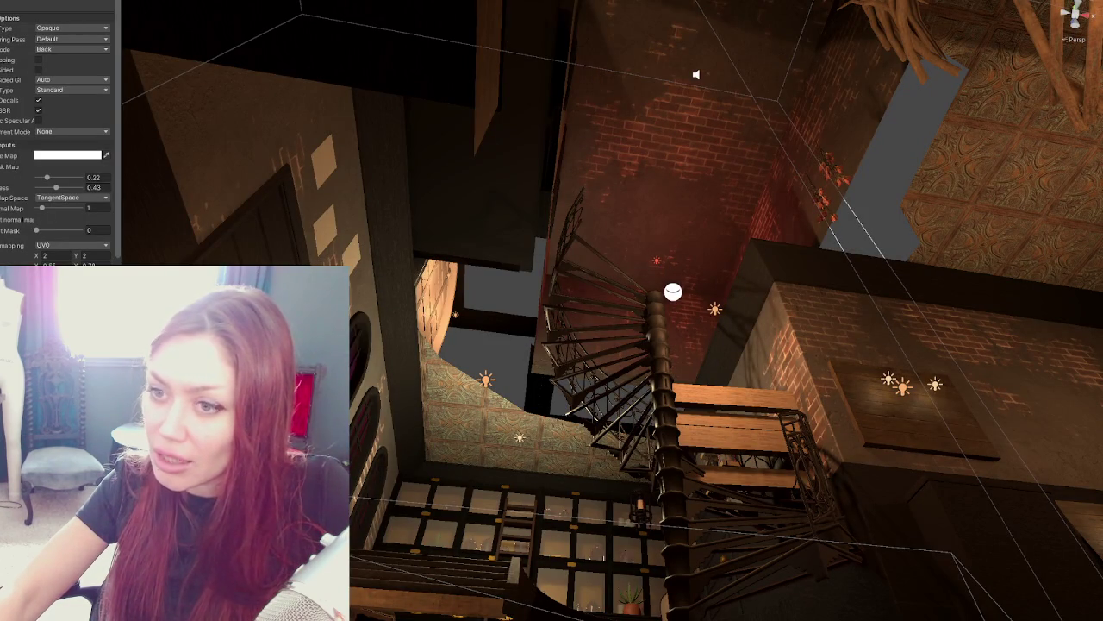
Add a second Ceiling Tiled material to the Ceiling's Mesh Renderer and darken its Base Map colour.
{"action": "left_click", "coordinate": [450, 404]}
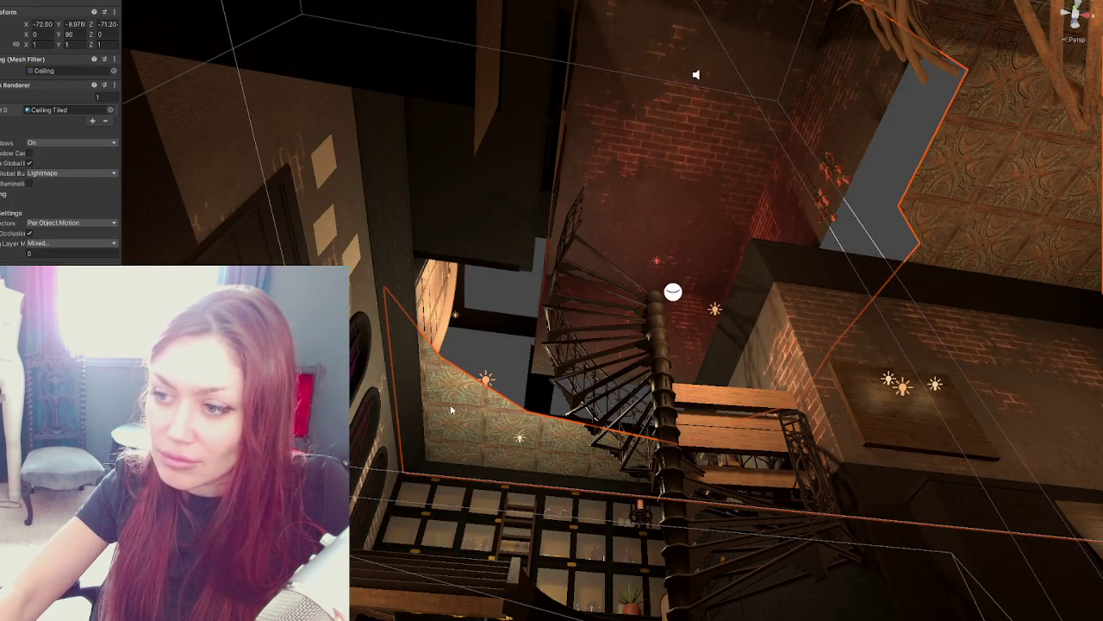
{"action": "left_click", "coordinate": [94, 122]}
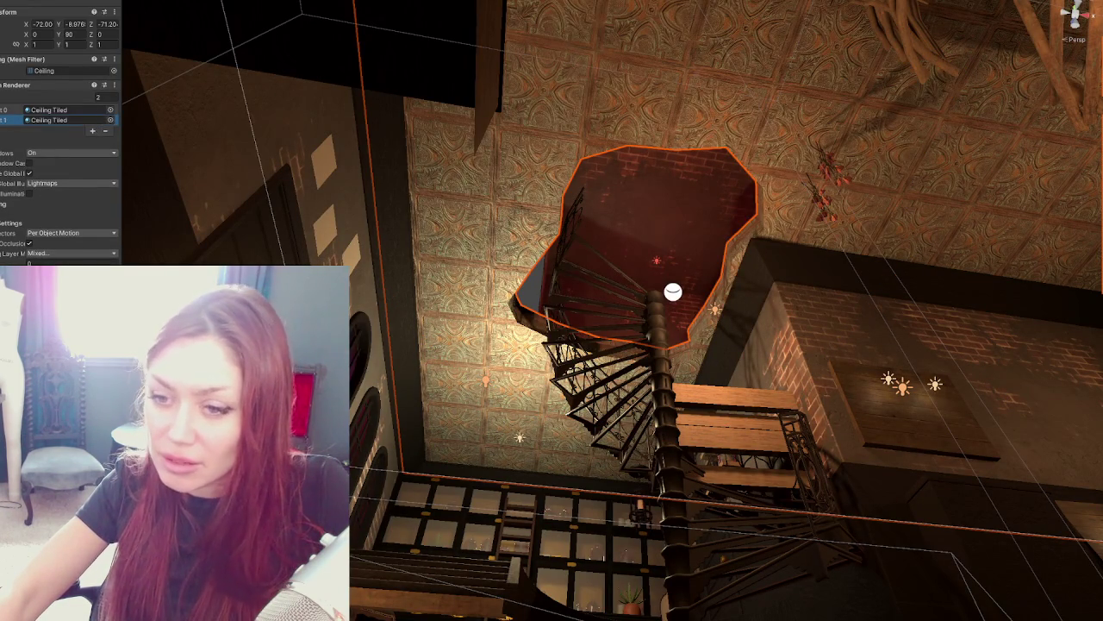
{"action": "double_click", "coordinate": [49, 120]}
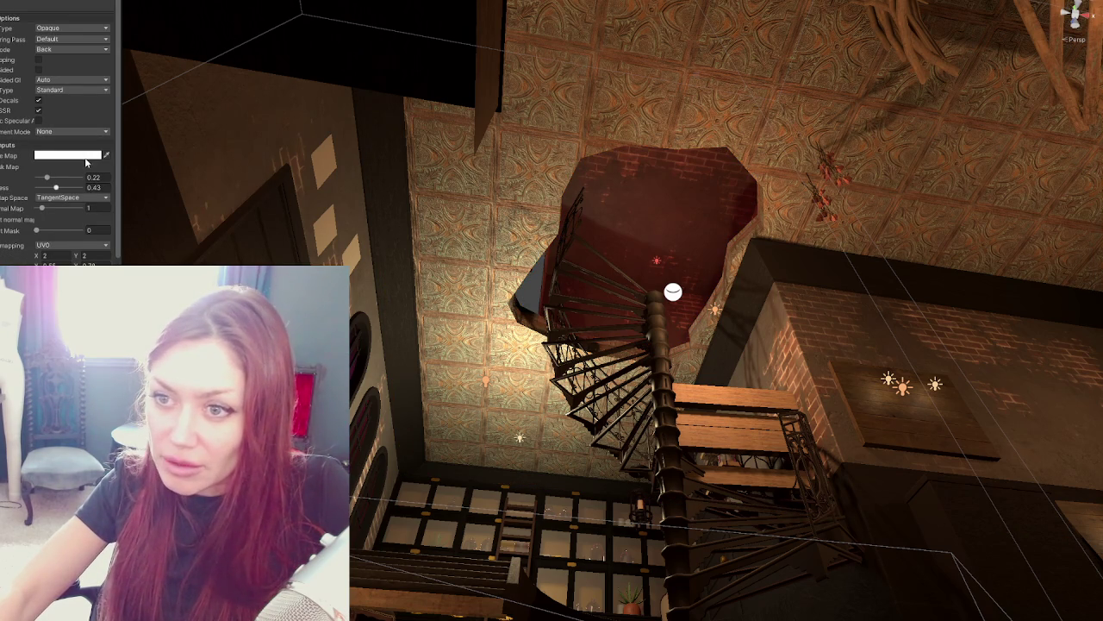
{"action": "left_click", "coordinate": [85, 157]}
{"action": "left_click_drag", "start_coordinate": [120, 235], "coordinate": [97, 250]}
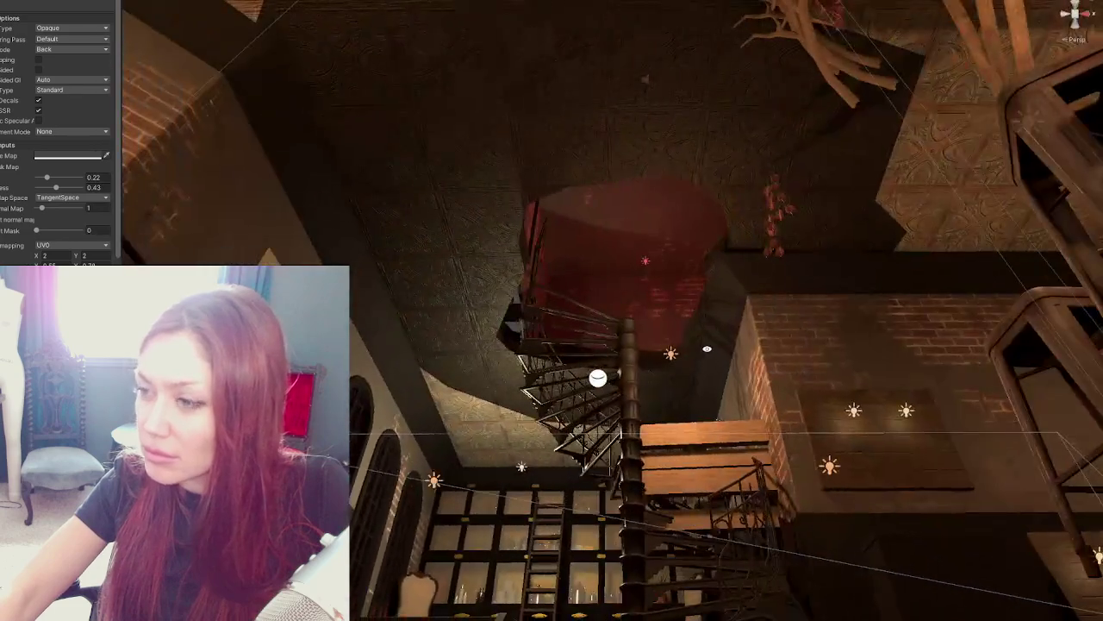
{"action": "mouse_move", "coordinate": [706, 349]}
{"action": "right_mouse_down"}
{"action": "mouse_move", "coordinate": [734, 336]}
{"action": "mouse_move", "coordinate": [684, 215]}
{"action": "mouse_move", "coordinate": [569, 140]}
{"action": "right_mouse_up"}
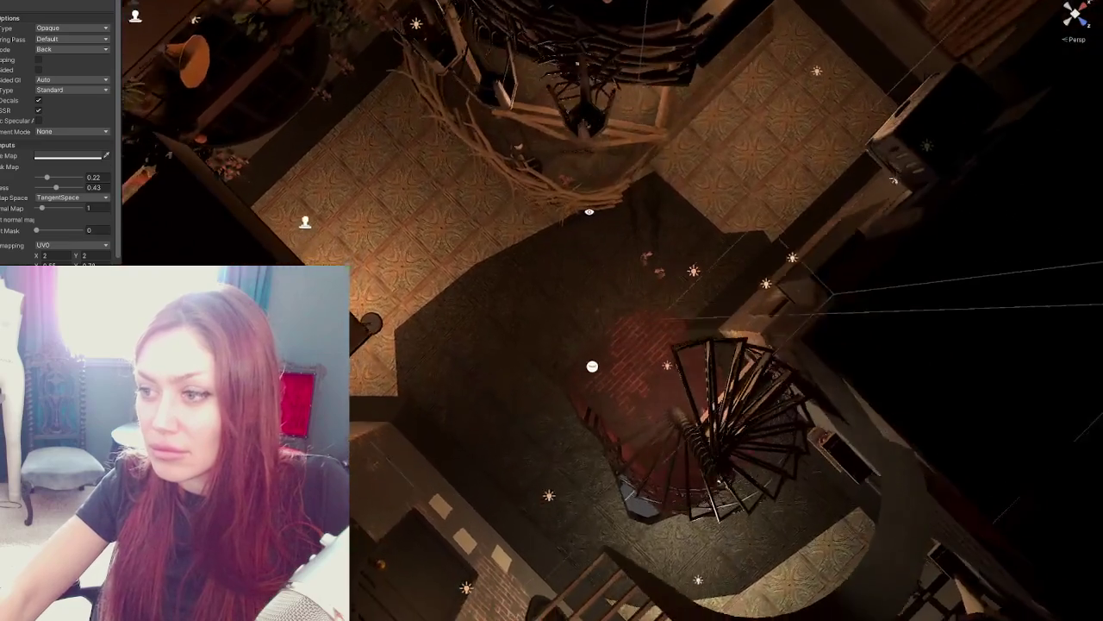
Zoom and orbit from above the stair's ceiling opening down to a level view of the room.
{"action": "right_click_drag", "start_coordinate": [569, 140], "coordinate": [719, 296]}
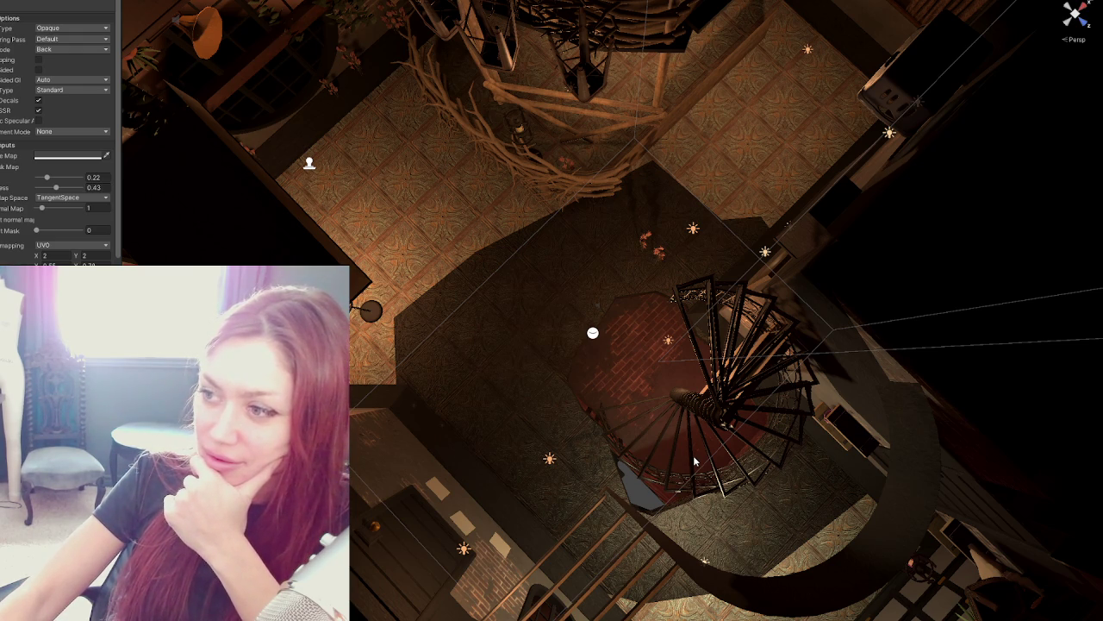
{"action": "left_click_drag", "start_coordinate": [310, 328], "coordinate": [476, 346]}
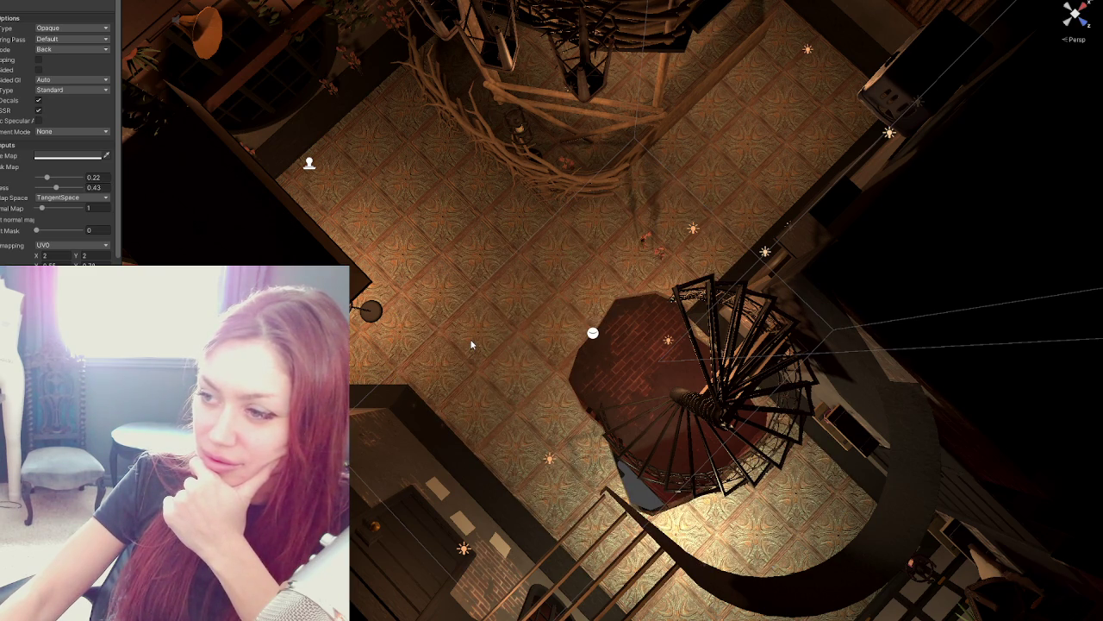
{"action": "scroll", "coordinate": [531, 362], "scroll_direction": "up", "scroll_amount": 5}
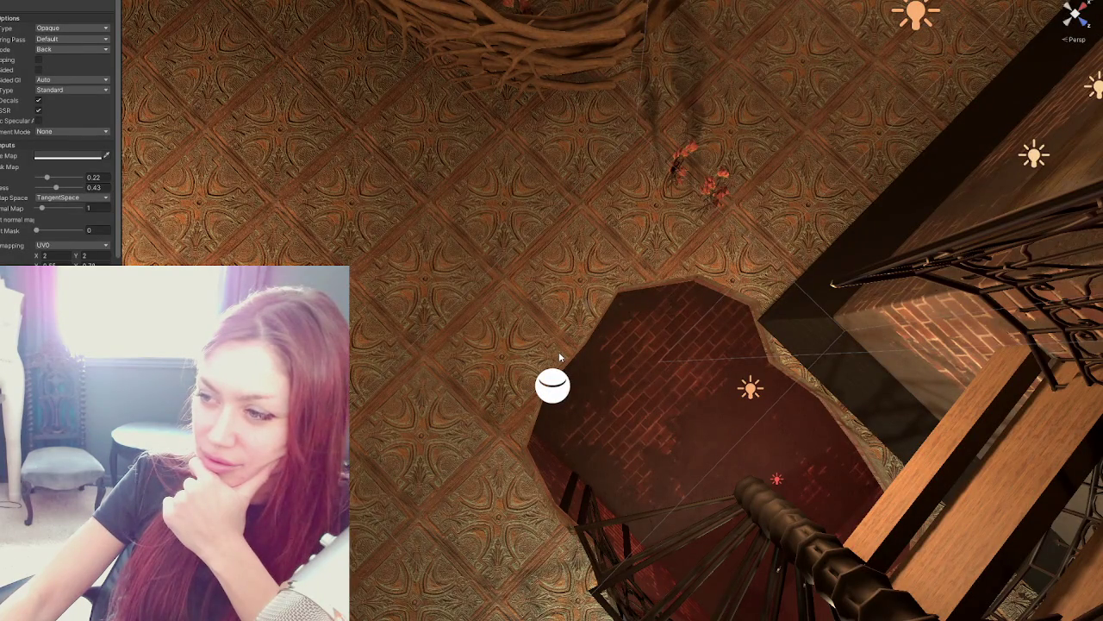
{"action": "scroll", "coordinate": [559, 356], "scroll_direction": "down", "scroll_amount": 3}
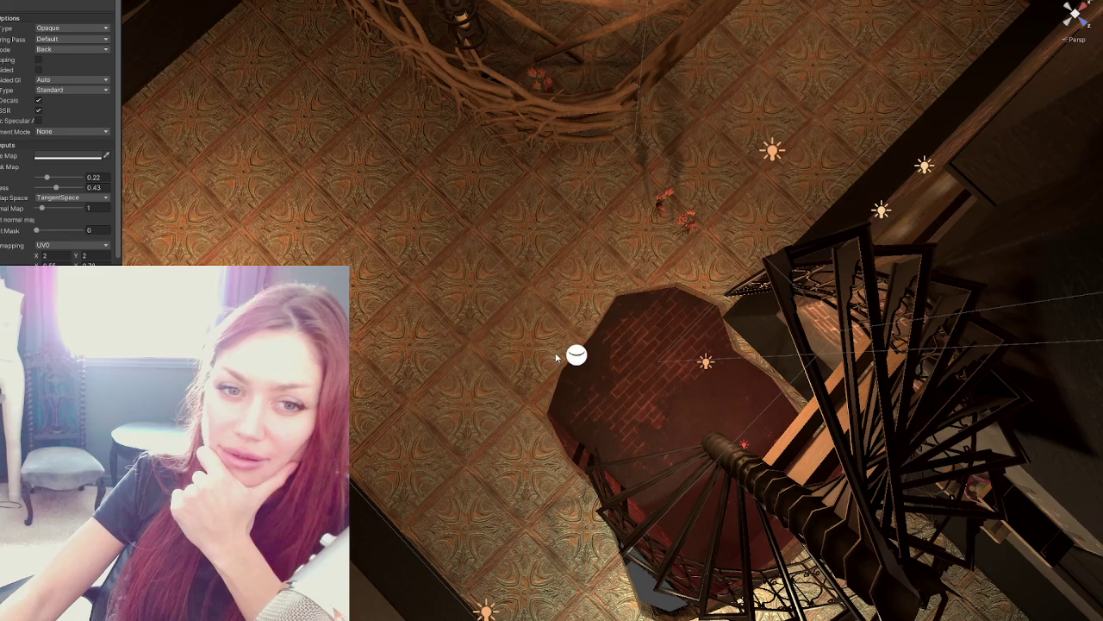
{"action": "mouse_move", "coordinate": [557, 357]}
{"action": "left_mouse_down", "text": "alt"}
{"action": "mouse_move", "coordinate": [828, 353]}
{"action": "mouse_move", "coordinate": [680, 380]}
{"action": "left_mouse_up", "text": "alt"}
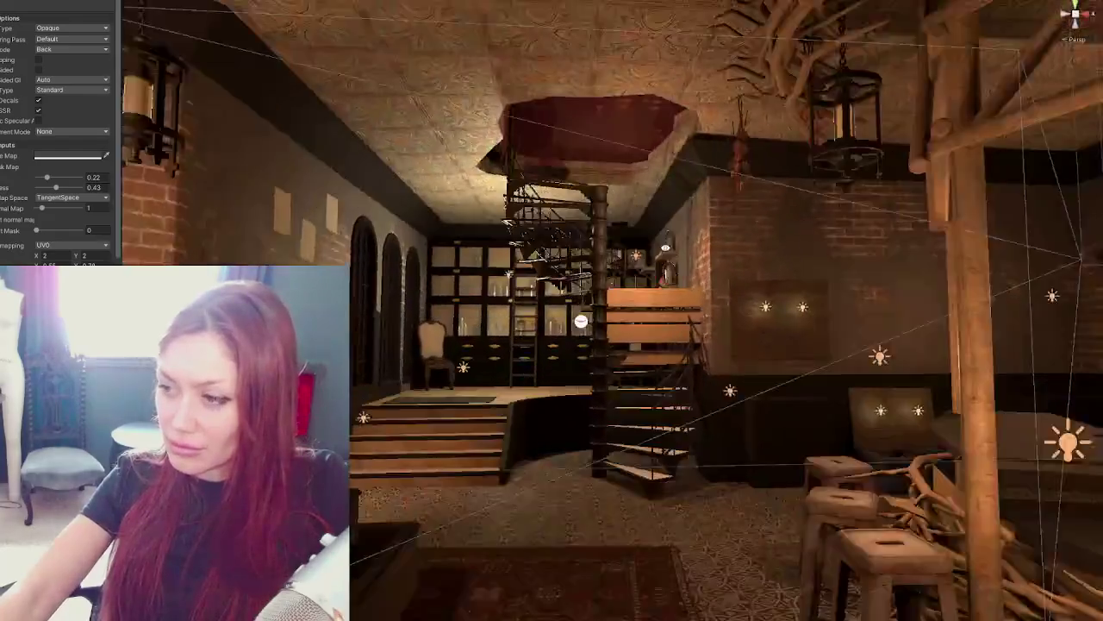
{"action": "left_click_drag", "start_coordinate": [681, 380], "coordinate": [354, 295], "text": "alt"}
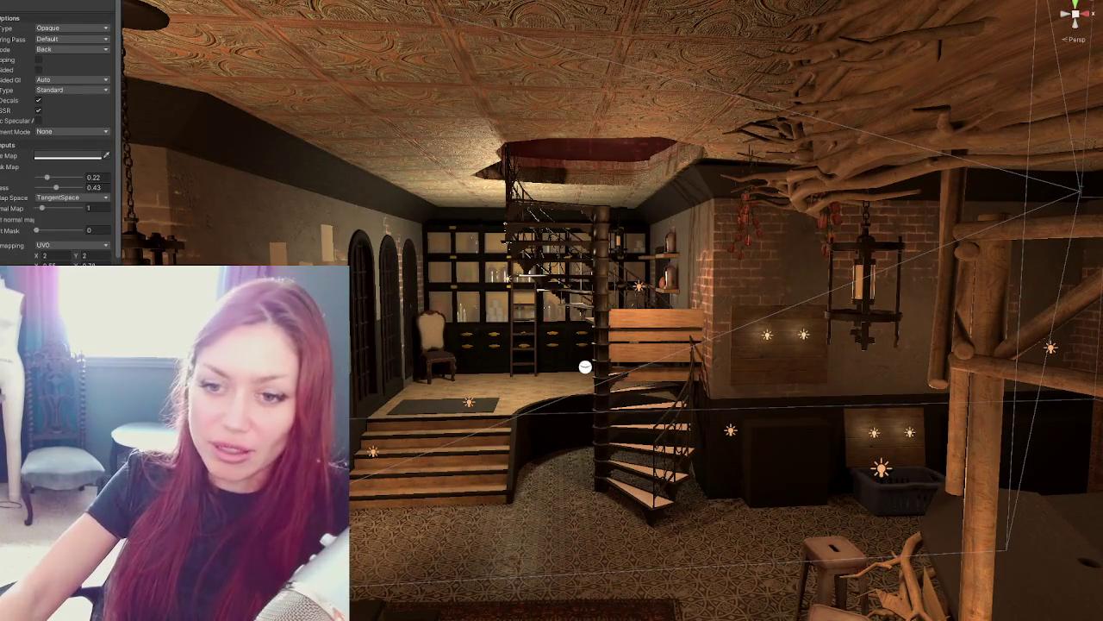
Select the wooden plank at the stair landing and zoom in on it.
{"action": "left_click", "coordinate": [662, 341]}
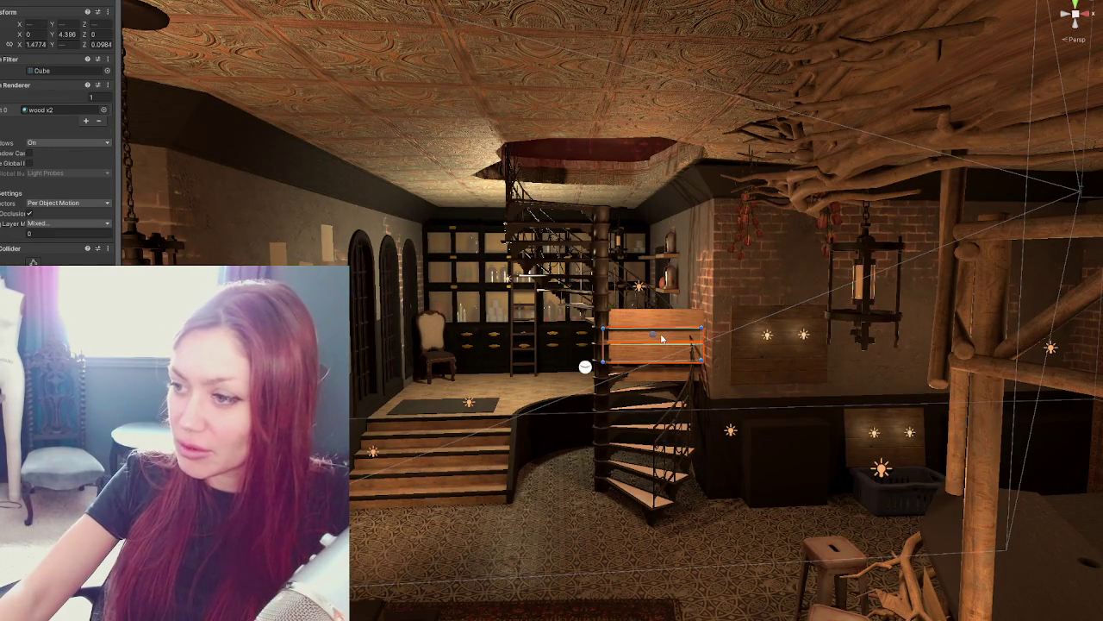
{"action": "left_click_drag", "start_coordinate": [663, 317], "coordinate": [621, 309]}
{"action": "key", "text": "w"}
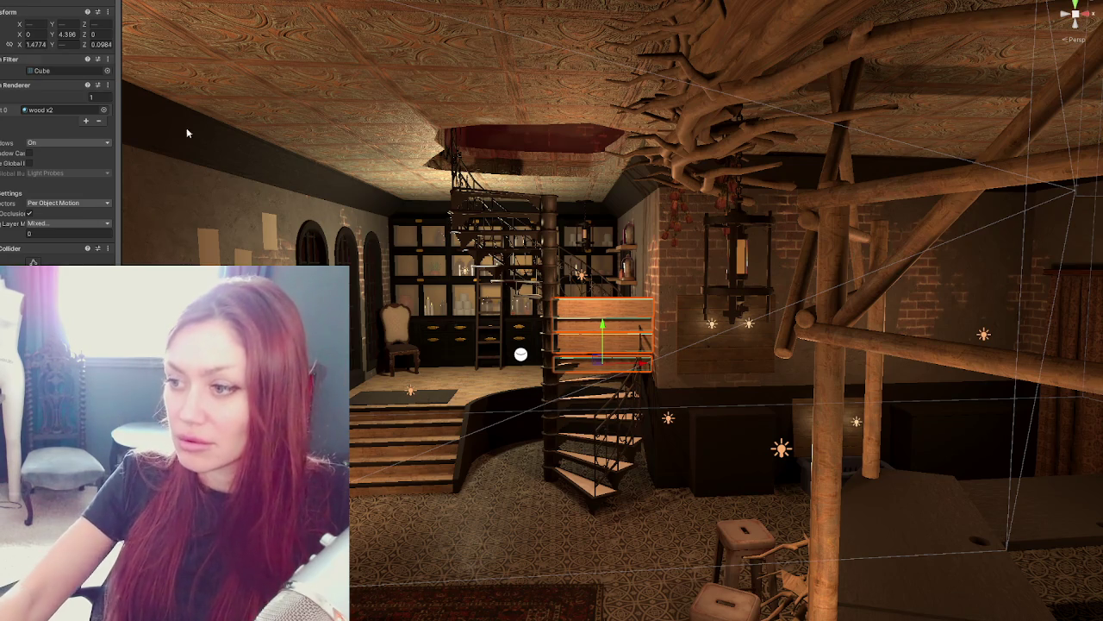
{"action": "scroll", "coordinate": [603, 327], "scroll_direction": "up", "scroll_amount": 2}
{"action": "scroll", "coordinate": [527, 263], "scroll_direction": "up", "scroll_amount": 2}
Deselect the plank, orbit around the room and launch the game in Play mode.
{"action": "left_click", "coordinate": [523, 259]}
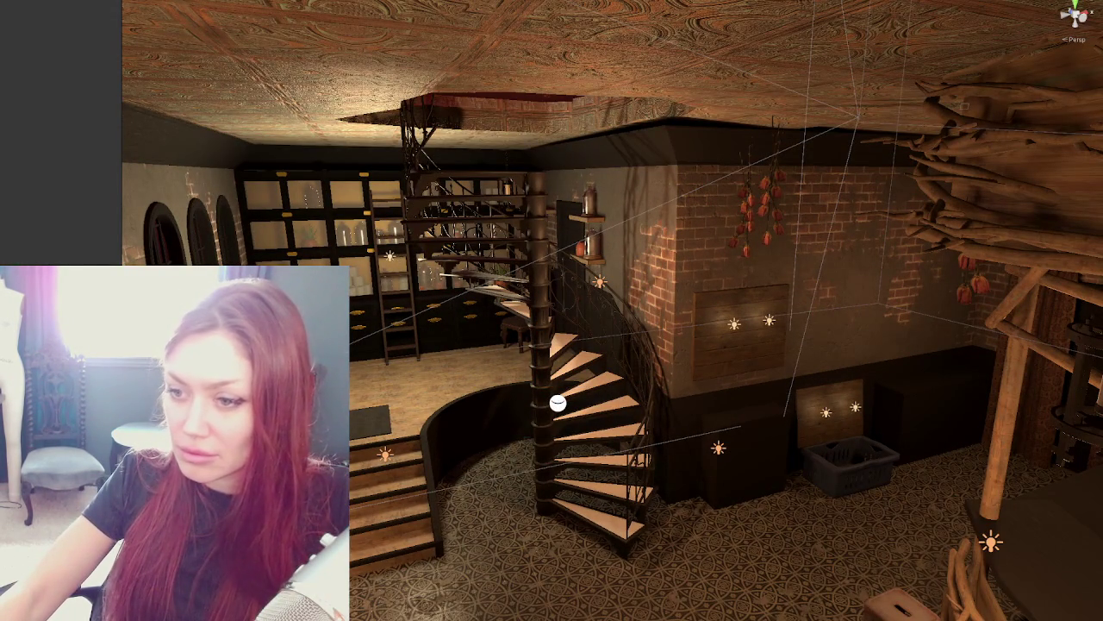
{"action": "left_click_drag", "start_coordinate": [713, 489], "coordinate": [672, 487], "text": "alt"}
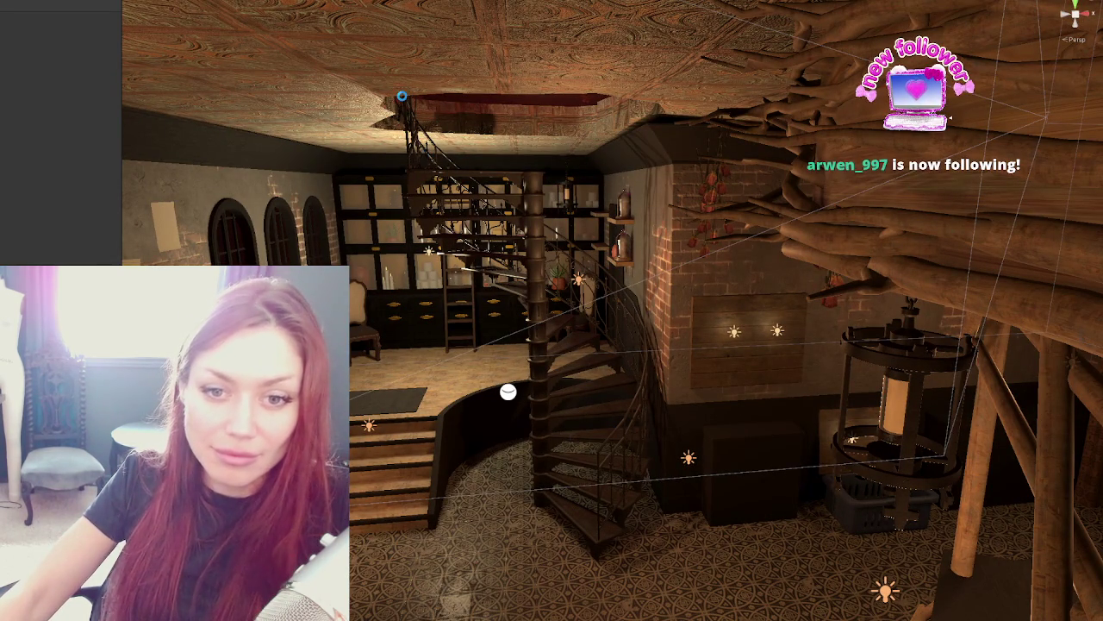
{"action": "key", "text": "h"}
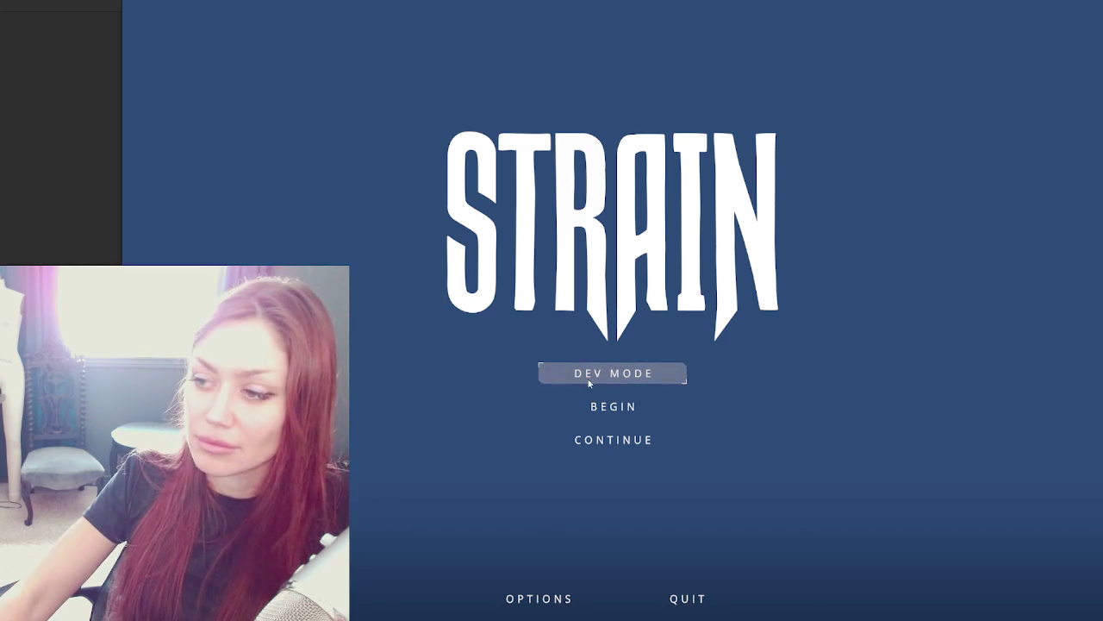
Continue the saved game, walk past the campfire and gazebo to the house, then pause.
{"action": "left_click", "coordinate": [606, 442]}
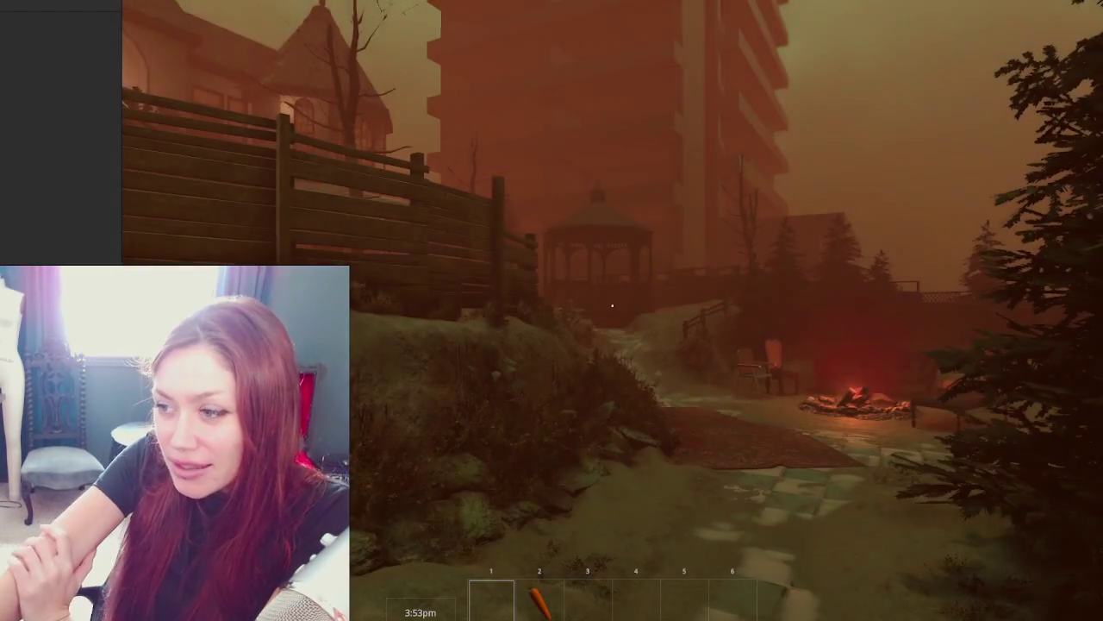
{"action": "key", "text": "w"}
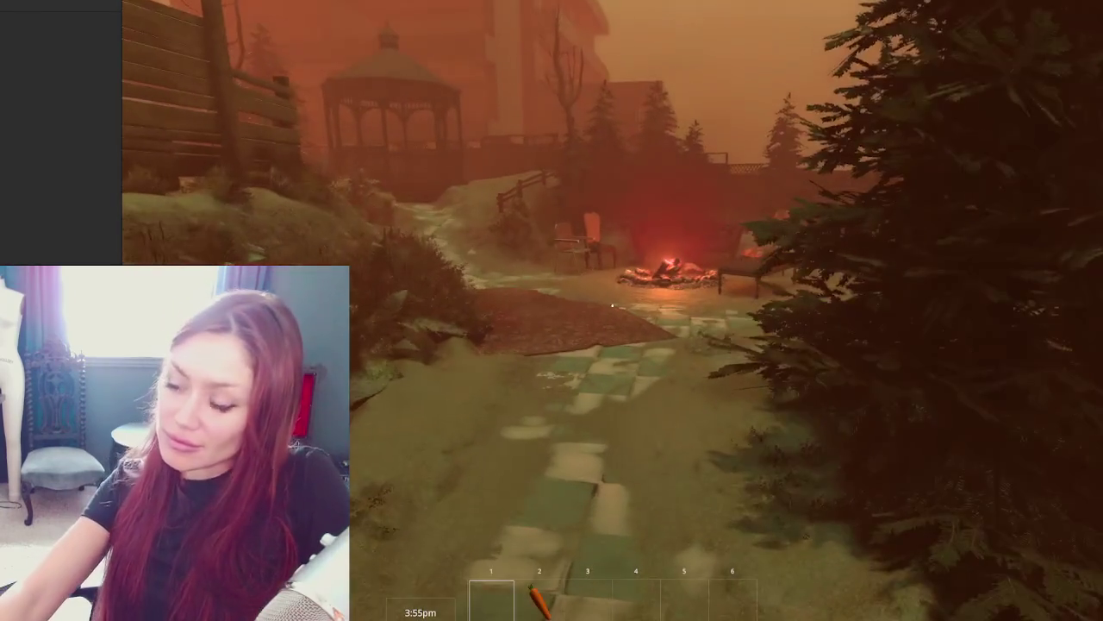
{"action": "key", "text": "w"}
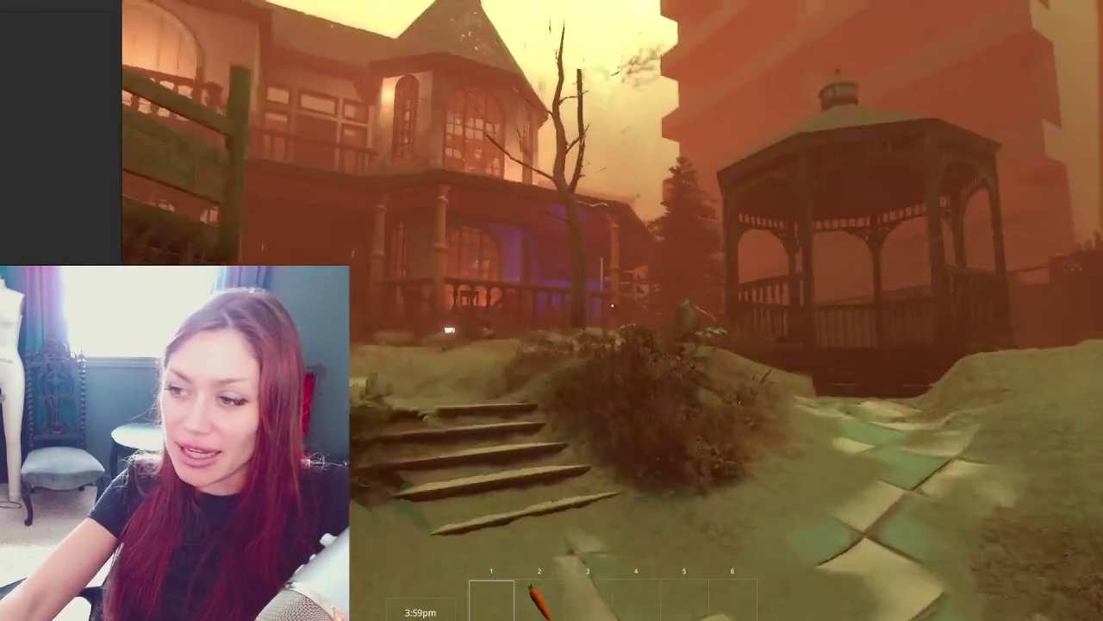
{"action": "key", "text": "w"}
{"action": "key", "text": "w"}
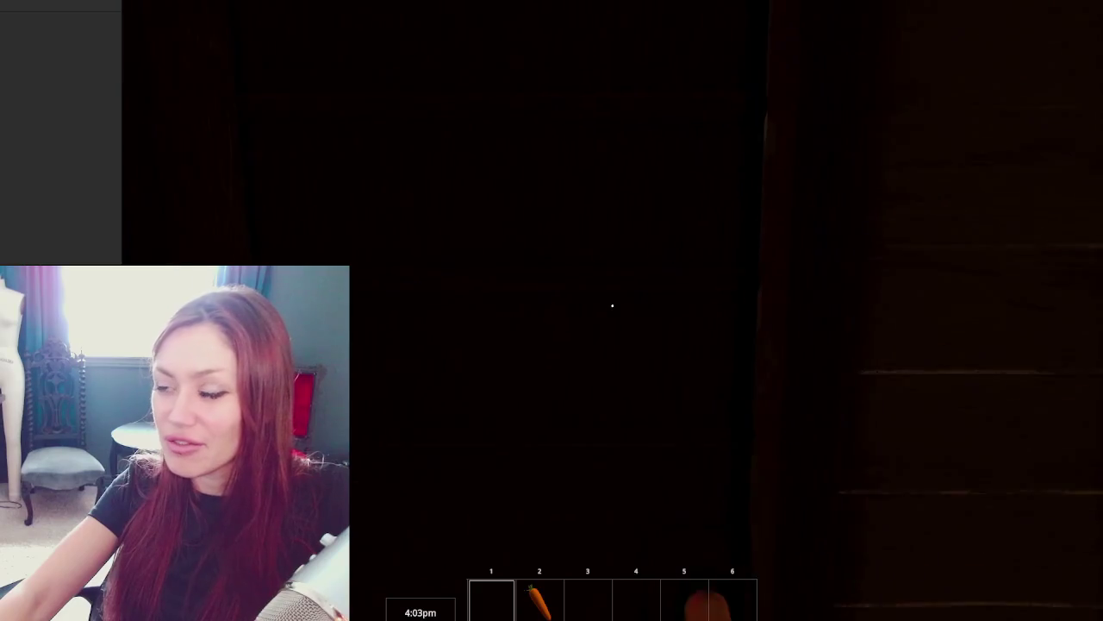
{"action": "key", "text": "s"}
{"action": "key", "text": "Escape"}
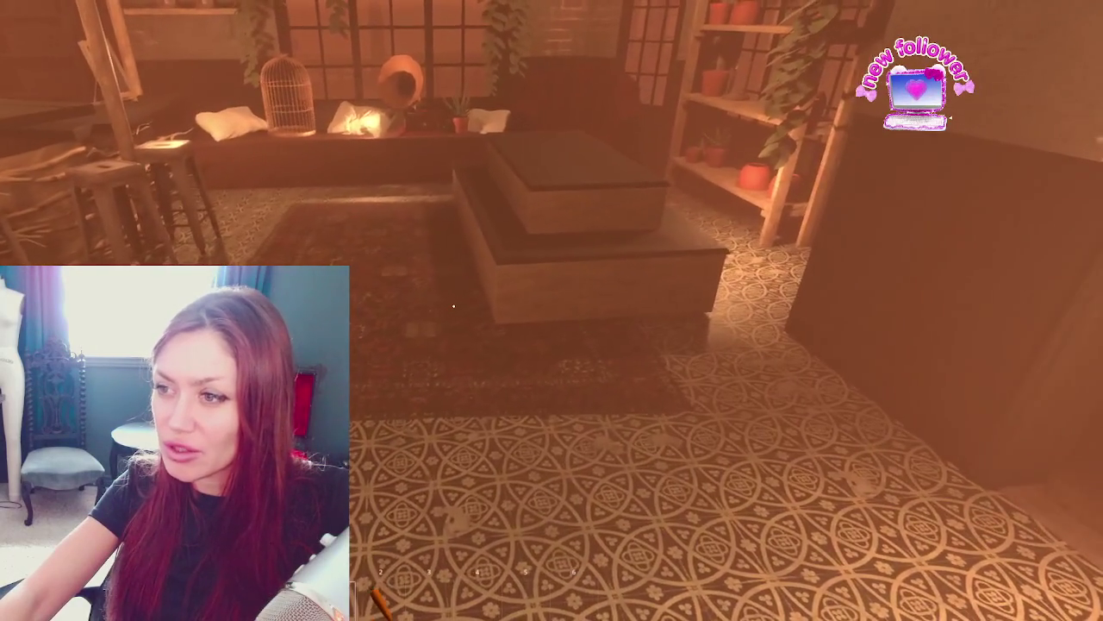
Walk to the spiral staircase, climb it, come back down, and climb to the upper landing again.
{"action": "key", "text": "Escape"}
{"action": "key", "text": "Escape"}
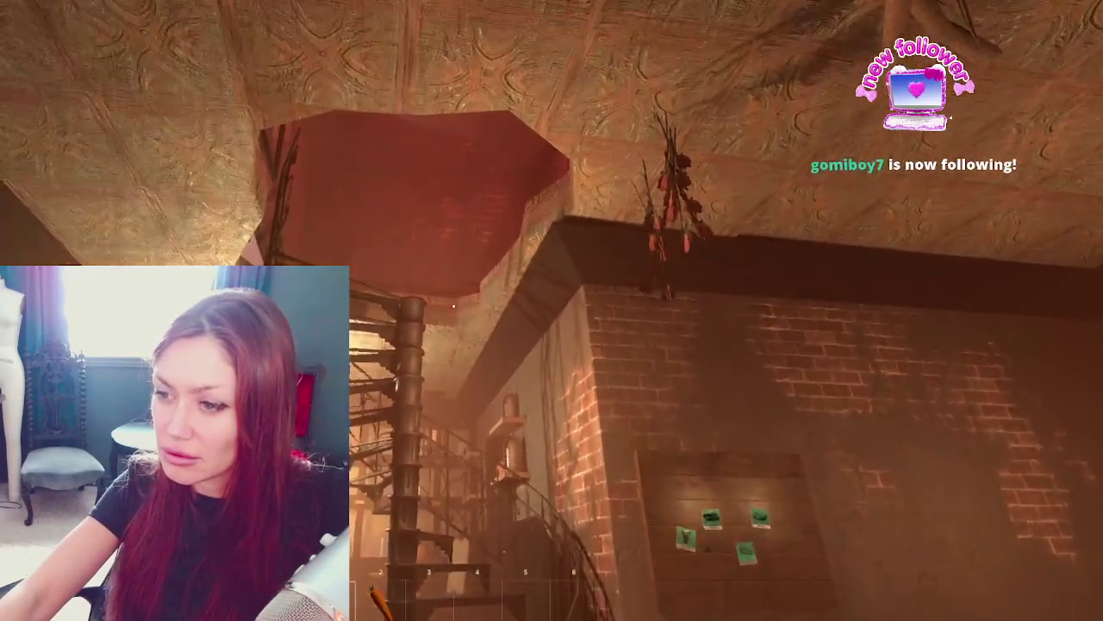
{"action": "key", "text": "w"}
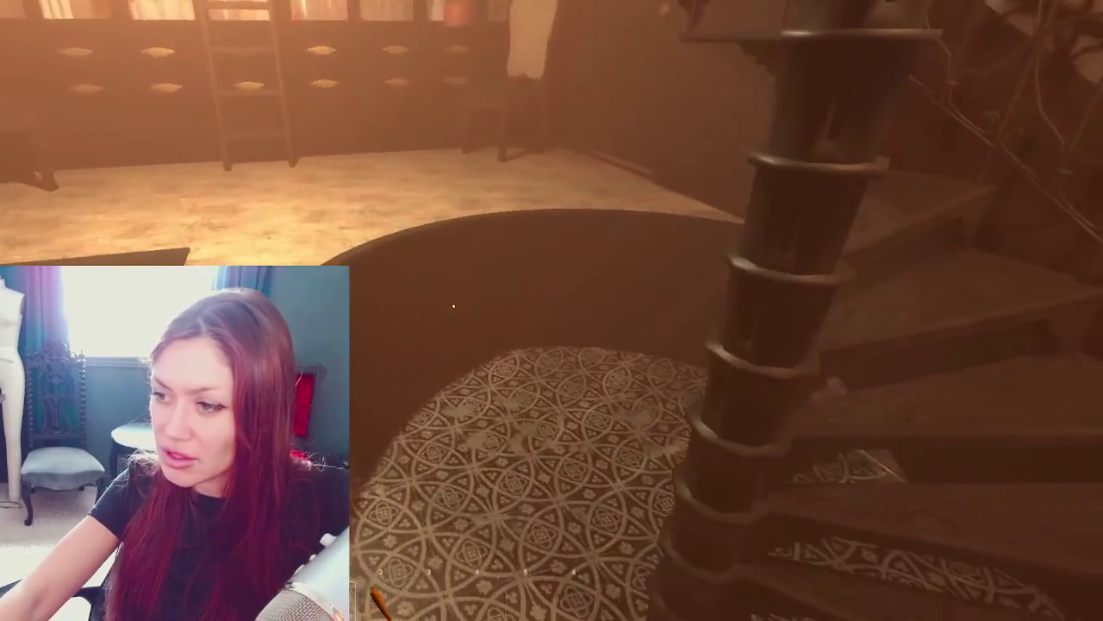
{"action": "key", "text": "w"}
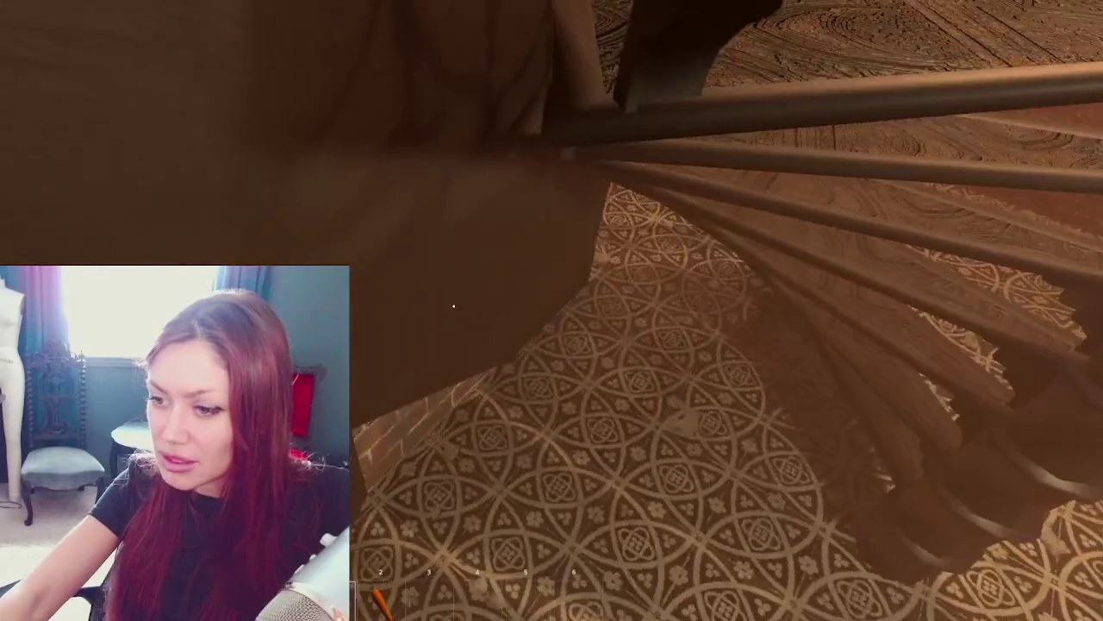
{"action": "key", "text": "w"}
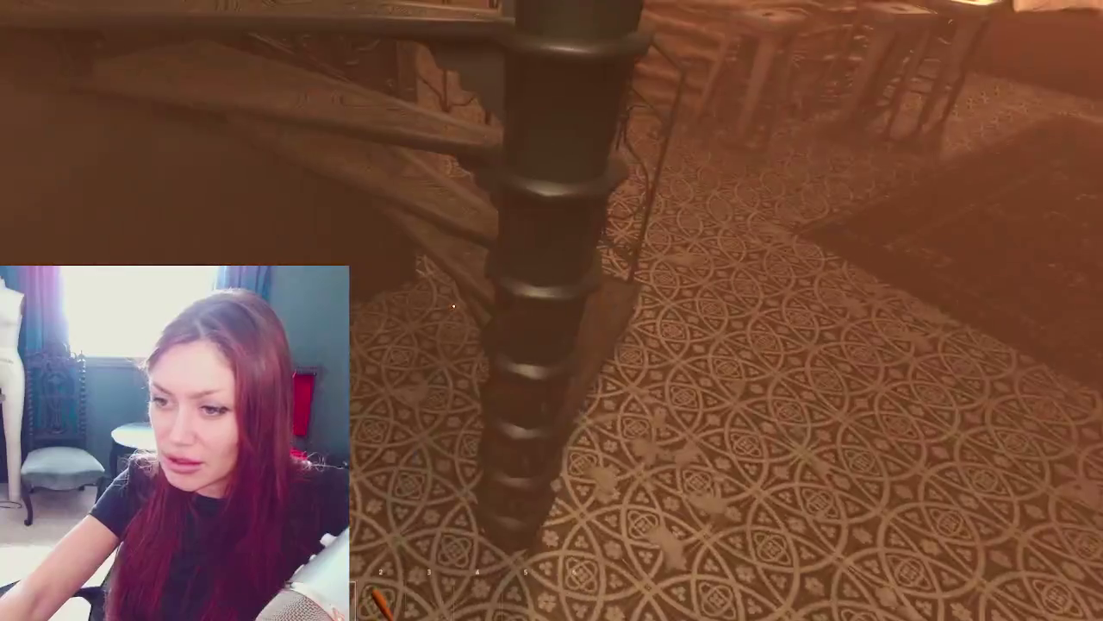
{"action": "key", "text": "w"}
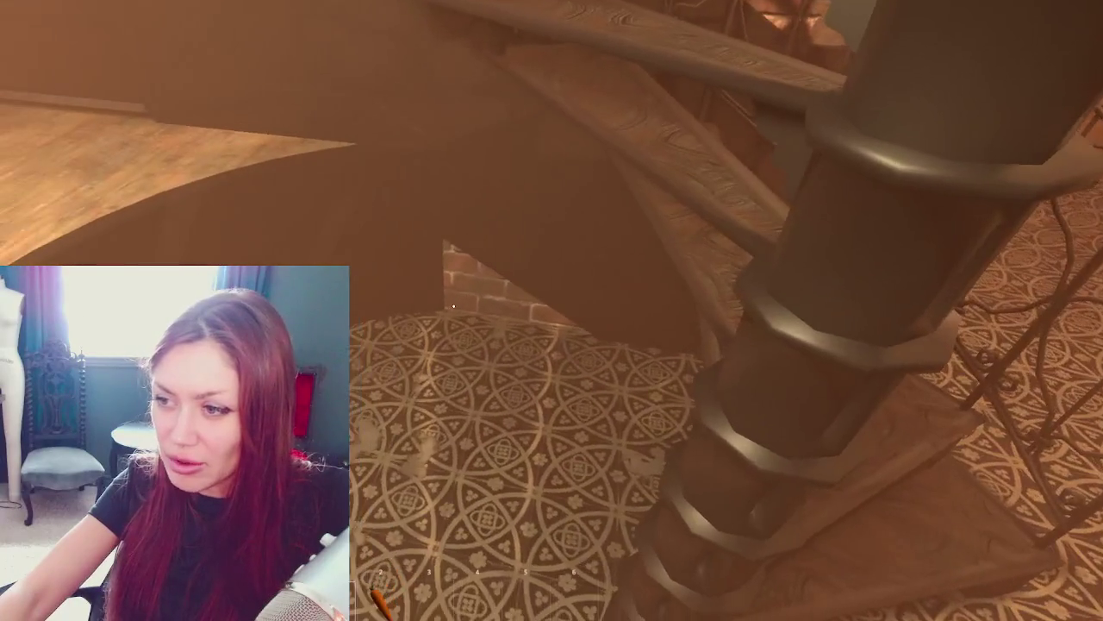
{"action": "key", "text": "w"}
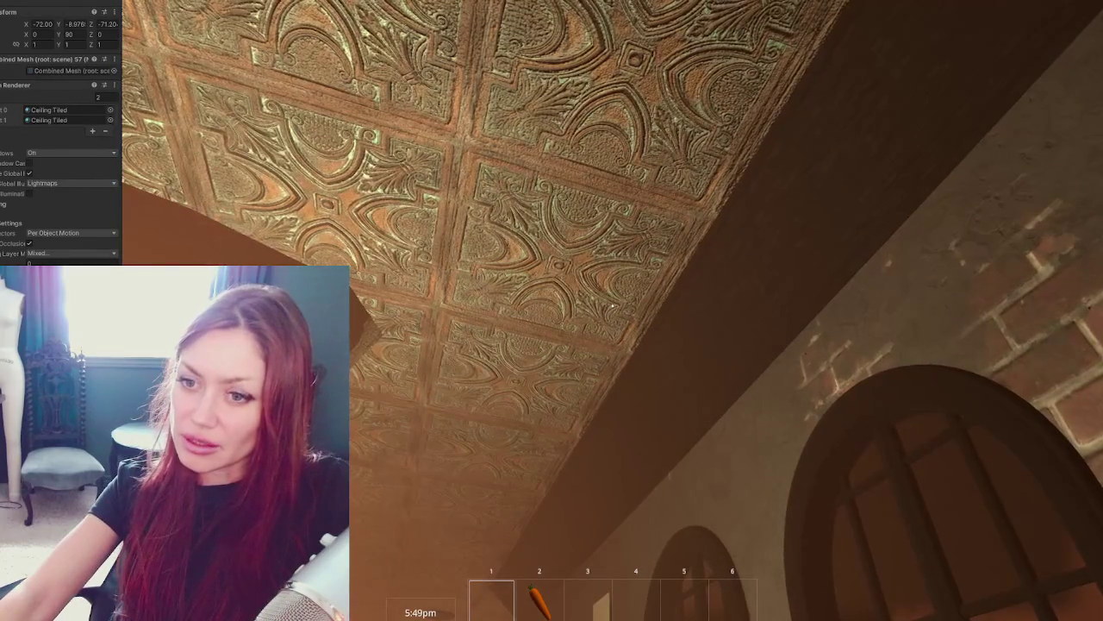
Set the pressed-tin ceiling material's tiling to 2.8 × 2.8.
{"action": "scroll", "coordinate": [27, 213], "scroll_direction": "down", "scroll_amount": 3}
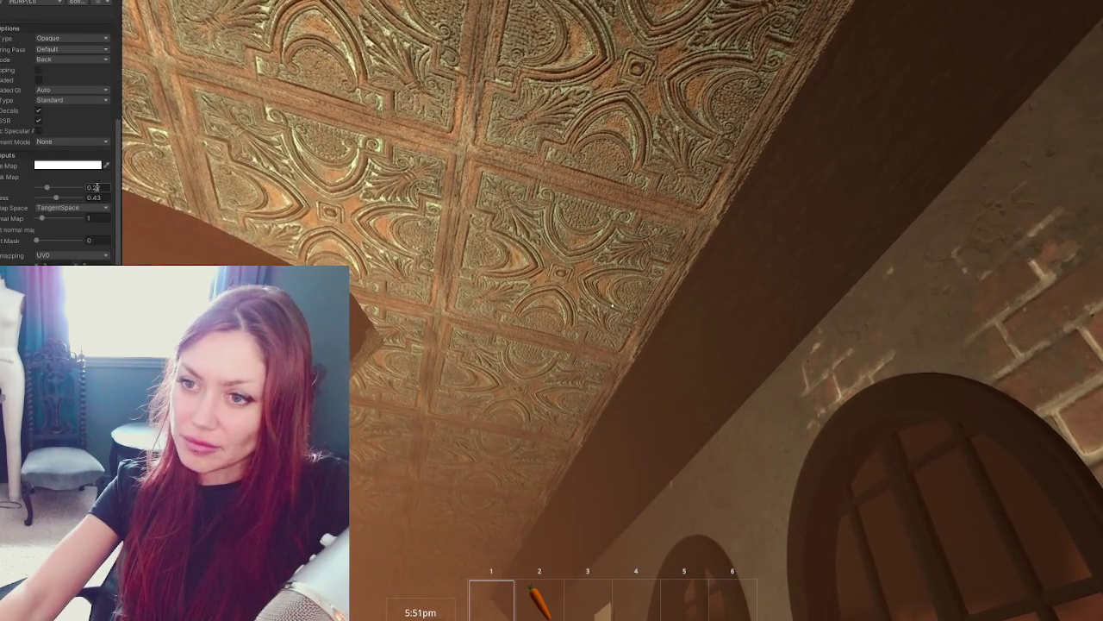
{"action": "scroll", "coordinate": [90, 231], "scroll_direction": "down", "scroll_amount": 2}
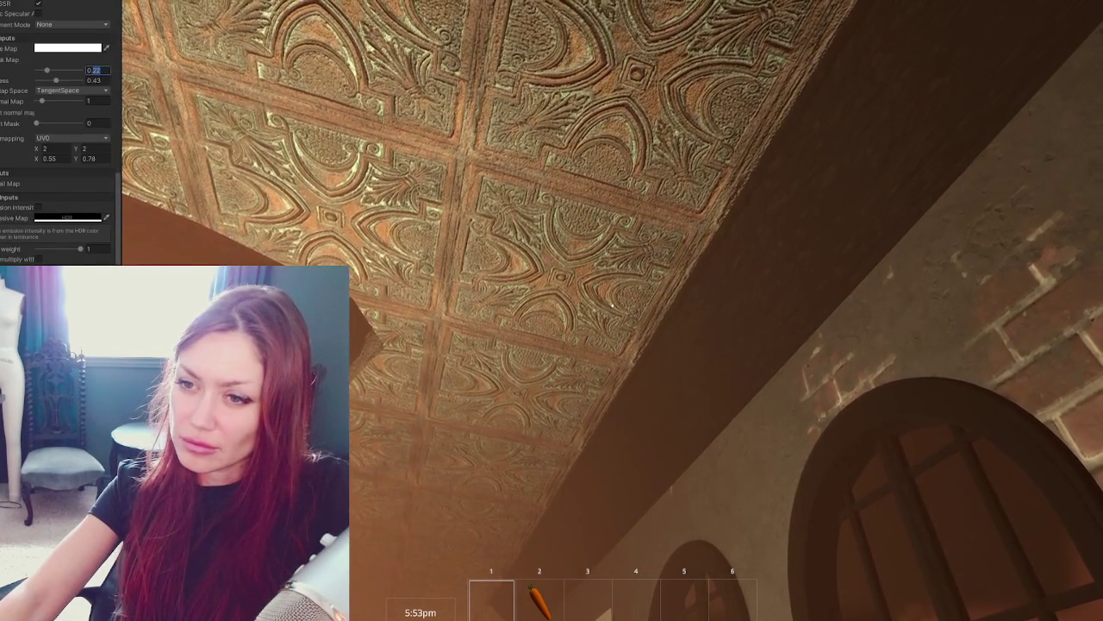
{"action": "type", "text": "1.5"}
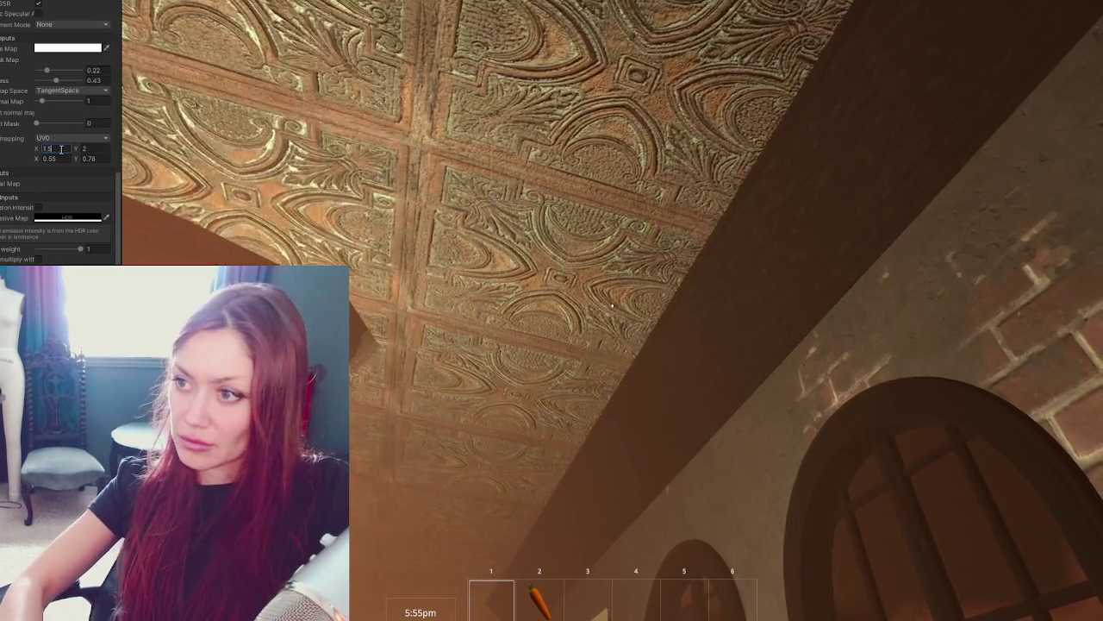
{"action": "key", "text": "Tab"}
{"action": "type", "text": "1.5"}
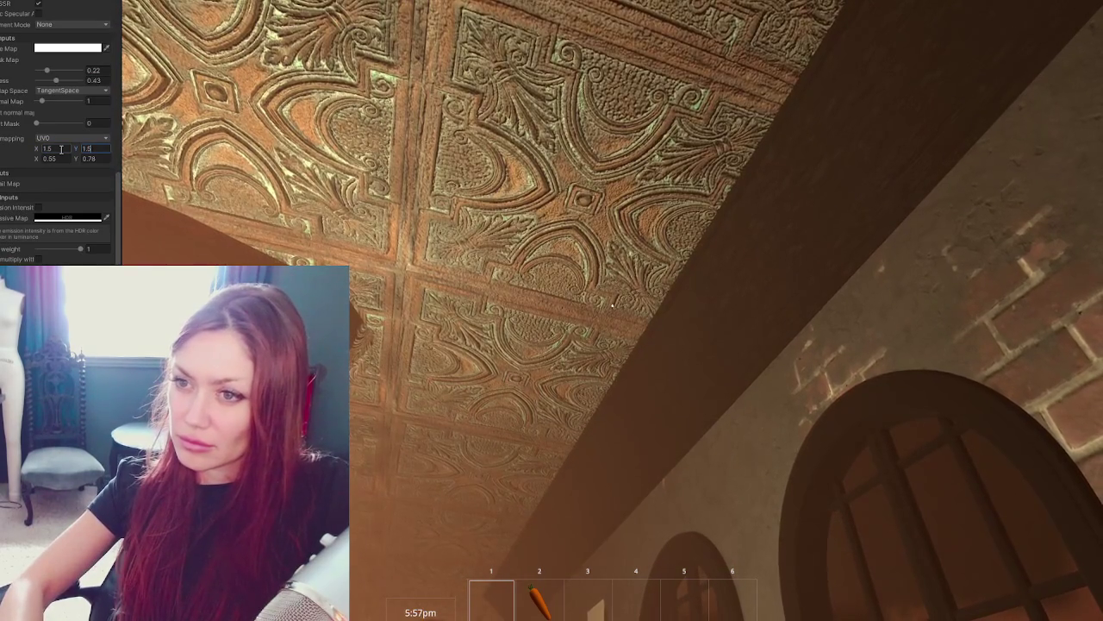
{"action": "key", "text": "BackSpace"}
{"action": "key", "text": "BackSpace"}
{"action": "key", "text": "BackSpace"}
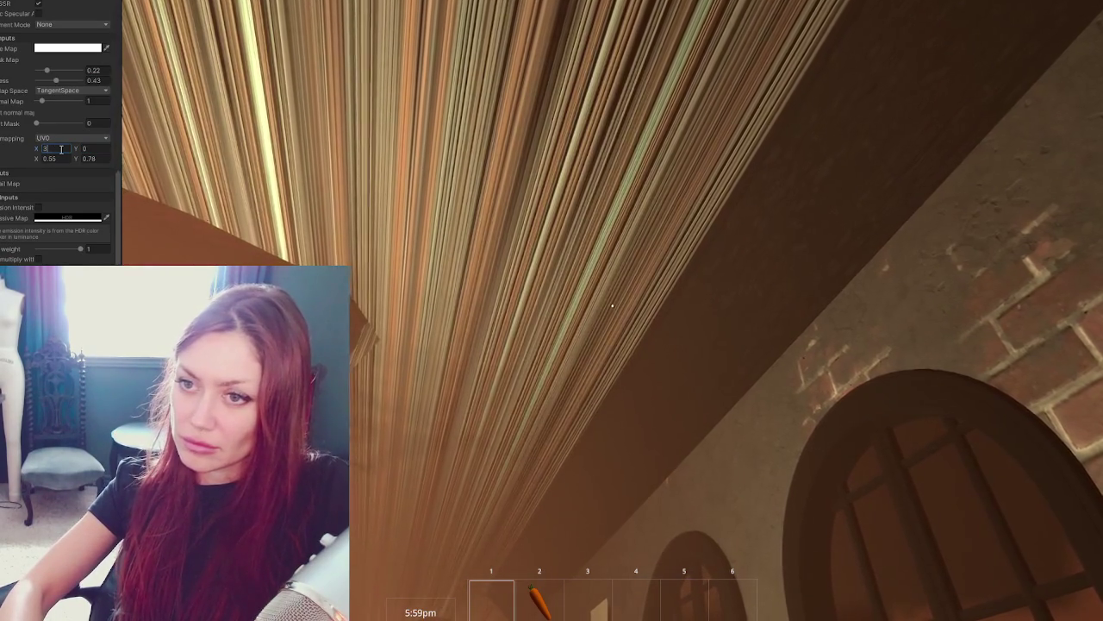
{"action": "type", "text": "3"}
{"action": "key", "text": "Tab"}
{"action": "type", "text": "3"}
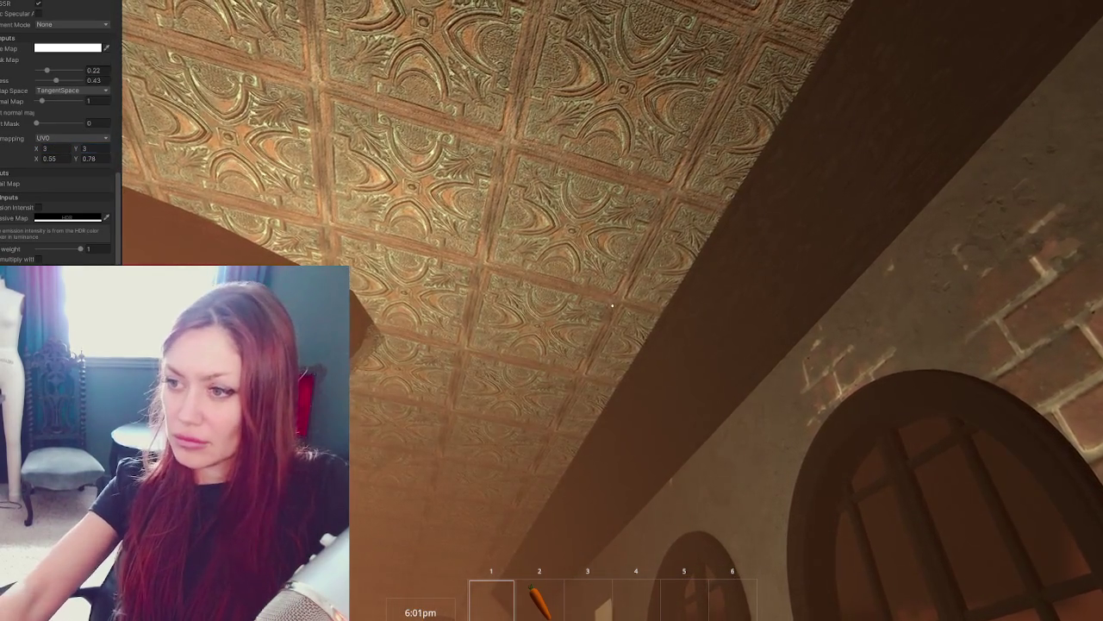
{"action": "left_click", "coordinate": [611, 305]}
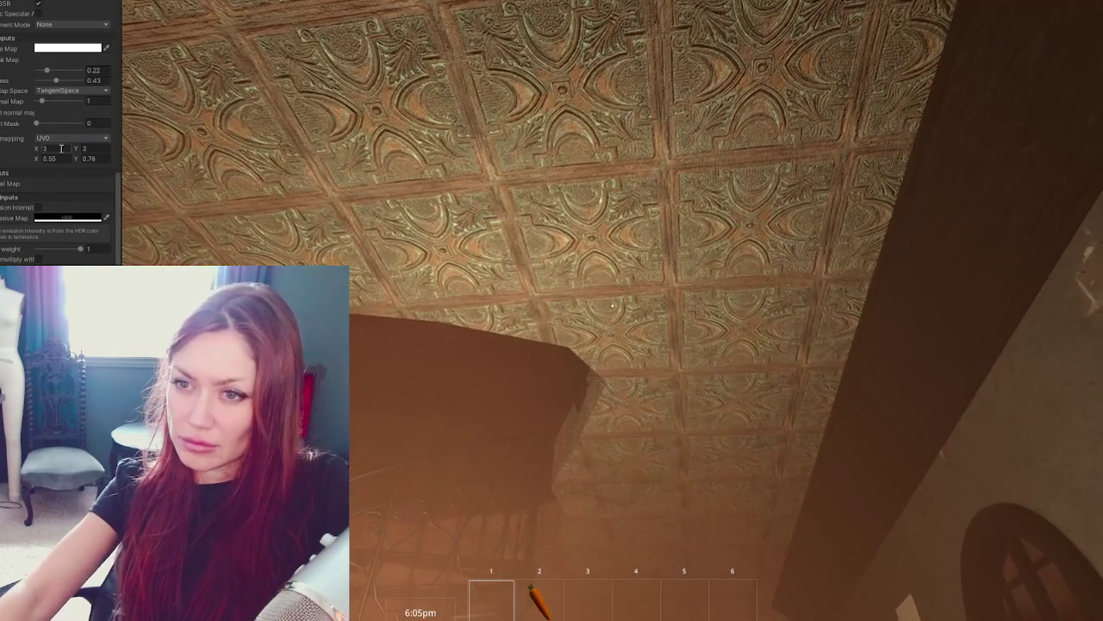
{"action": "type", "text": "2.8"}
{"action": "key", "text": "Tab"}
{"action": "type", "text": "2.8"}
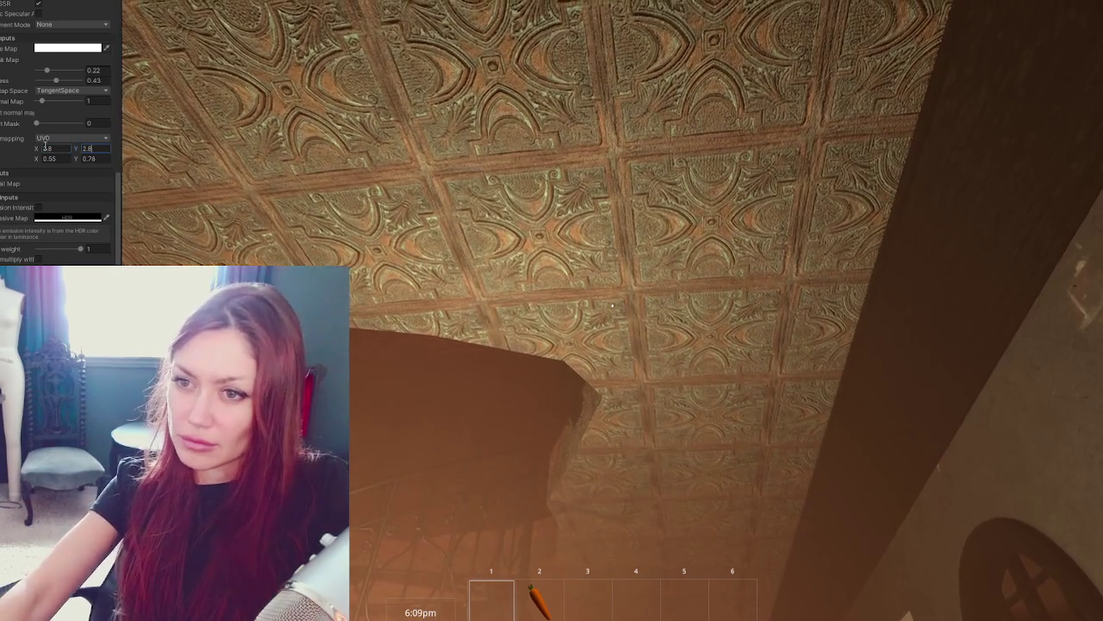
Set the ceiling texture offset to 0.02, 0.78 and the normal map strength to 0.5.
{"action": "left_click_drag", "start_coordinate": [37, 162], "coordinate": [26, 163]}
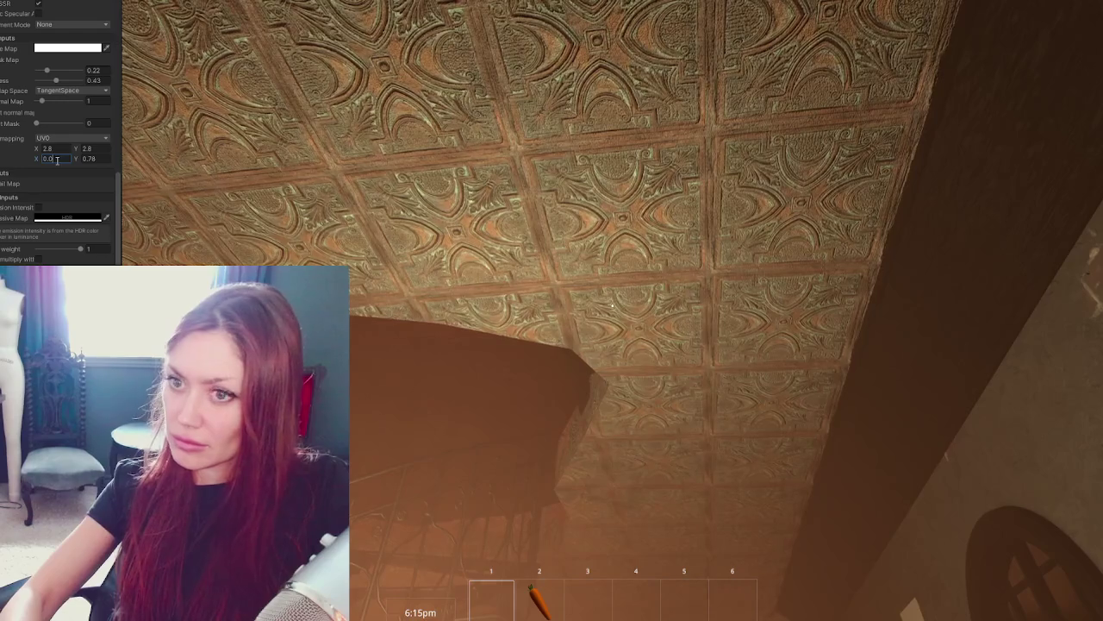
{"action": "type", "text": "4"}
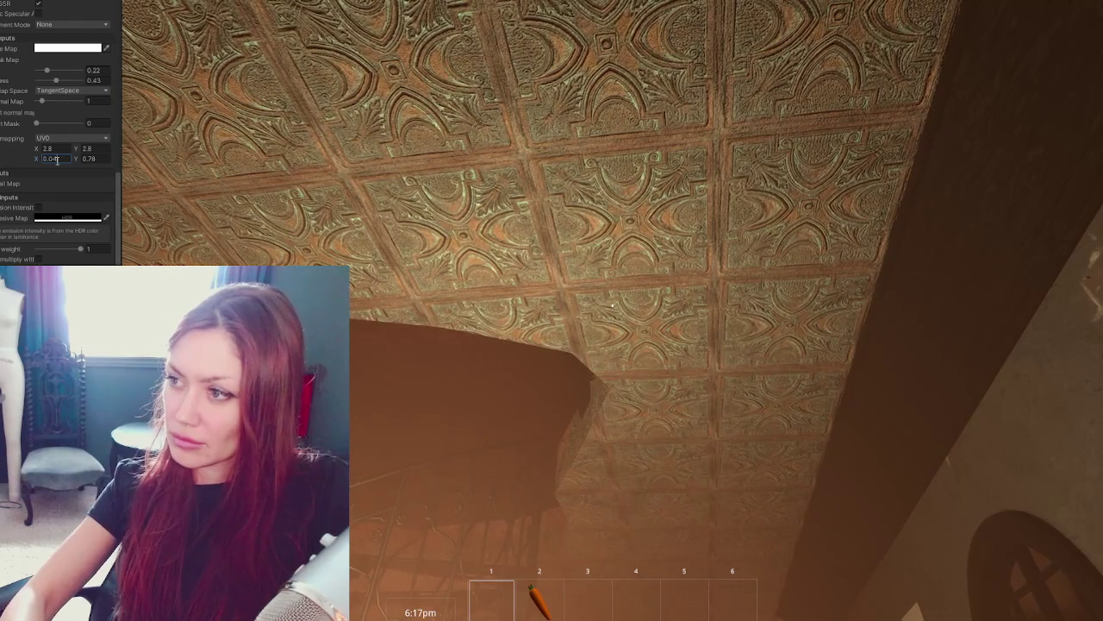
{"action": "key", "text": "BackSpace"}
{"action": "type", "text": "3"}
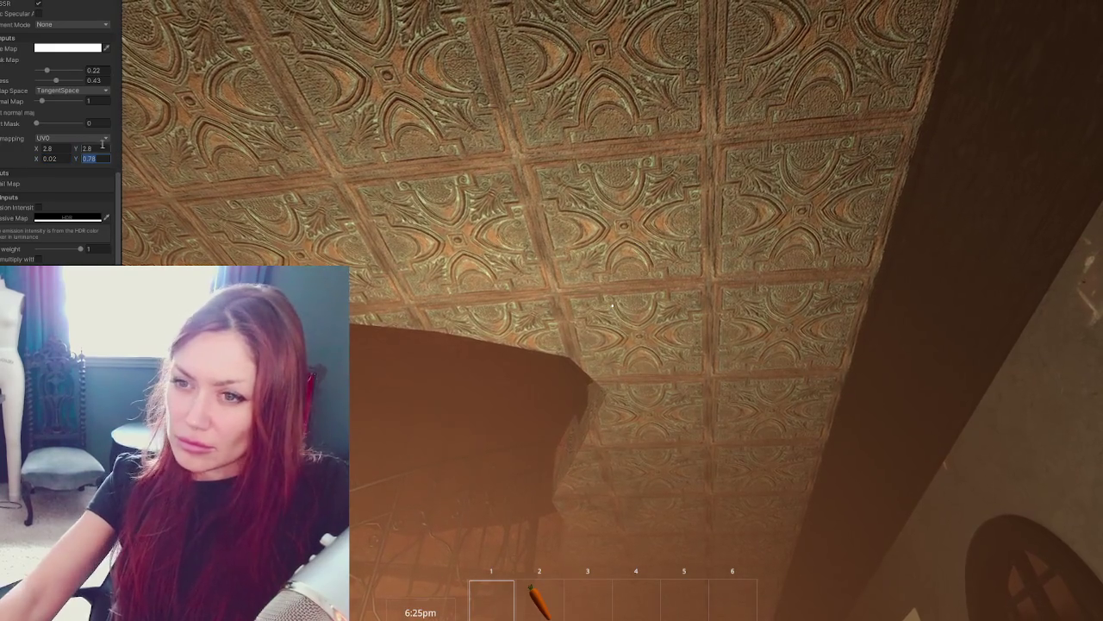
{"action": "type", "text": "0.2"}
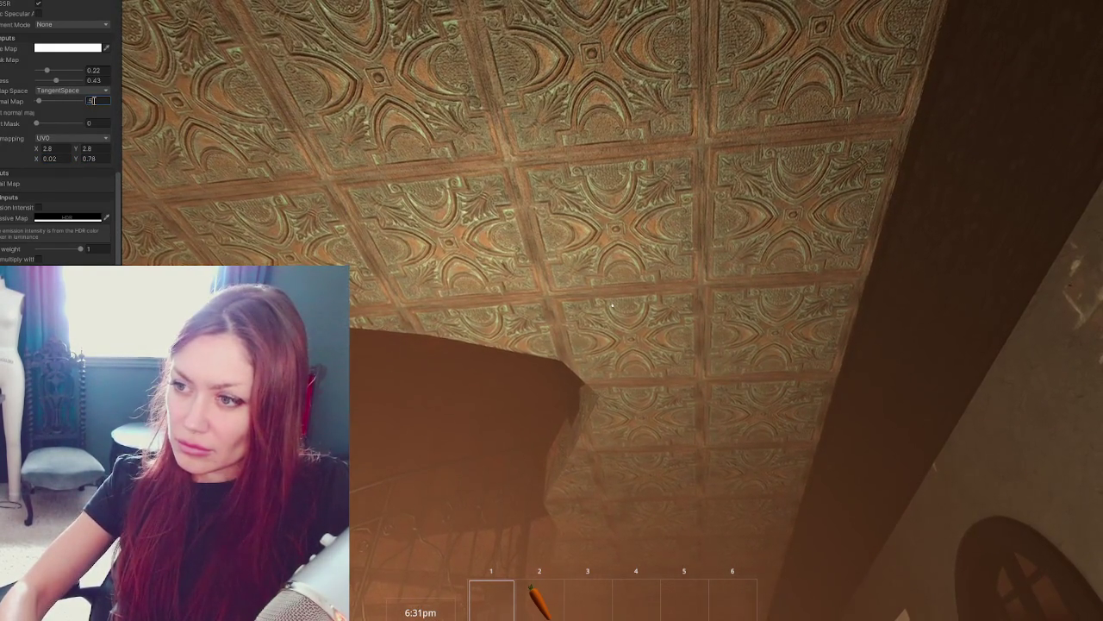
{"action": "key", "text": "Return"}
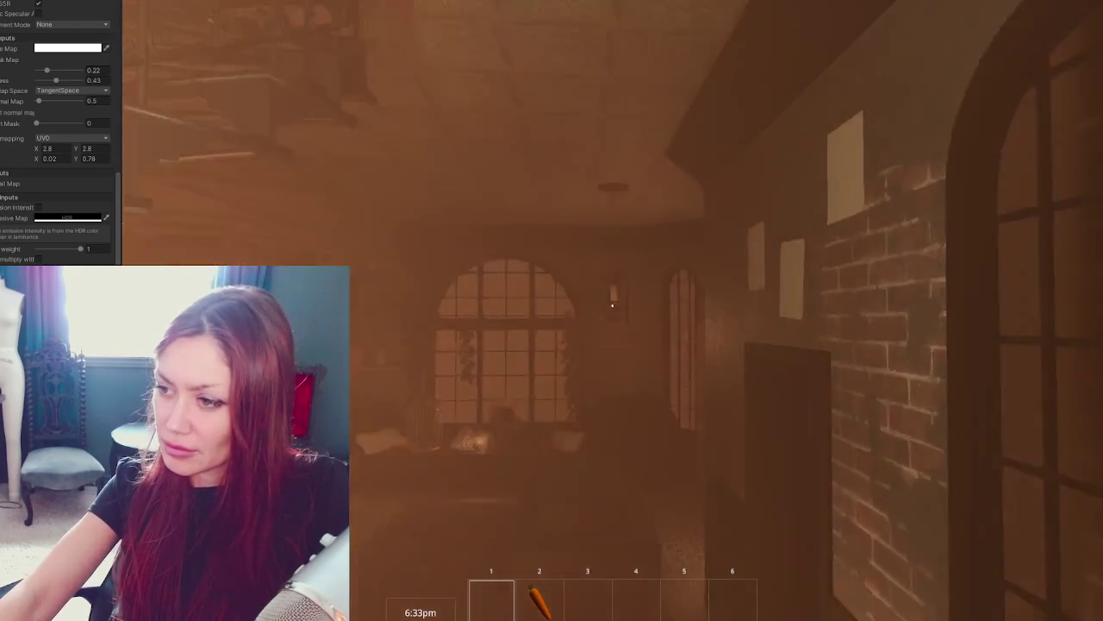
Walk under the ceiling, then change the ceiling material tiling from 2.8 to 2.3 × 2.3.
{"action": "key", "text": "w"}
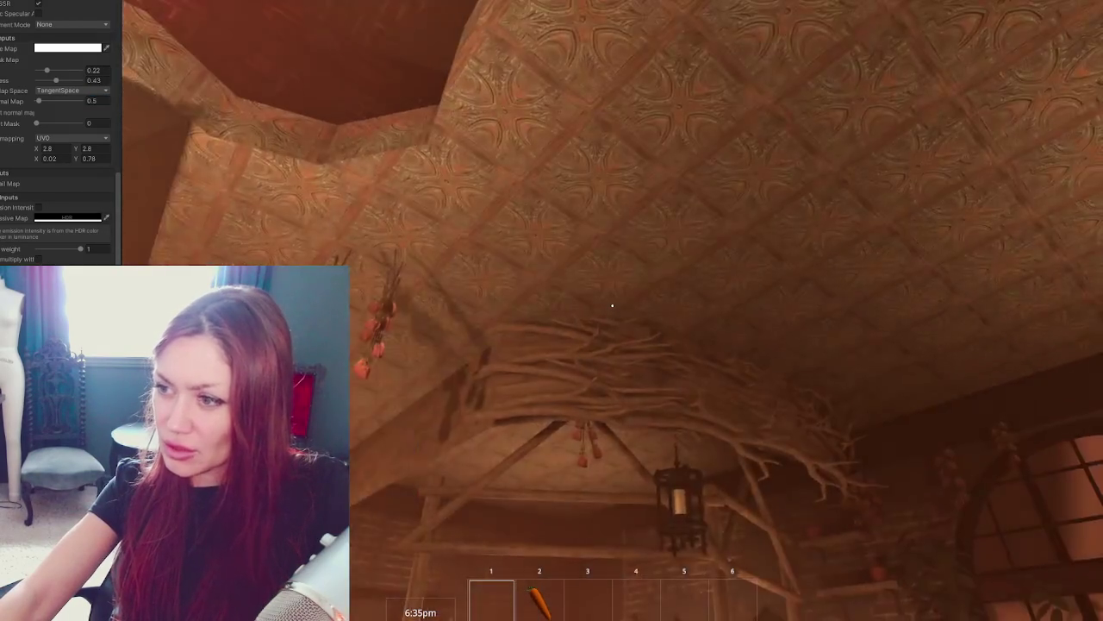
{"action": "key", "text": "w"}
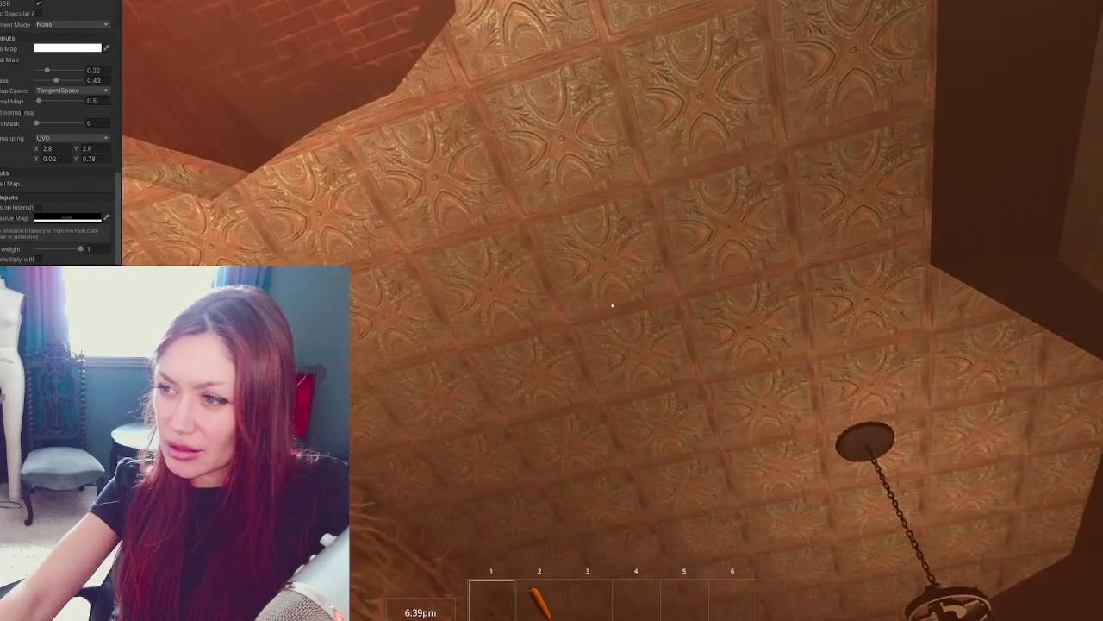
{"action": "key", "text": "Escape"}
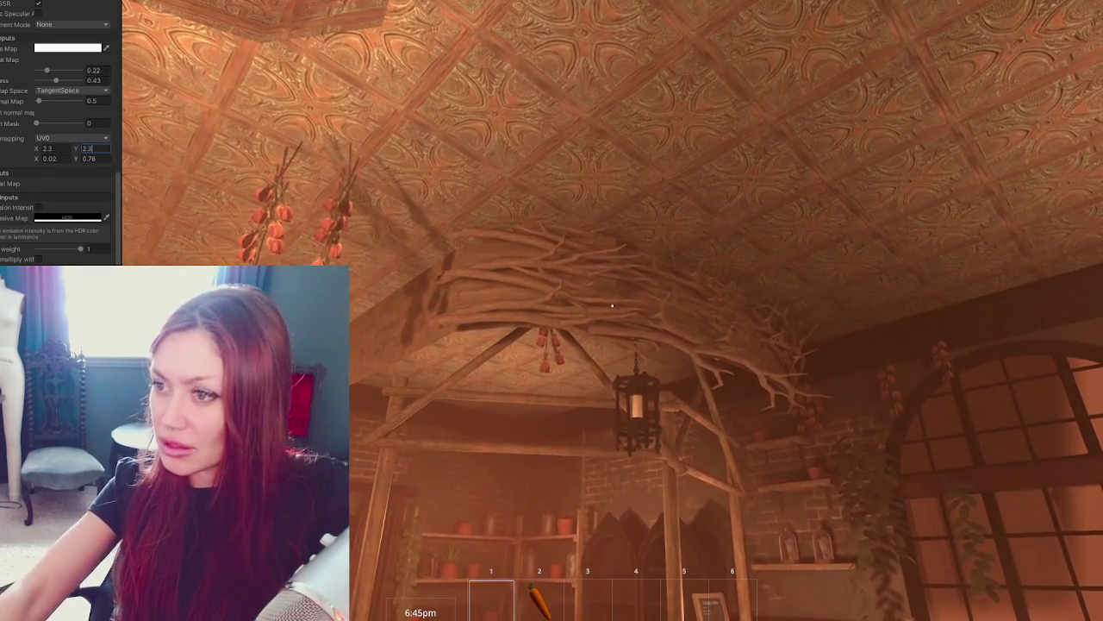
{"action": "left_click", "coordinate": [256, 250]}
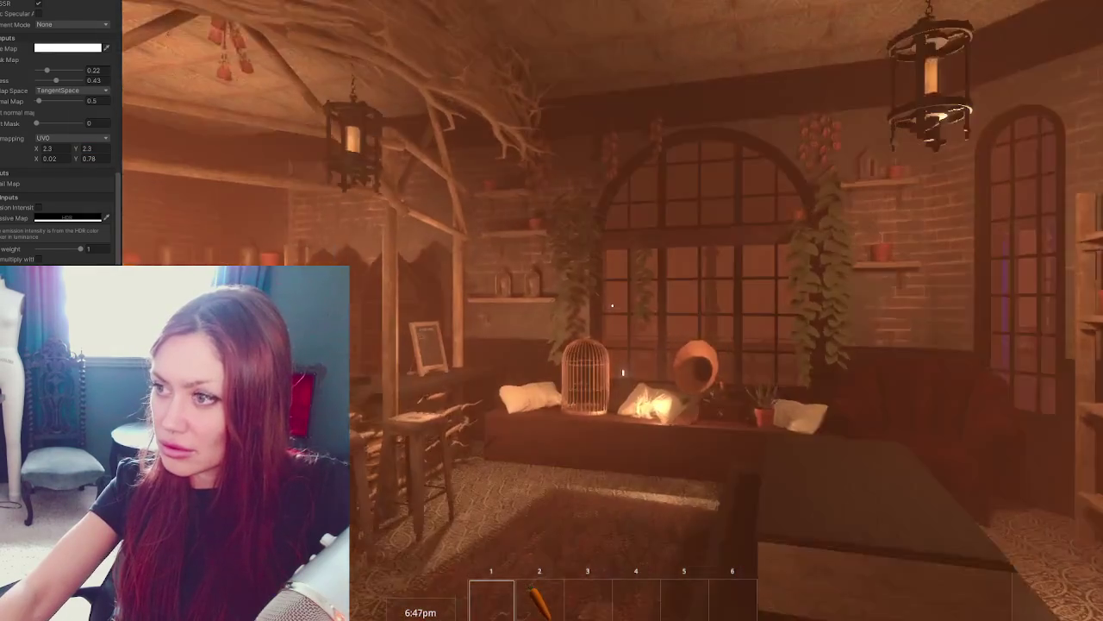
Walk past the shelves, windows, staircase and bar hallway to check the ceiling, then exit Play mode.
{"action": "key", "text": "w"}
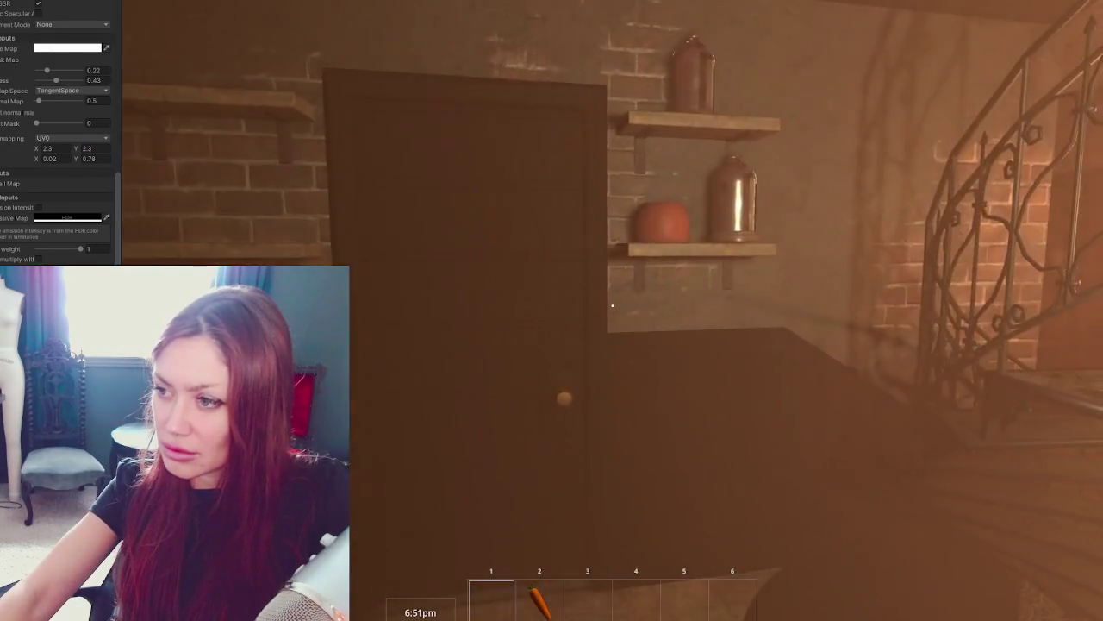
{"action": "key", "text": "w"}
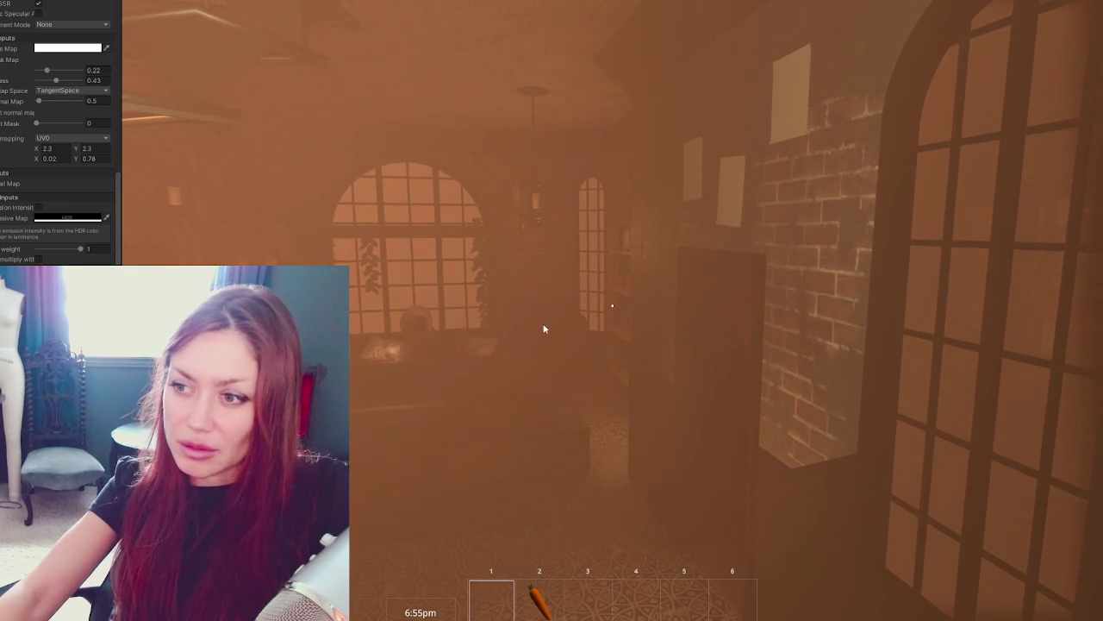
{"action": "key", "text": "Escape"}
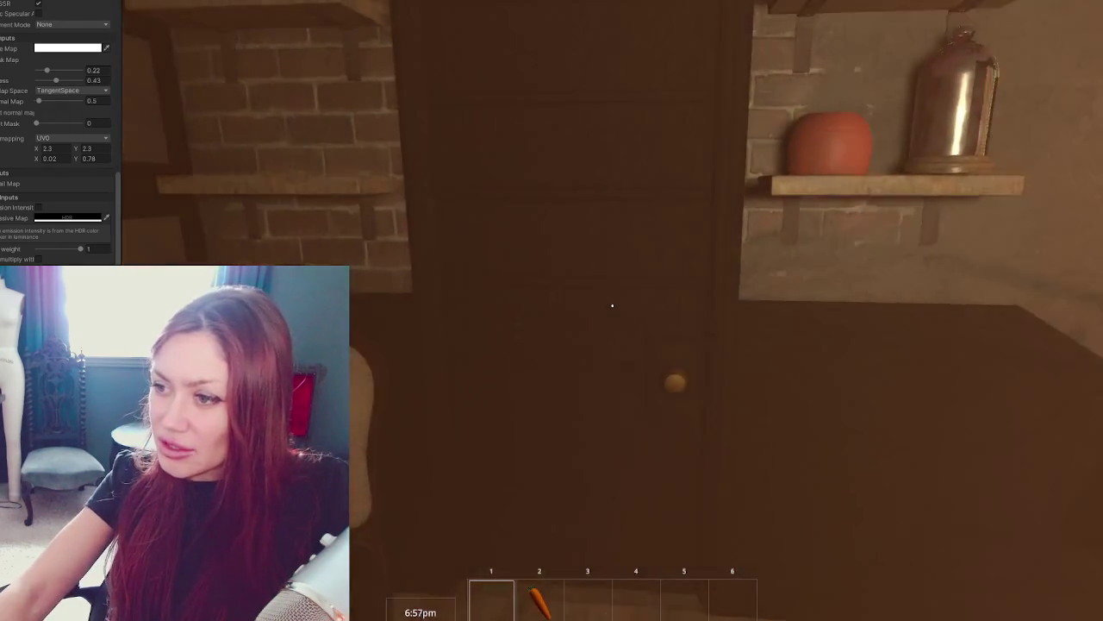
{"action": "key", "text": "s"}
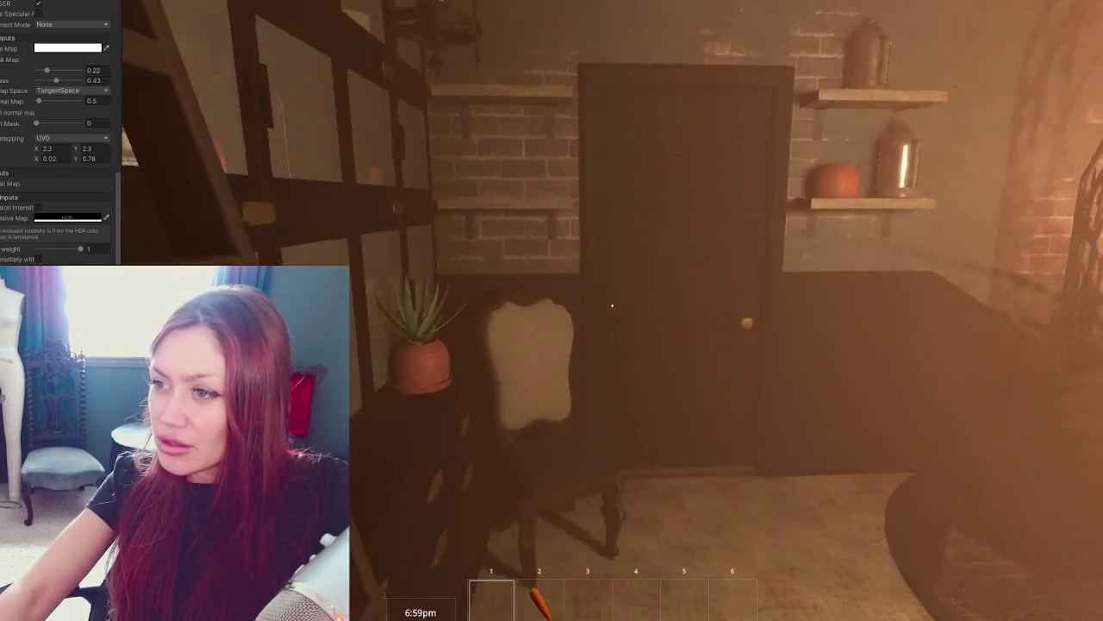
{"action": "key", "text": "s"}
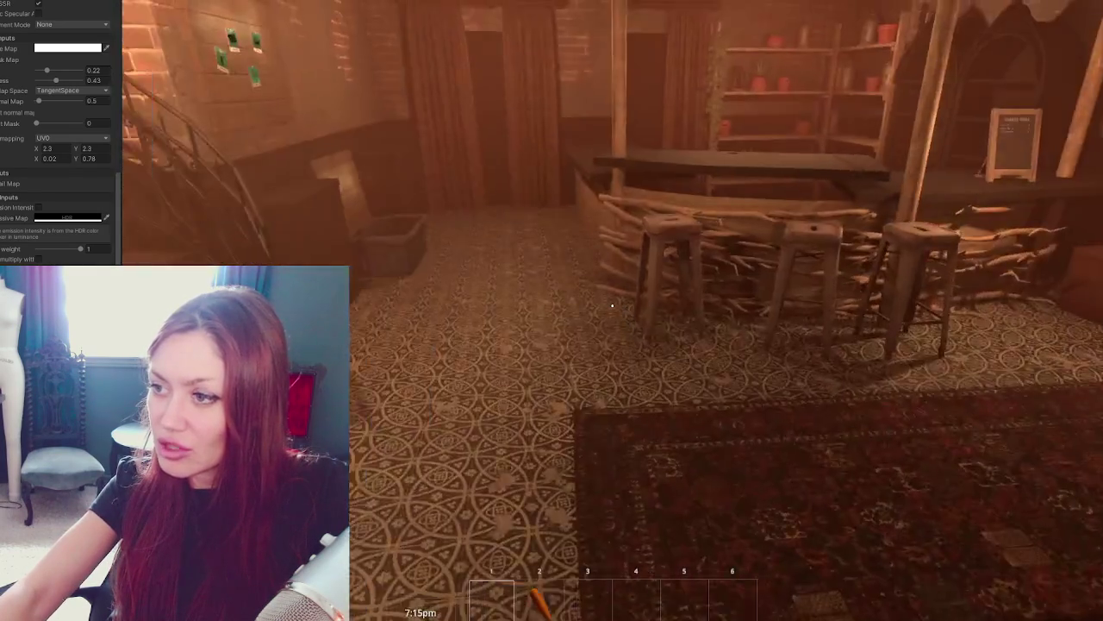
{"action": "key", "text": "w"}
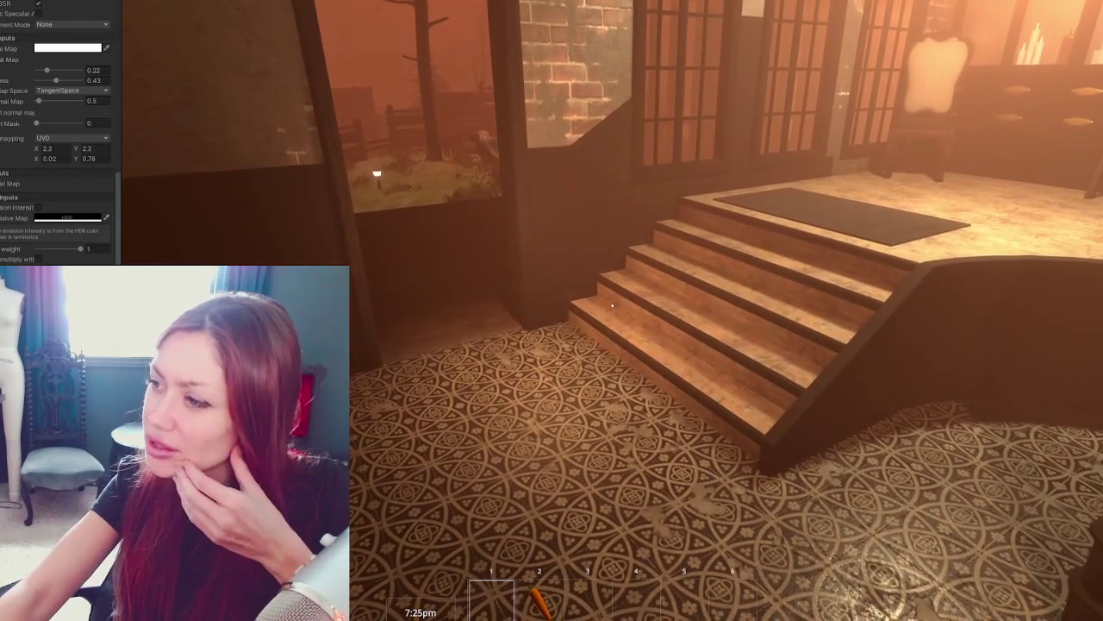
{"action": "key", "text": "Escape"}
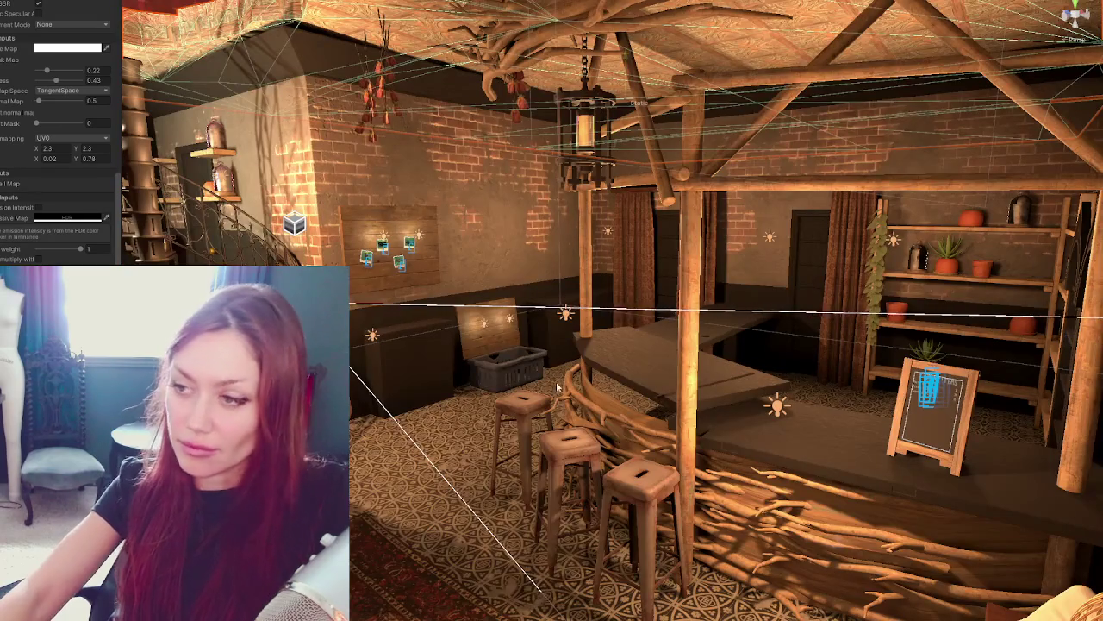
Select the stepped Island table, rotate it and slide it into a new spot on the rug.
{"action": "key", "text": "f"}
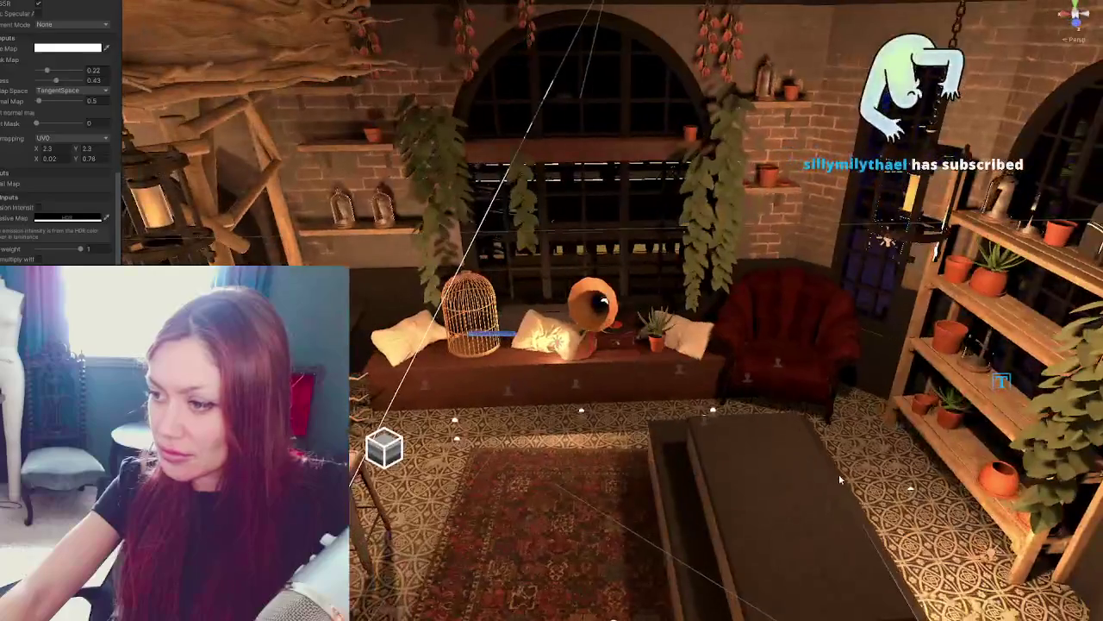
{"action": "left_click", "coordinate": [839, 473]}
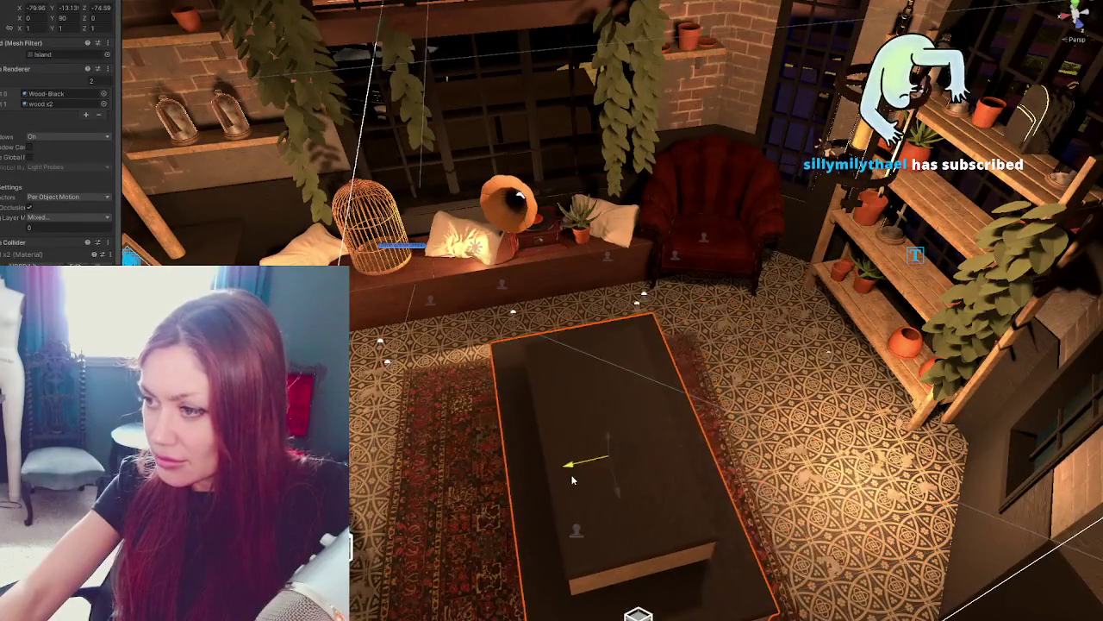
{"action": "key", "text": "f"}
{"action": "mouse_move", "coordinate": [614, 349]}
{"action": "left_mouse_down"}
{"action": "mouse_move", "coordinate": [611, 373]}
{"action": "mouse_move", "coordinate": [642, 369]}
{"action": "mouse_move", "coordinate": [619, 347]}
{"action": "left_mouse_up"}
{"action": "key", "text": "w"}
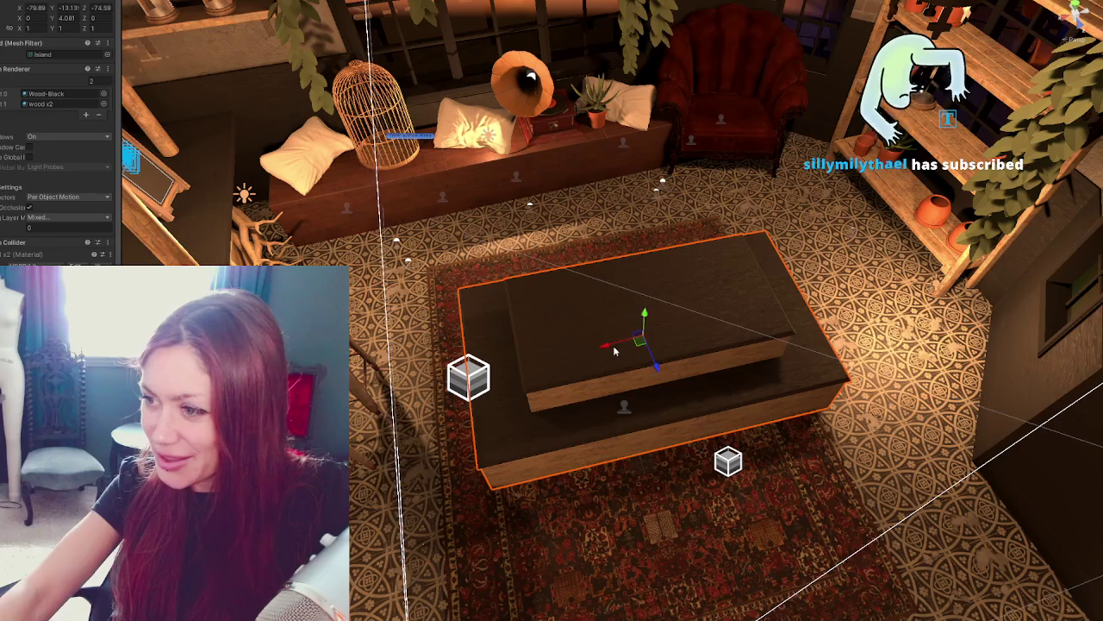
{"action": "left_click_drag", "start_coordinate": [619, 347], "coordinate": [666, 265]}
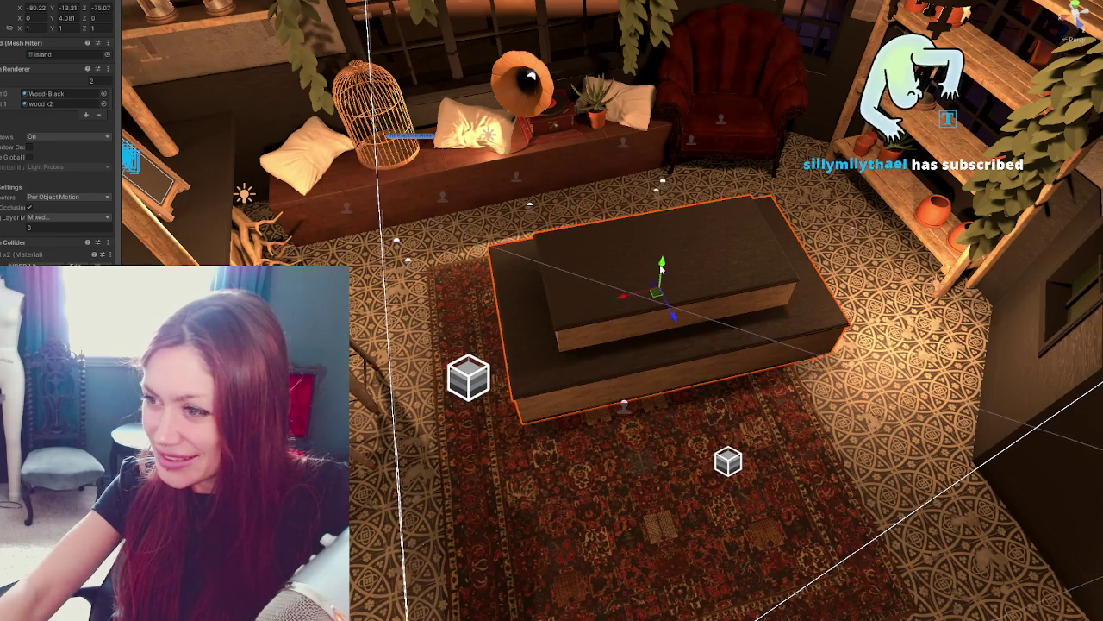
{"action": "left_click_drag", "start_coordinate": [621, 301], "coordinate": [622, 328]}
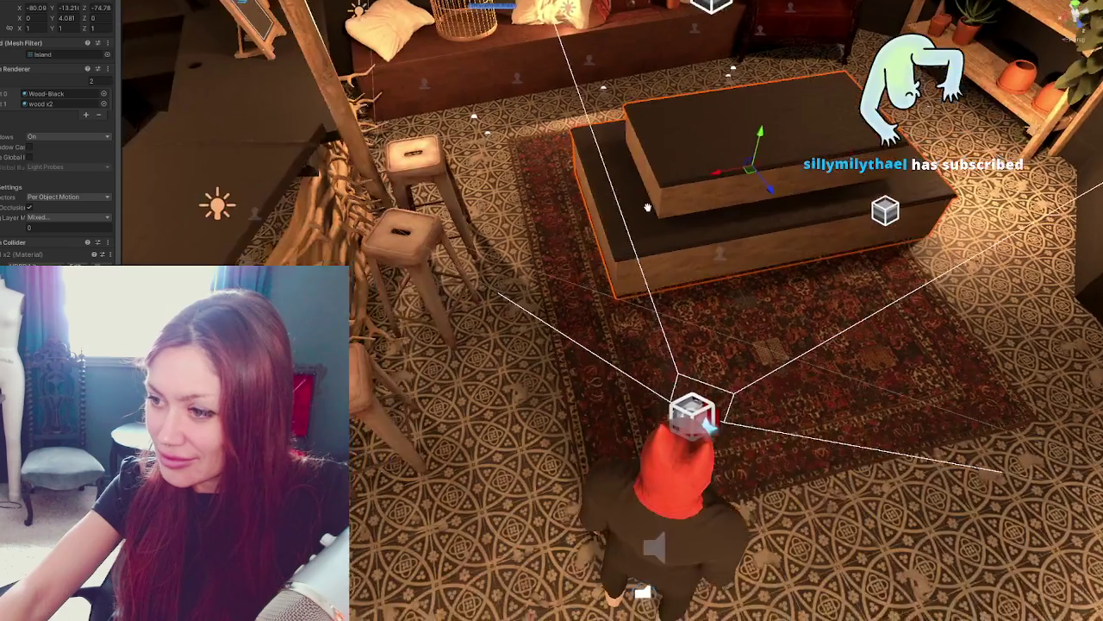
Check the nearby stool and floor from a wider, lower view, then start the game.
{"action": "right_click_drag", "start_coordinate": [612, 320], "coordinate": [552, 362]}
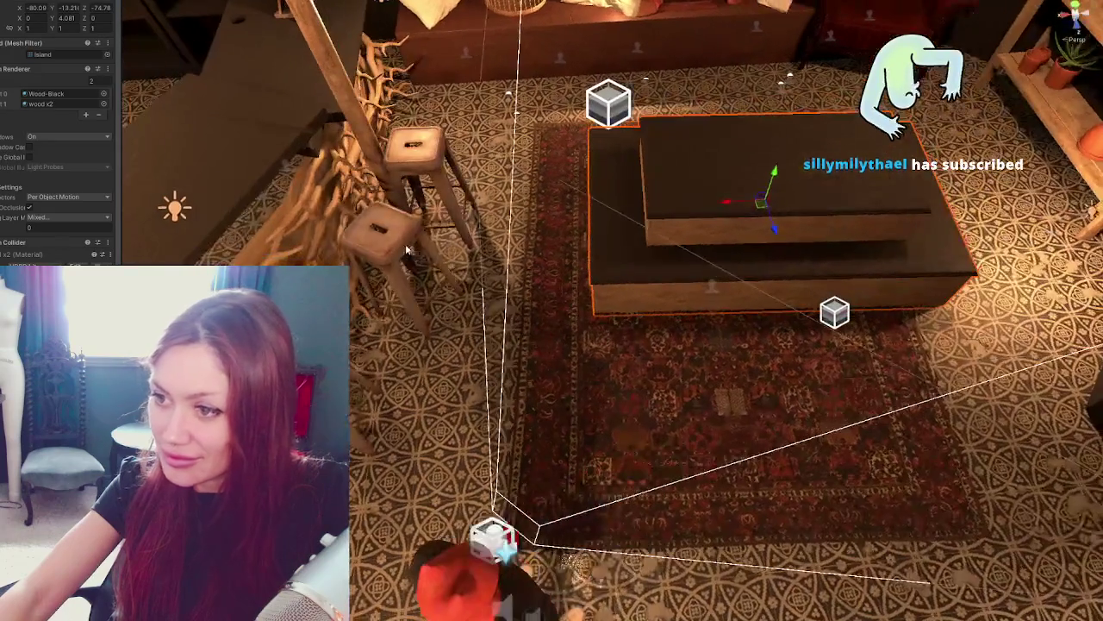
{"action": "left_click", "coordinate": [401, 267]}
{"action": "left_click", "coordinate": [384, 256]}
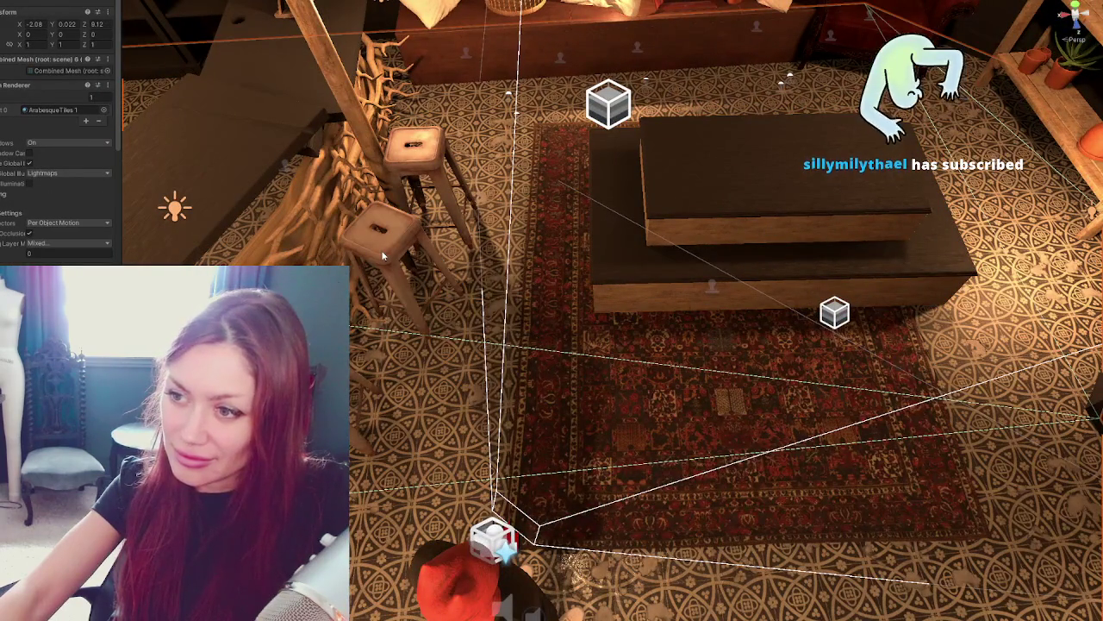
{"action": "key", "text": "ctrl+p"}
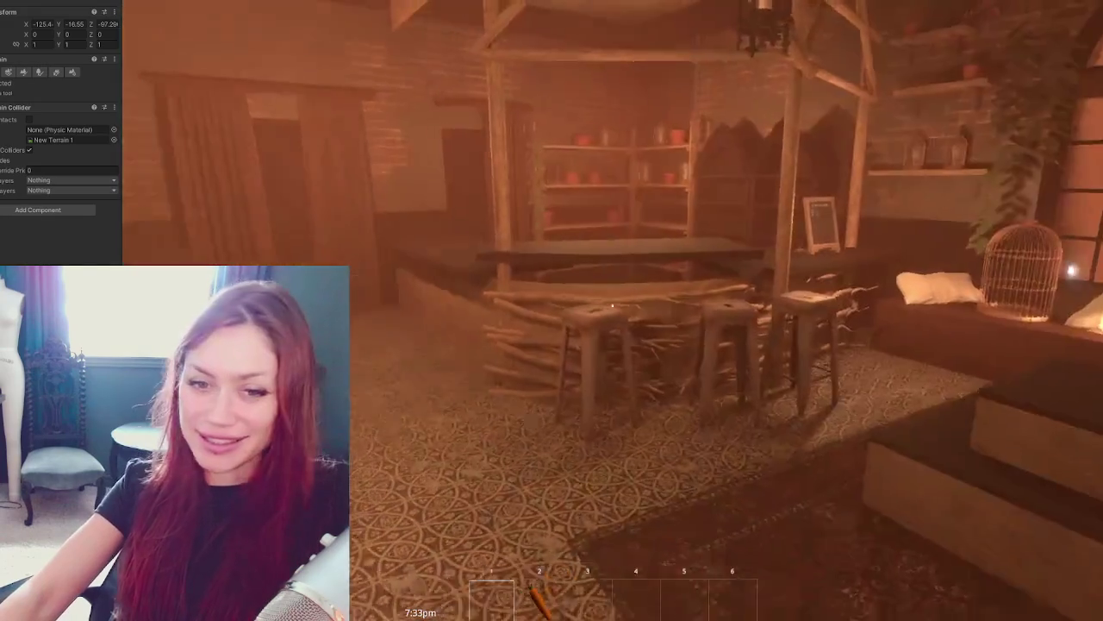
{"action": "key", "text": "w"}
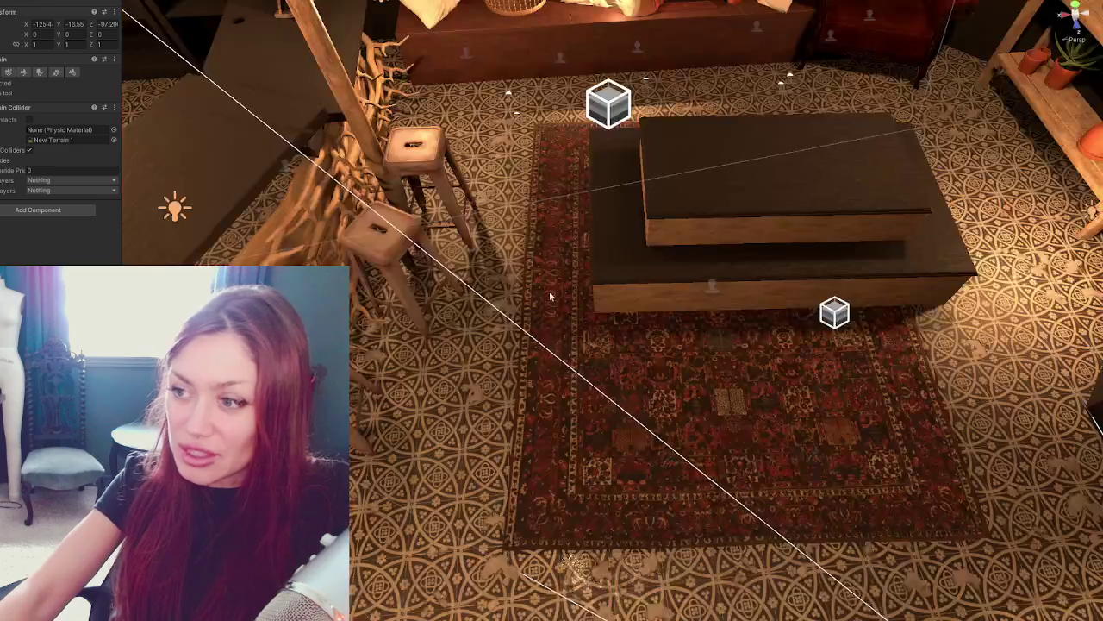
{"action": "left_click", "coordinate": [674, 291]}
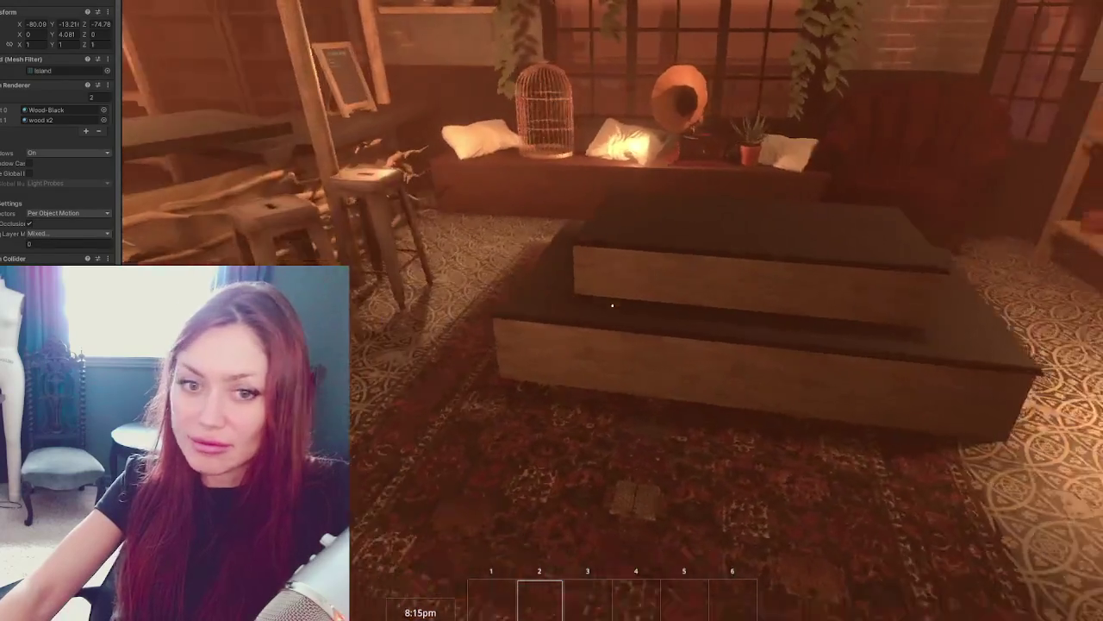
Walk around the room to view the Island table from different distances.
{"action": "key", "text": "s"}
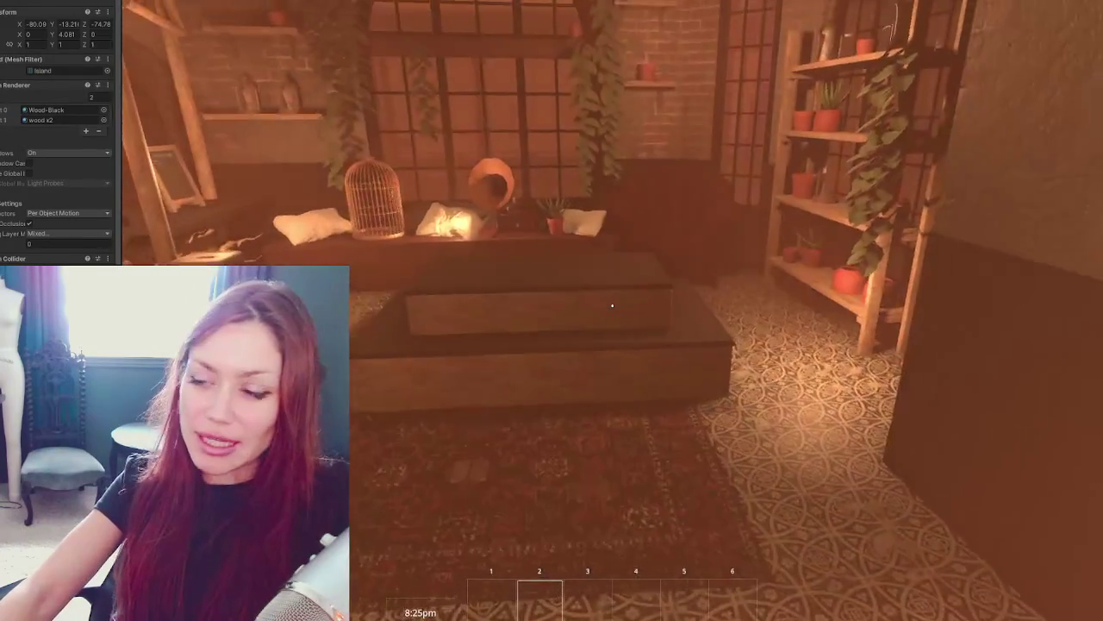
{"action": "key", "text": "a"}
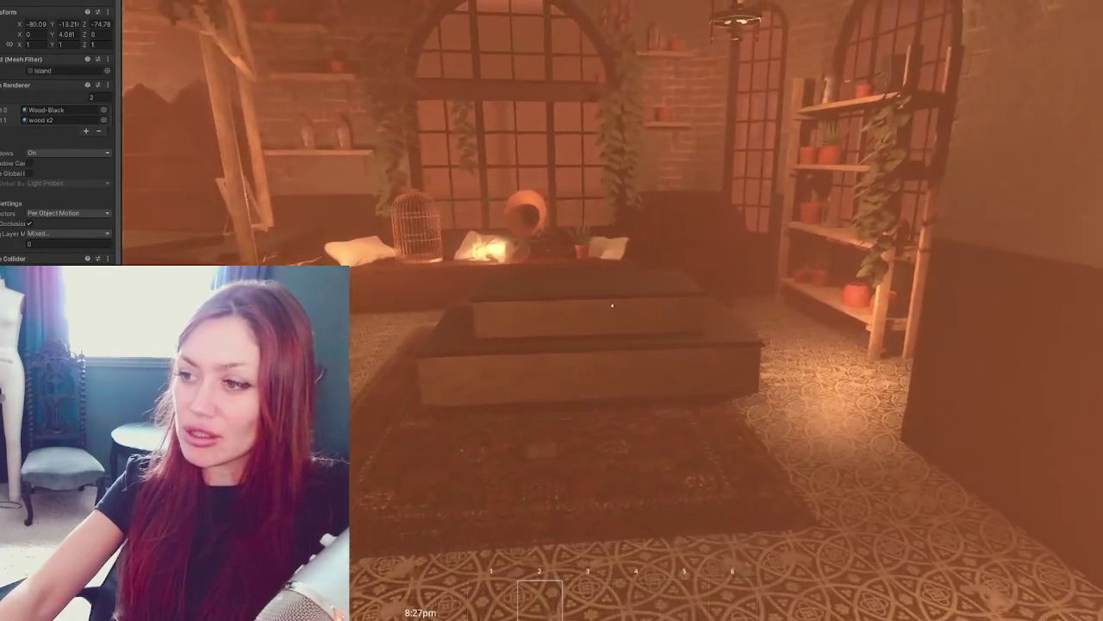
{"action": "key", "text": "s"}
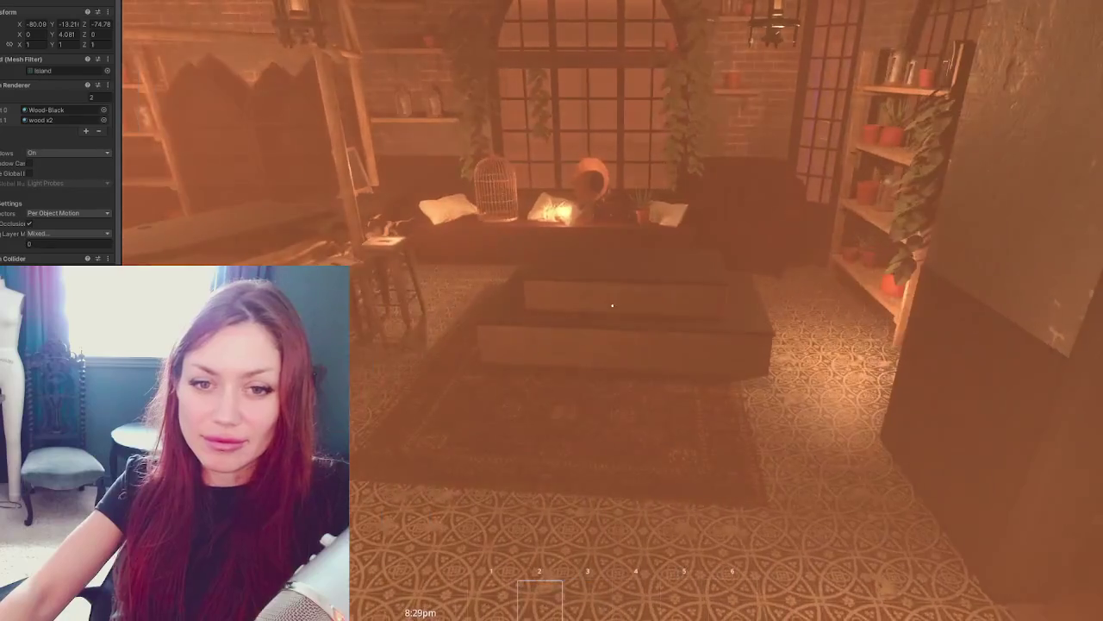
{"action": "key", "text": "w"}
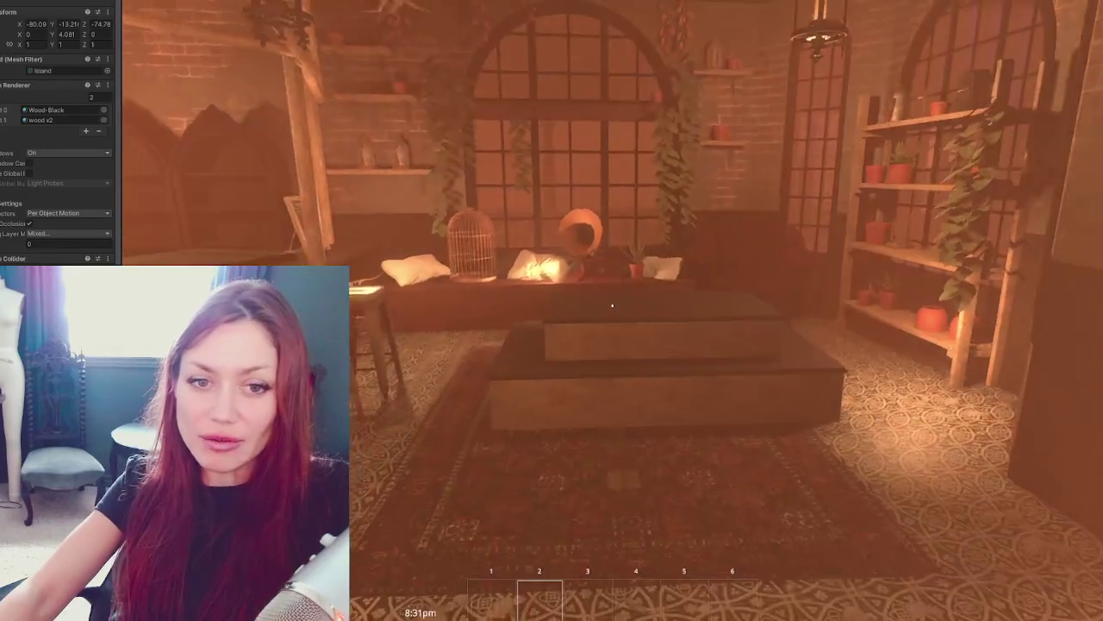
{"action": "key", "text": "w"}
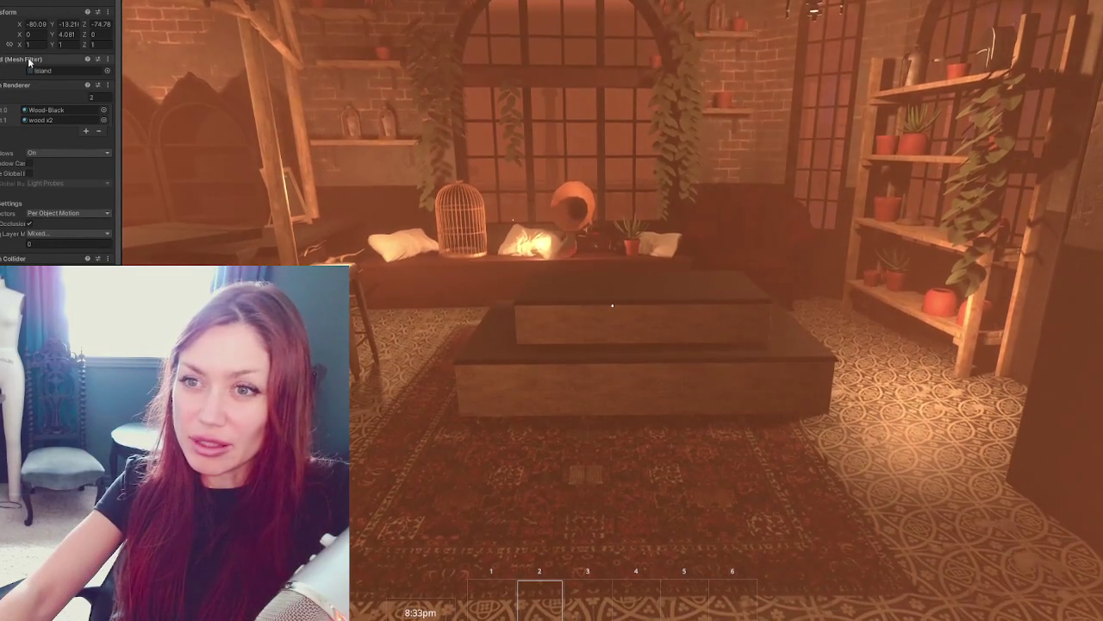
Set the Island table's Transform scale to 0.7, 1, 1.
{"action": "type", "text": "0.7"}
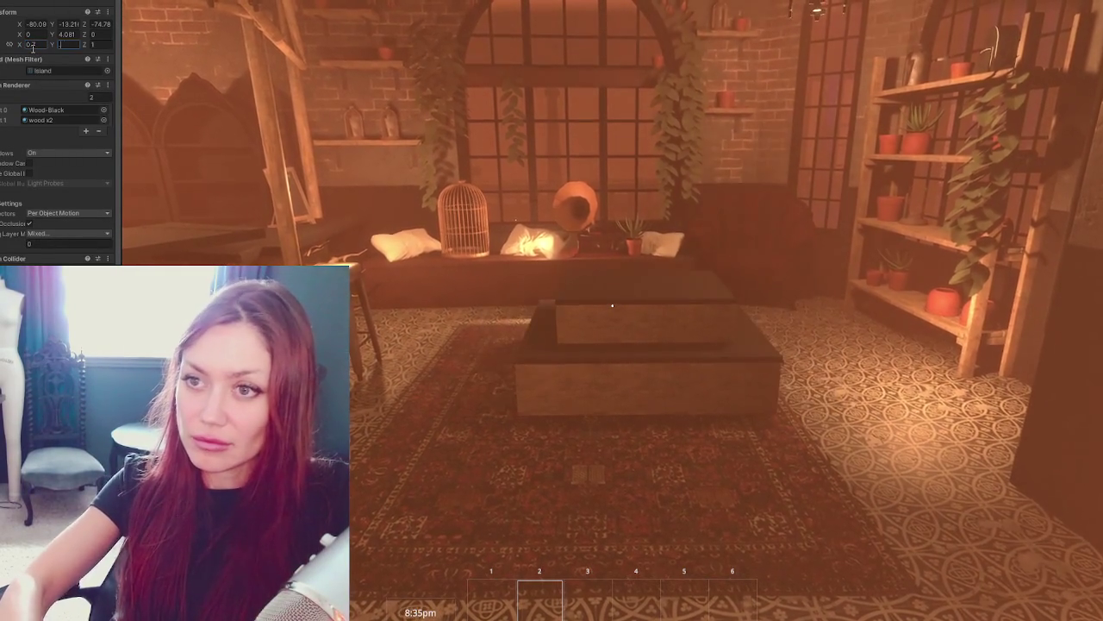
{"action": "key", "text": "Tab"}
{"action": "key", "text": "Tab"}
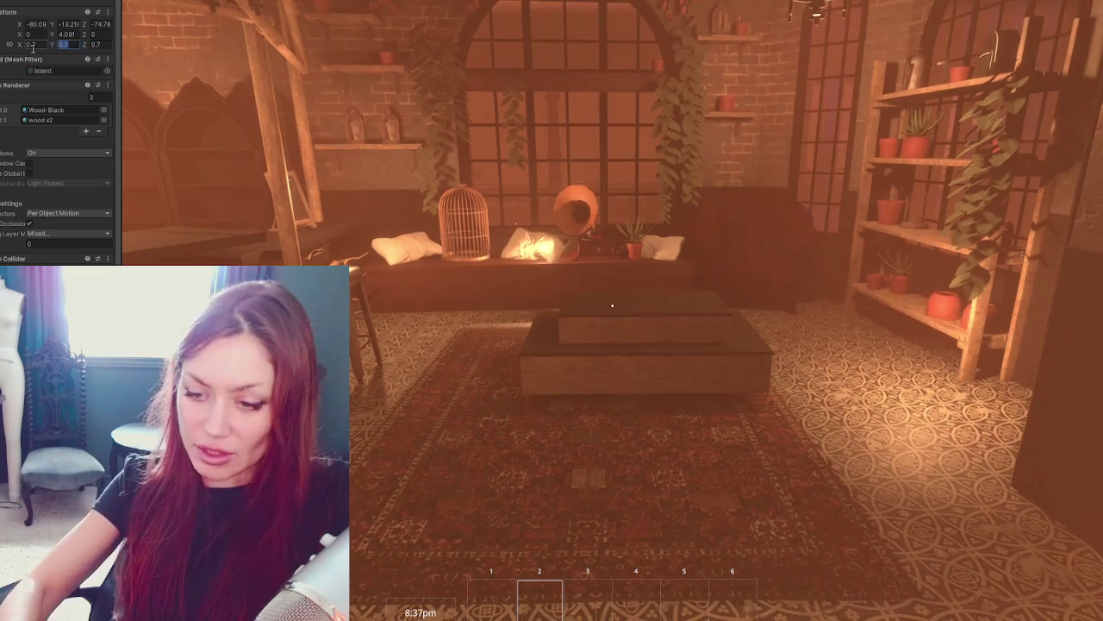
{"action": "key", "text": "shift+Tab"}
{"action": "type", "text": "1"}
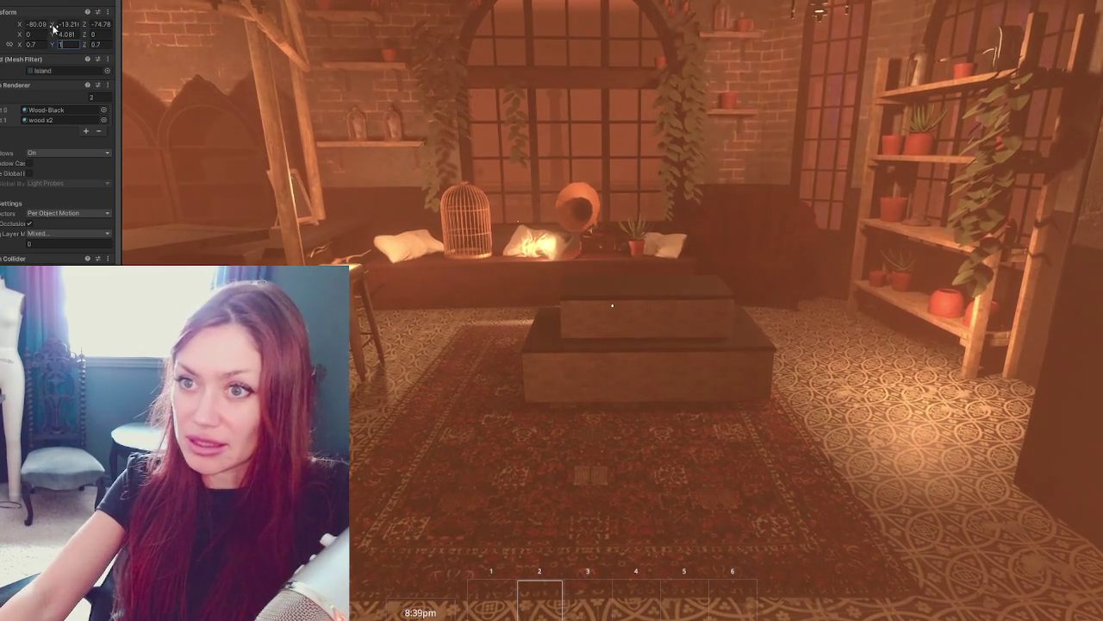
{"action": "left_click", "coordinate": [53, 28]}
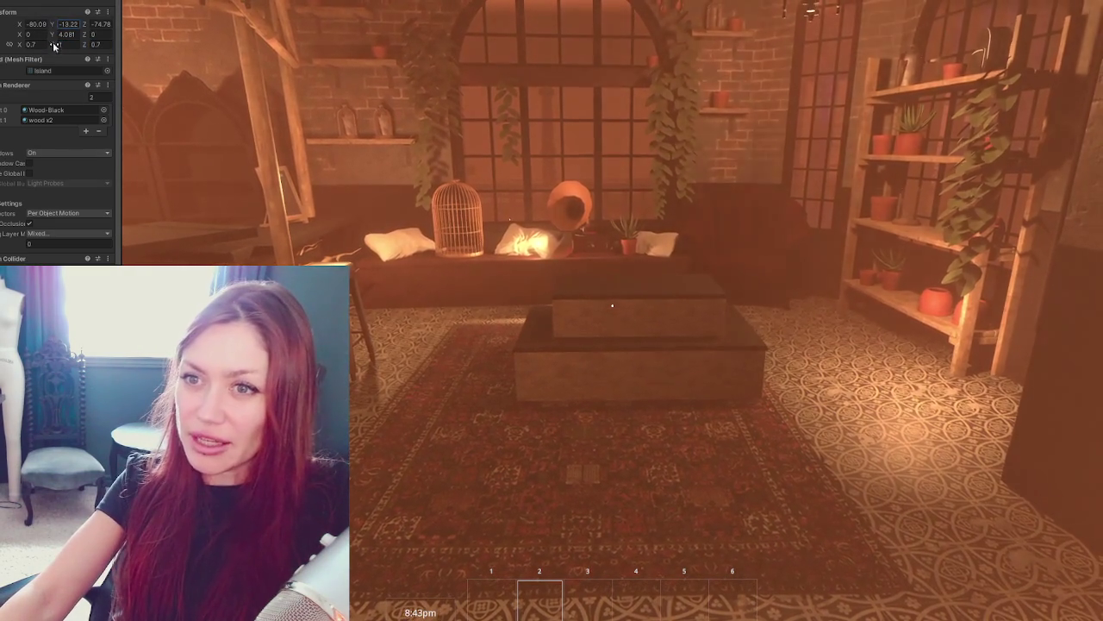
{"action": "type", "text": "8"}
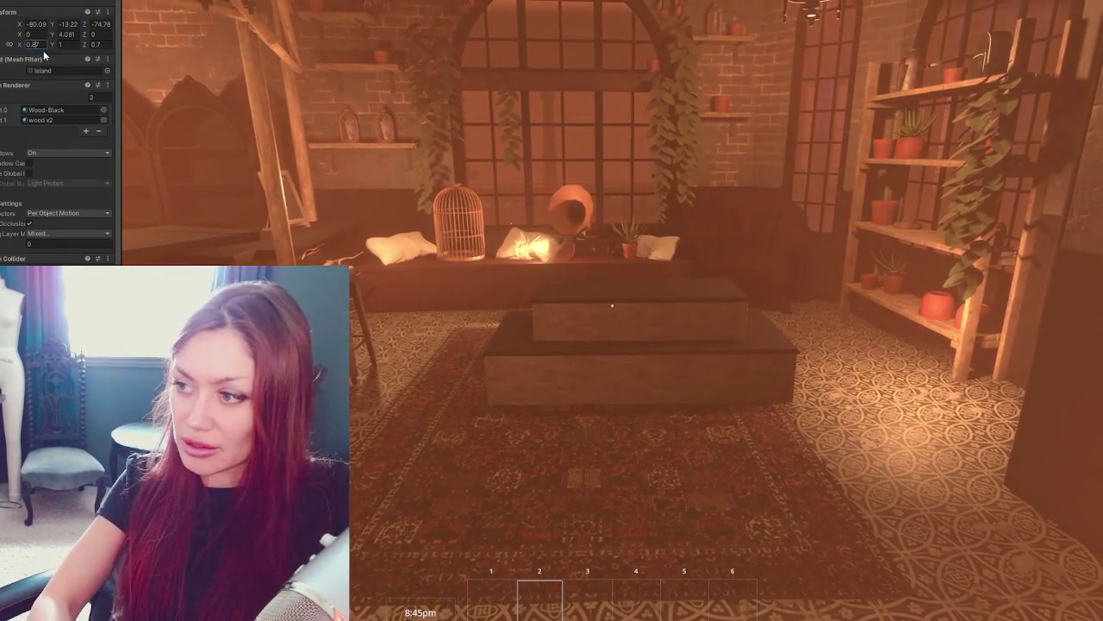
{"action": "key", "text": "BackSpace"}
{"action": "key", "text": "Tab"}
{"action": "key", "text": "Tab"}
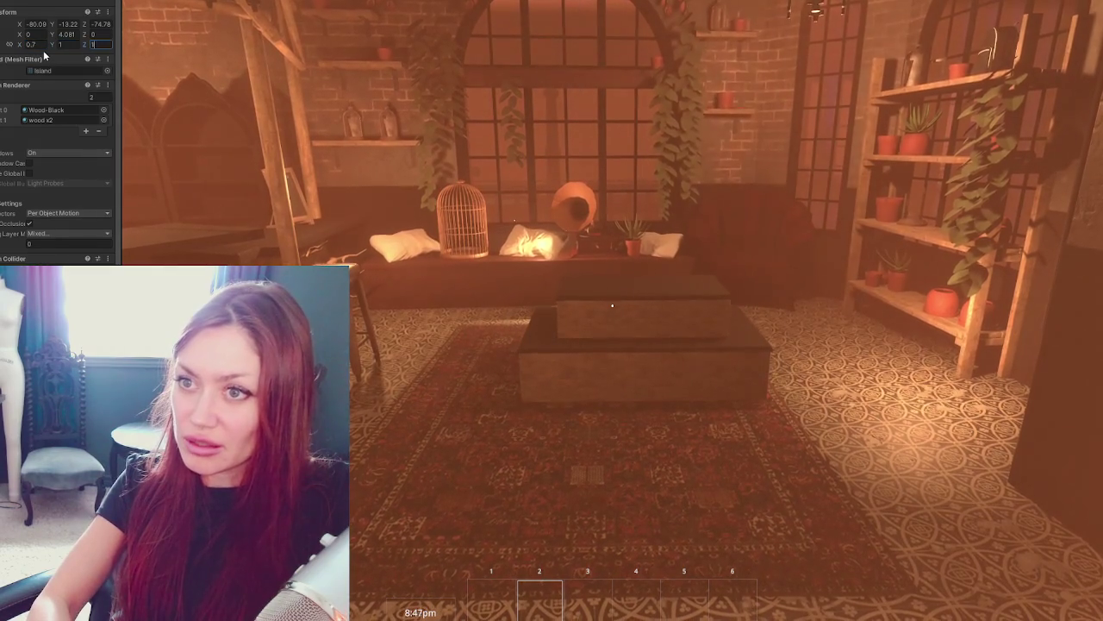
{"action": "type", "text": "1"}
{"action": "key", "text": "Return"}
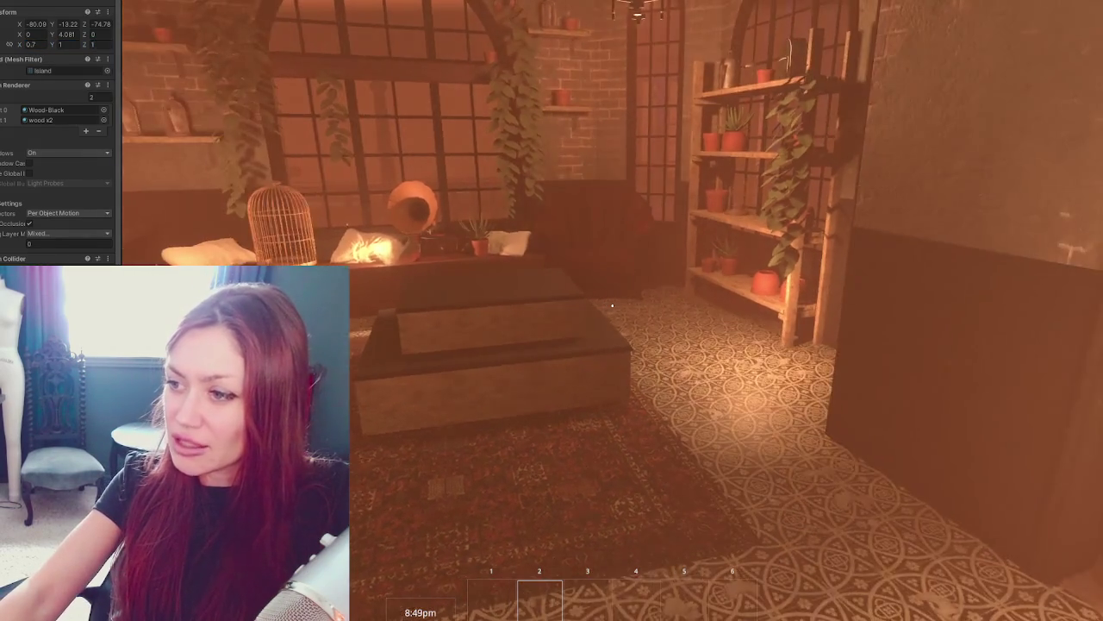
Walk toward and away from the resized Island table to judge its size.
{"action": "key", "text": "w"}
{"action": "key", "text": "s"}
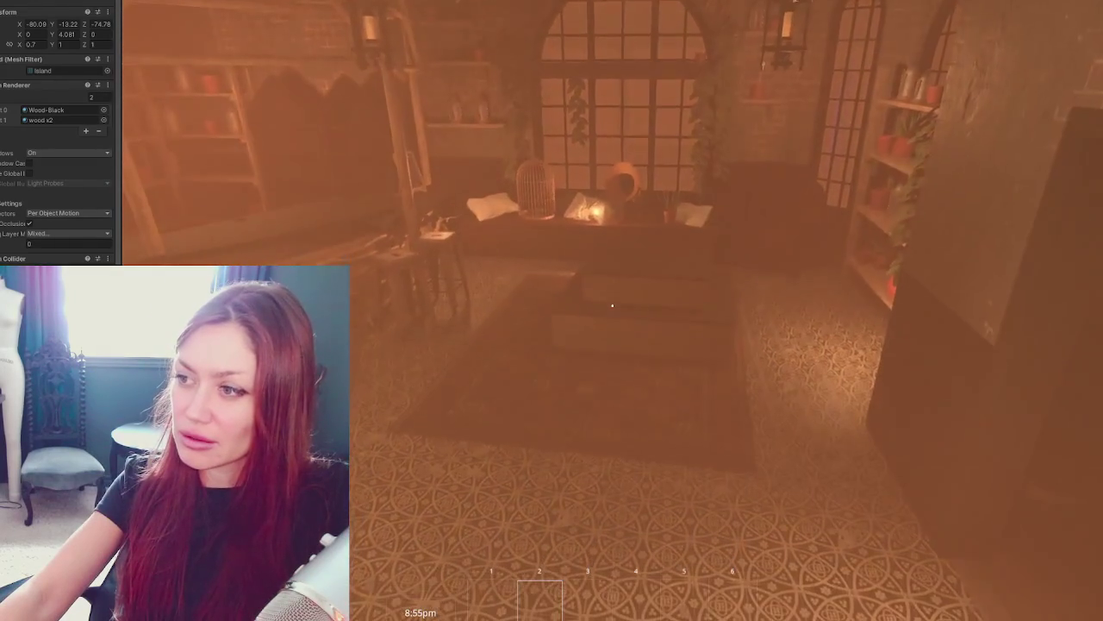
{"action": "key", "text": "w"}
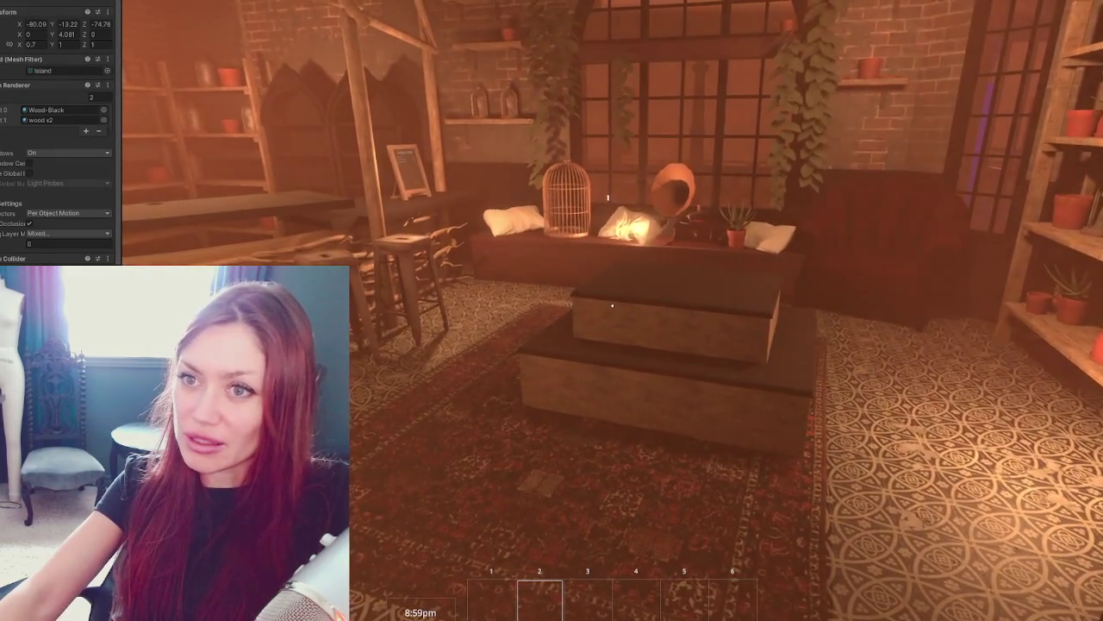
{"action": "key", "text": "s"}
{"action": "key", "text": "Escape"}
{"action": "key", "text": "Escape"}
Look around the staircase, plant shelf and window seat, then open the pause menu.
{"action": "key", "text": "w"}
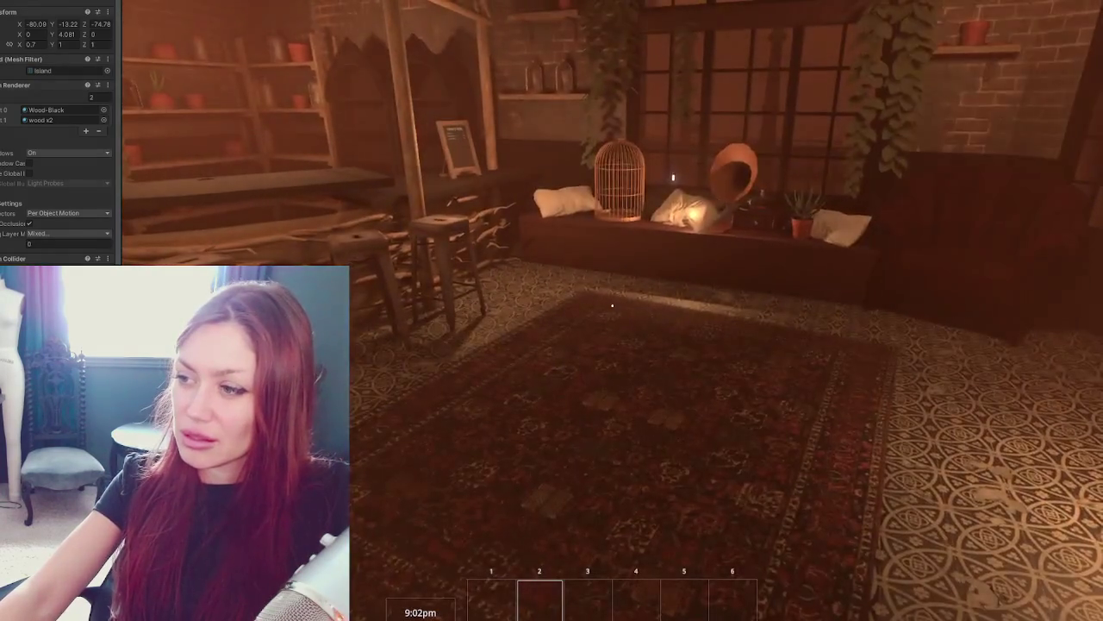
{"action": "key", "text": "w"}
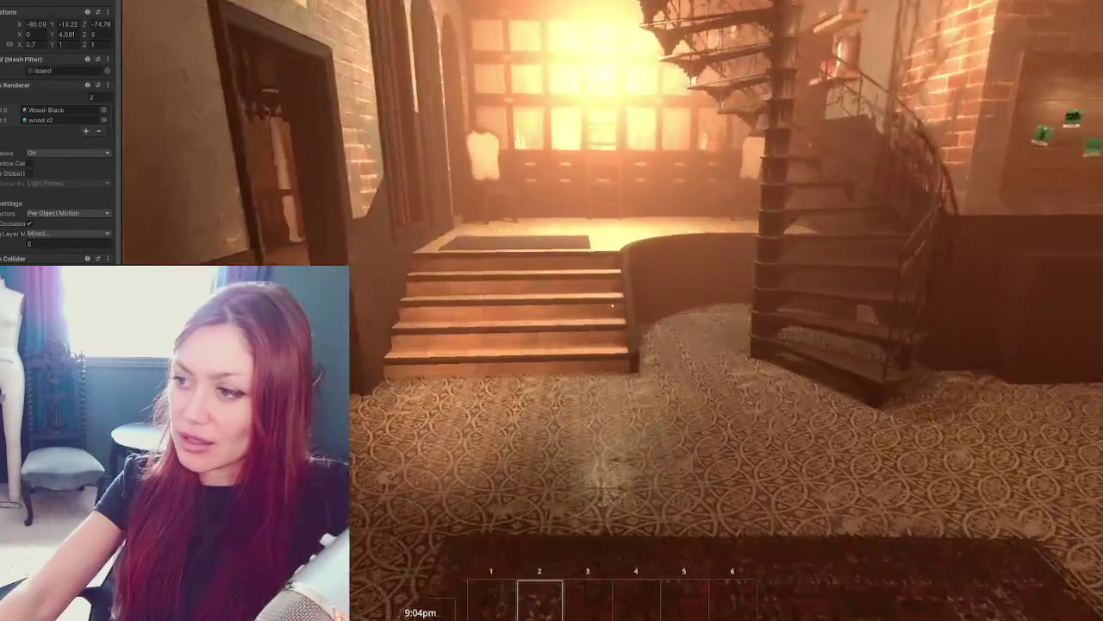
{"action": "key", "text": "w"}
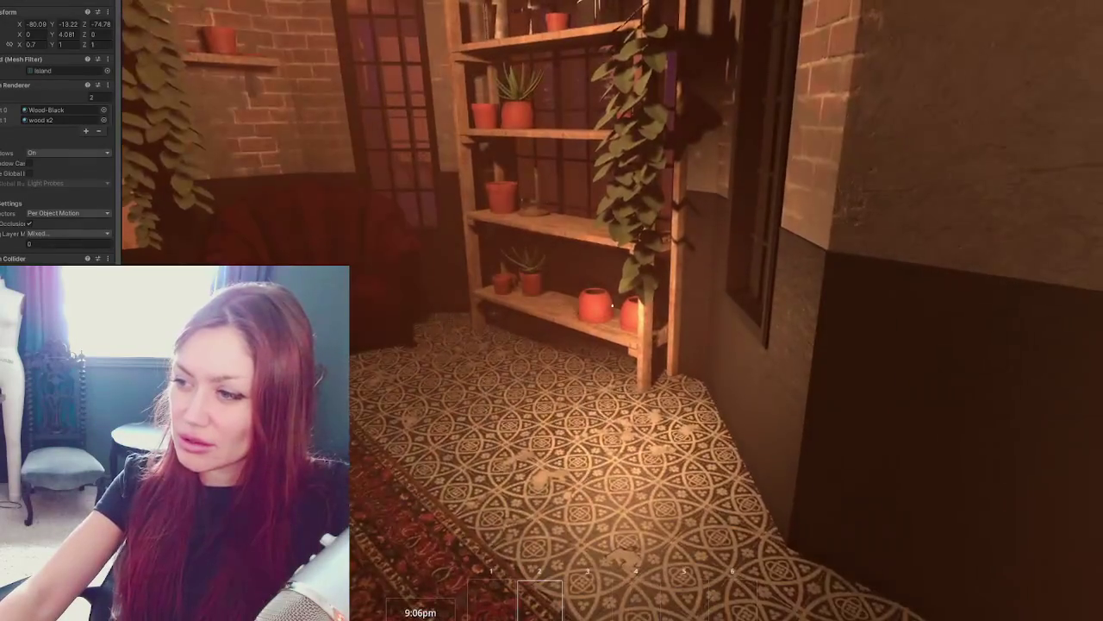
{"action": "key", "text": "w"}
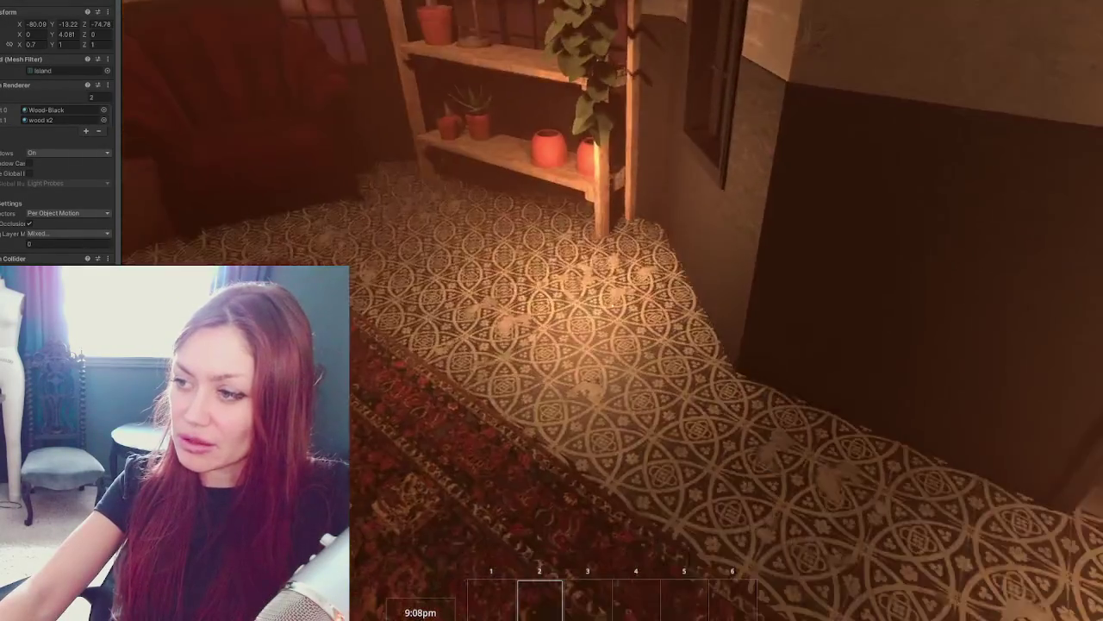
{"action": "key", "text": "w"}
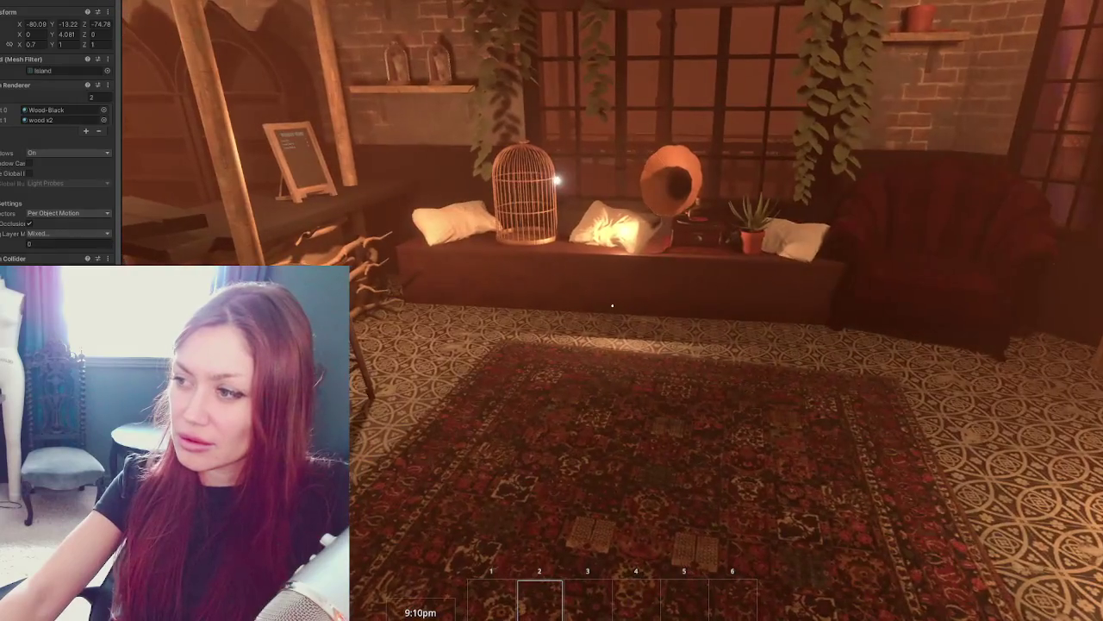
{"action": "key", "text": "w"}
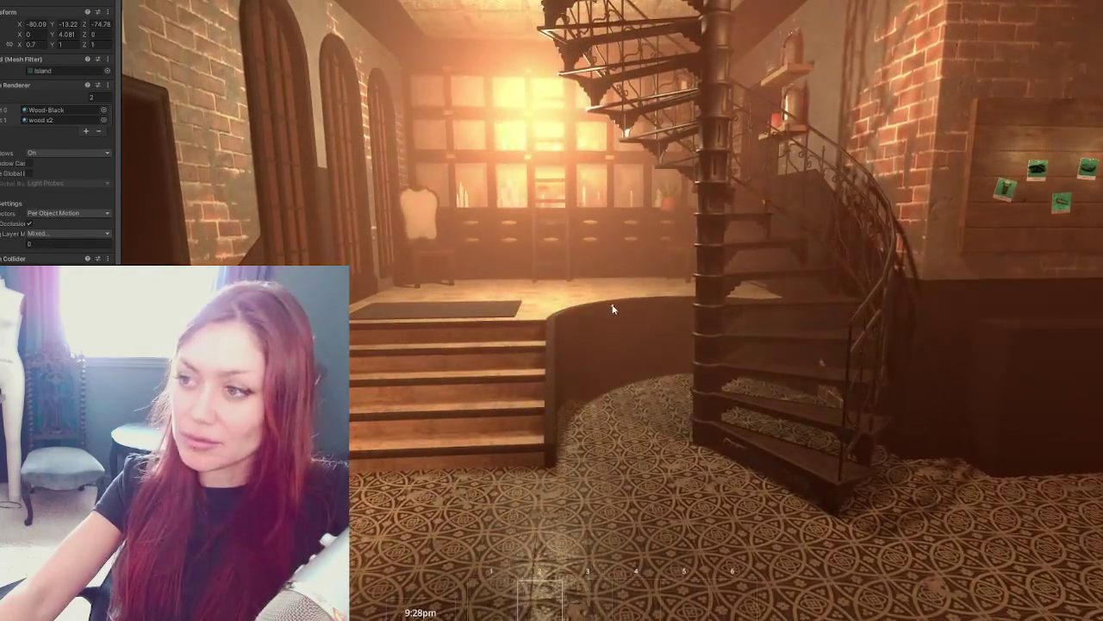
{"action": "key", "text": "Escape"}
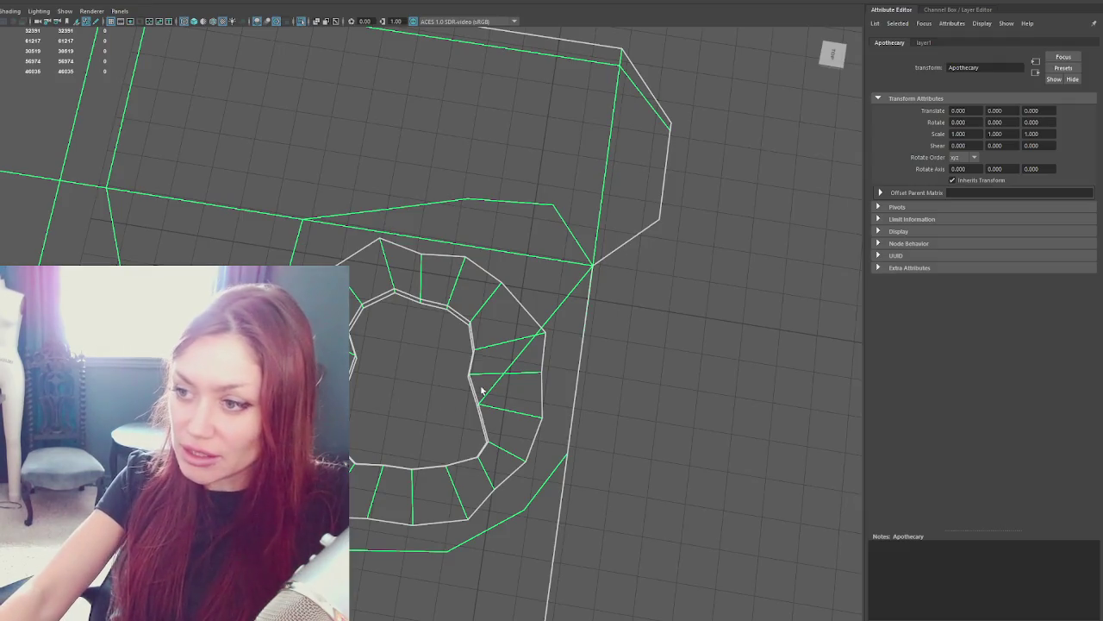
Clear the ceiling selection and frame the scene in shaded display.
{"action": "left_click_drag", "start_coordinate": [535, 358], "coordinate": [539, 229], "text": "alt"}
{"action": "left_click", "coordinate": [539, 230]}
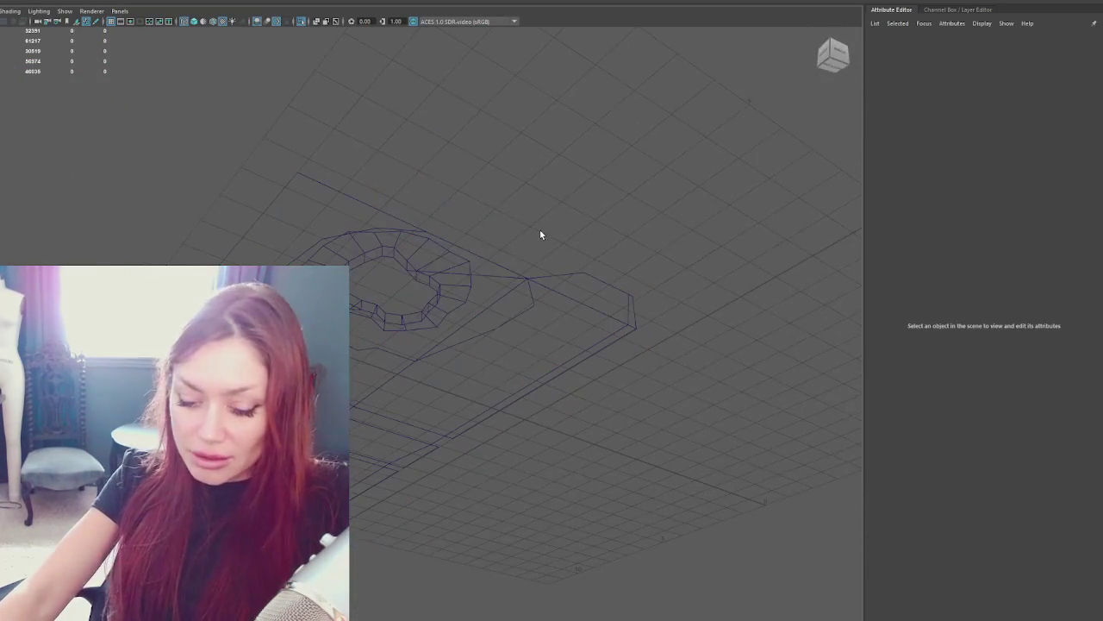
{"action": "key", "text": "7"}
{"action": "key", "text": "5"}
{"action": "right_click_drag", "start_coordinate": [480, 286], "coordinate": [593, 201], "text": "alt"}
{"action": "mouse_move", "coordinate": [592, 202]}
{"action": "left_mouse_down", "text": "alt"}
{"action": "mouse_move", "coordinate": [442, 272]}
{"action": "mouse_move", "coordinate": [513, 370]}
{"action": "mouse_move", "coordinate": [474, 337]}
{"action": "mouse_move", "coordinate": [456, 251]}
{"action": "mouse_move", "coordinate": [433, 228]}
{"action": "mouse_move", "coordinate": [262, 306]}
{"action": "left_mouse_up", "text": "alt"}
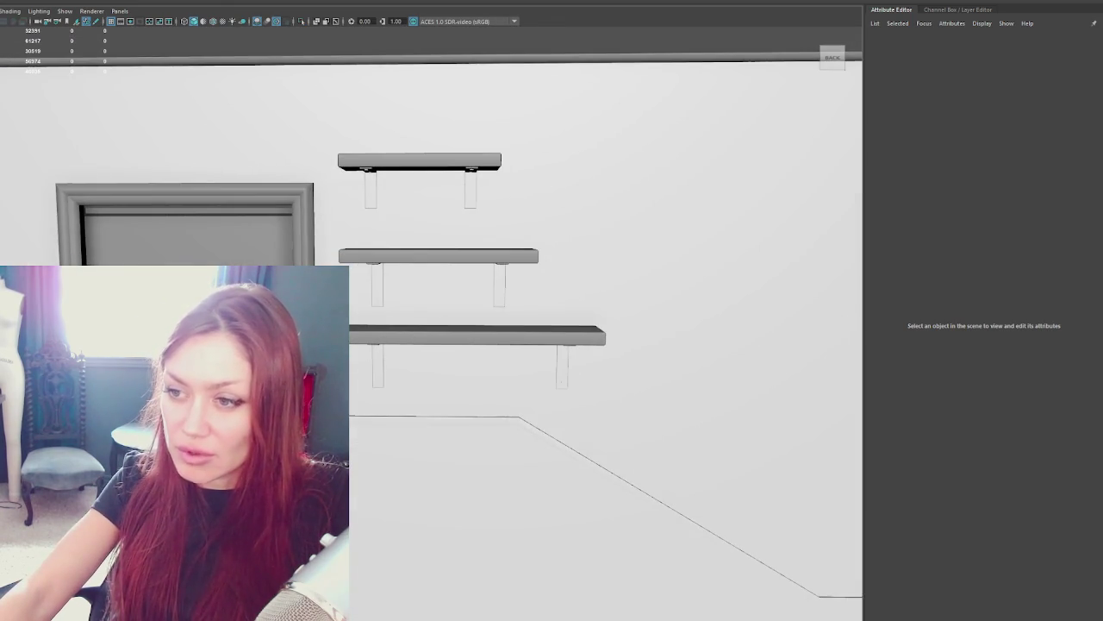
Select the Door and slide it slightly sideways along X in its frame.
{"action": "left_click", "coordinate": [262, 306]}
{"action": "left_click", "coordinate": [275, 250]}
{"action": "middle_click_drag", "start_coordinate": [276, 250], "coordinate": [496, 294], "text": "alt"}
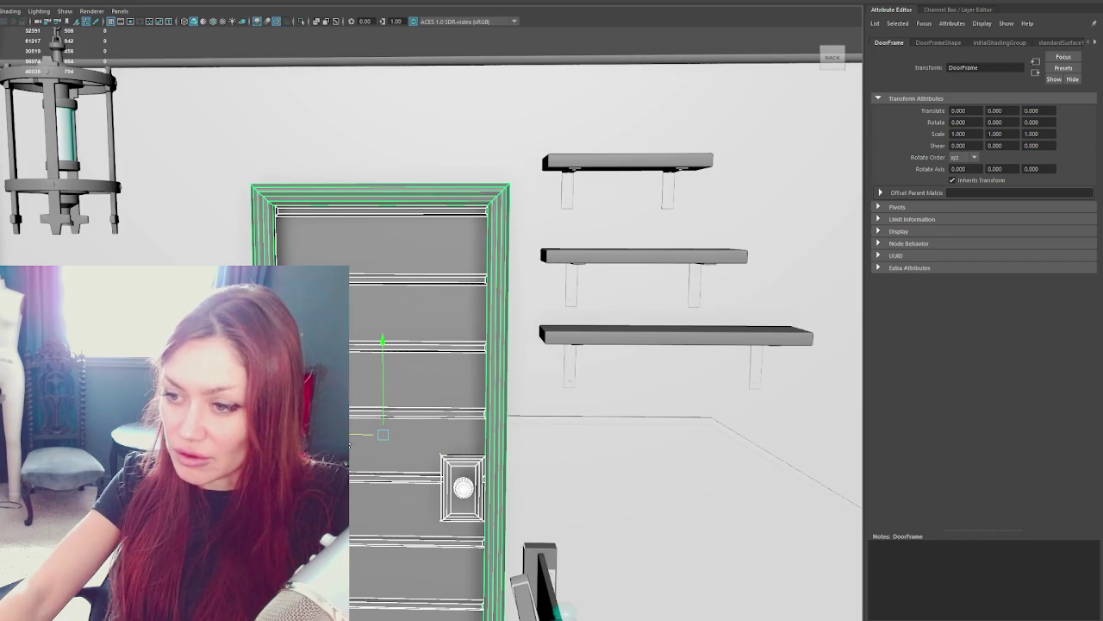
{"action": "left_click", "coordinate": [534, 425]}
{"action": "left_click", "coordinate": [498, 393]}
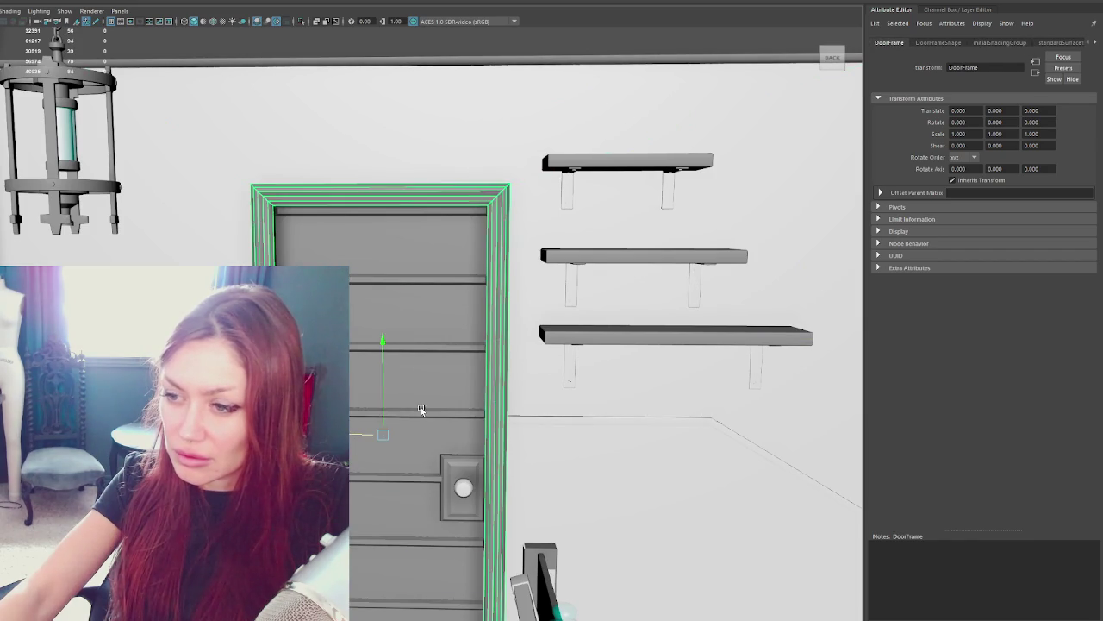
{"action": "left_click", "coordinate": [421, 407]}
{"action": "left_click_drag", "start_coordinate": [421, 407], "coordinate": [396, 407]}
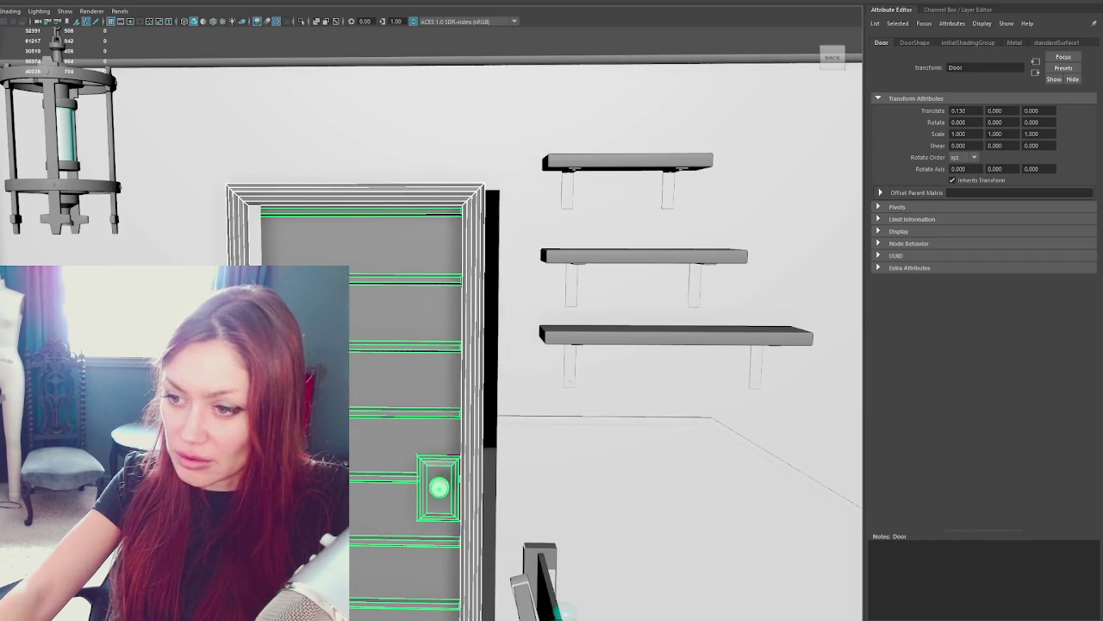
{"action": "left_click", "coordinate": [543, 433]}
Isolate the walls and floor trim, then switch to wireframe display.
{"action": "left_click", "coordinate": [538, 421]}
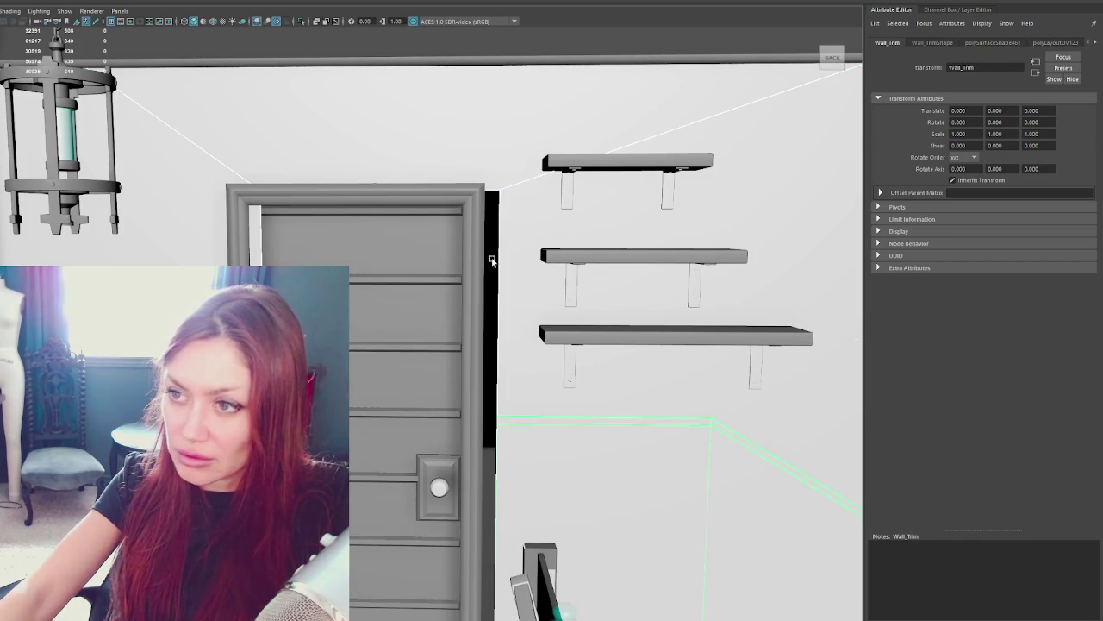
{"action": "key", "text": "ctrl+1"}
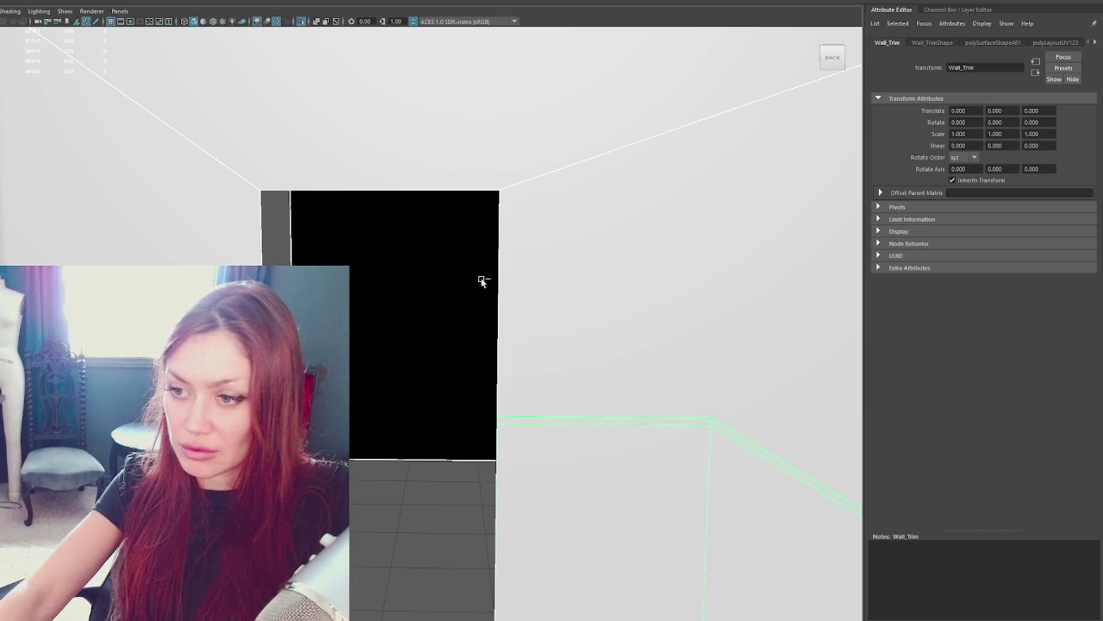
{"action": "scroll", "coordinate": [352, 111], "scroll_direction": "down", "scroll_amount": 5}
{"action": "scroll", "coordinate": [439, 131], "scroll_direction": "down", "scroll_amount": 5}
{"action": "right_click", "coordinate": [430, 158]}
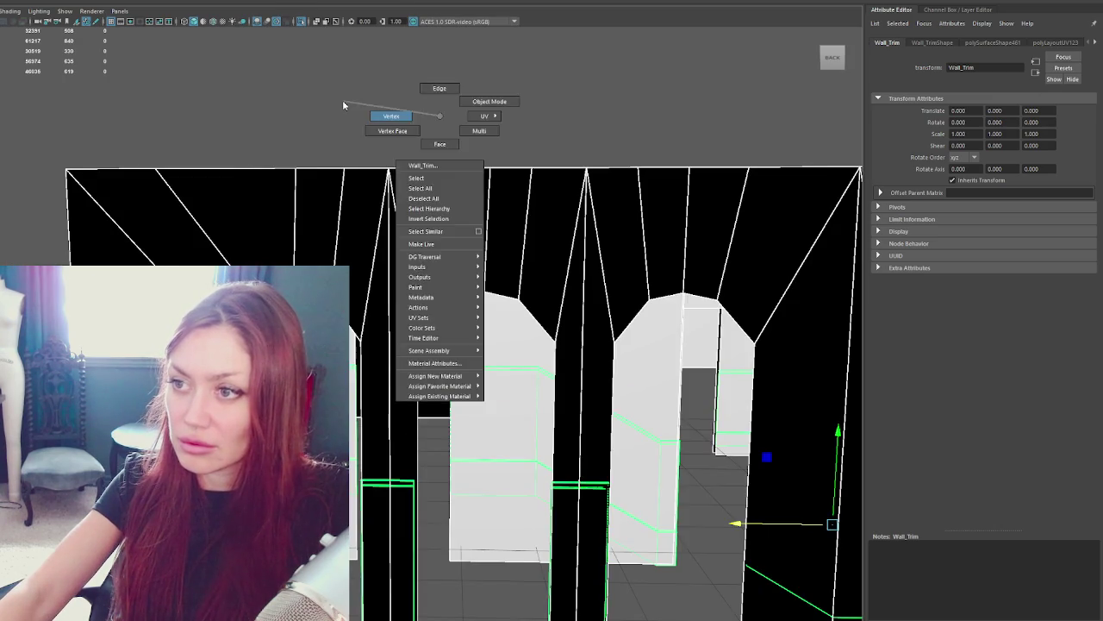
{"action": "key", "text": "4"}
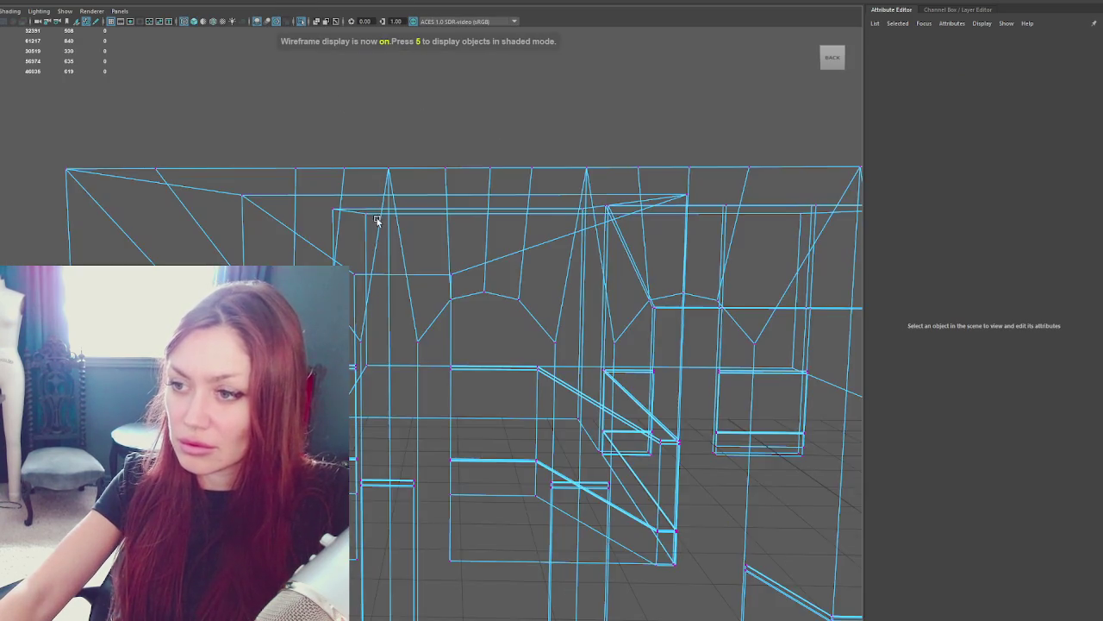
Select the Walls_Inner mesh and convert the selection to all its faces.
{"action": "mouse_move", "coordinate": [376, 221]}
{"action": "left_mouse_down", "text": "alt"}
{"action": "mouse_move", "coordinate": [404, 305]}
{"action": "mouse_move", "coordinate": [347, 115]}
{"action": "mouse_move", "coordinate": [463, 310]}
{"action": "mouse_move", "coordinate": [362, 215]}
{"action": "left_mouse_up", "text": "alt"}
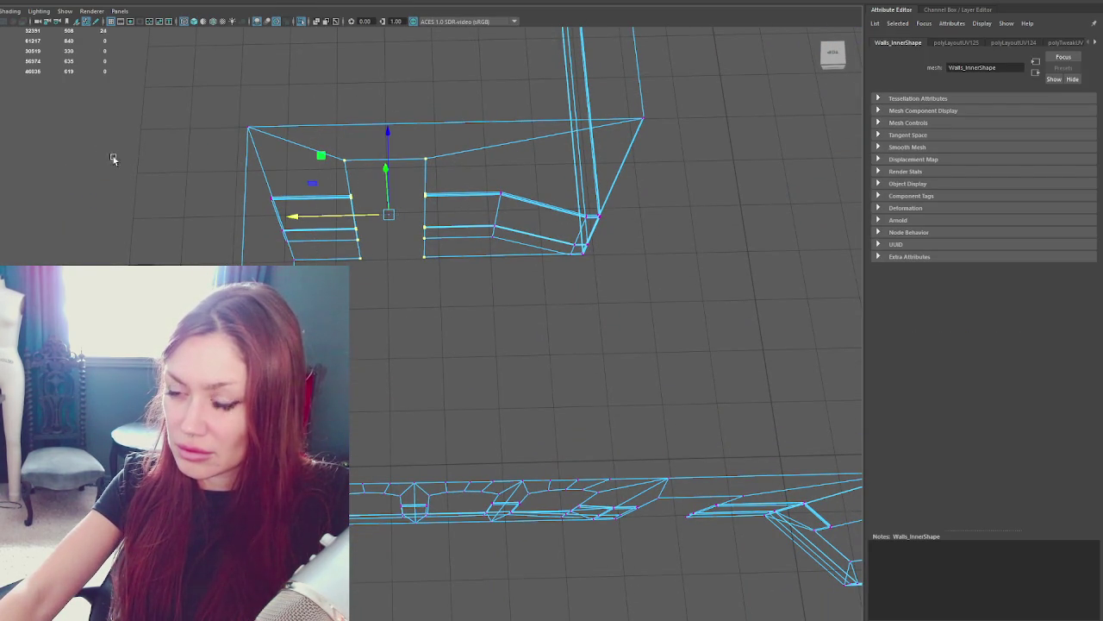
{"action": "left_click", "coordinate": [192, 186]}
{"action": "left_click", "coordinate": [269, 126]}
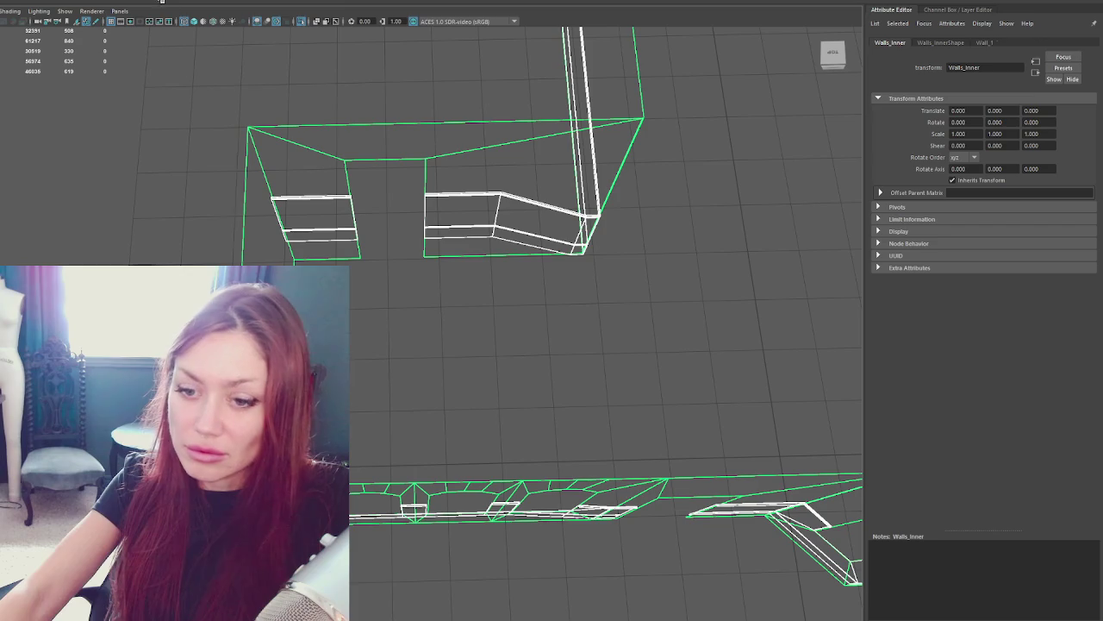
{"action": "left_click", "coordinate": [263, 99]}
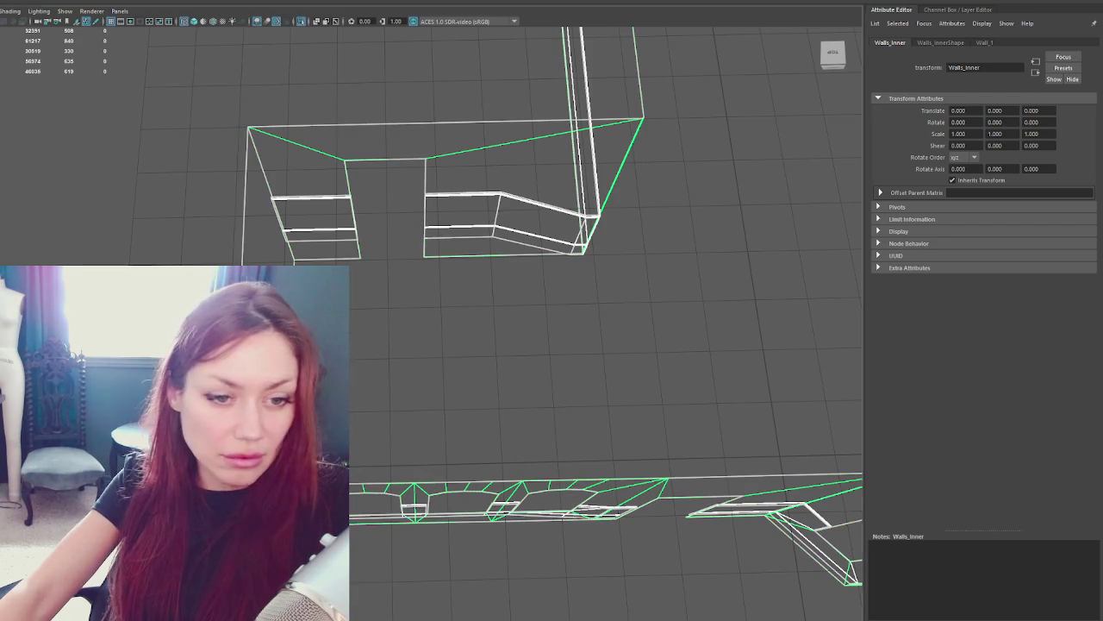
{"action": "key", "text": "ctrl+F11"}
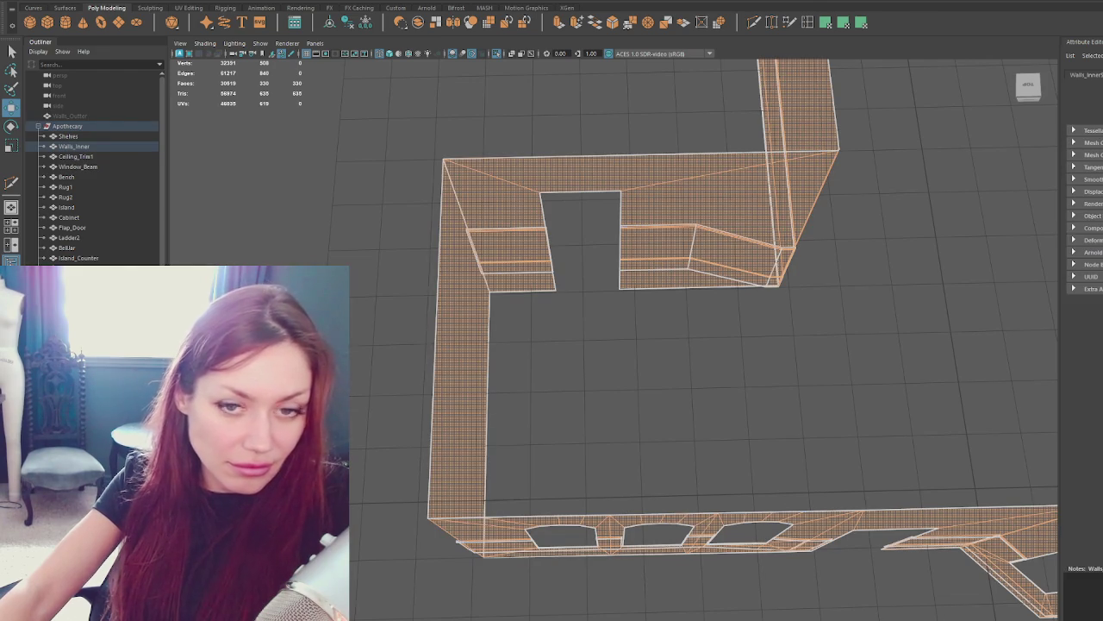
Export the selected Apothecary group with Export Selection, overwrite the existing file, and return to Unity.
{"action": "left_click", "coordinate": [318, 215]}
{"action": "left_click_drag", "start_coordinate": [370, 178], "coordinate": [457, 268], "text": "alt"}
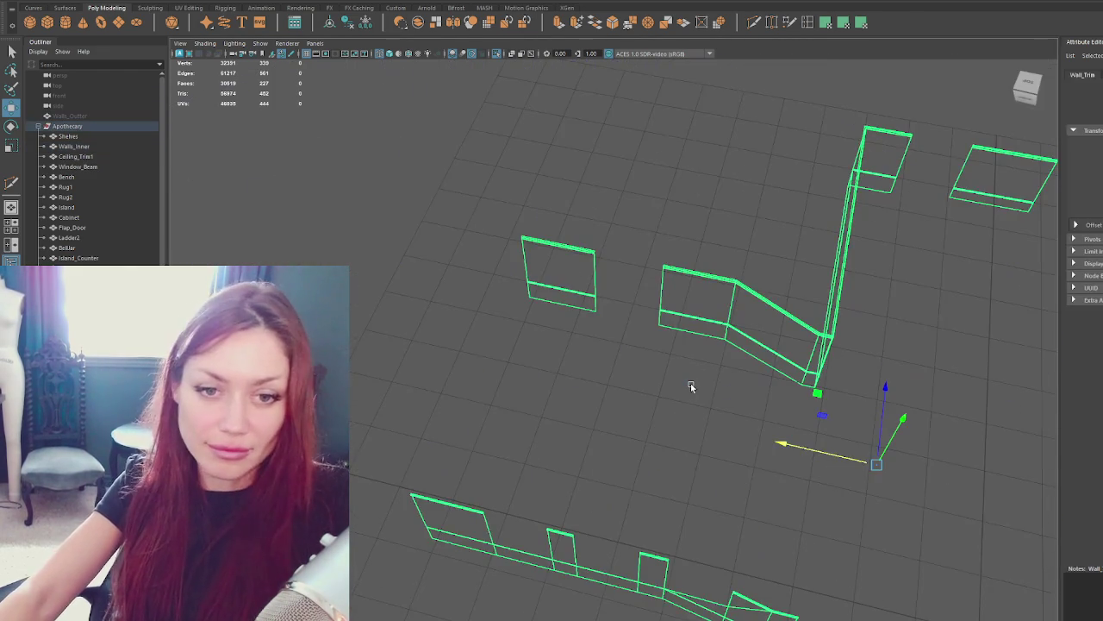
{"action": "left_click", "coordinate": [67, 126]}
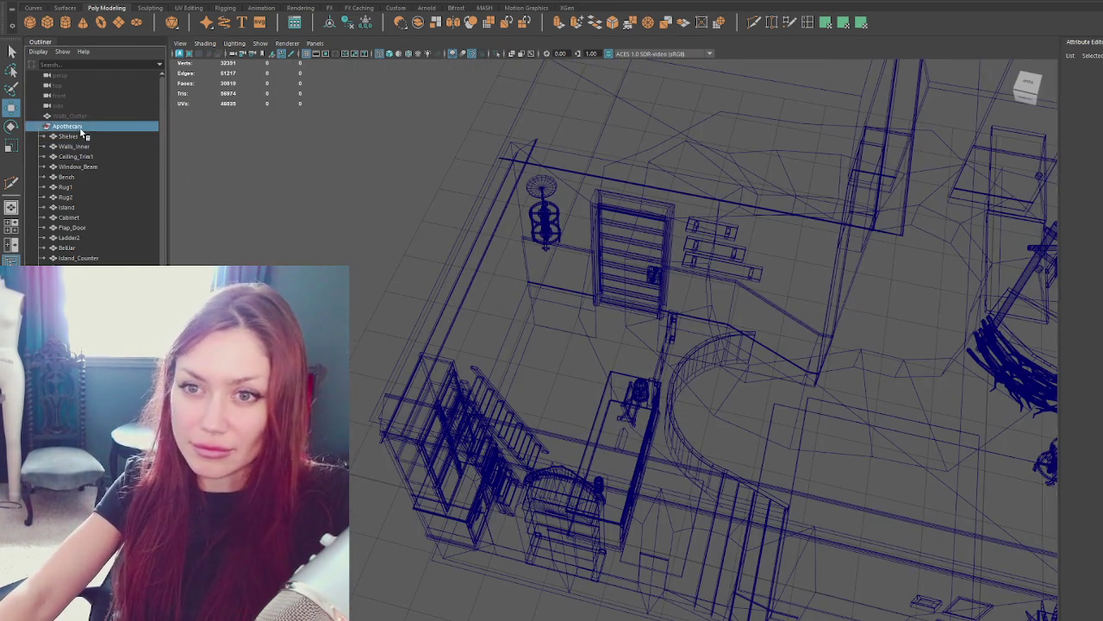
{"action": "left_click", "coordinate": [13, 2]}
{"action": "left_click", "coordinate": [57, 115]}
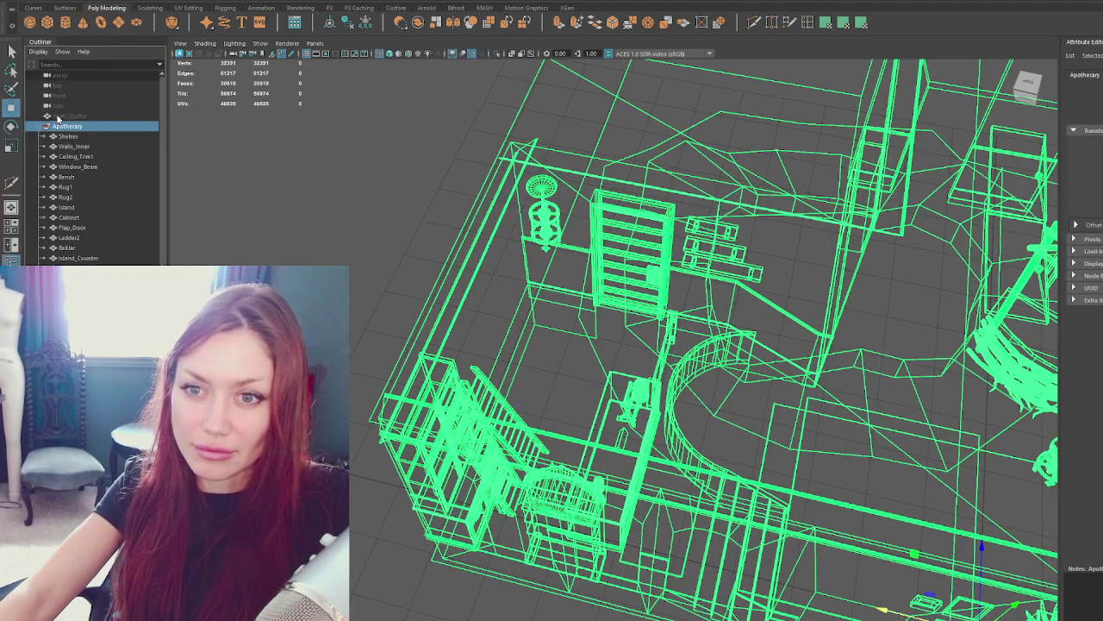
{"action": "double_click", "coordinate": [285, 187]}
{"action": "left_click", "coordinate": [480, 300]}
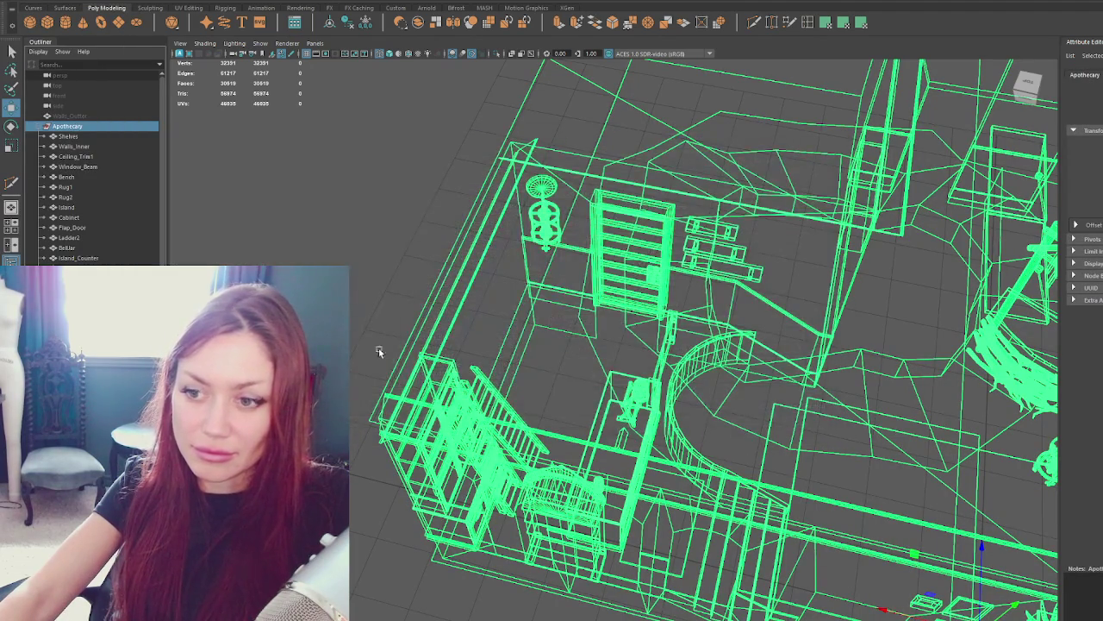
{"action": "key", "text": "alt+Tab"}
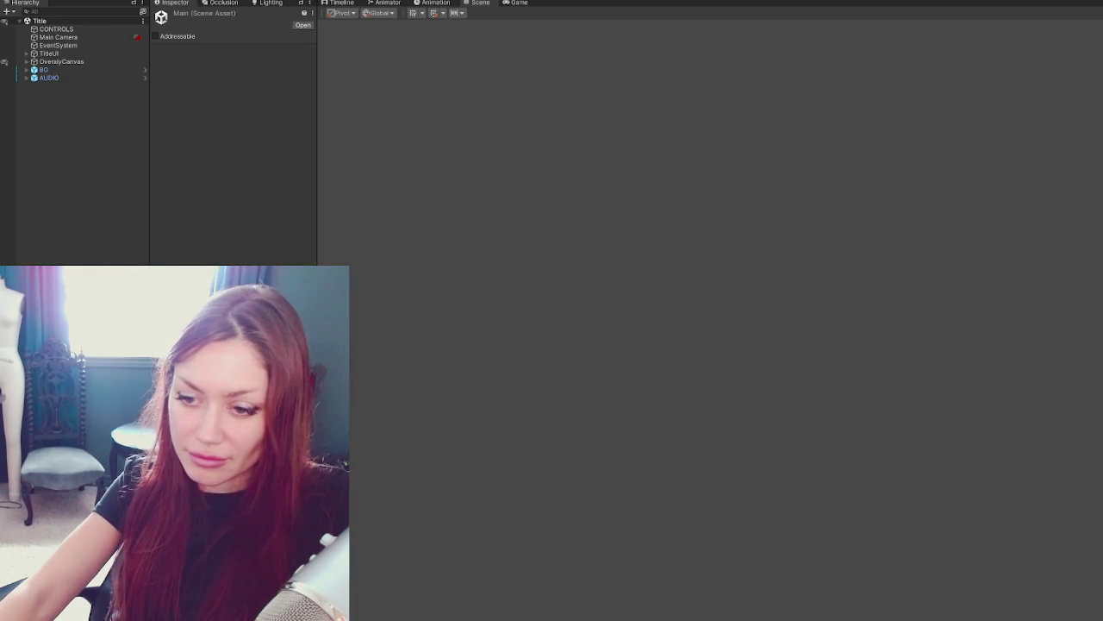
Load the Apothecary scene alongside Main and delete the raised platform beside the rug.
{"action": "right_click", "coordinate": [193, 541]}
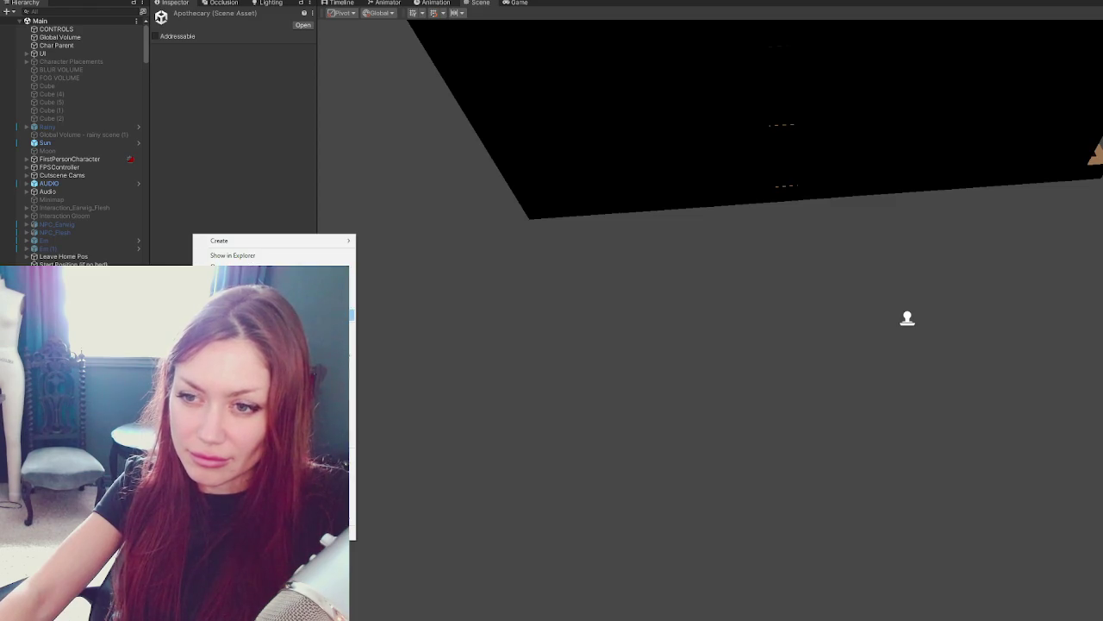
{"action": "left_click", "coordinate": [525, 277]}
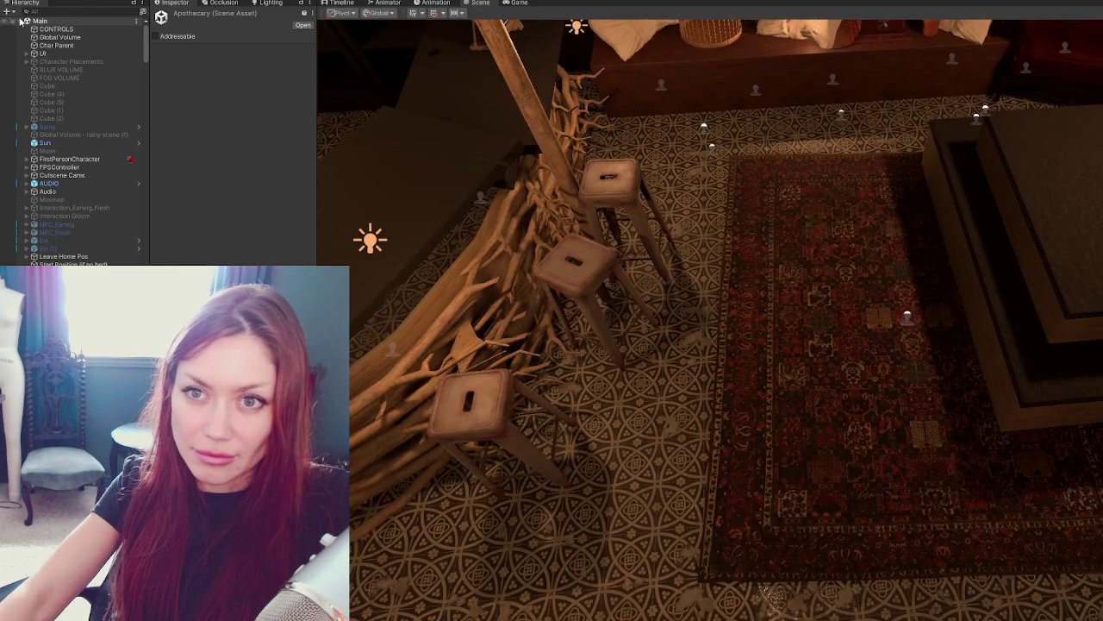
{"action": "left_click", "coordinate": [21, 20]}
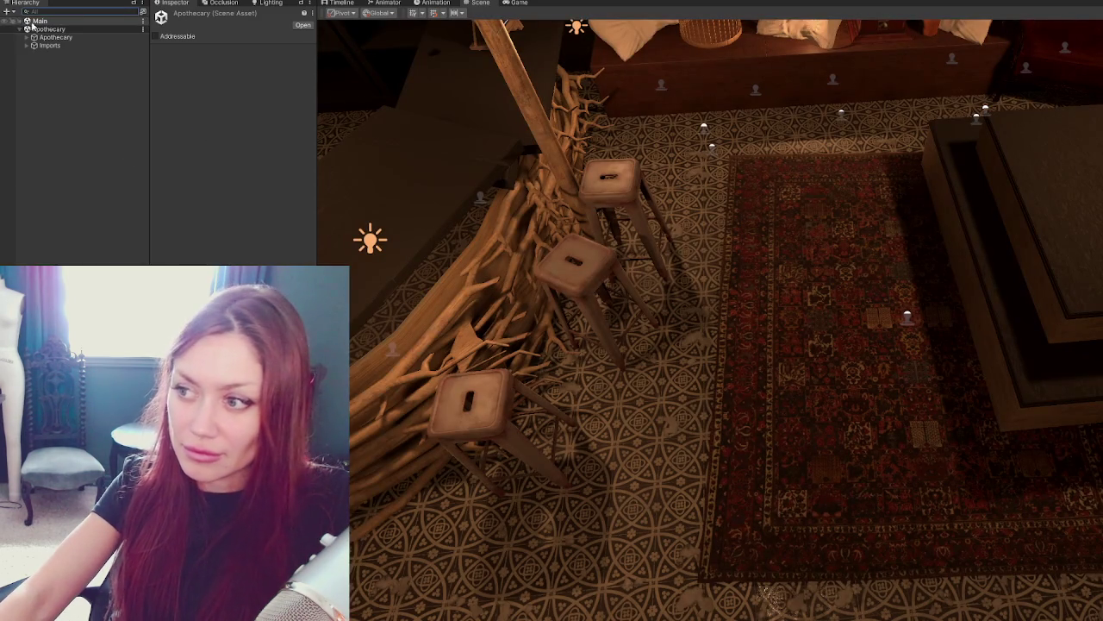
{"action": "left_click", "coordinate": [1038, 235]}
{"action": "key", "text": "Delete"}
Slide the patterned rug slightly sideways and nudge the door along X into place.
{"action": "left_click", "coordinate": [974, 437]}
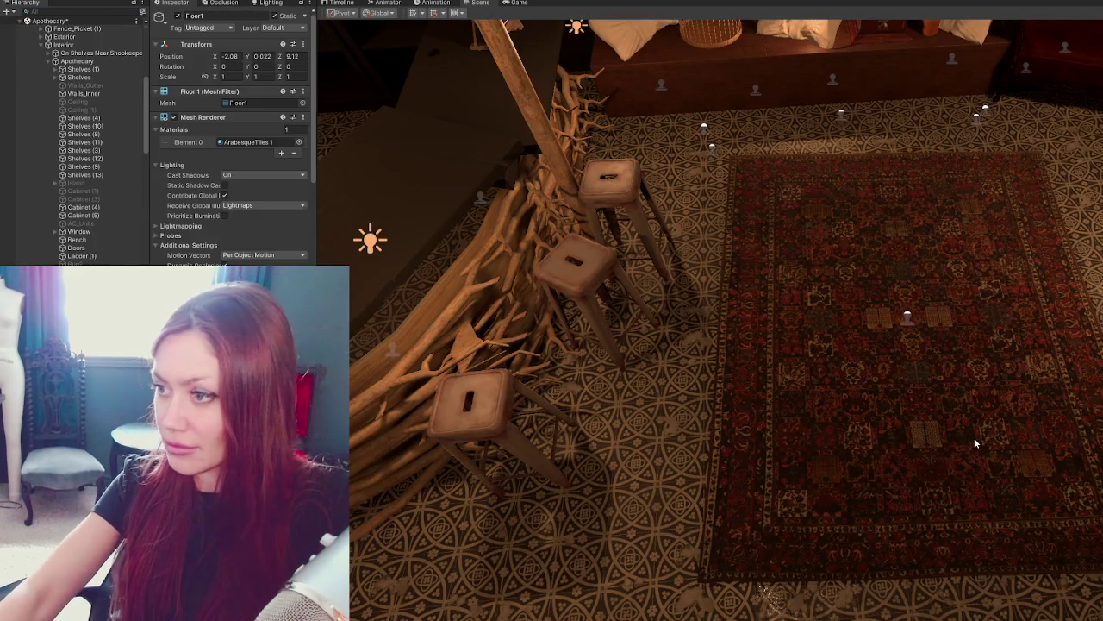
{"action": "left_click", "coordinate": [909, 316]}
{"action": "mouse_move", "coordinate": [867, 320]}
{"action": "left_mouse_down"}
{"action": "mouse_move", "coordinate": [924, 321]}
{"action": "mouse_move", "coordinate": [737, 284]}
{"action": "mouse_move", "coordinate": [623, 345]}
{"action": "mouse_move", "coordinate": [633, 306]}
{"action": "left_mouse_up"}
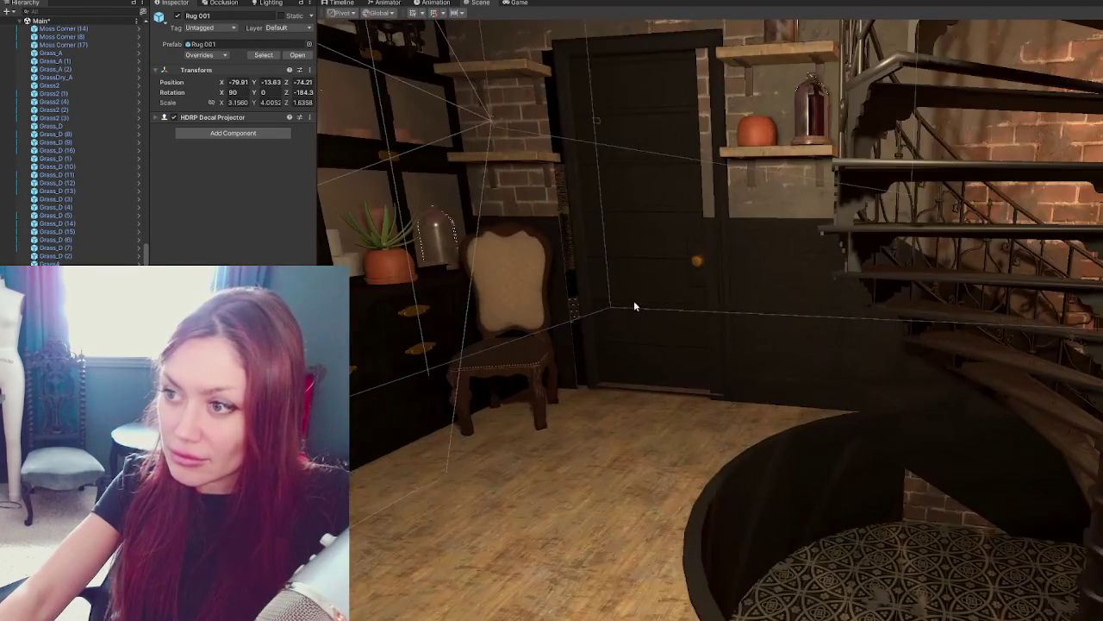
{"action": "left_click", "coordinate": [634, 306]}
{"action": "left_click", "coordinate": [724, 271]}
{"action": "left_click_drag", "start_coordinate": [622, 230], "coordinate": [609, 230]}
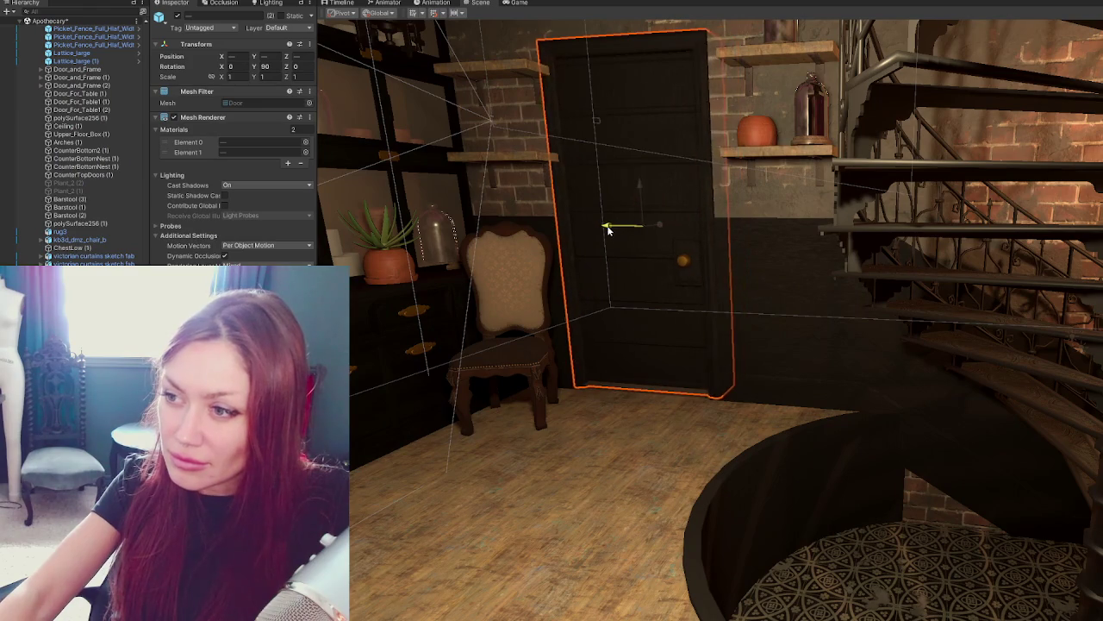
{"action": "key", "text": "f"}
{"action": "left_click", "coordinate": [817, 337]}
{"action": "left_click", "coordinate": [778, 337]}
{"action": "mouse_move", "coordinate": [779, 339]}
{"action": "left_mouse_down"}
{"action": "mouse_move", "coordinate": [808, 351]}
{"action": "mouse_move", "coordinate": [770, 350]}
{"action": "left_mouse_up"}
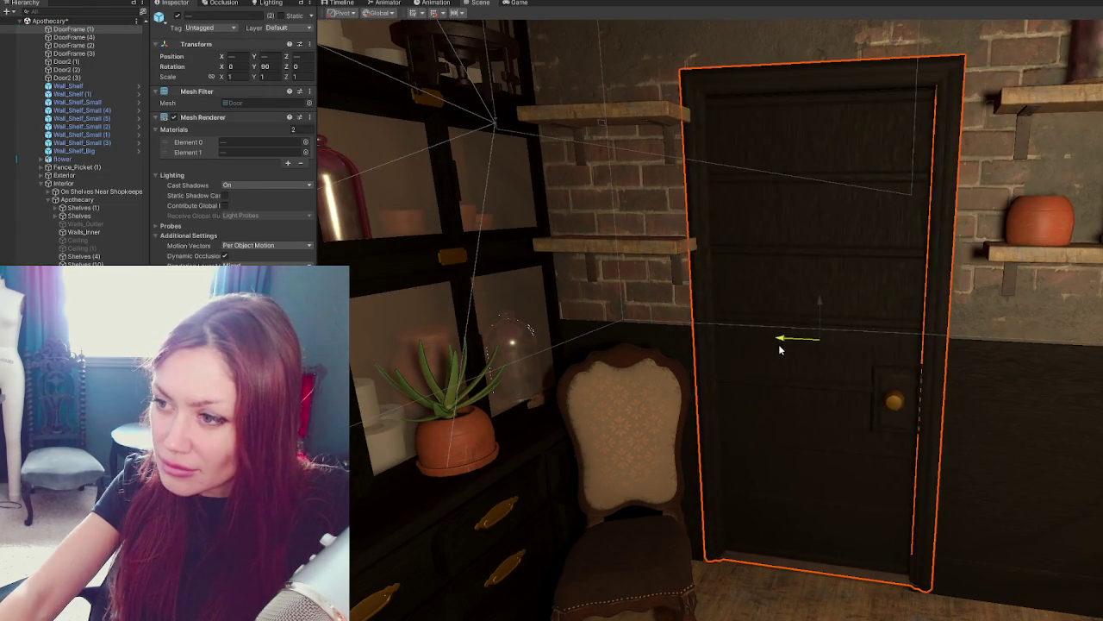
Delete both small wall shelves beside the door and select the upholstered chair.
{"action": "left_click", "coordinate": [616, 245]}
{"action": "left_click", "coordinate": [643, 116], "text": "shift"}
{"action": "key", "text": "Delete"}
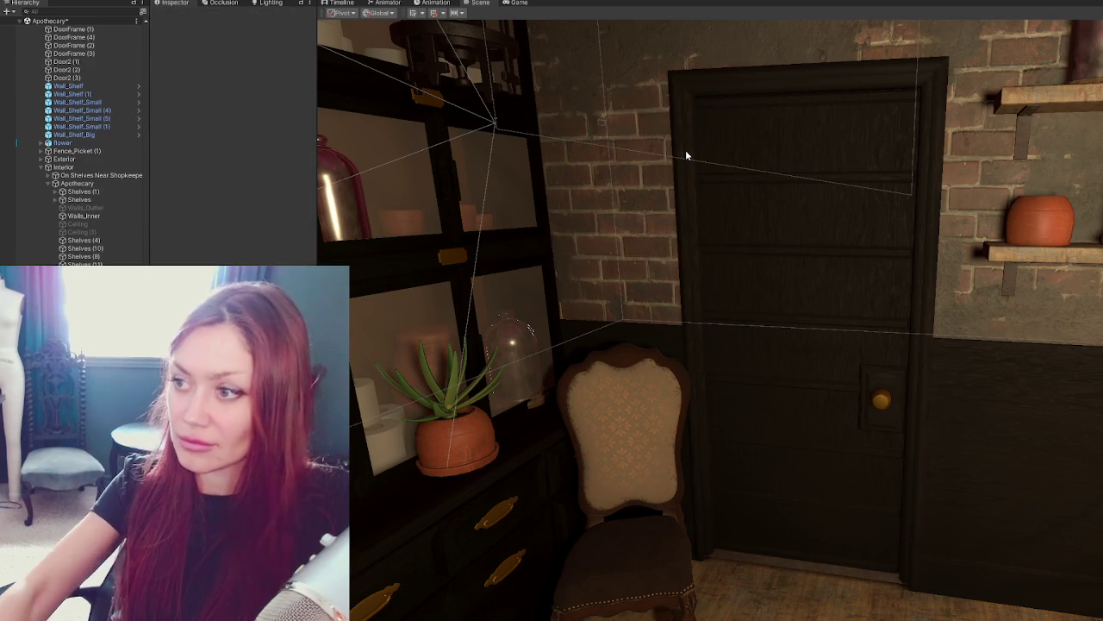
{"action": "right_click_drag", "start_coordinate": [685, 150], "coordinate": [683, 414]}
{"action": "left_click", "coordinate": [683, 424]}
{"action": "left_click_drag", "start_coordinate": [683, 424], "coordinate": [788, 426], "text": "alt"}
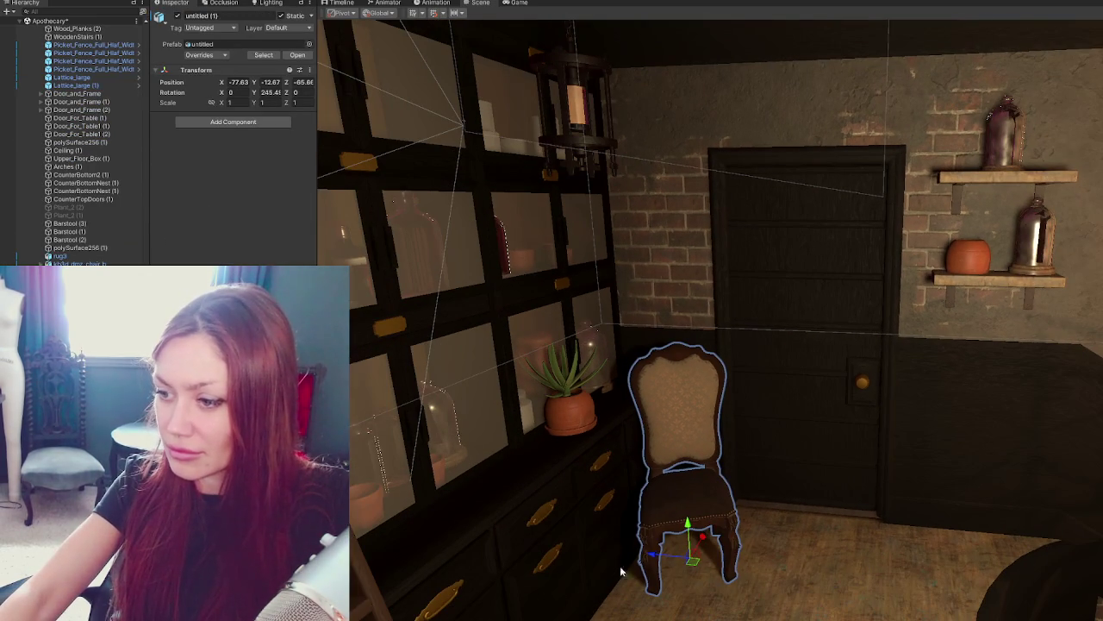
Move the chair off the staircase and across the floor toward the bar counter.
{"action": "left_click_drag", "start_coordinate": [652, 556], "coordinate": [663, 407]}
{"action": "key", "text": "f"}
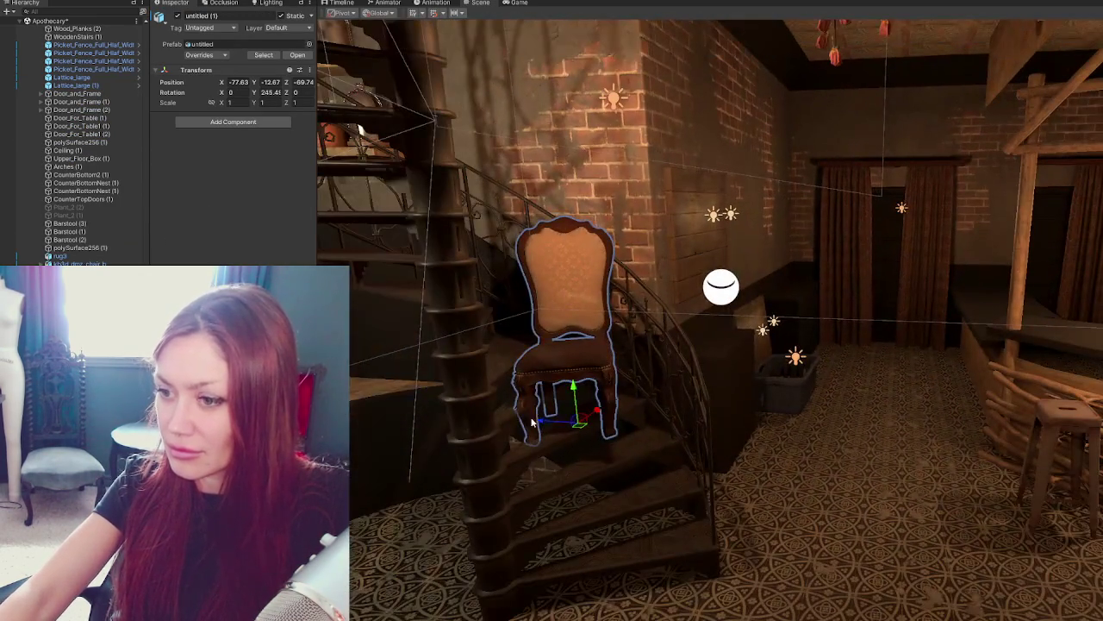
{"action": "mouse_move", "coordinate": [532, 423]}
{"action": "left_mouse_down"}
{"action": "mouse_move", "coordinate": [815, 431]}
{"action": "mouse_move", "coordinate": [832, 528]}
{"action": "mouse_move", "coordinate": [843, 520]}
{"action": "mouse_move", "coordinate": [836, 449]}
{"action": "mouse_move", "coordinate": [810, 448]}
{"action": "left_mouse_up"}
{"action": "mouse_move", "coordinate": [552, 487]}
{"action": "left_mouse_down"}
{"action": "mouse_move", "coordinate": [826, 424]}
{"action": "mouse_move", "coordinate": [937, 362]}
{"action": "left_mouse_up"}
{"action": "left_click_drag", "start_coordinate": [905, 319], "coordinate": [724, 258]}
{"action": "key", "text": "f"}
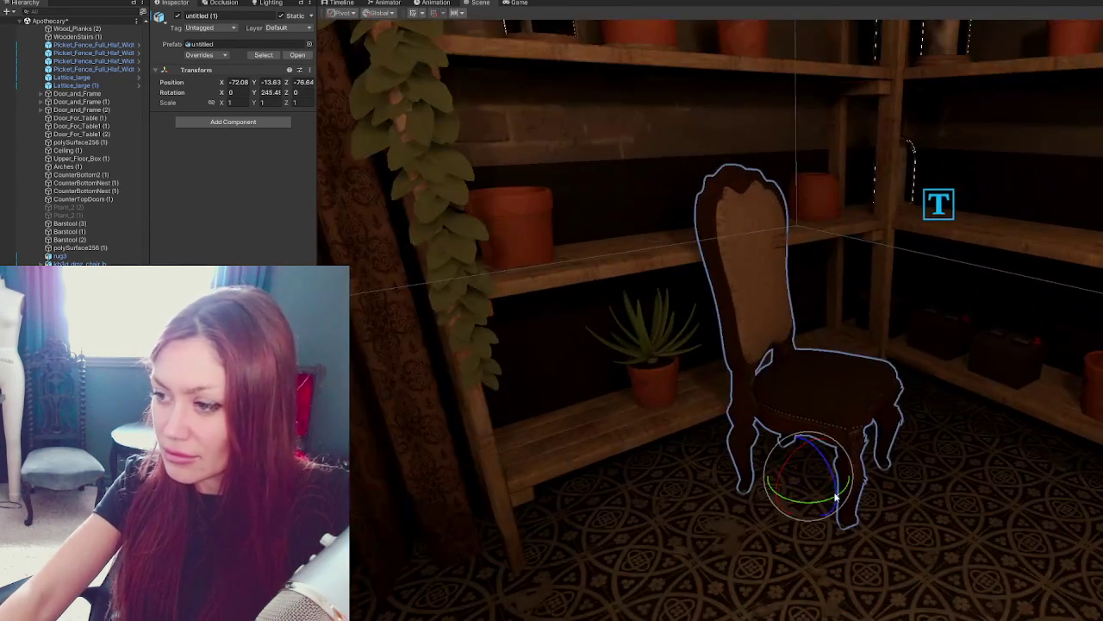
Rotate the chair around Y and slide it closer to the counter.
{"action": "mouse_move", "coordinate": [836, 498]}
{"action": "left_mouse_down"}
{"action": "mouse_move", "coordinate": [801, 496]}
{"action": "mouse_move", "coordinate": [830, 390]}
{"action": "left_mouse_up"}
{"action": "left_click_drag", "start_coordinate": [700, 356], "coordinate": [731, 416]}
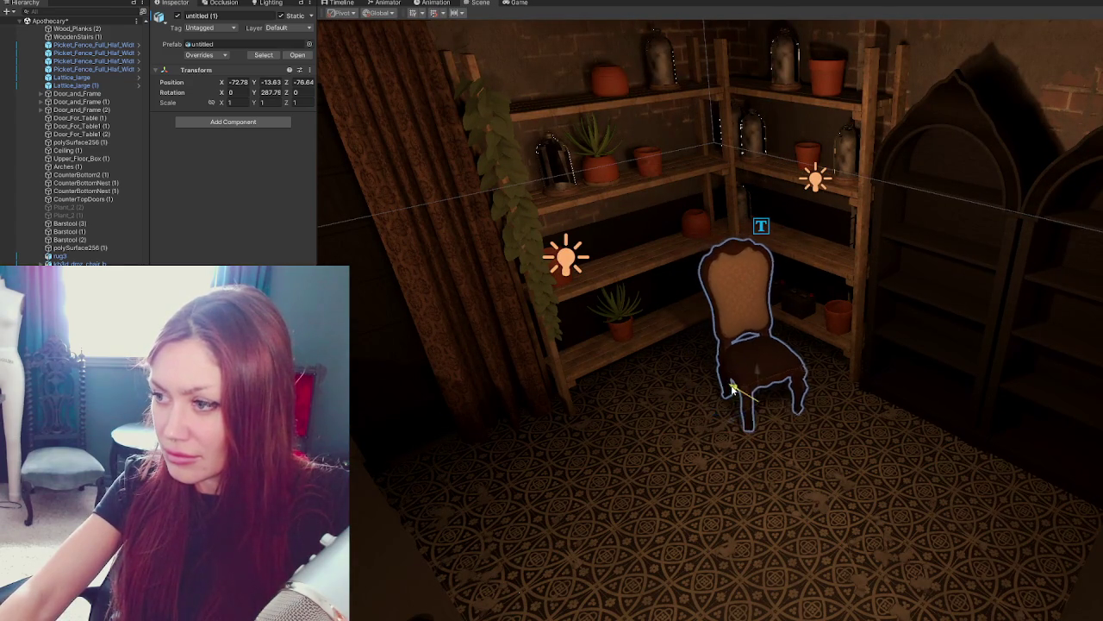
{"action": "key", "text": "e"}
{"action": "mouse_move", "coordinate": [731, 427]}
{"action": "left_mouse_down"}
{"action": "mouse_move", "coordinate": [723, 445]}
{"action": "mouse_move", "coordinate": [771, 412]}
{"action": "mouse_move", "coordinate": [512, 443]}
{"action": "left_mouse_up"}
{"action": "key", "text": "w"}
{"action": "scroll", "coordinate": [852, 424], "scroll_direction": "down", "scroll_amount": 10}
{"action": "scroll", "coordinate": [887, 422], "scroll_direction": "up", "scroll_amount": 5}
{"action": "scroll", "coordinate": [918, 424], "scroll_direction": "up", "scroll_amount": 4}
{"action": "scroll", "coordinate": [591, 468], "scroll_direction": "up", "scroll_amount": 5}
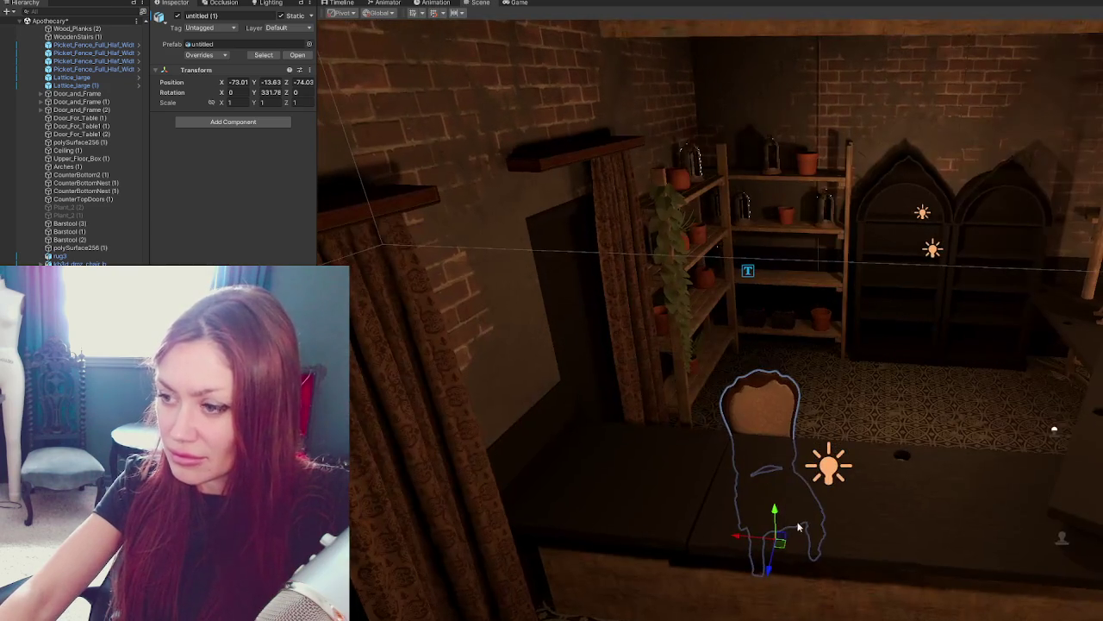
{"action": "mouse_move", "coordinate": [768, 568]}
{"action": "left_mouse_down"}
{"action": "mouse_move", "coordinate": [817, 527]}
{"action": "mouse_move", "coordinate": [832, 530]}
{"action": "mouse_move", "coordinate": [548, 423]}
{"action": "mouse_move", "coordinate": [539, 435]}
{"action": "mouse_move", "coordinate": [595, 441]}
{"action": "left_mouse_up"}
Reselect the chair with the rotate tool, then swing the view back toward the staircase and cylinder.
{"action": "scroll", "coordinate": [832, 526], "scroll_direction": "down", "scroll_amount": 5}
{"action": "left_click", "coordinate": [534, 428]}
{"action": "left_click", "coordinate": [556, 438]}
{"action": "key", "text": "e"}
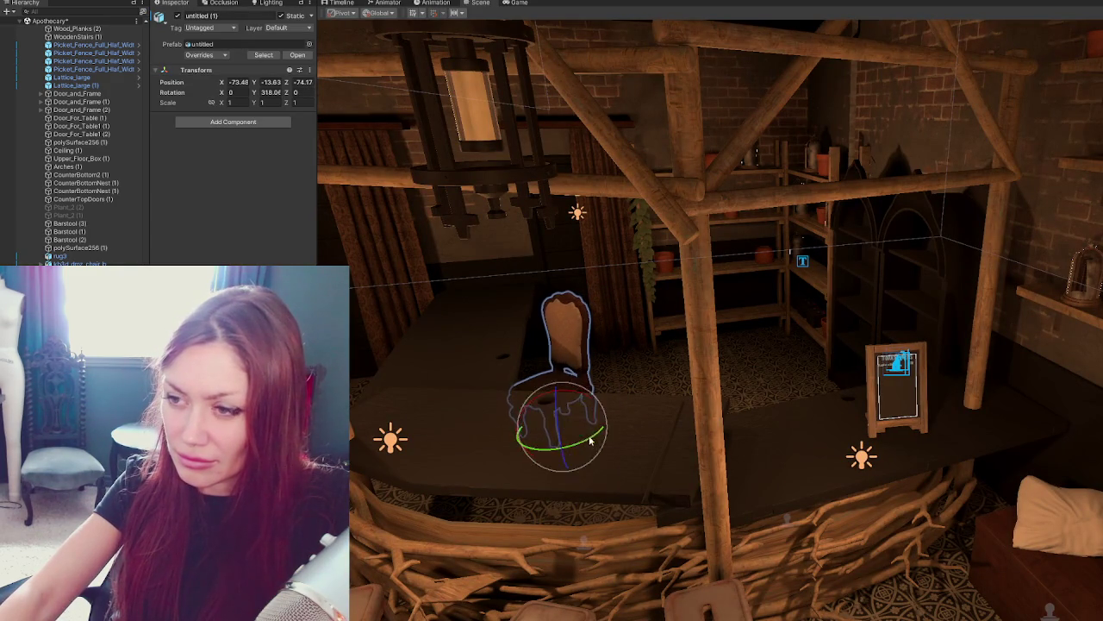
{"action": "mouse_move", "coordinate": [518, 436]}
{"action": "left_mouse_down", "text": "alt"}
{"action": "mouse_move", "coordinate": [872, 366]}
{"action": "mouse_move", "coordinate": [839, 368]}
{"action": "left_mouse_up", "text": "alt"}
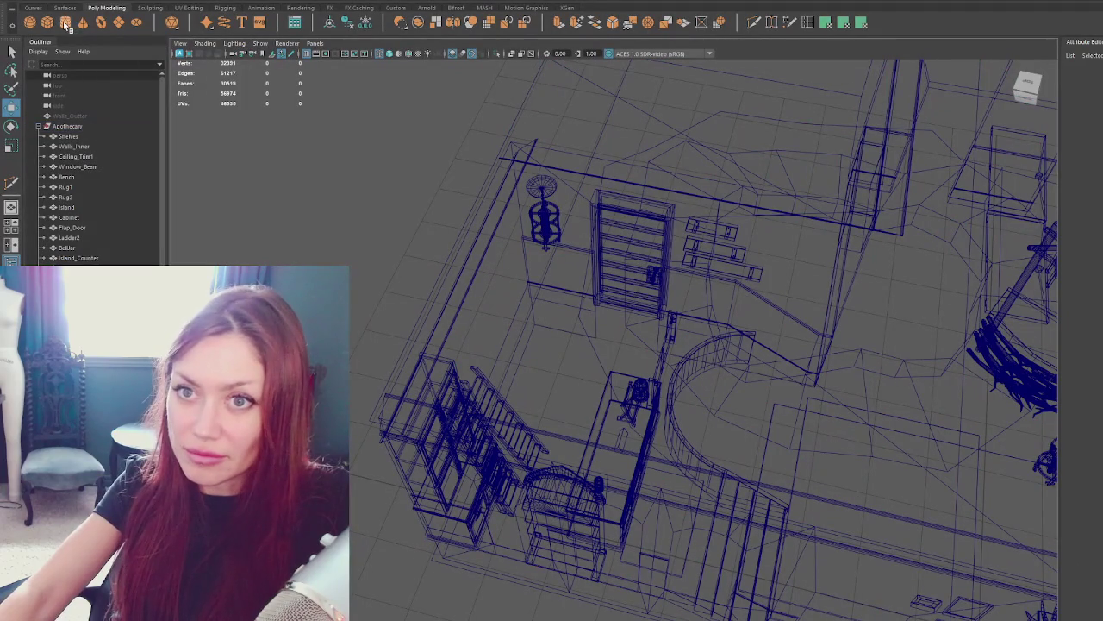
{"action": "left_click", "coordinate": [67, 24]}
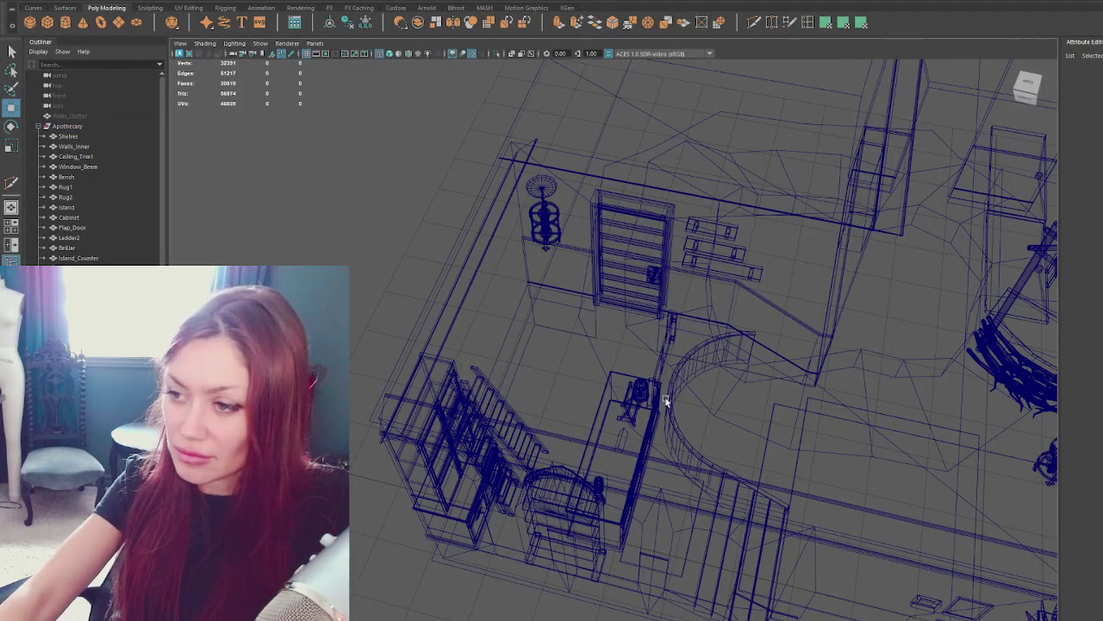
Move the cylinder to the stair's centre and raise it up toward the ceiling.
{"action": "scroll", "coordinate": [486, 308], "scroll_direction": "down", "scroll_amount": 5}
{"action": "scroll", "coordinate": [587, 460], "scroll_direction": "down", "scroll_amount": 5}
{"action": "mouse_move", "coordinate": [586, 459]}
{"action": "left_mouse_down", "text": "alt"}
{"action": "mouse_move", "coordinate": [747, 413]}
{"action": "mouse_move", "coordinate": [699, 439]}
{"action": "mouse_move", "coordinate": [669, 424]}
{"action": "left_mouse_up", "text": "alt"}
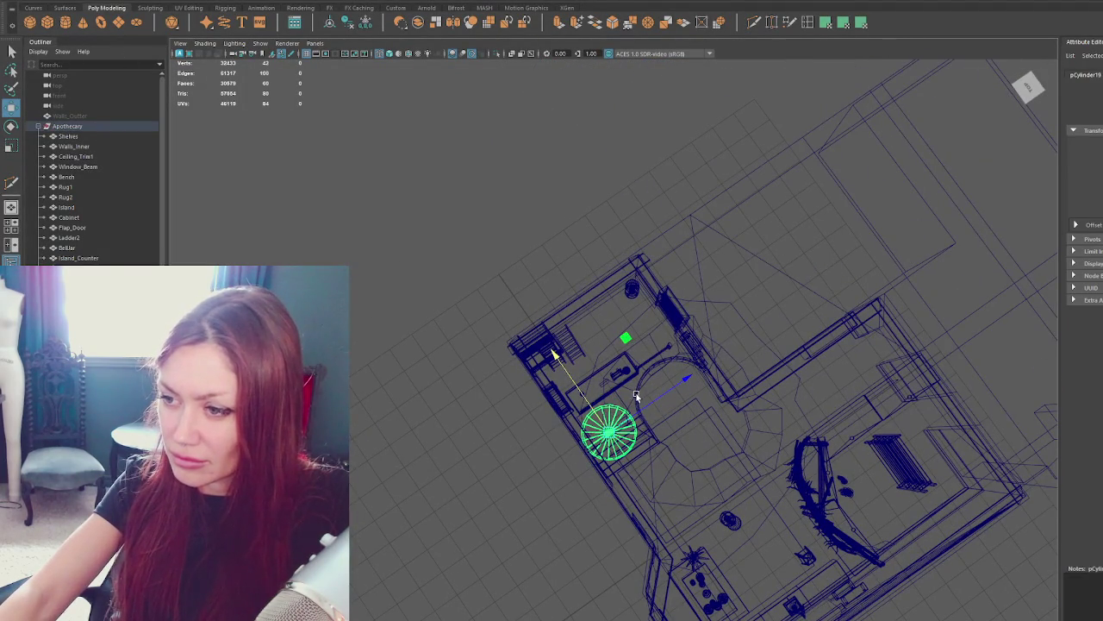
{"action": "left_click", "coordinate": [651, 422]}
{"action": "left_click", "coordinate": [641, 413]}
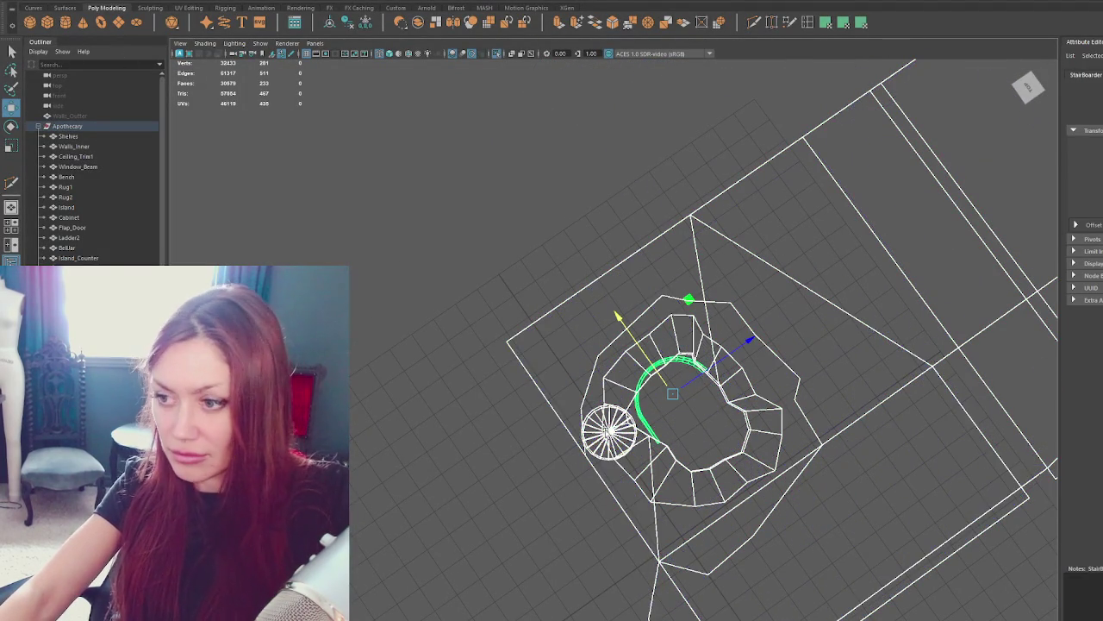
{"action": "left_click", "coordinate": [588, 440]}
{"action": "left_click_drag", "start_coordinate": [599, 438], "coordinate": [668, 392]}
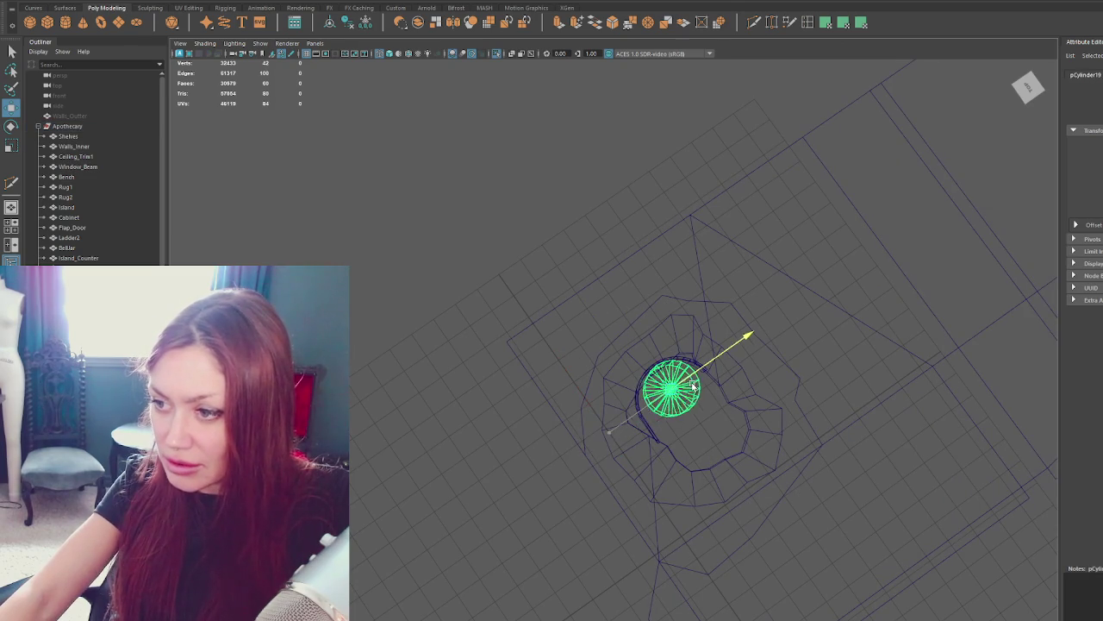
{"action": "mouse_move", "coordinate": [683, 430]}
{"action": "left_mouse_down", "text": "alt"}
{"action": "mouse_move", "coordinate": [813, 322]}
{"action": "mouse_move", "coordinate": [700, 218]}
{"action": "left_mouse_up", "text": "alt"}
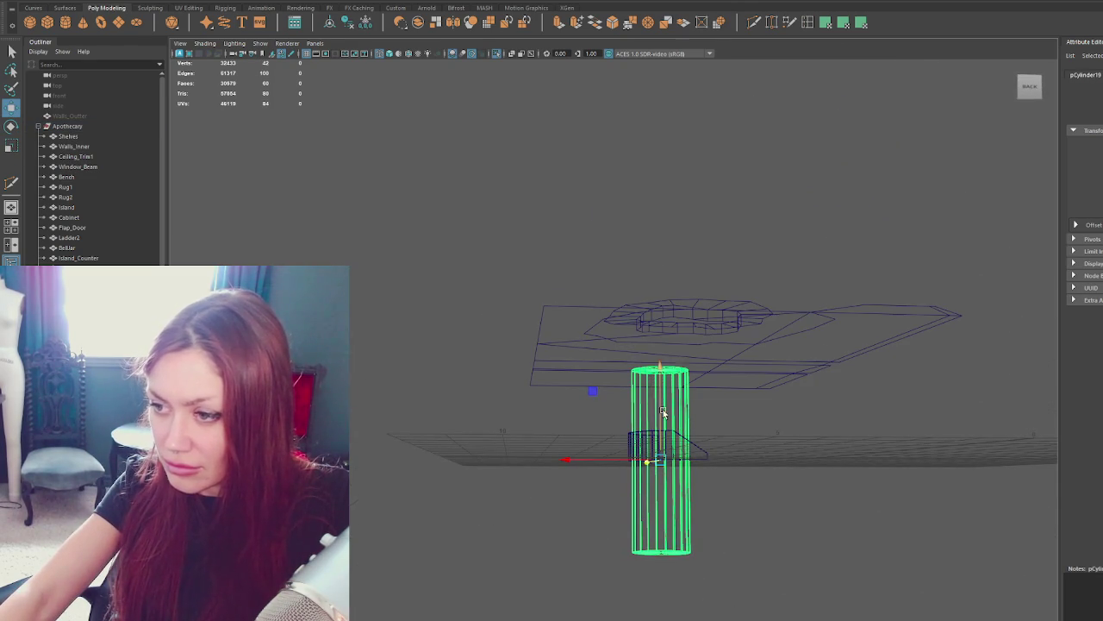
{"action": "left_click_drag", "start_coordinate": [662, 363], "coordinate": [662, 293]}
In the four-view layout, reduce the cylinder to 12 sides and scale it up uniformly.
{"action": "key", "text": "space"}
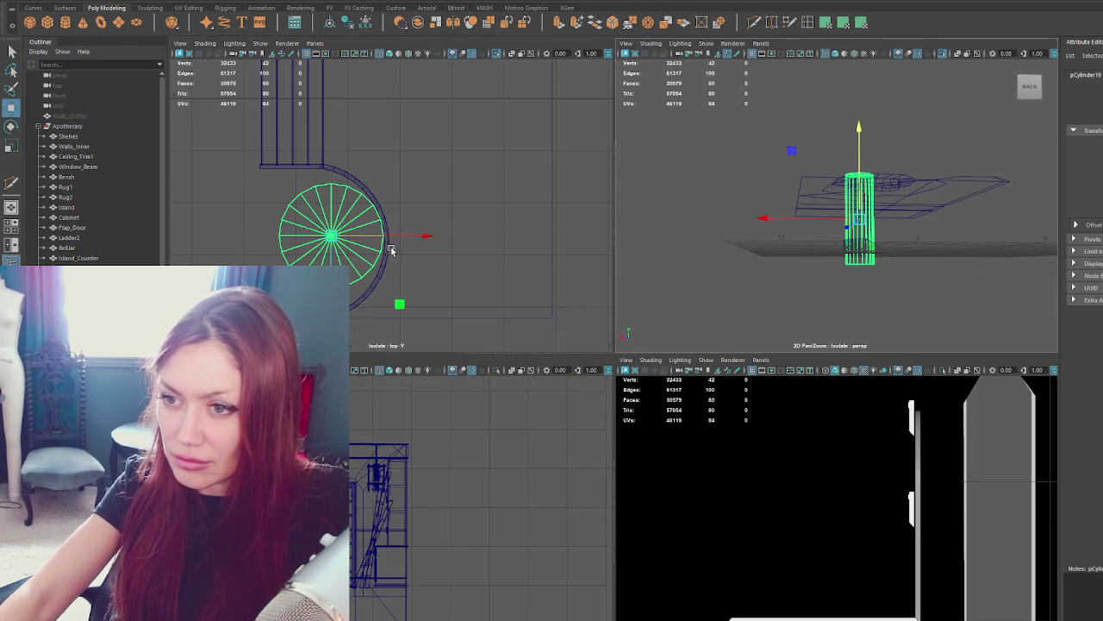
{"action": "left_click", "coordinate": [315, 250]}
{"action": "mouse_move", "coordinate": [330, 240]}
{"action": "left_mouse_down"}
{"action": "mouse_move", "coordinate": [371, 242]}
{"action": "mouse_move", "coordinate": [359, 259]}
{"action": "mouse_move", "coordinate": [314, 263]}
{"action": "mouse_move", "coordinate": [304, 250]}
{"action": "left_mouse_up"}
{"action": "key", "text": "w"}
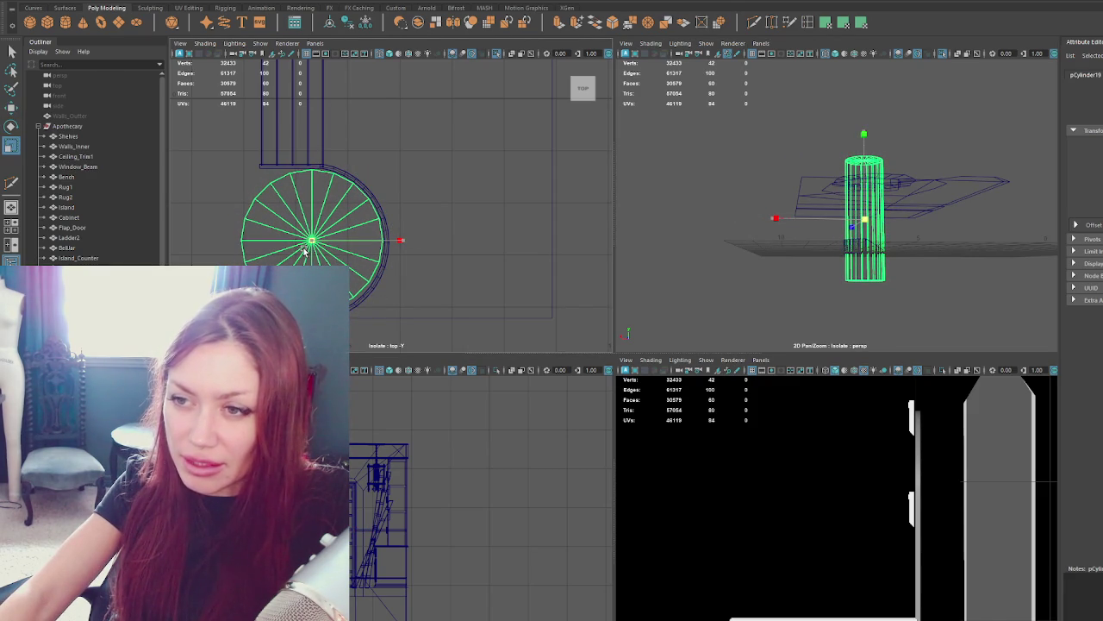
{"action": "key", "text": "w"}
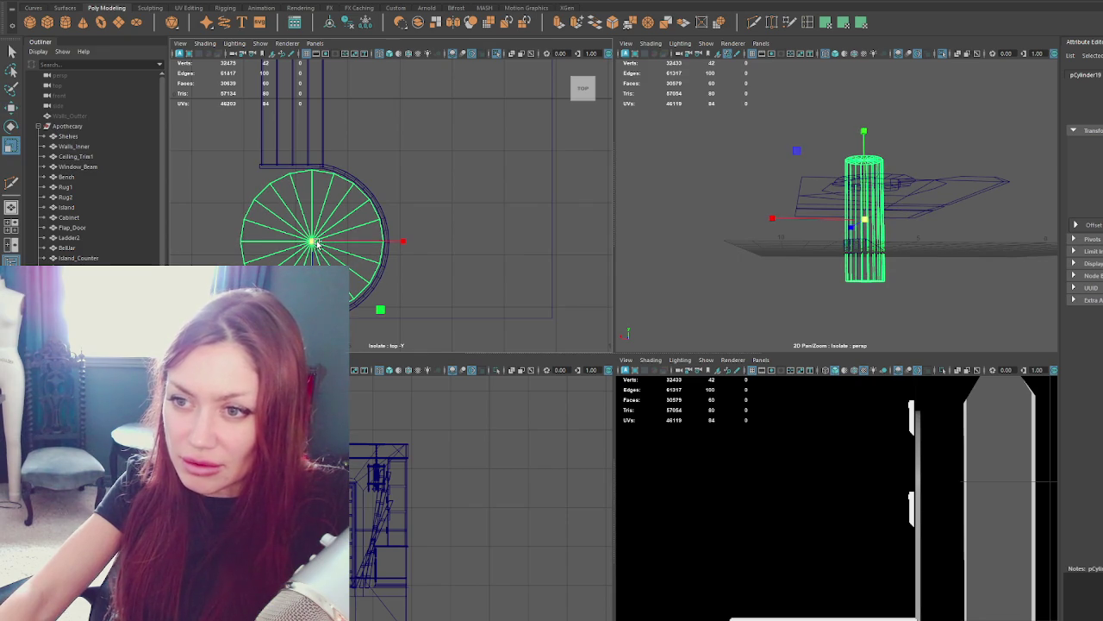
{"action": "left_click_drag", "start_coordinate": [315, 245], "coordinate": [352, 234]}
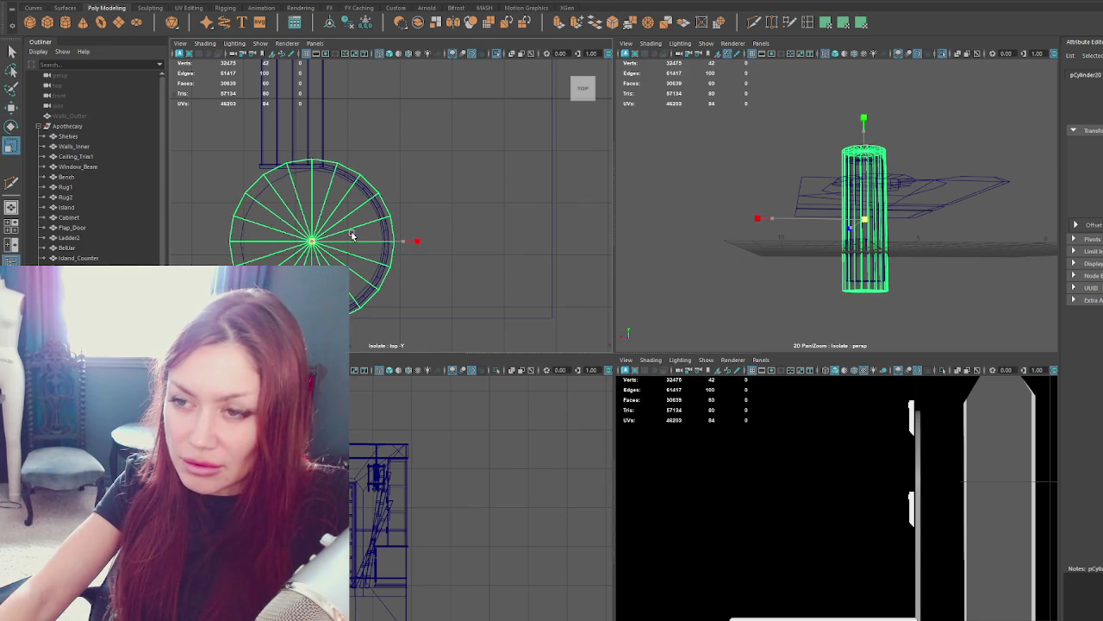
{"action": "key", "text": "ctrl+z"}
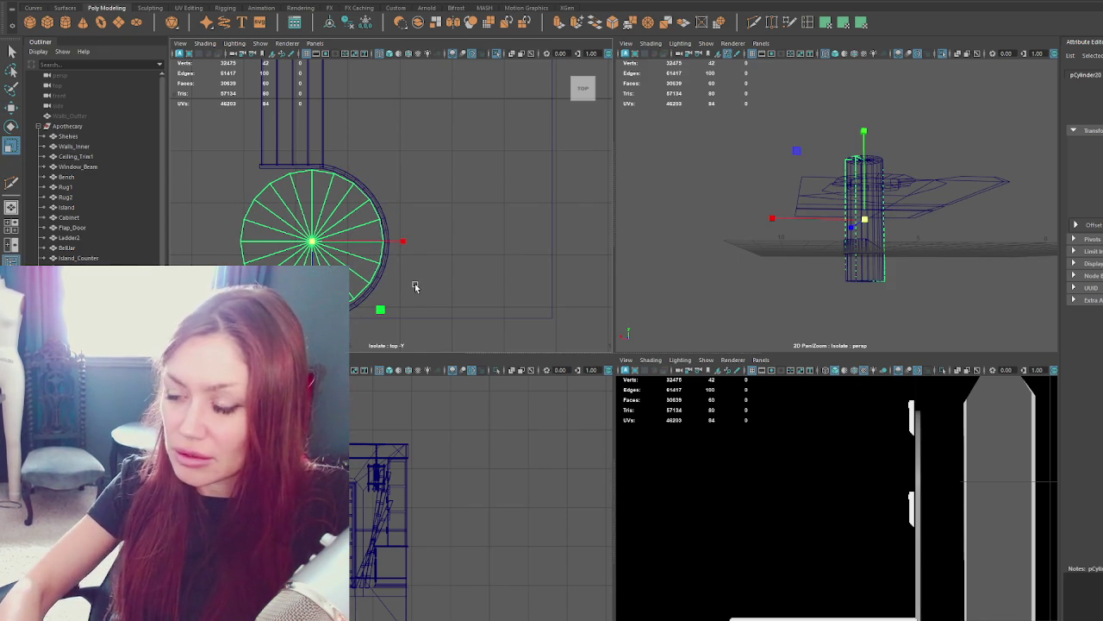
{"action": "key", "text": "ctrl+z"}
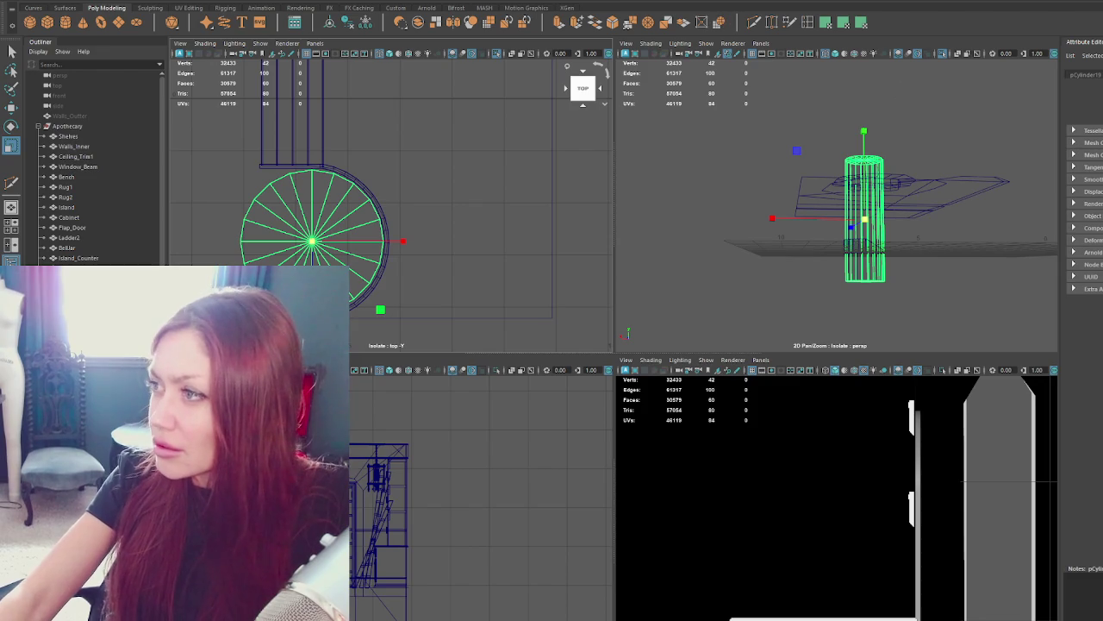
{"action": "key", "text": "ctrl+a"}
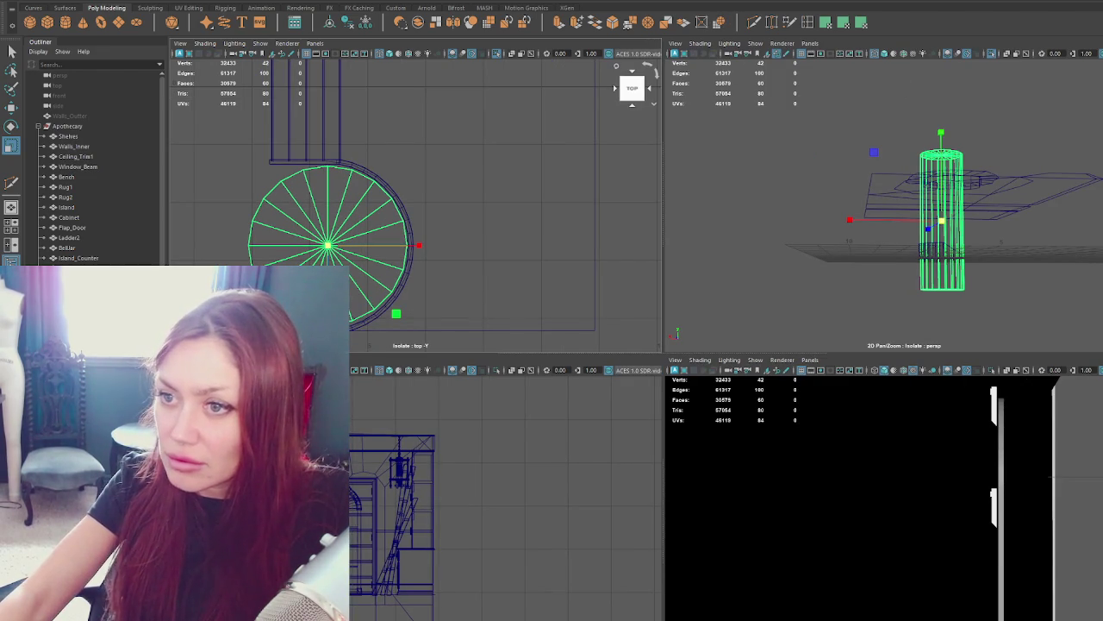
{"action": "key", "text": "ctrl+z"}
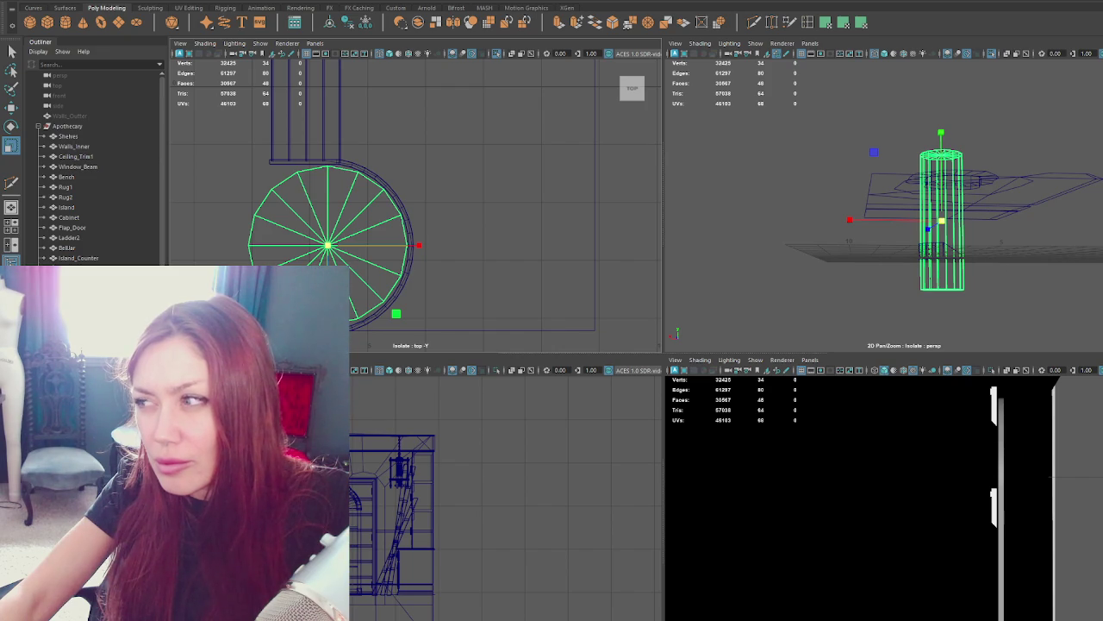
{"action": "key", "text": "Return"}
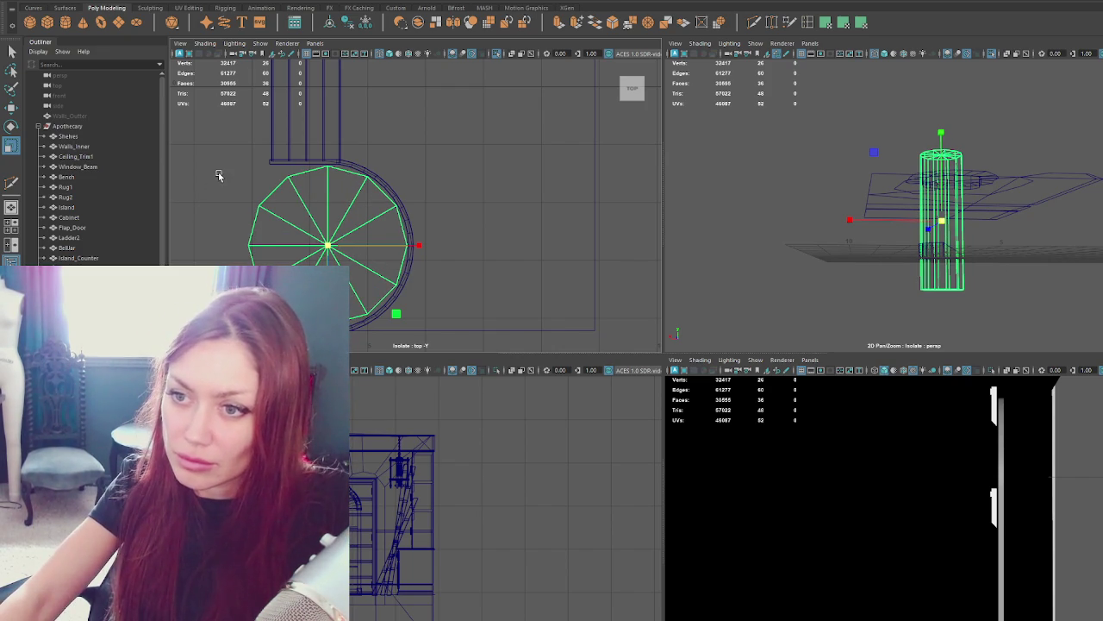
{"action": "left_click_drag", "start_coordinate": [327, 251], "coordinate": [377, 234]}
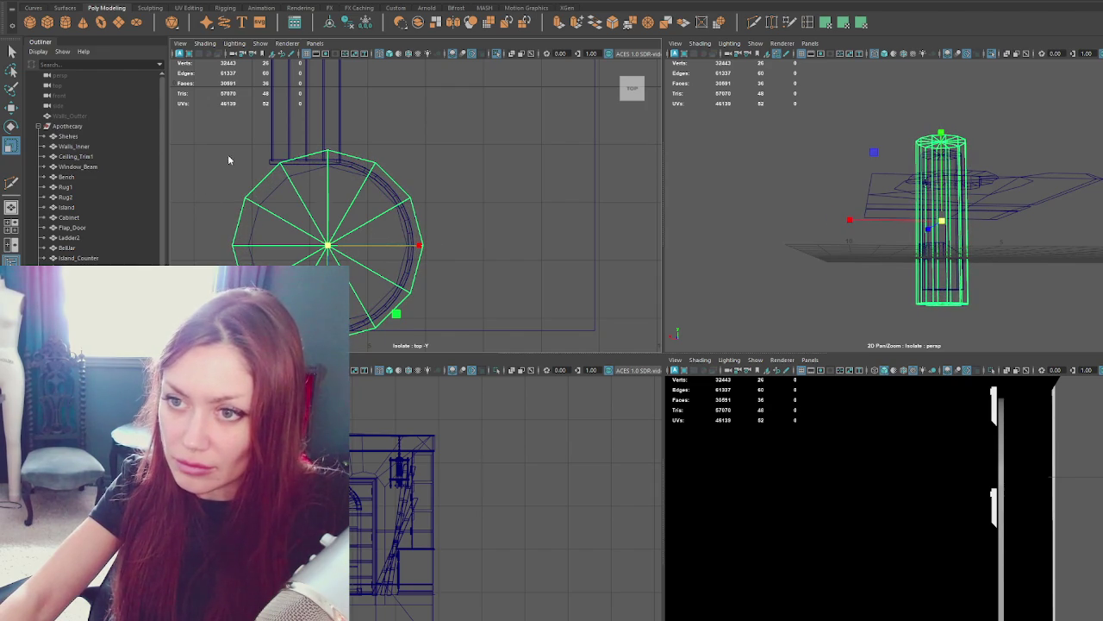
Delete the cylinder's left-side faces and enlarge the perspective view.
{"action": "right_click_drag", "start_coordinate": [227, 158], "coordinate": [253, 216]}
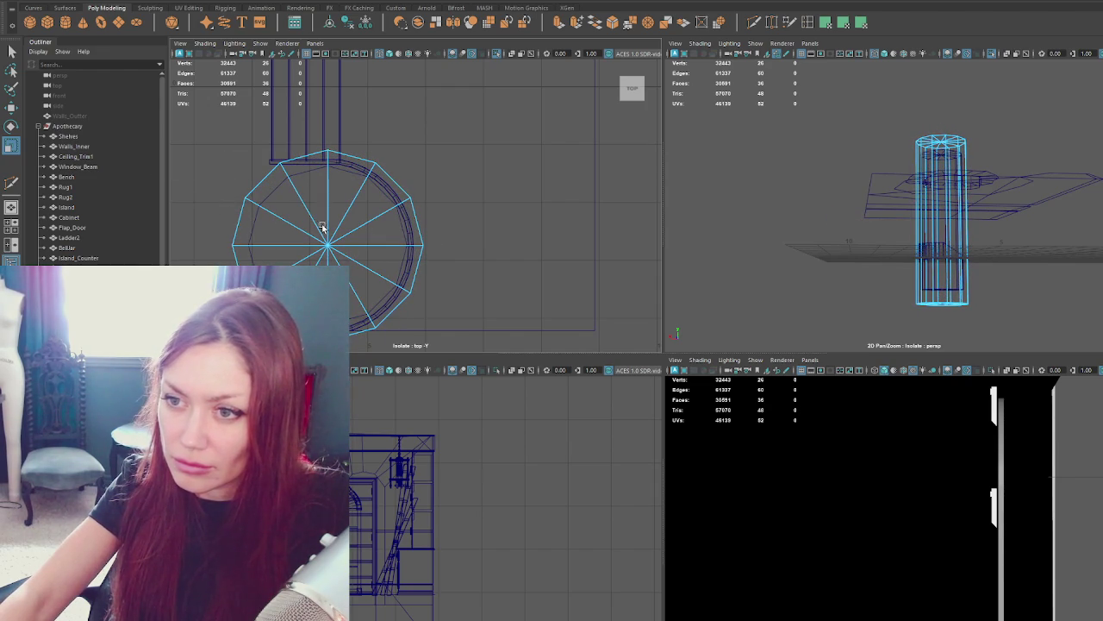
{"action": "left_click_drag", "start_coordinate": [246, 210], "coordinate": [226, 284]}
{"action": "key", "text": "Delete"}
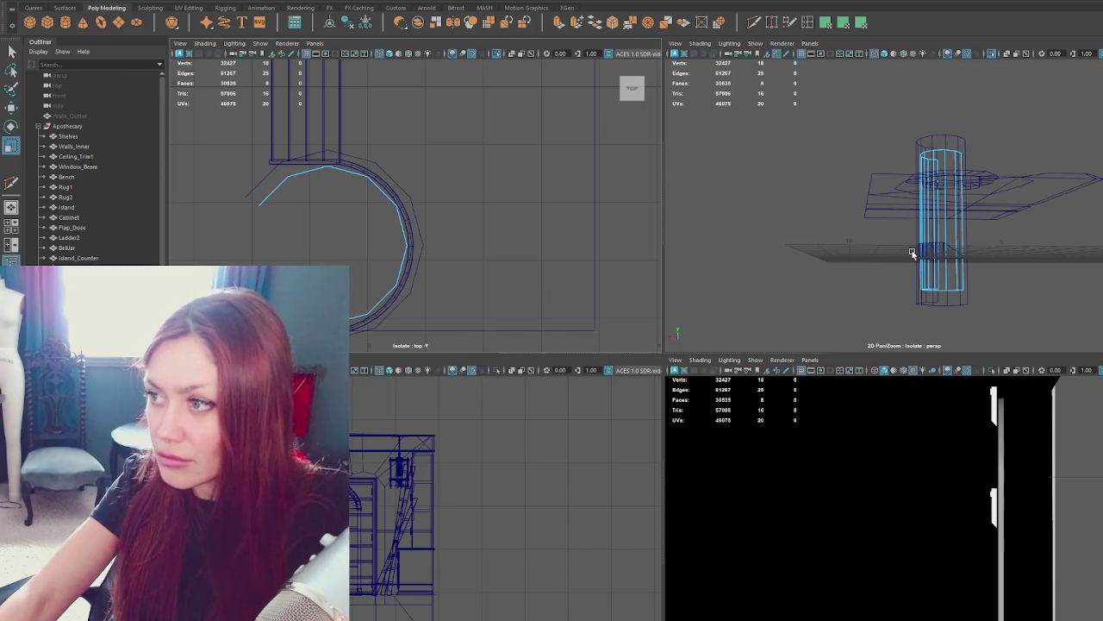
{"action": "left_click_drag", "start_coordinate": [911, 247], "coordinate": [925, 203], "text": "alt"}
{"action": "key", "text": "space"}
{"action": "left_click_drag", "start_coordinate": [803, 280], "coordinate": [816, 266], "text": "alt"}
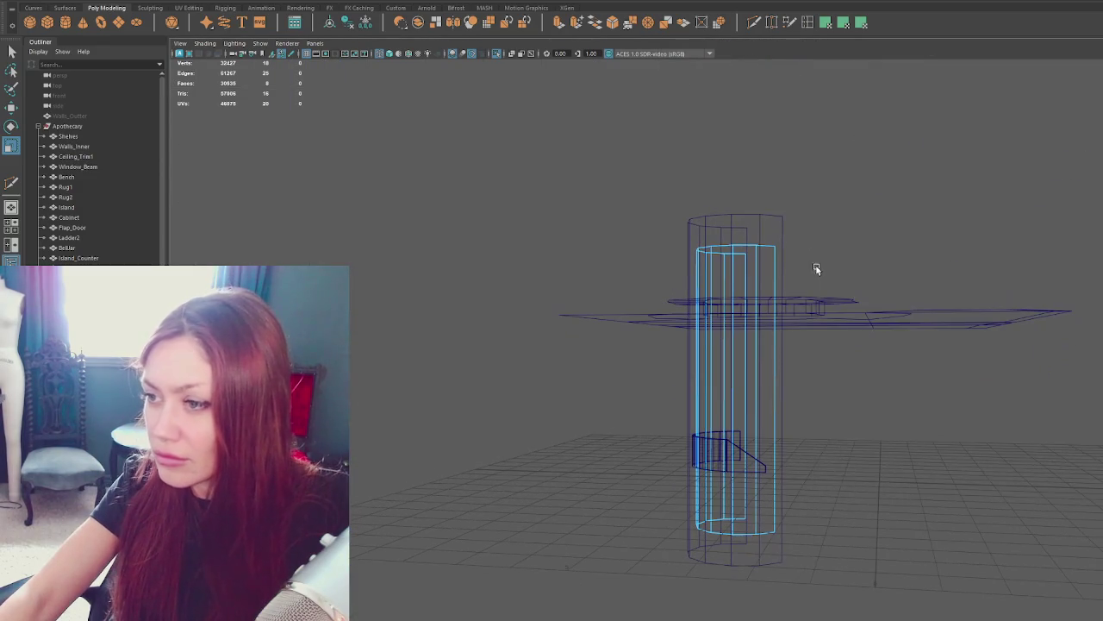
Lower the cylinder's top vertex ring to ceiling height and turn on shaded display.
{"action": "right_click", "coordinate": [842, 184]}
{"action": "left_click", "coordinate": [872, 170]}
{"action": "right_click", "coordinate": [864, 177]}
{"action": "left_click_drag", "start_coordinate": [842, 172], "coordinate": [658, 270]}
{"action": "key", "text": "w"}
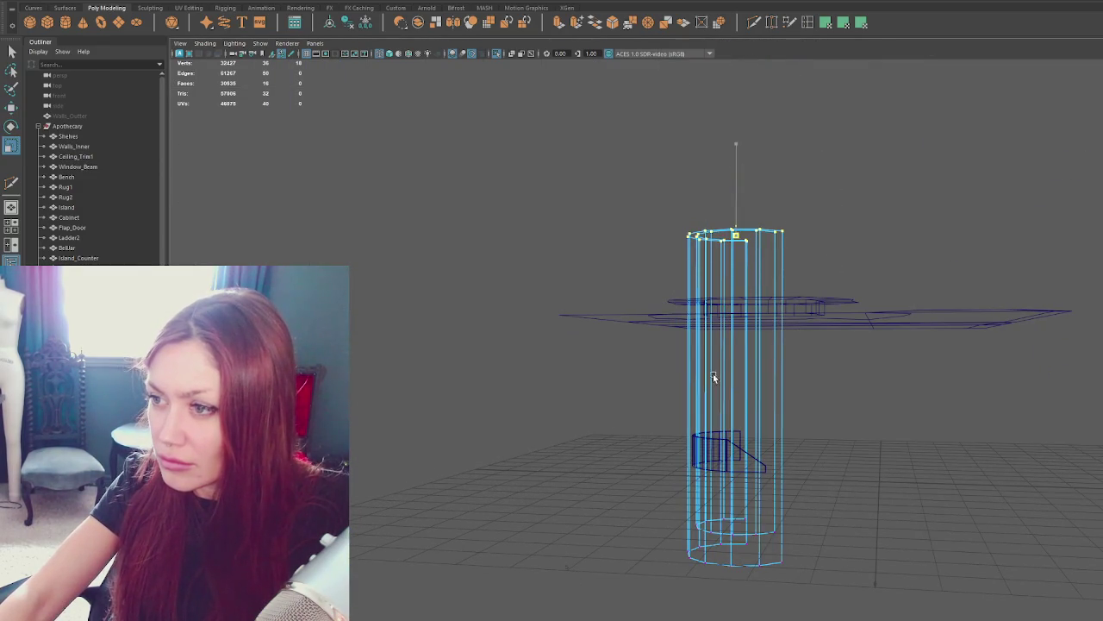
{"action": "left_click_drag", "start_coordinate": [740, 188], "coordinate": [729, 288]}
{"action": "scroll", "coordinate": [737, 282], "scroll_direction": "up", "scroll_amount": 5}
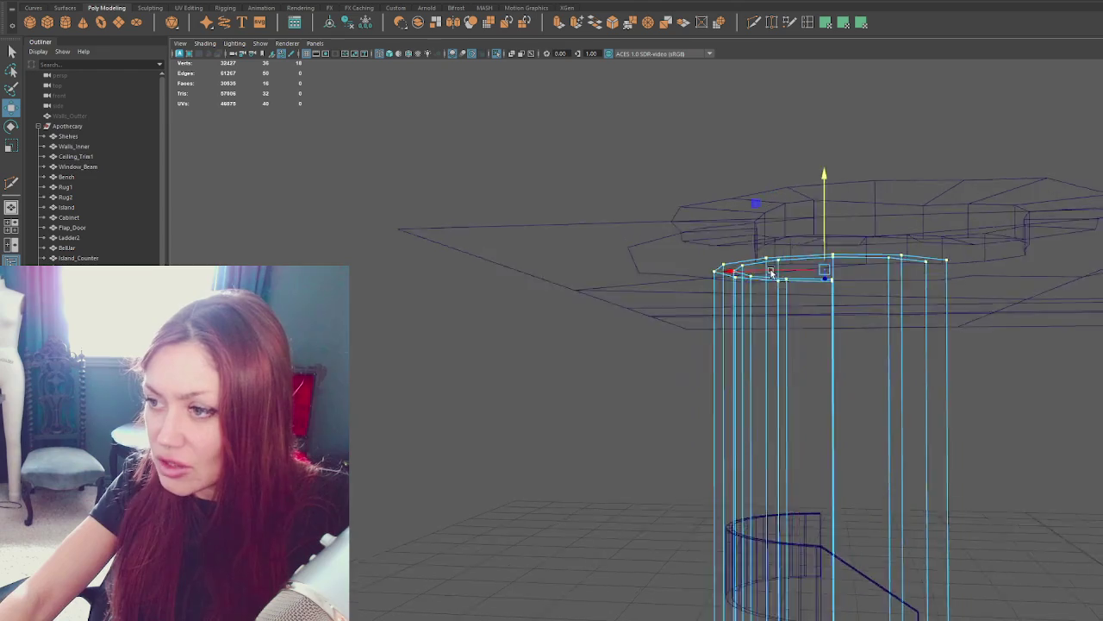
{"action": "key", "text": "6"}
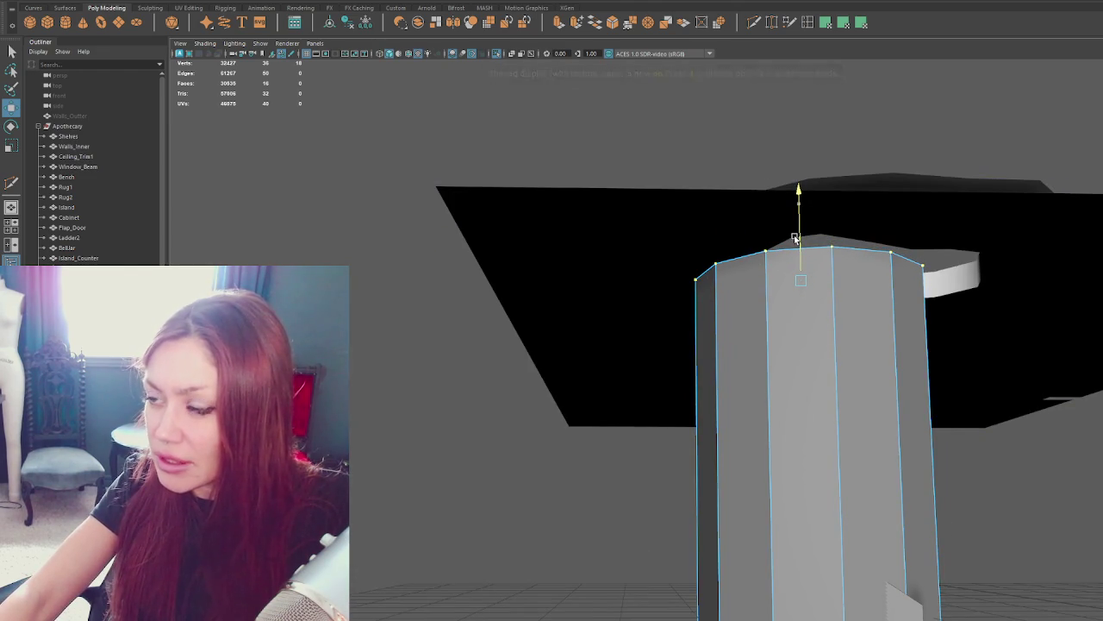
Flip the tall cylinder shaft's normals with Mesh Display > Reverse and inspect the result.
{"action": "left_click", "coordinate": [796, 239]}
{"action": "mouse_move", "coordinate": [795, 238]}
{"action": "left_mouse_down", "text": "alt"}
{"action": "mouse_move", "coordinate": [912, 295]}
{"action": "mouse_move", "coordinate": [918, 278]}
{"action": "mouse_move", "coordinate": [948, 285]}
{"action": "mouse_move", "coordinate": [833, 172]}
{"action": "mouse_move", "coordinate": [666, 286]}
{"action": "mouse_move", "coordinate": [778, 301]}
{"action": "mouse_move", "coordinate": [782, 320]}
{"action": "left_mouse_up", "text": "alt"}
{"action": "left_click", "coordinate": [666, 285]}
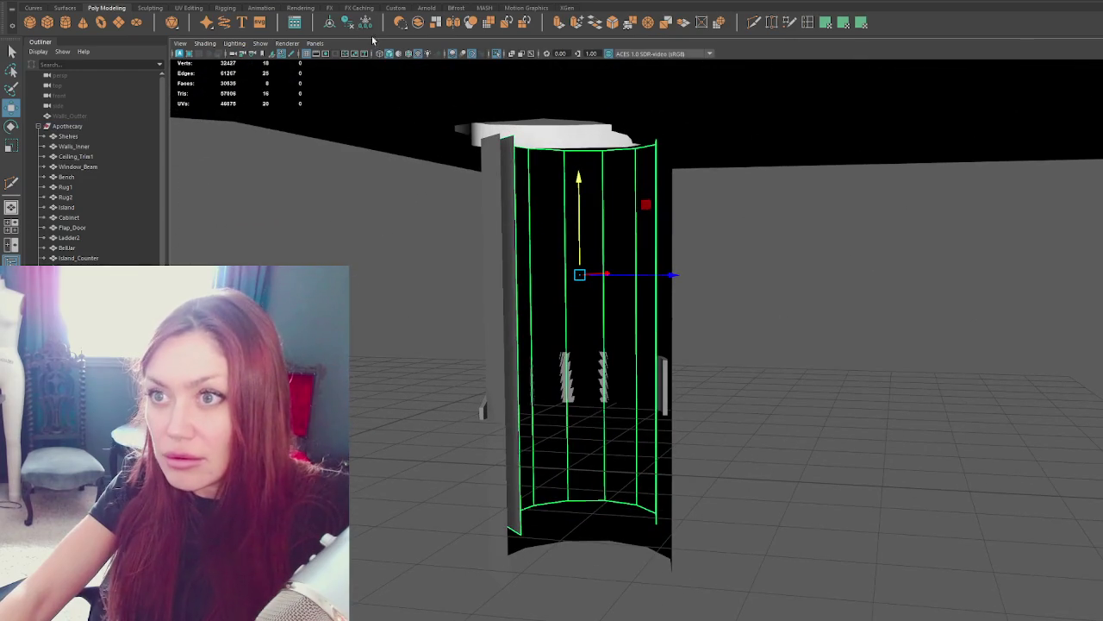
{"action": "left_click", "coordinate": [379, 0]}
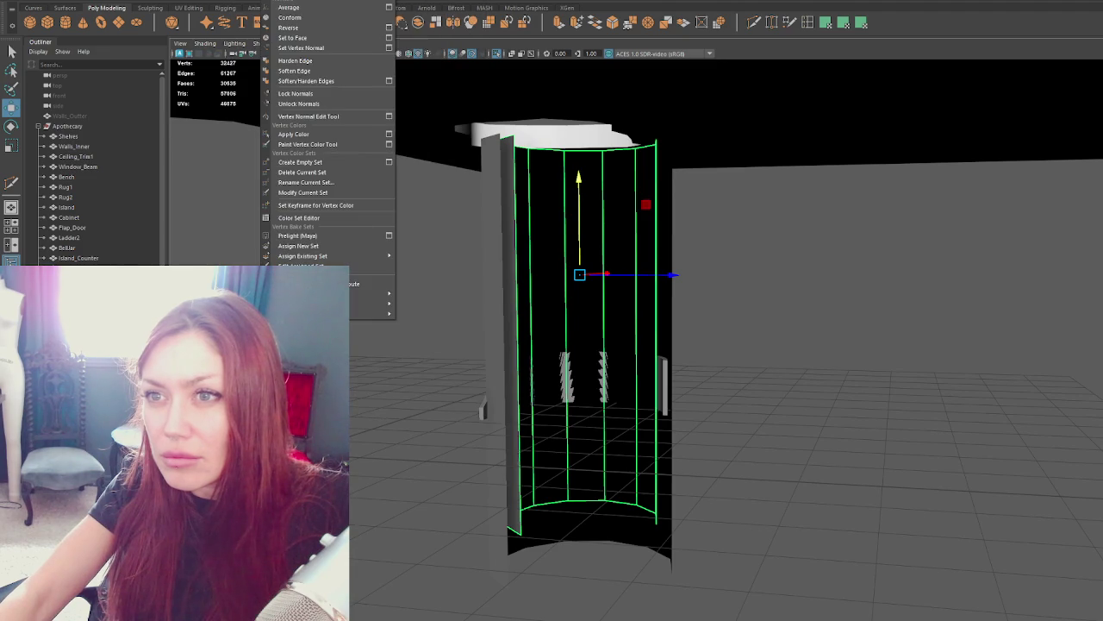
{"action": "left_click", "coordinate": [297, 27]}
{"action": "left_click", "coordinate": [355, 187]}
{"action": "mouse_move", "coordinate": [354, 187]}
{"action": "left_mouse_down", "text": "alt"}
{"action": "mouse_move", "coordinate": [705, 378]}
{"action": "mouse_move", "coordinate": [662, 389]}
{"action": "left_mouse_up", "text": "alt"}
{"action": "left_click", "coordinate": [663, 390]}
{"action": "left_click", "coordinate": [758, 374]}
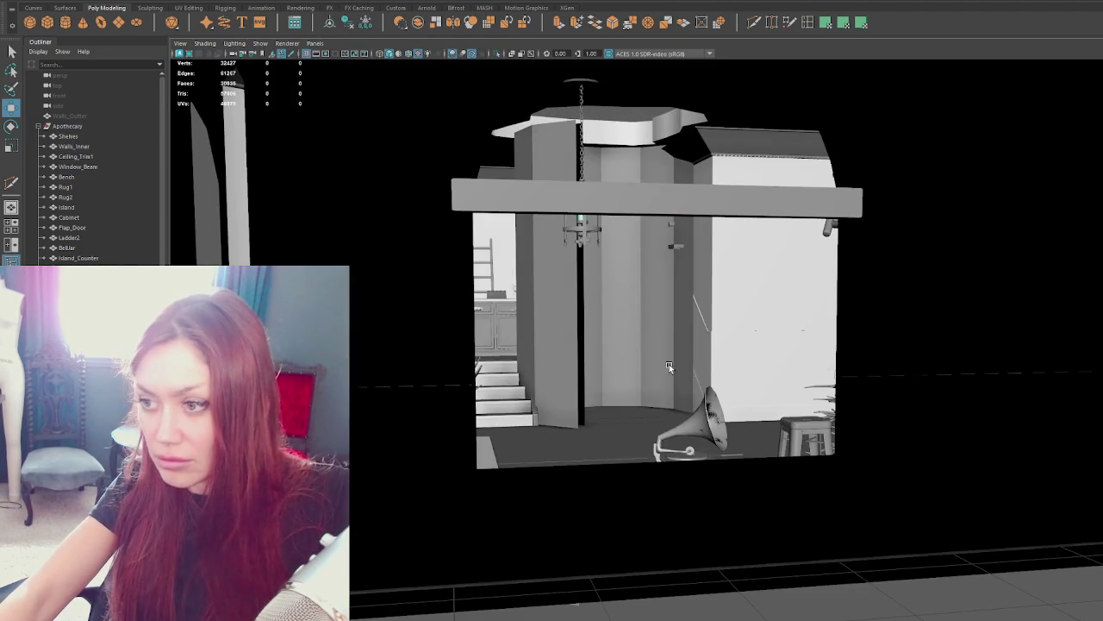
{"action": "right_click", "coordinate": [669, 364]}
Move the cylinder's bottom edge ring along Y, toggling wireframe and shaded display to check.
{"action": "key", "text": "4"}
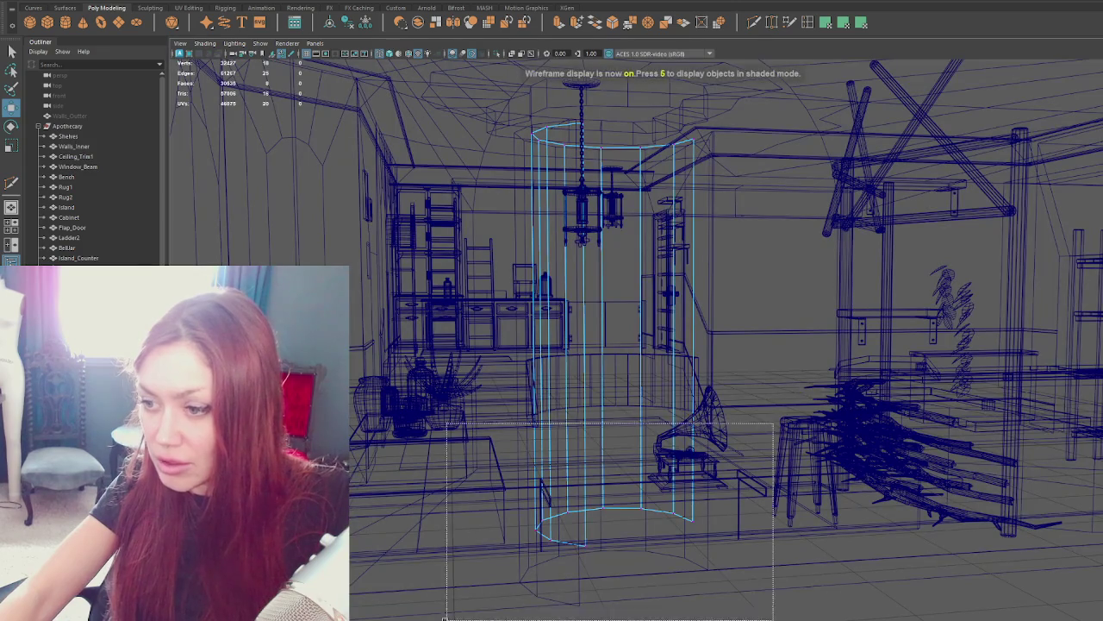
{"action": "key", "text": "f"}
{"action": "key", "text": "6"}
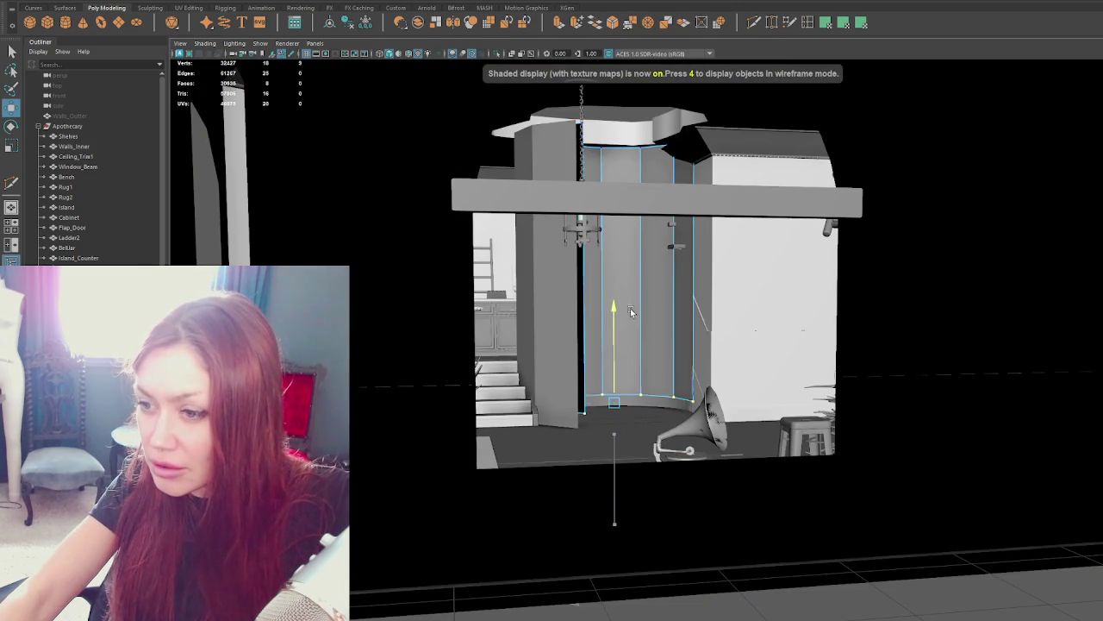
{"action": "left_click_drag", "start_coordinate": [625, 310], "coordinate": [619, 318]}
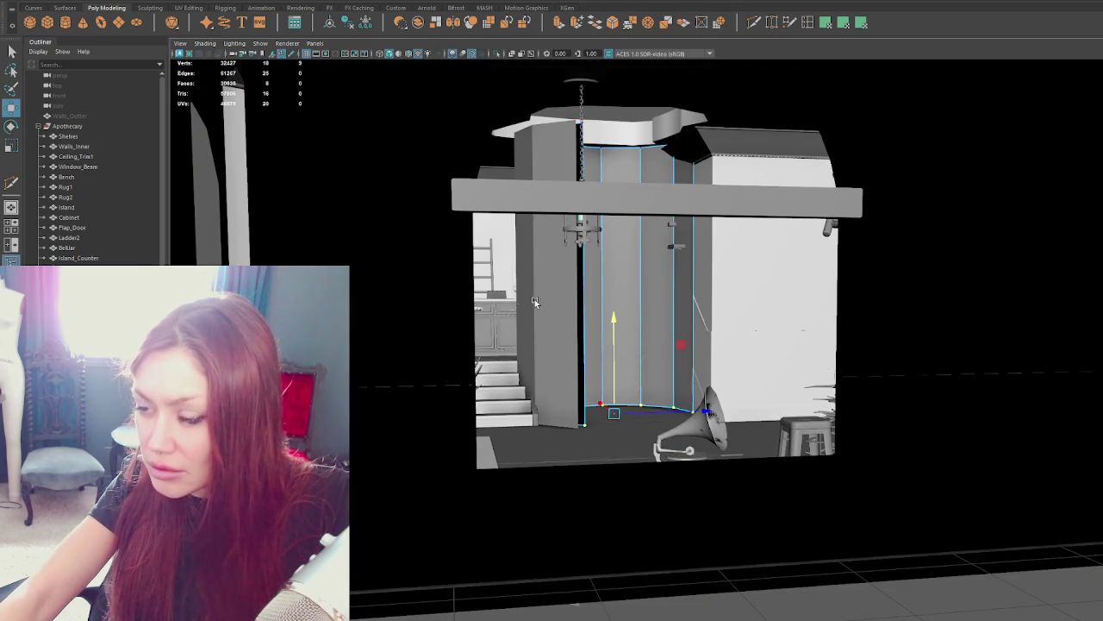
{"action": "left_click", "coordinate": [527, 310]}
{"action": "right_click", "coordinate": [530, 311]}
{"action": "key", "text": "4"}
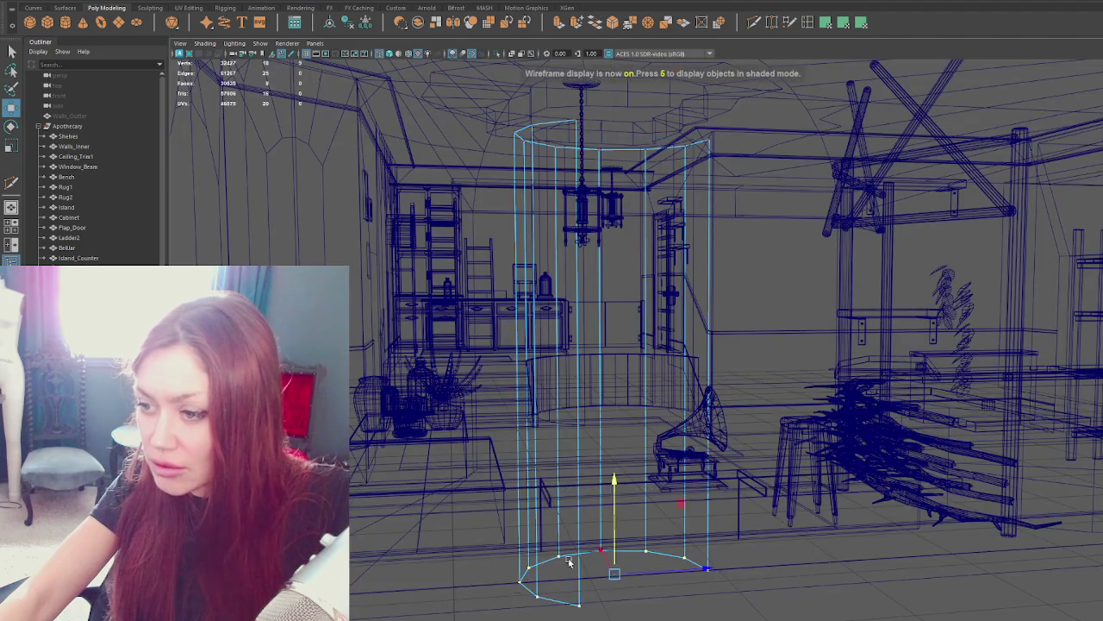
{"action": "key", "text": "6"}
{"action": "mouse_move", "coordinate": [614, 483]}
{"action": "left_mouse_down"}
{"action": "mouse_move", "coordinate": [629, 266]}
{"action": "mouse_move", "coordinate": [693, 360]}
{"action": "mouse_move", "coordinate": [512, 315]}
{"action": "left_mouse_up"}
Start exporting the Apothecary group, cancel, and select a wall piece near the arches.
{"action": "left_click", "coordinate": [291, 165]}
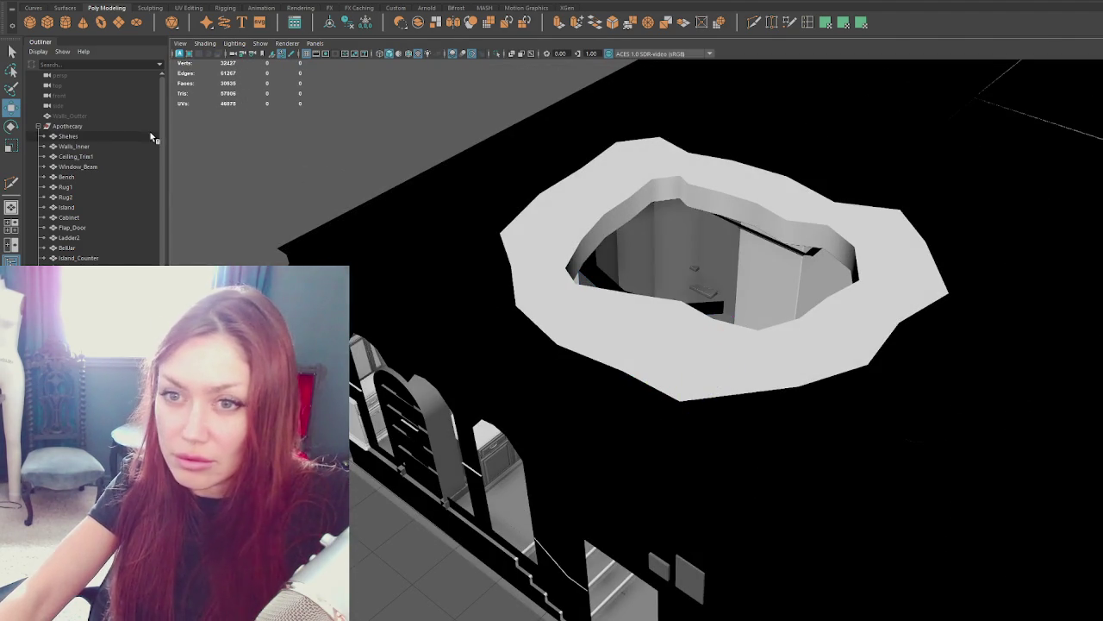
{"action": "left_click", "coordinate": [127, 126]}
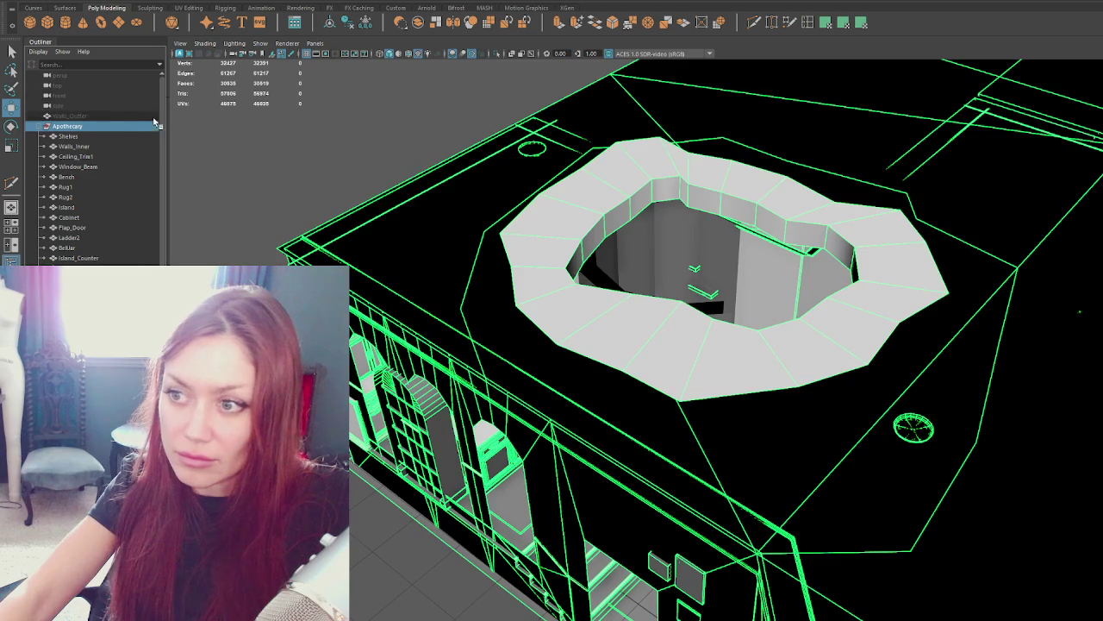
{"action": "left_click", "coordinate": [17, 2]}
{"action": "left_click", "coordinate": [47, 103]}
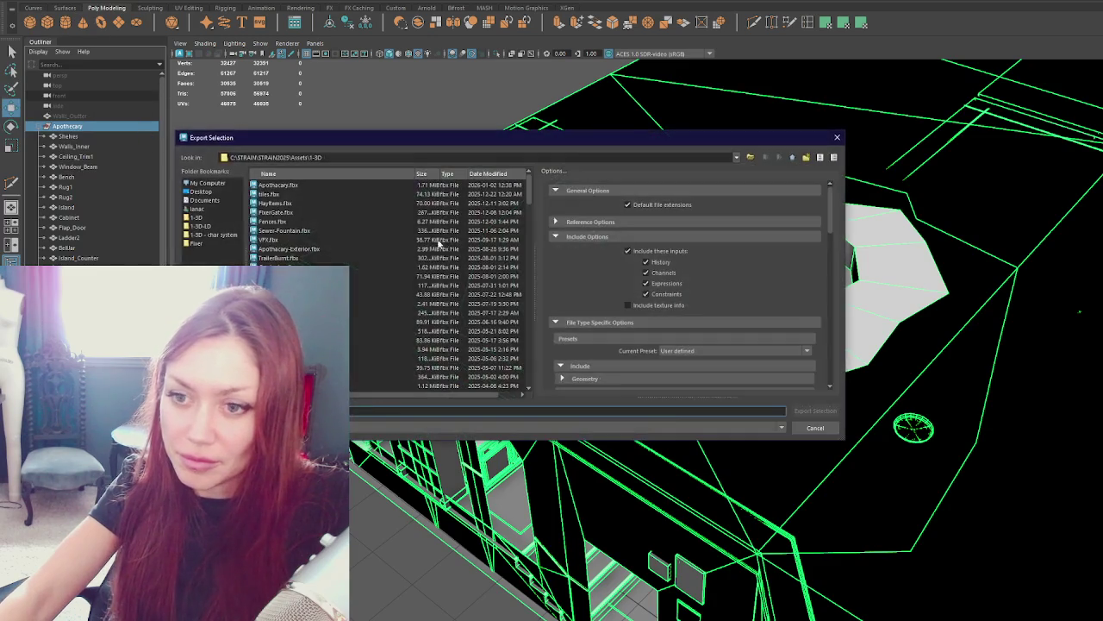
{"action": "key", "text": "Escape"}
{"action": "left_click_drag", "start_coordinate": [611, 457], "coordinate": [626, 369], "text": "alt"}
{"action": "left_click", "coordinate": [679, 336]}
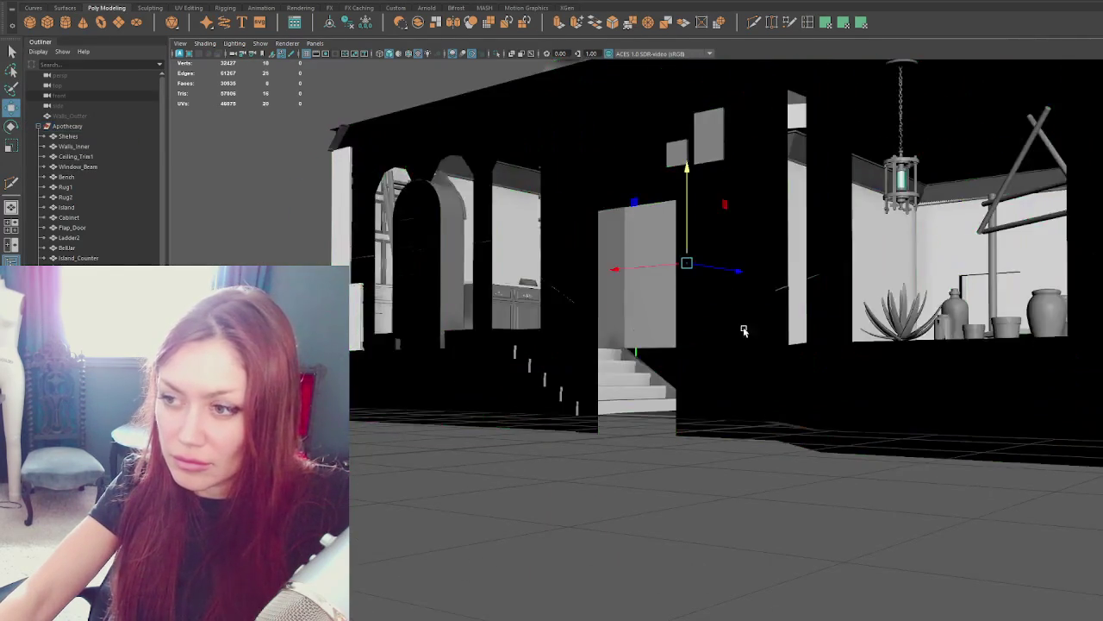
Inspect the arched walls by selecting the left pillar and right arch edges.
{"action": "scroll", "coordinate": [679, 336], "scroll_direction": "up", "scroll_amount": 5}
{"action": "left_click_drag", "start_coordinate": [727, 333], "coordinate": [587, 337], "text": "alt"}
{"action": "left_click", "coordinate": [587, 337]}
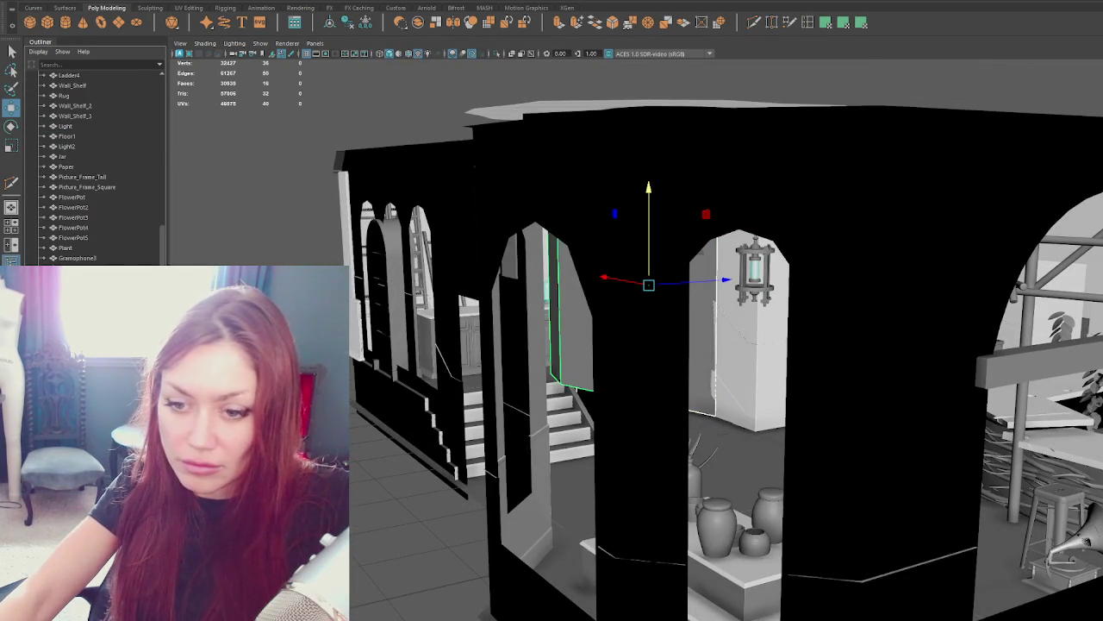
{"action": "left_click", "coordinate": [716, 328]}
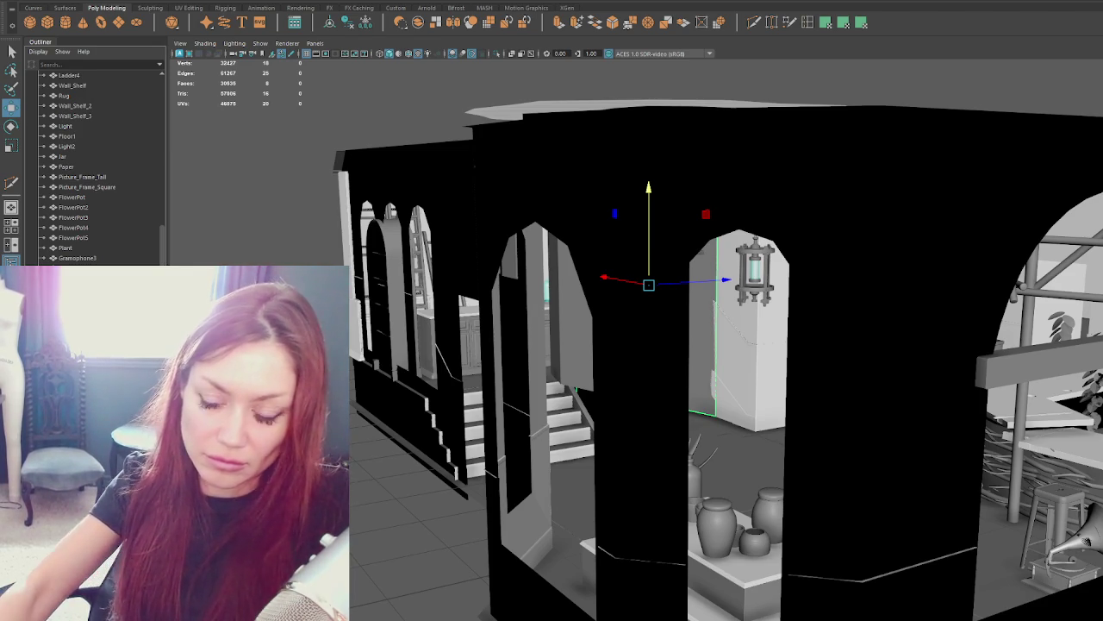
{"action": "left_click", "coordinate": [556, 310]}
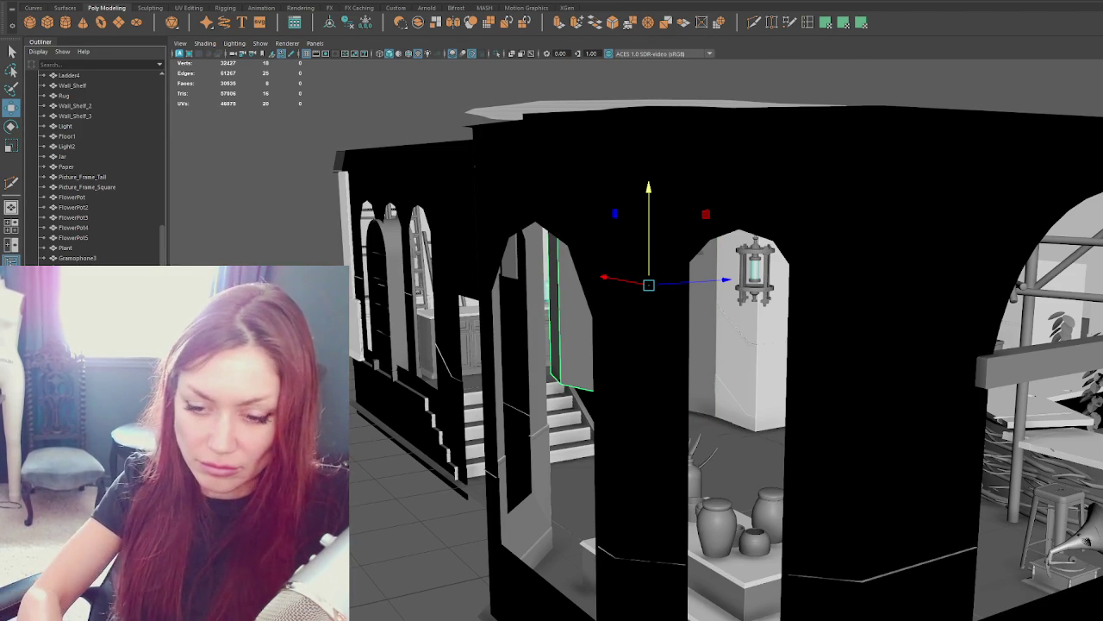
{"action": "left_click", "coordinate": [716, 344]}
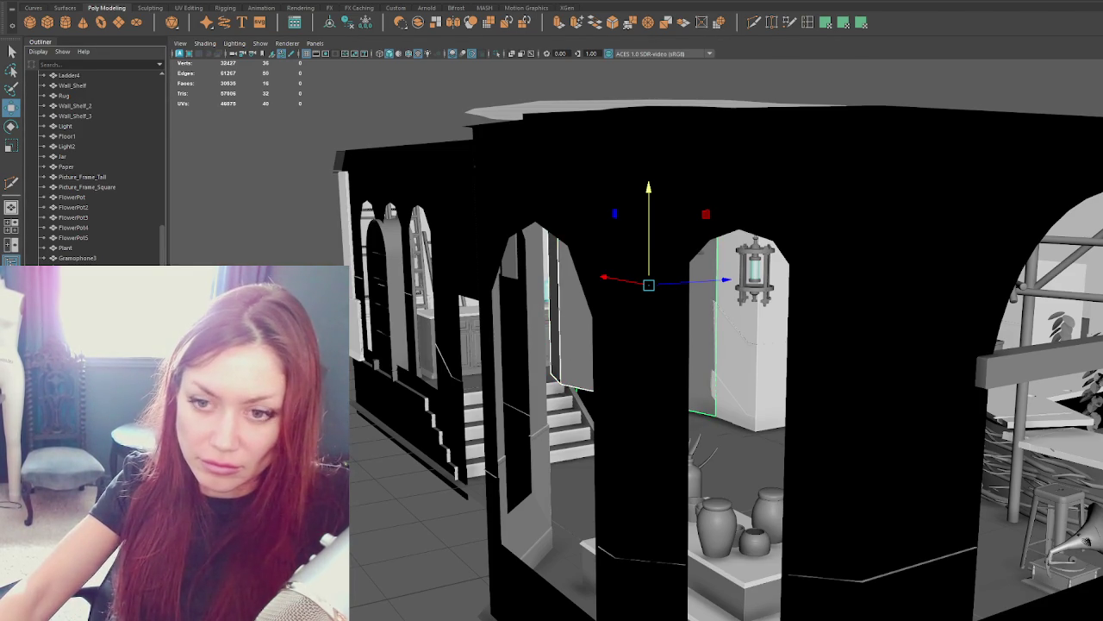
{"action": "scroll", "coordinate": [95, 172], "scroll_direction": "up", "scroll_amount": 5}
Export the Apothecary group over Apothecary.fbx and switch back to Unity.
{"action": "left_click", "coordinate": [103, 126]}
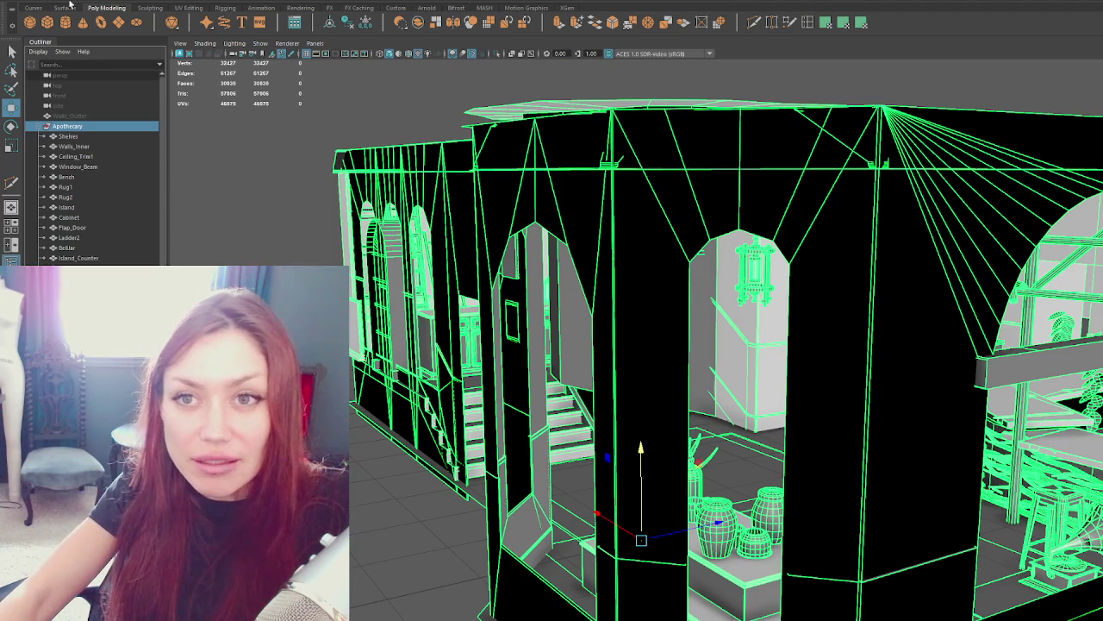
{"action": "left_click", "coordinate": [12, 8]}
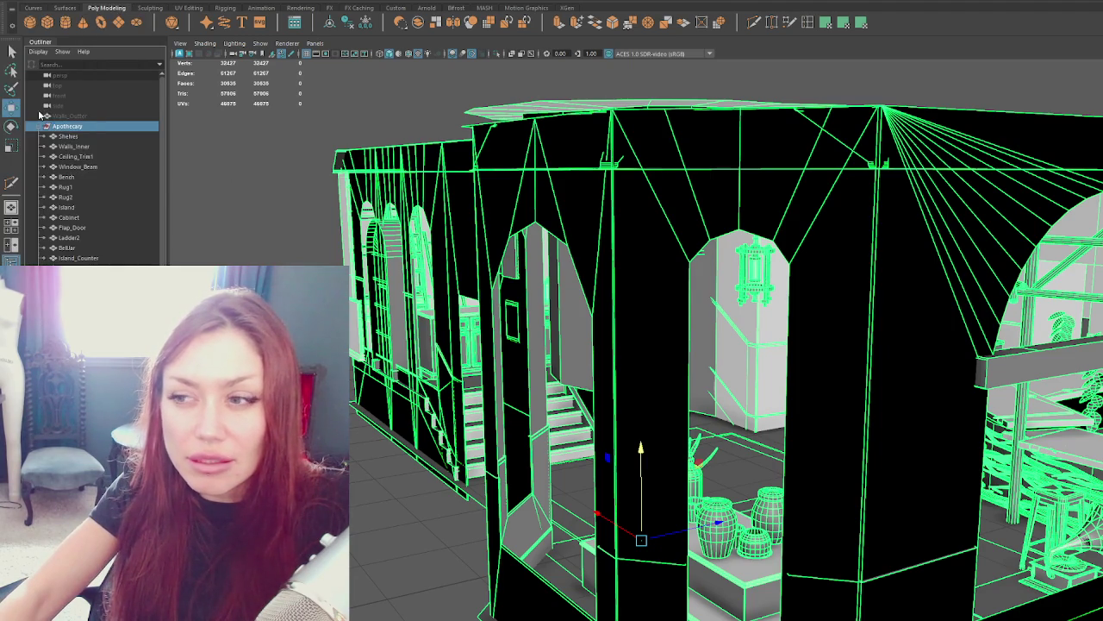
{"action": "left_click", "coordinate": [40, 110]}
{"action": "double_click", "coordinate": [310, 187]}
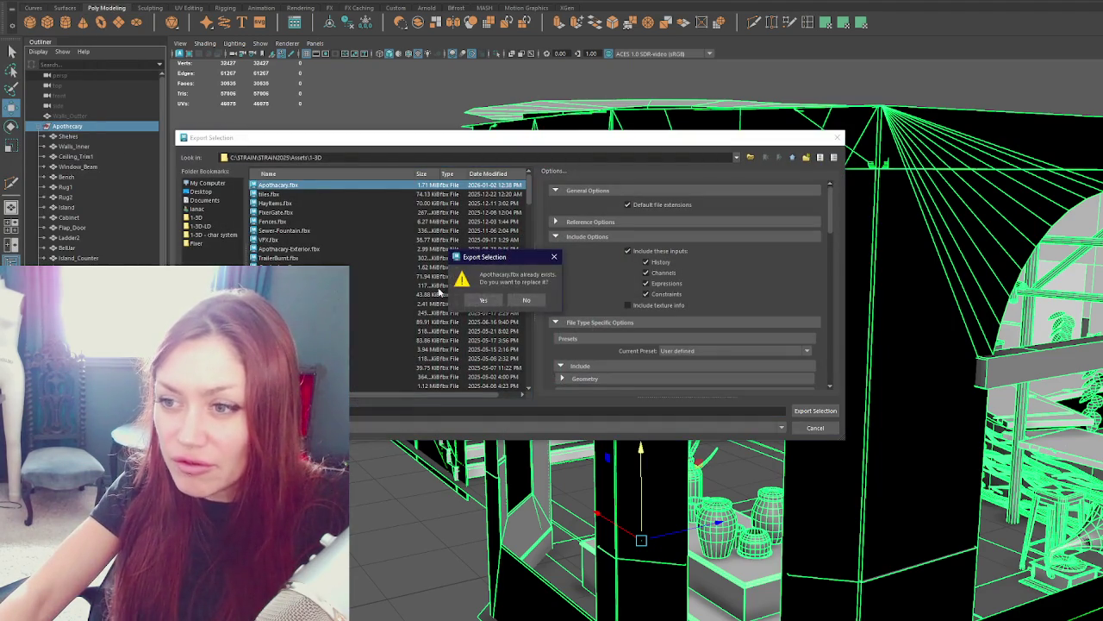
{"action": "left_click", "coordinate": [472, 300]}
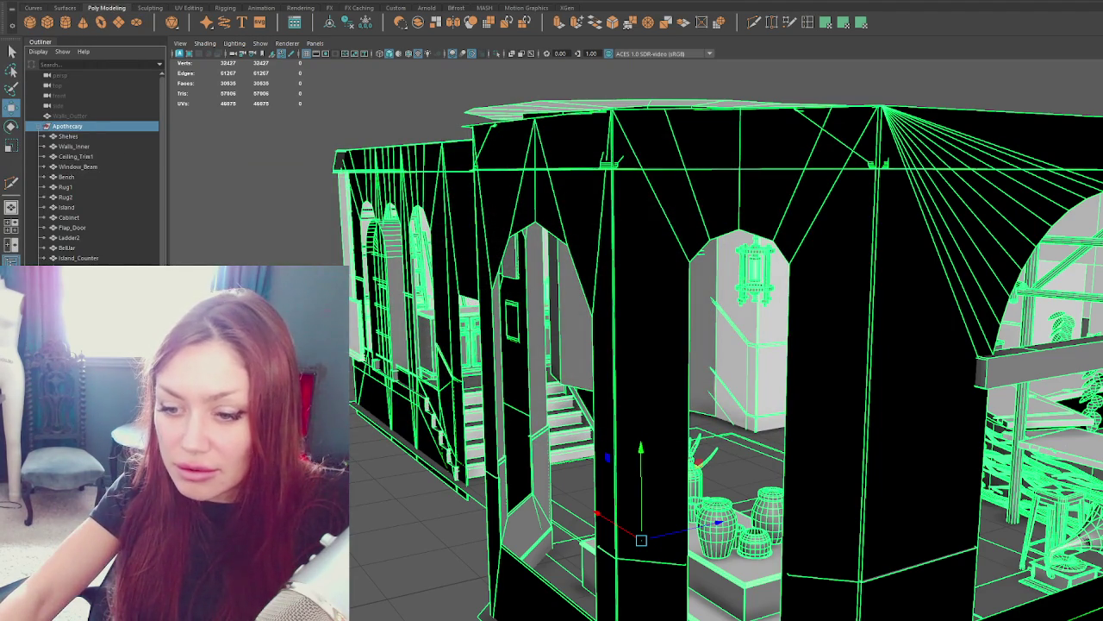
{"action": "key", "text": "alt+Tab"}
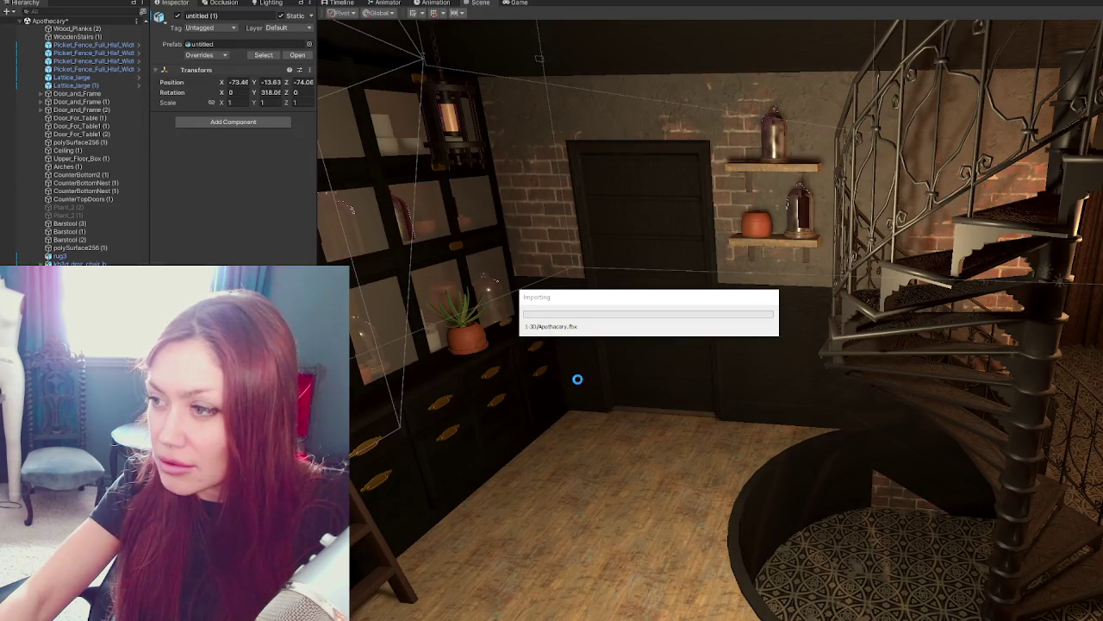
Fly the camera around the reimported room and select the small wall shelf.
{"action": "right_click_drag", "start_coordinate": [812, 396], "coordinate": [880, 352]}
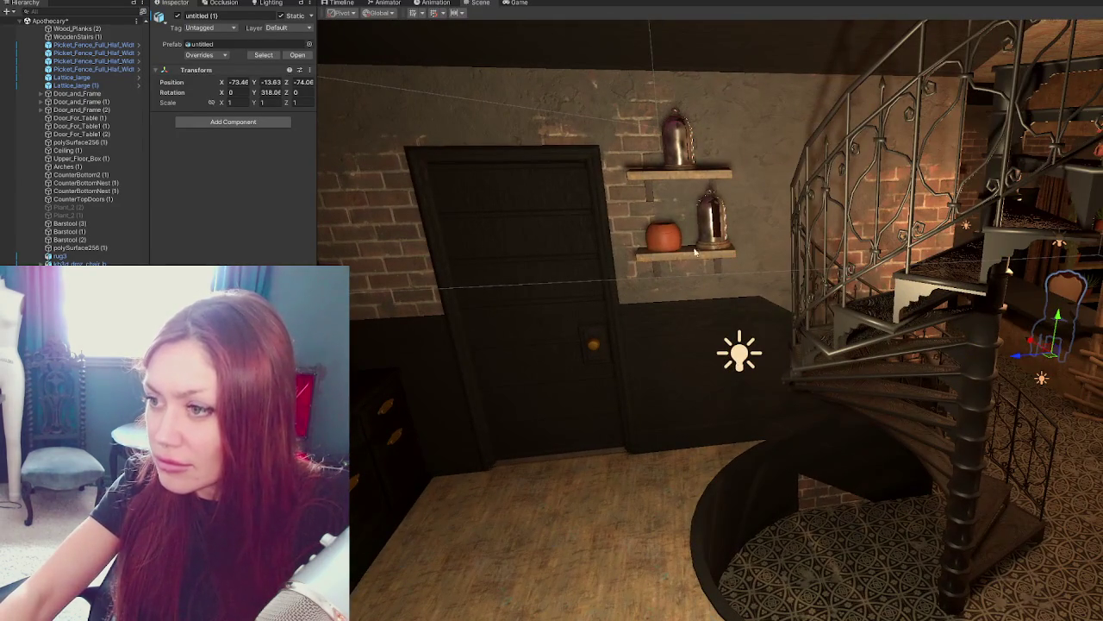
{"action": "left_click", "coordinate": [721, 250]}
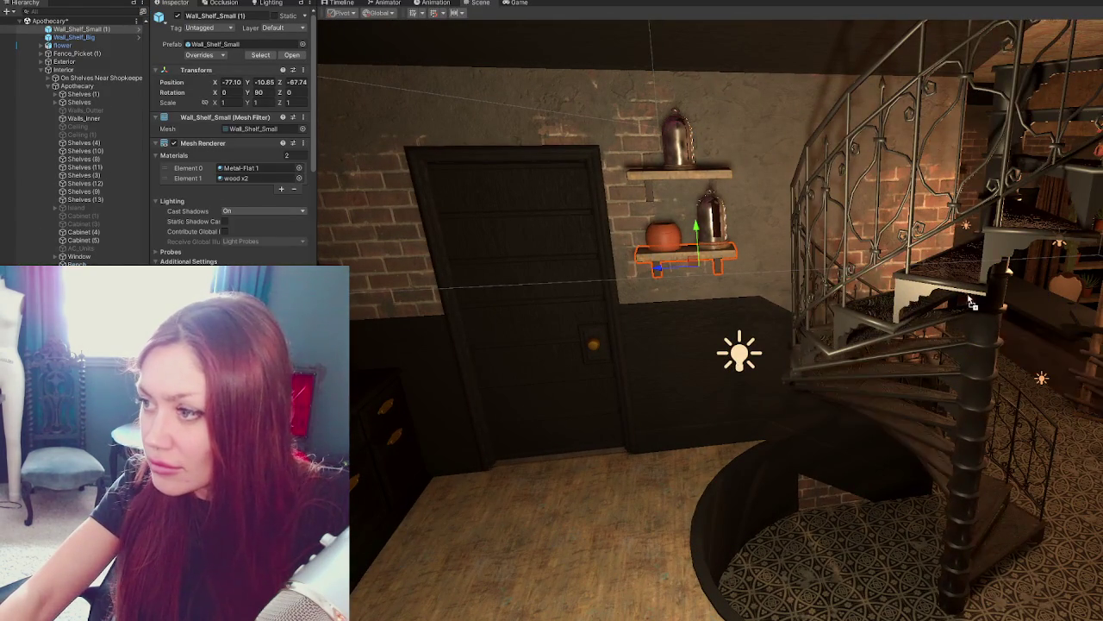
{"action": "left_click_drag", "start_coordinate": [969, 303], "coordinate": [984, 302]}
{"action": "right_click_drag", "start_coordinate": [971, 367], "coordinate": [952, 359]}
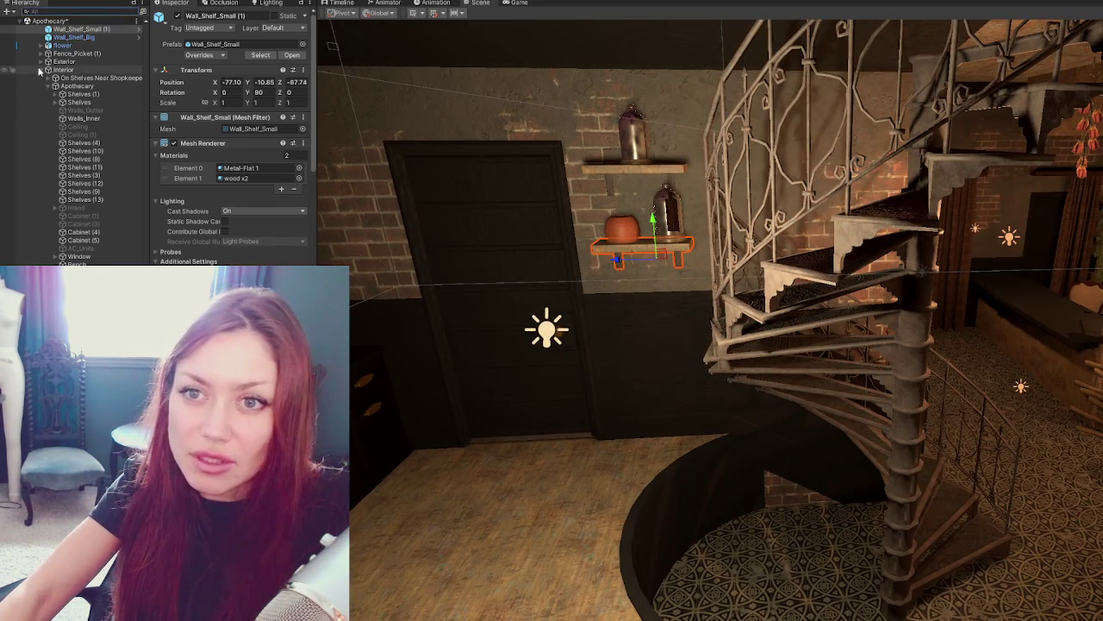
Select Curtains_2 in the Apothecary hierarchy, frame it, and add another object to the selection.
{"action": "left_click", "coordinate": [49, 86]}
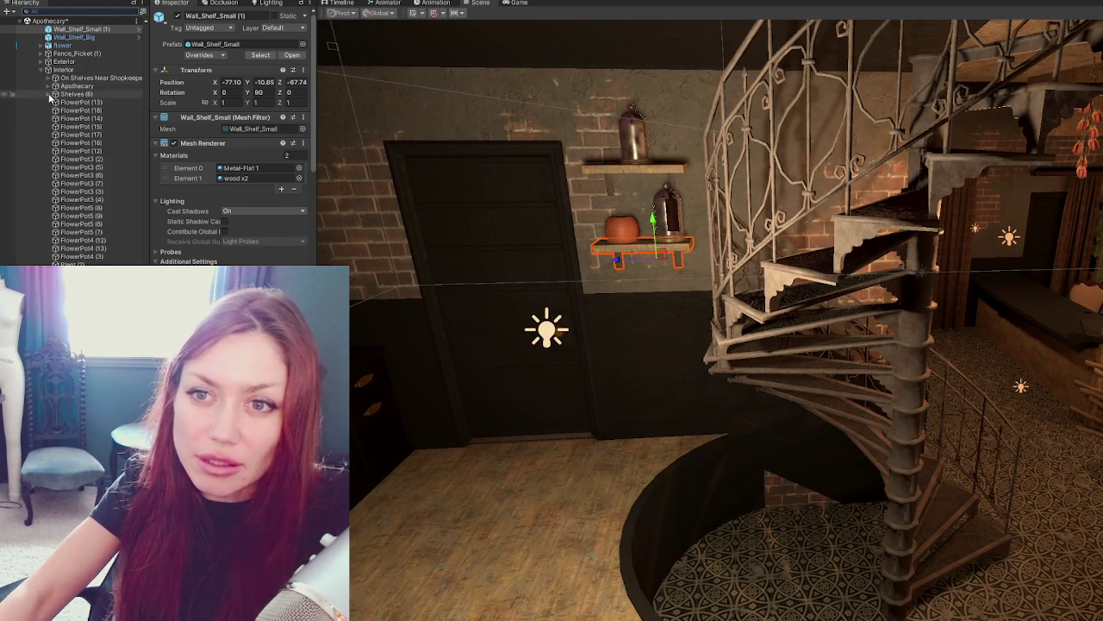
{"action": "scroll", "coordinate": [65, 86], "scroll_direction": "up", "scroll_amount": 3}
{"action": "scroll", "coordinate": [73, 81], "scroll_direction": "up", "scroll_amount": 2}
{"action": "scroll", "coordinate": [82, 78], "scroll_direction": "up", "scroll_amount": 3}
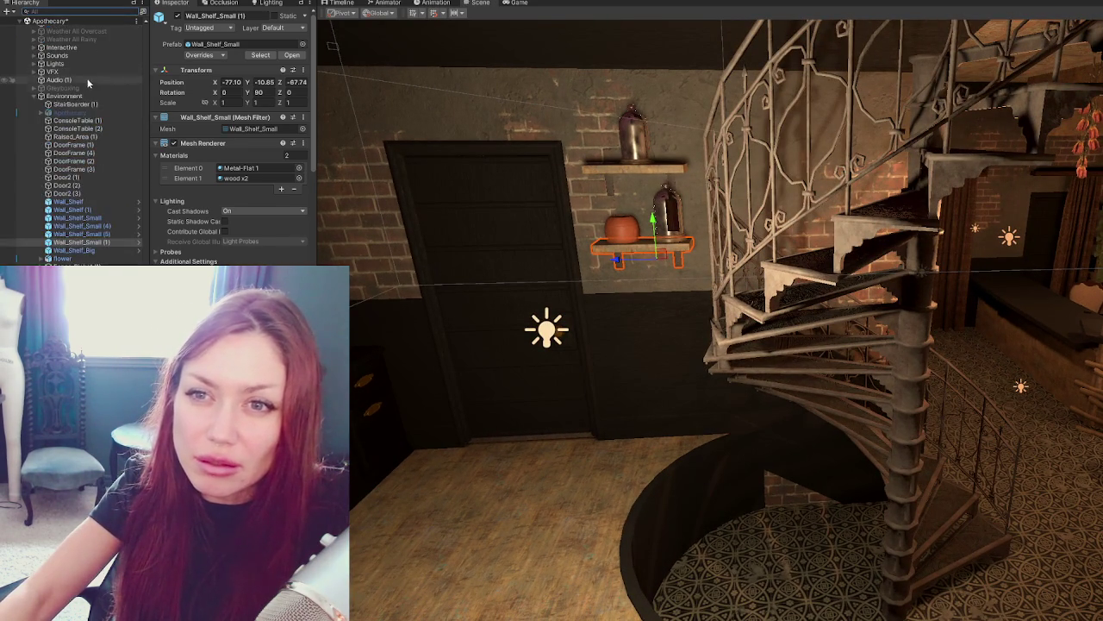
{"action": "left_click", "coordinate": [74, 112]}
{"action": "key", "text": "f"}
{"action": "left_click", "coordinate": [752, 286]}
{"action": "scroll", "coordinate": [710, 319], "scroll_direction": "down", "scroll_amount": 5}
{"action": "left_click", "coordinate": [597, 223], "text": "shift"}
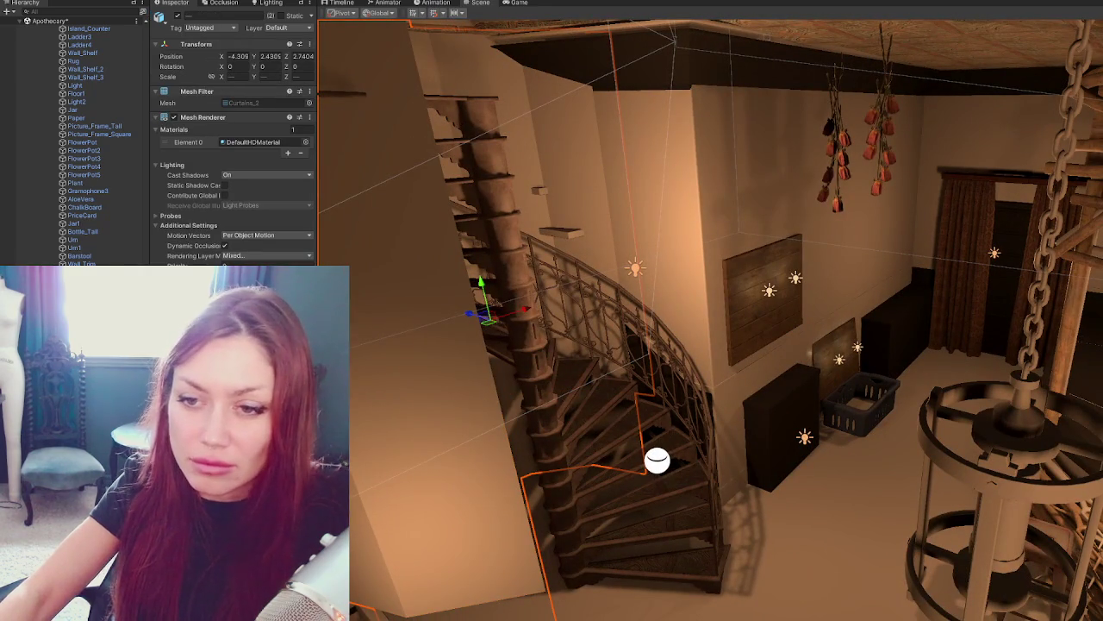
{"action": "scroll", "coordinate": [98, 35], "scroll_direction": "up", "scroll_amount": 3}
{"action": "scroll", "coordinate": [94, 30], "scroll_direction": "up", "scroll_amount": 3}
{"action": "scroll", "coordinate": [93, 32], "scroll_direction": "up", "scroll_amount": 3}
{"action": "scroll", "coordinate": [93, 33], "scroll_direction": "up", "scroll_amount": 3}
{"action": "scroll", "coordinate": [93, 33], "scroll_direction": "up", "scroll_amount": 3}
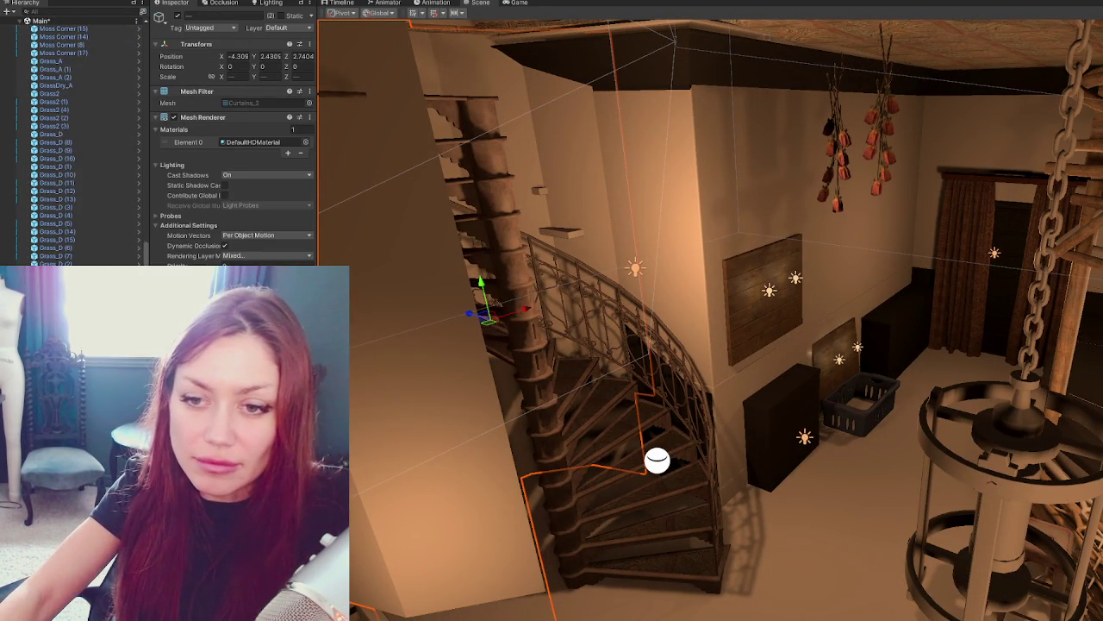
{"action": "scroll", "coordinate": [77, 146], "scroll_direction": "down", "scroll_amount": 3}
{"action": "scroll", "coordinate": [78, 147], "scroll_direction": "down", "scroll_amount": 5}
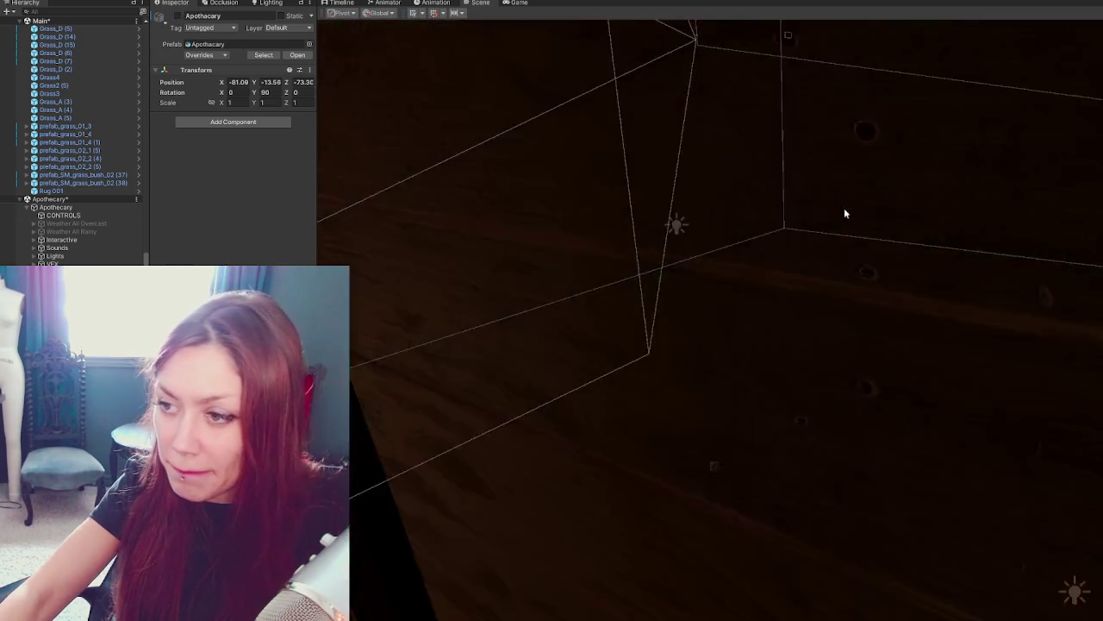
{"action": "mouse_move", "coordinate": [844, 207]}
{"action": "right_mouse_down"}
{"action": "mouse_move", "coordinate": [721, 219]}
{"action": "mouse_move", "coordinate": [724, 236]}
{"action": "mouse_move", "coordinate": [759, 199]}
{"action": "mouse_move", "coordinate": [814, 194]}
{"action": "mouse_move", "coordinate": [734, 221]}
{"action": "mouse_move", "coordinate": [695, 207]}
{"action": "mouse_move", "coordinate": [759, 238]}
{"action": "mouse_move", "coordinate": [732, 258]}
{"action": "right_mouse_up"}
{"action": "left_click", "coordinate": [722, 250]}
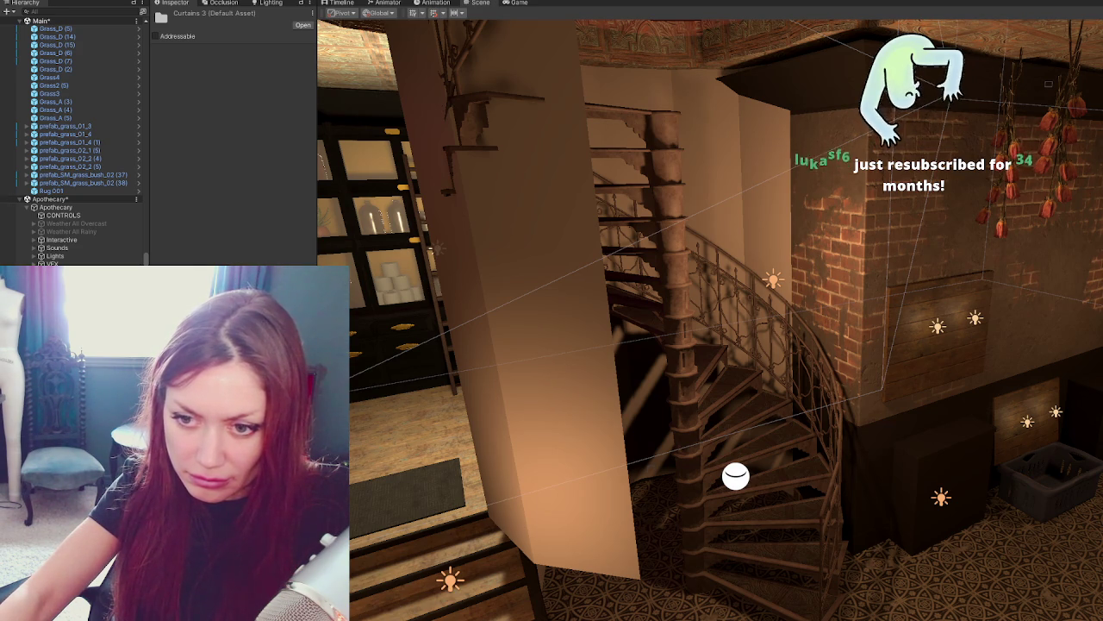
Create a new material for the curtains in the Project window.
{"action": "right_click", "coordinate": [250, 335]}
{"action": "mouse_move", "coordinate": [387, 344]}
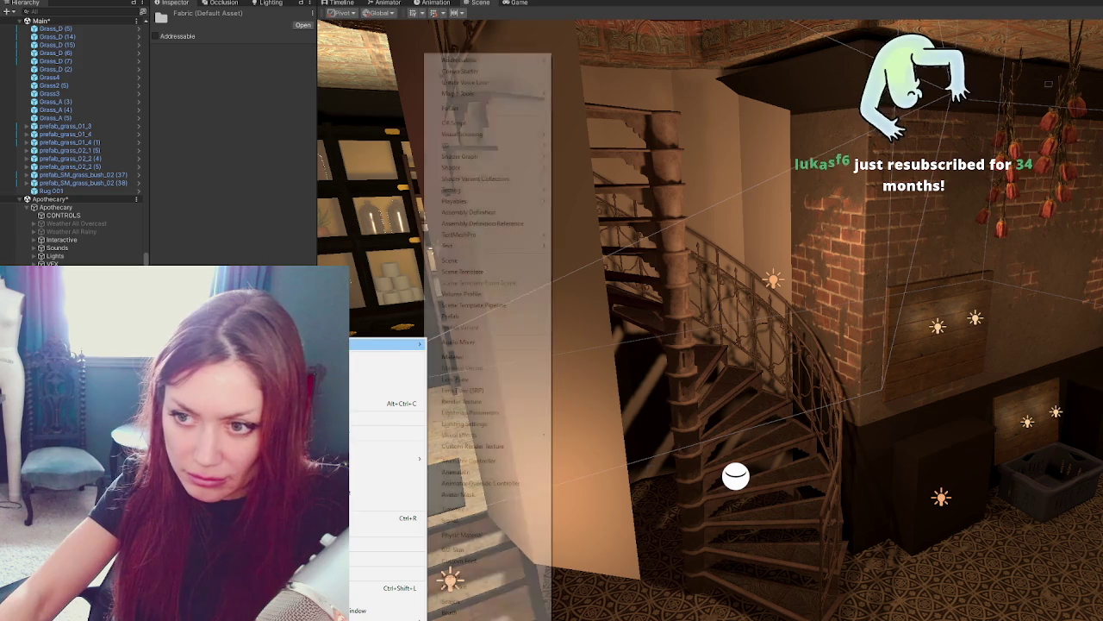
{"action": "left_click", "coordinate": [456, 122]}
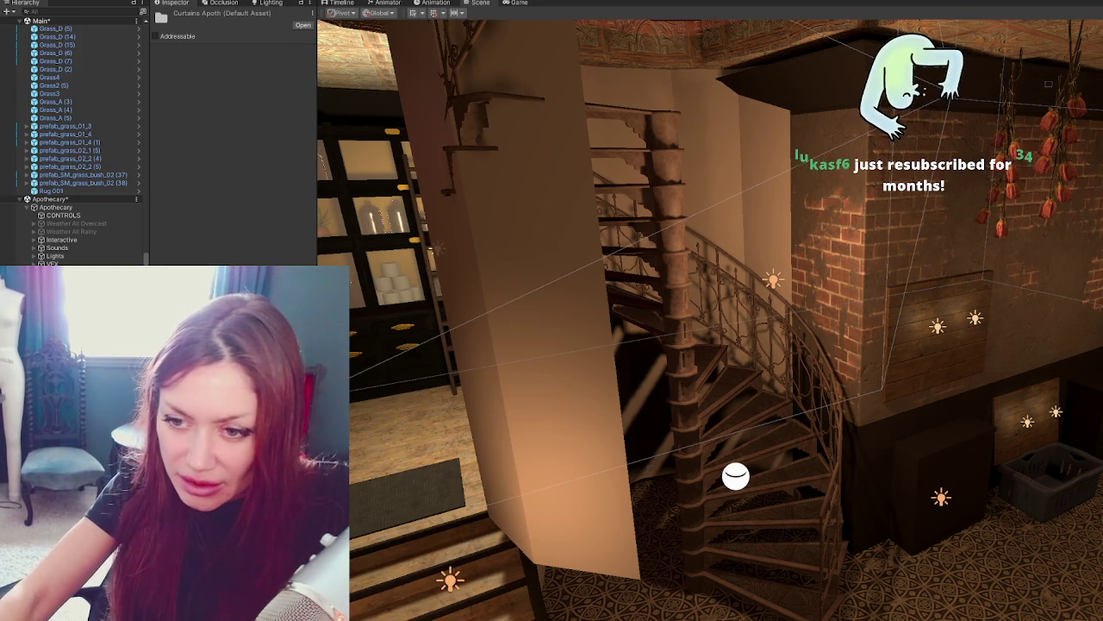
{"action": "right_click", "coordinate": [209, 474]}
{"action": "right_click", "coordinate": [207, 472]}
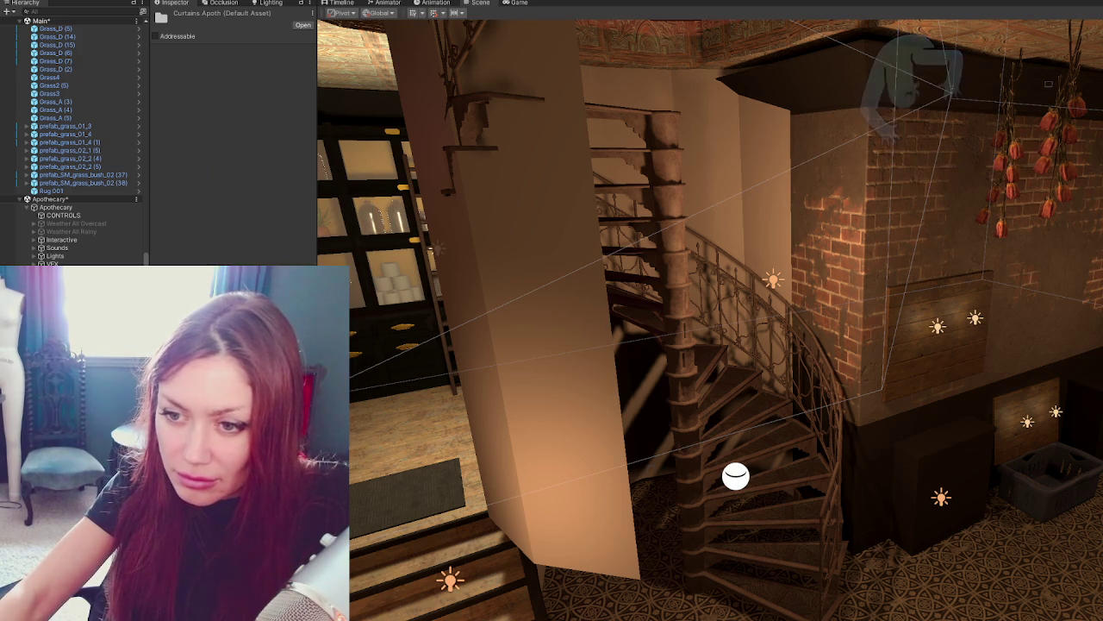
{"action": "right_click", "coordinate": [203, 468]}
{"action": "left_click", "coordinate": [431, 356]}
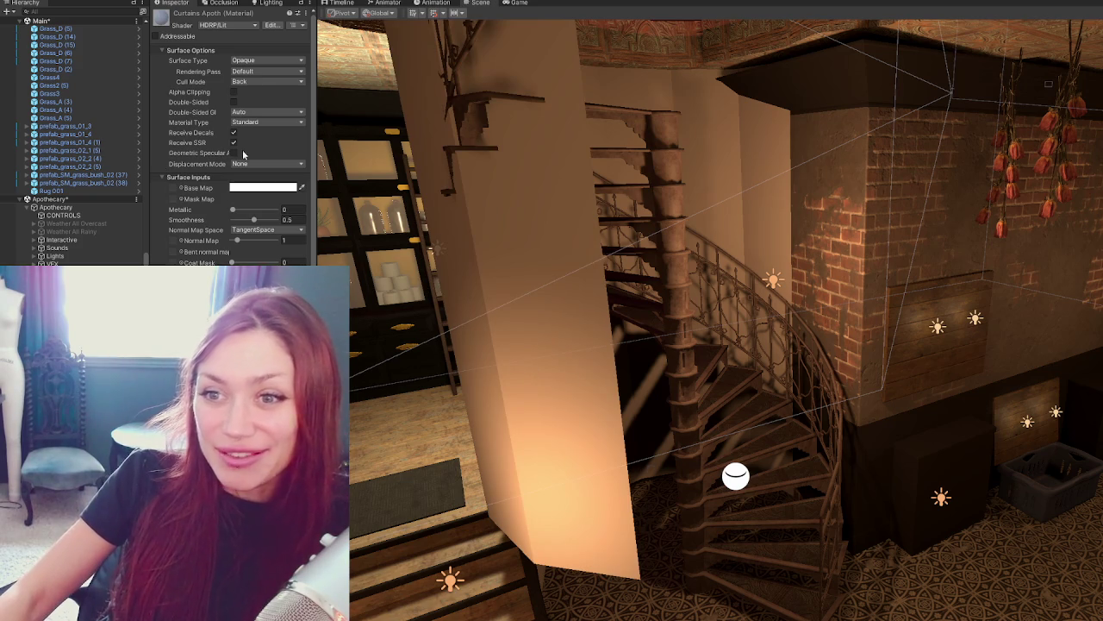
Make the Curtains Apoth material double-sided with a dark purplish base colour.
{"action": "left_click", "coordinate": [233, 102]}
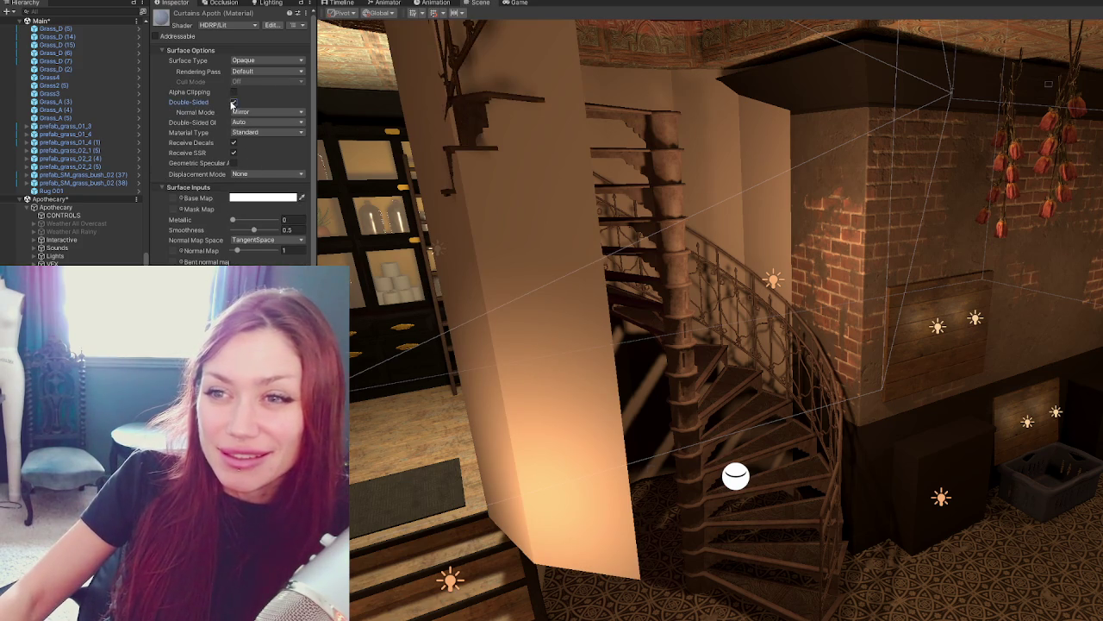
{"action": "scroll", "coordinate": [232, 155], "scroll_direction": "down", "scroll_amount": 3}
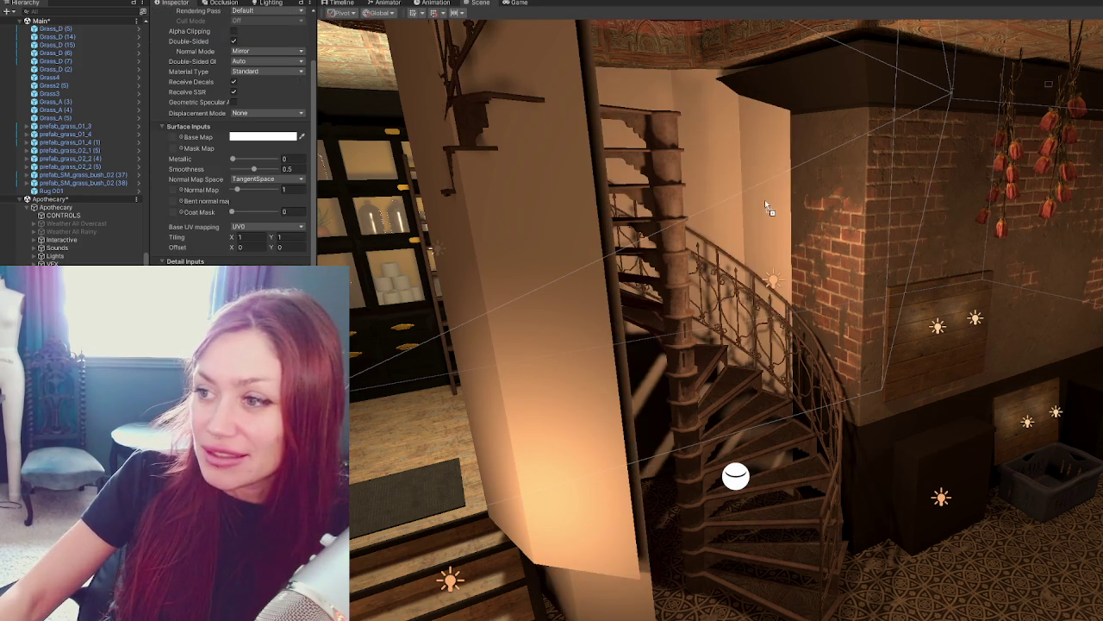
{"action": "left_click", "coordinate": [285, 137]}
{"action": "left_click_drag", "start_coordinate": [310, 194], "coordinate": [292, 222]}
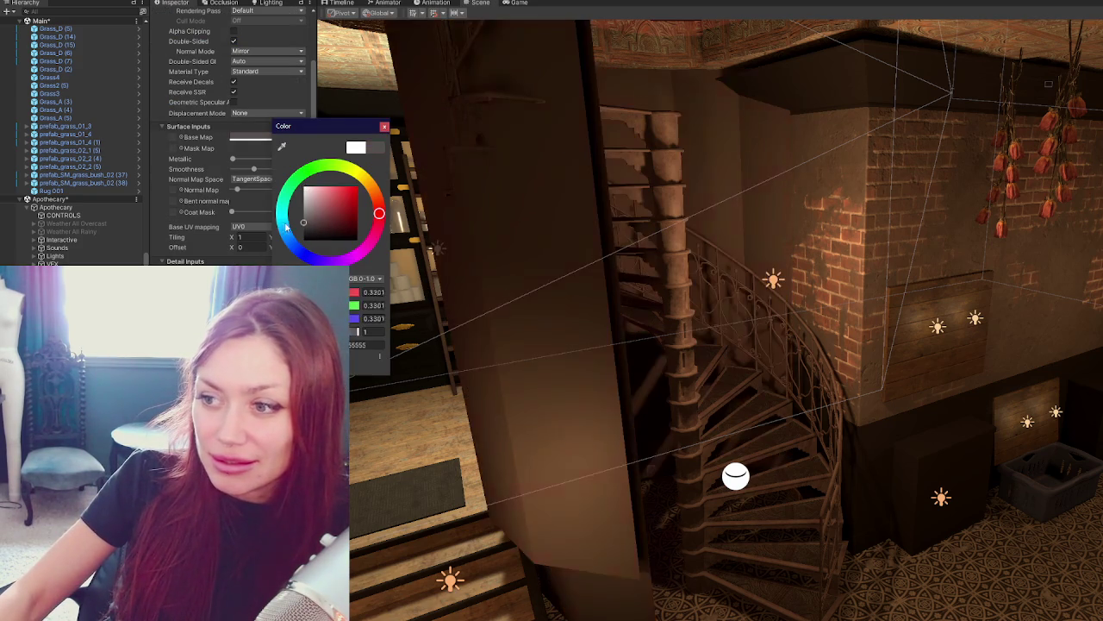
{"action": "left_click_drag", "start_coordinate": [319, 258], "coordinate": [317, 260]}
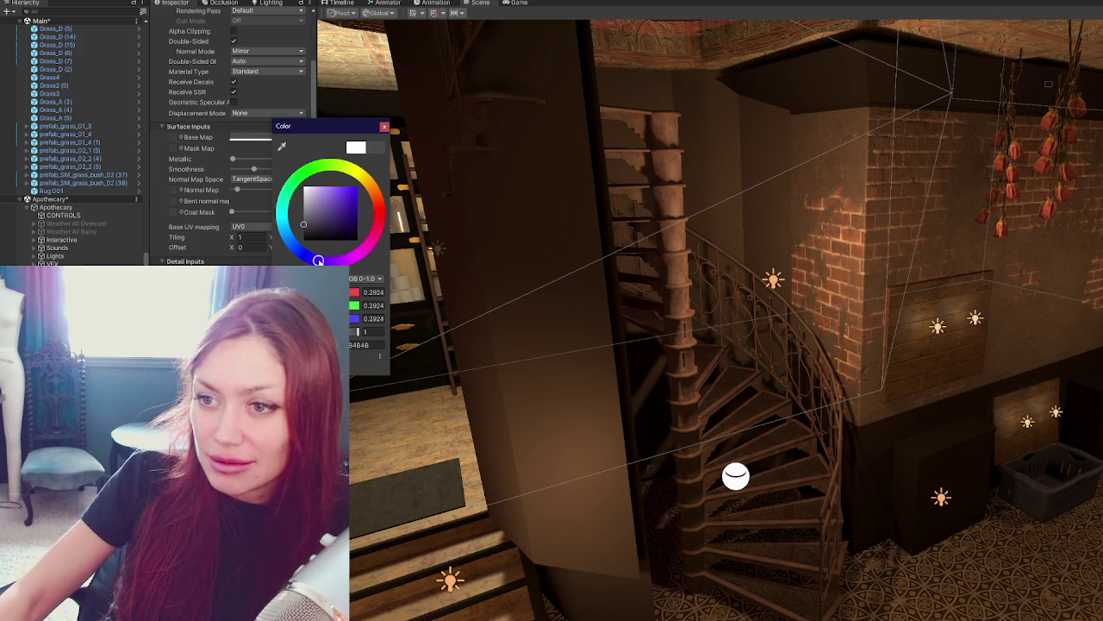
{"action": "left_click", "coordinate": [327, 223]}
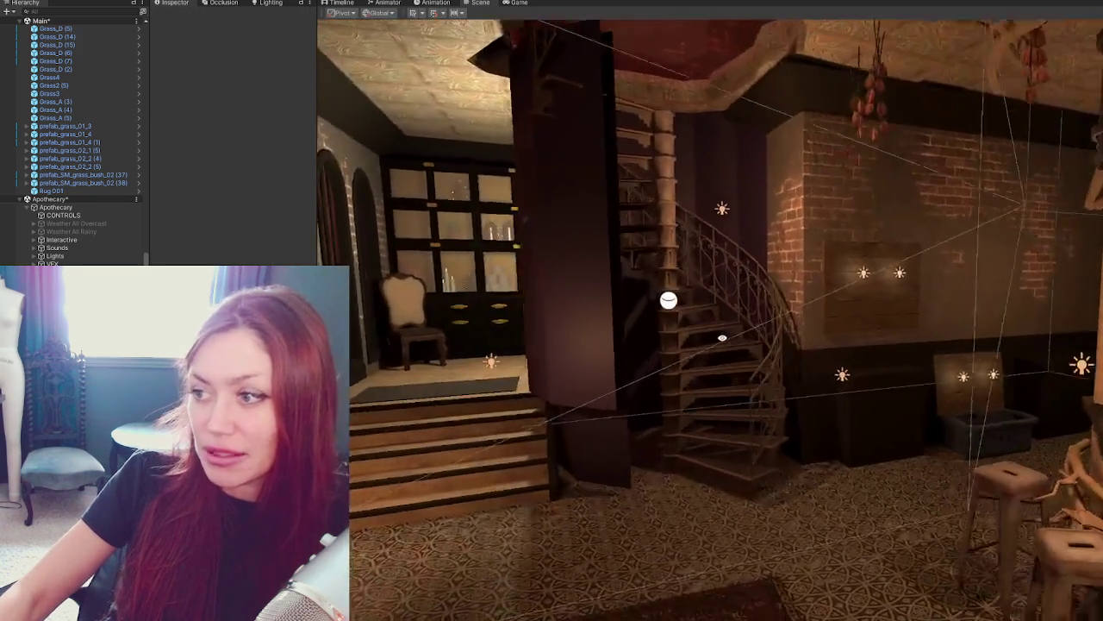
Select the spiral staircase and lower it slightly, discarding a trial stretch and duplicate.
{"action": "left_click_drag", "start_coordinate": [700, 330], "coordinate": [748, 342], "text": "alt"}
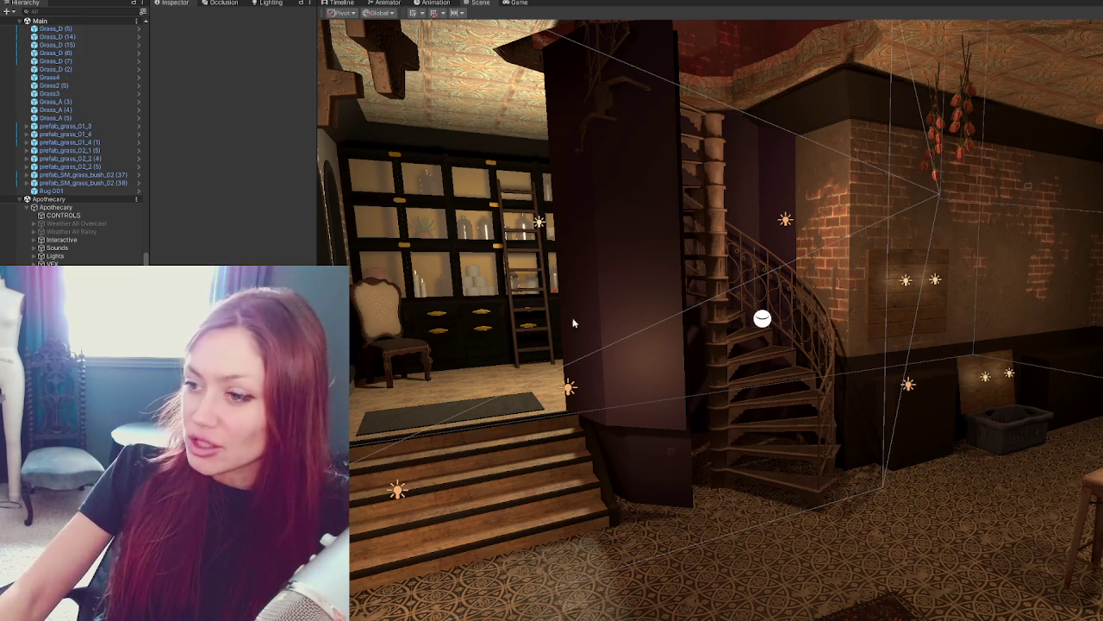
{"action": "mouse_move", "coordinate": [628, 296]}
{"action": "right_mouse_down"}
{"action": "mouse_move", "coordinate": [547, 333]}
{"action": "mouse_move", "coordinate": [571, 337]}
{"action": "right_mouse_up"}
{"action": "left_click", "coordinate": [594, 270]}
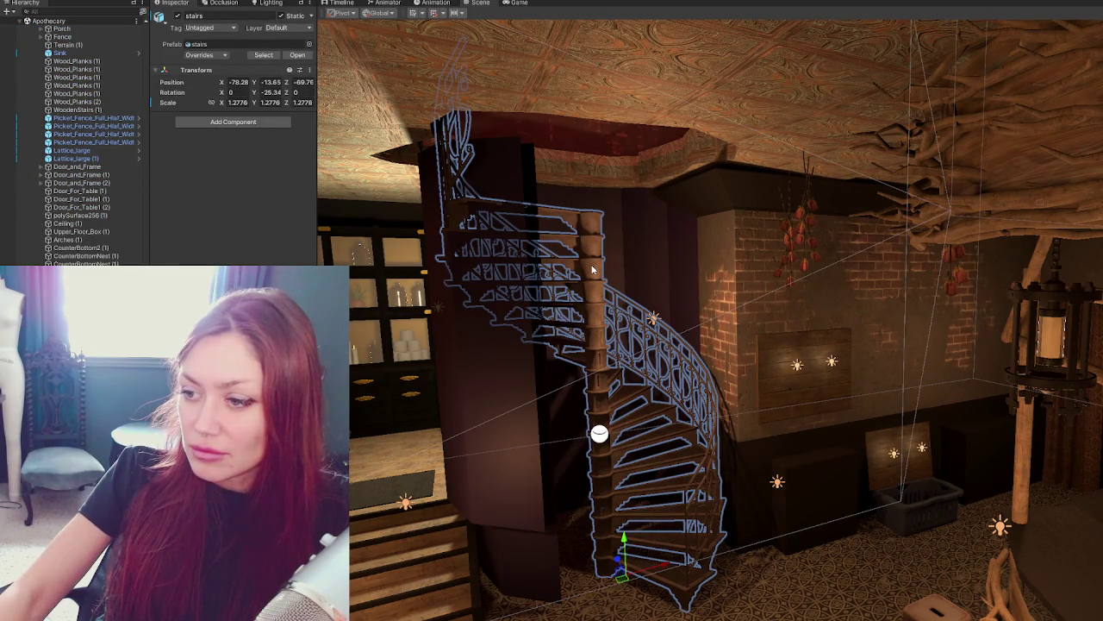
{"action": "key", "text": "r"}
{"action": "left_click_drag", "start_coordinate": [630, 546], "coordinate": [638, 534]}
{"action": "key", "text": "ctrl+z"}
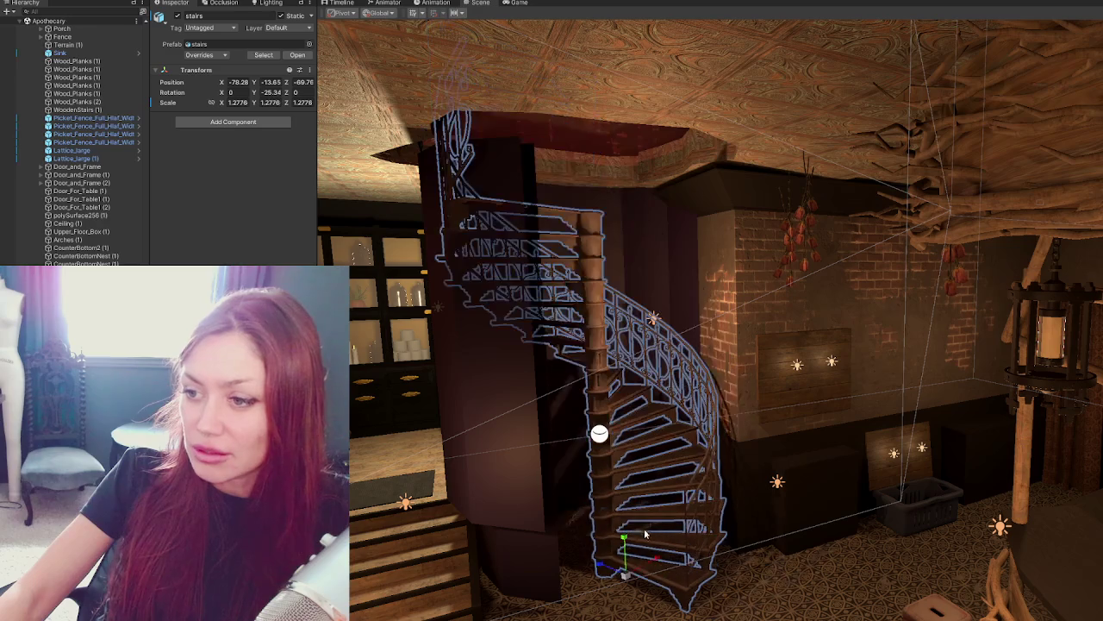
{"action": "key", "text": "ctrl+d"}
{"action": "mouse_move", "coordinate": [622, 552]}
{"action": "left_mouse_down"}
{"action": "mouse_move", "coordinate": [617, 423]}
{"action": "mouse_move", "coordinate": [607, 443]}
{"action": "left_mouse_up"}
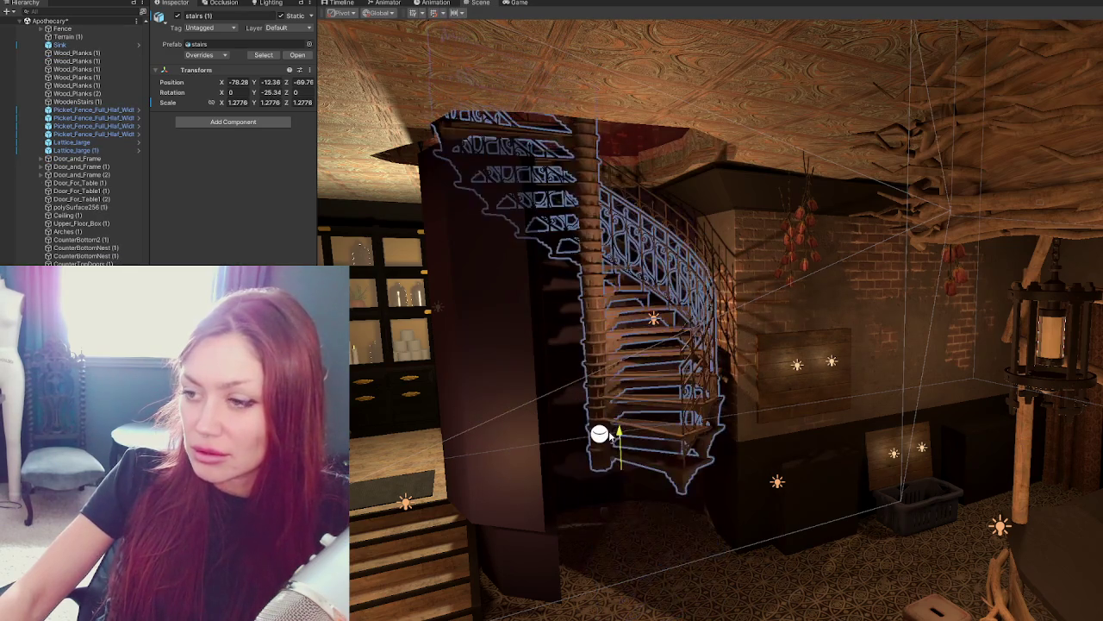
{"action": "key", "text": "Delete"}
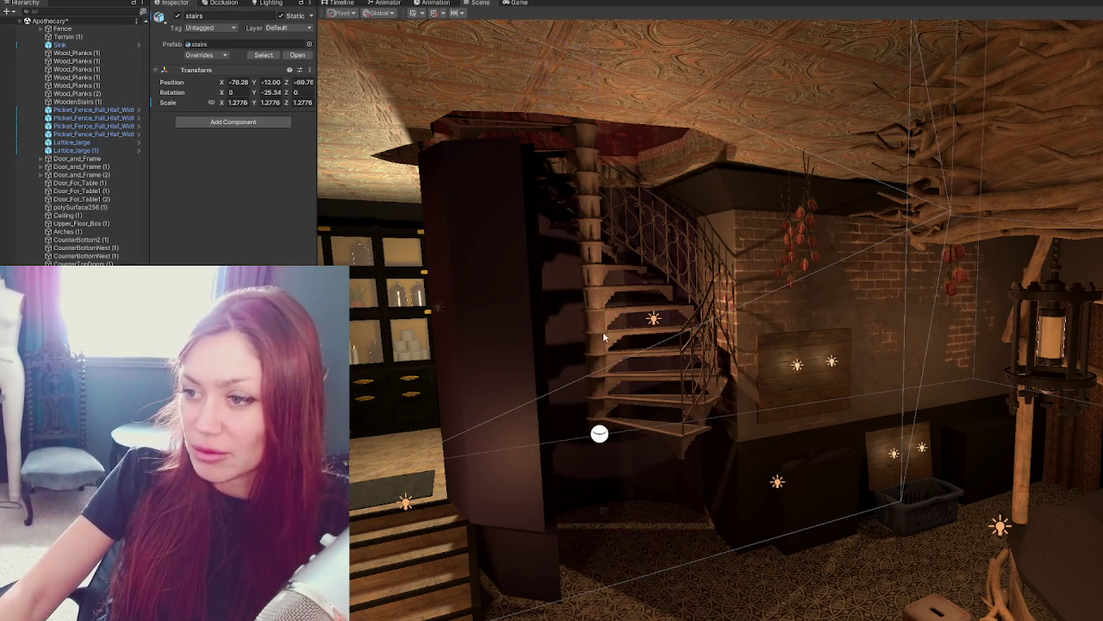
{"action": "left_click", "coordinate": [602, 331]}
{"action": "mouse_move", "coordinate": [618, 405]}
{"action": "left_mouse_down"}
{"action": "mouse_move", "coordinate": [633, 488]}
{"action": "mouse_move", "coordinate": [636, 474]}
{"action": "mouse_move", "coordinate": [631, 537]}
{"action": "mouse_move", "coordinate": [642, 531]}
{"action": "left_mouse_up"}
Scale the spiral staircase uniformly to 1.4582.
{"action": "key", "text": "r"}
{"action": "left_click_drag", "start_coordinate": [625, 572], "coordinate": [633, 574]}
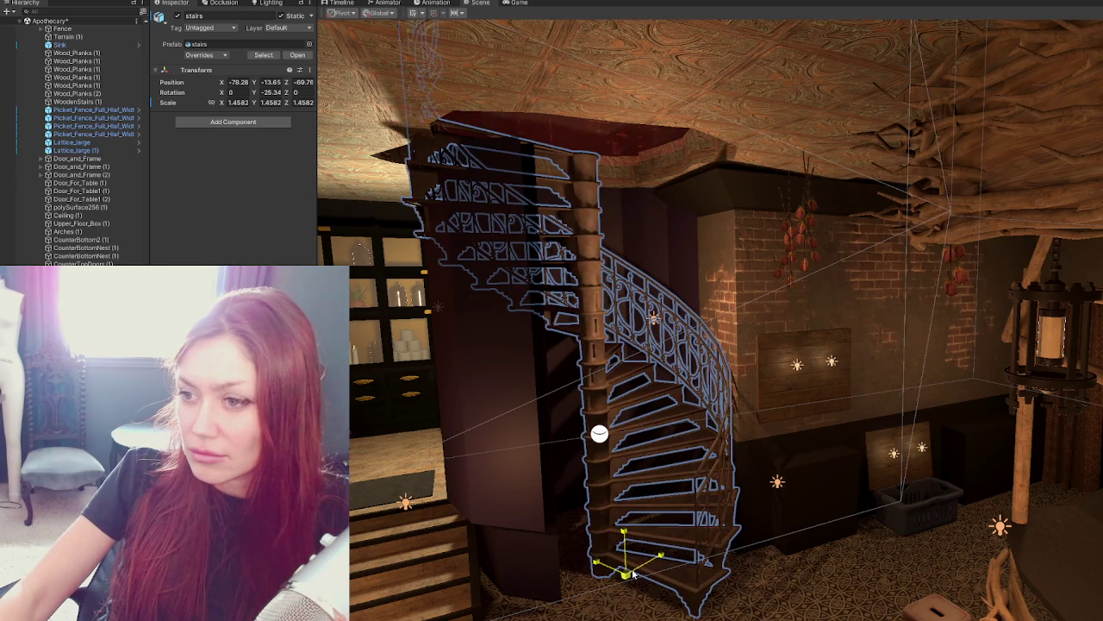
{"action": "key", "text": "w"}
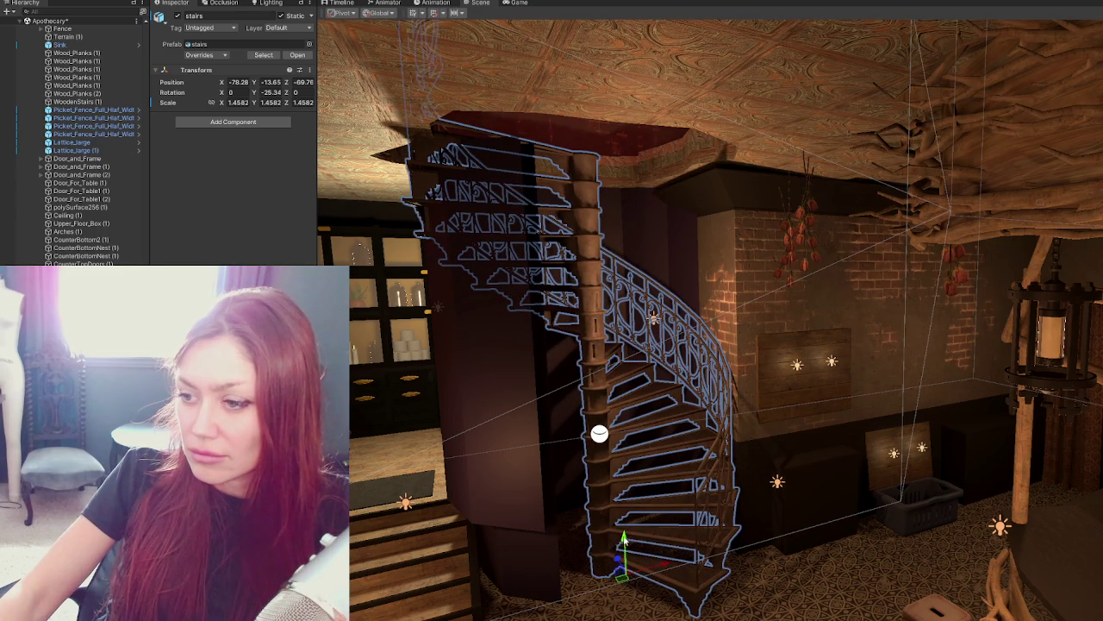
{"action": "key", "text": "ctrl+z"}
{"action": "key", "text": "ctrl+y"}
Lower the staircase into the floor well and slide it along Z and X.
{"action": "right_click_drag", "start_coordinate": [629, 461], "coordinate": [603, 449]}
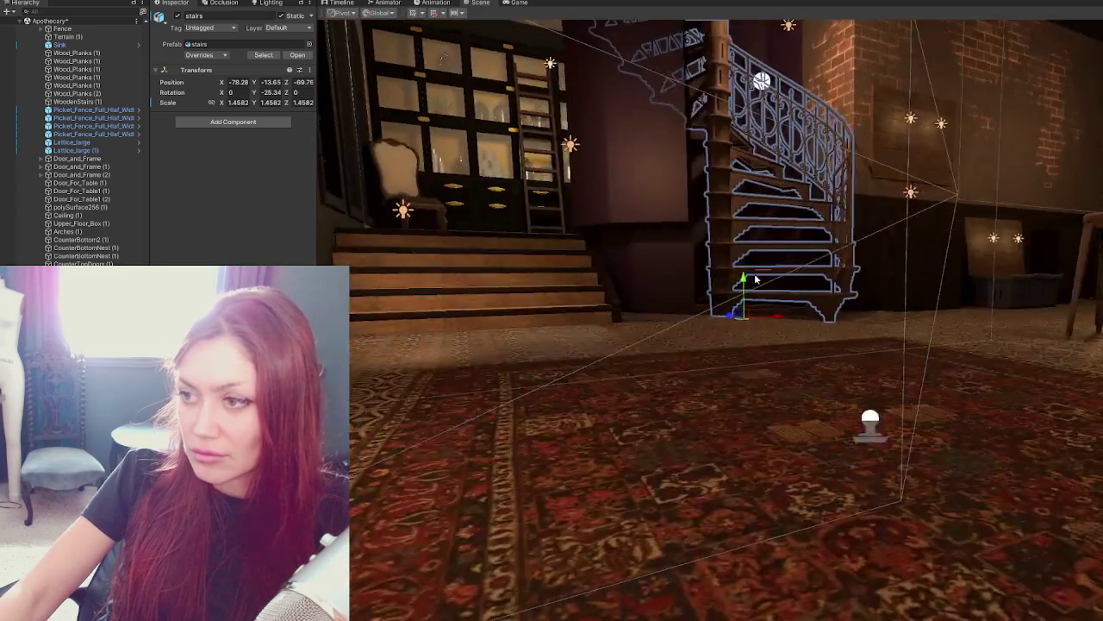
{"action": "left_click_drag", "start_coordinate": [700, 314], "coordinate": [711, 556]}
{"action": "mouse_move", "coordinate": [711, 555]}
{"action": "right_mouse_down"}
{"action": "mouse_move", "coordinate": [755, 441]}
{"action": "mouse_move", "coordinate": [861, 530]}
{"action": "mouse_move", "coordinate": [874, 517]}
{"action": "right_mouse_up"}
{"action": "mouse_move", "coordinate": [874, 517]}
{"action": "left_mouse_down"}
{"action": "mouse_move", "coordinate": [851, 509]}
{"action": "mouse_move", "coordinate": [868, 496]}
{"action": "left_mouse_up"}
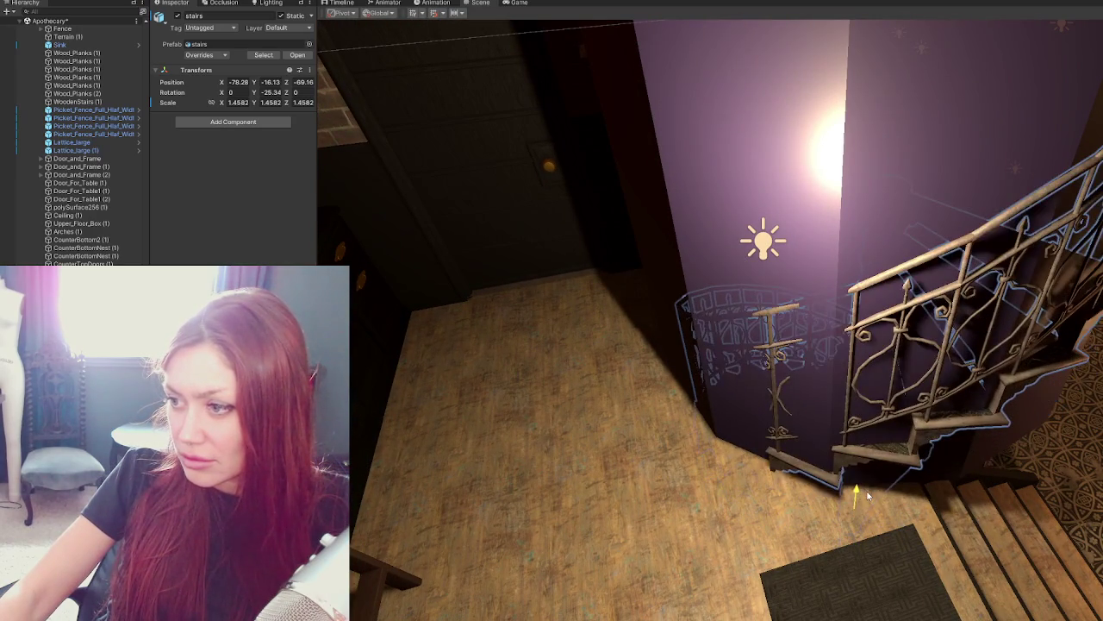
{"action": "left_click_drag", "start_coordinate": [841, 470], "coordinate": [916, 468]}
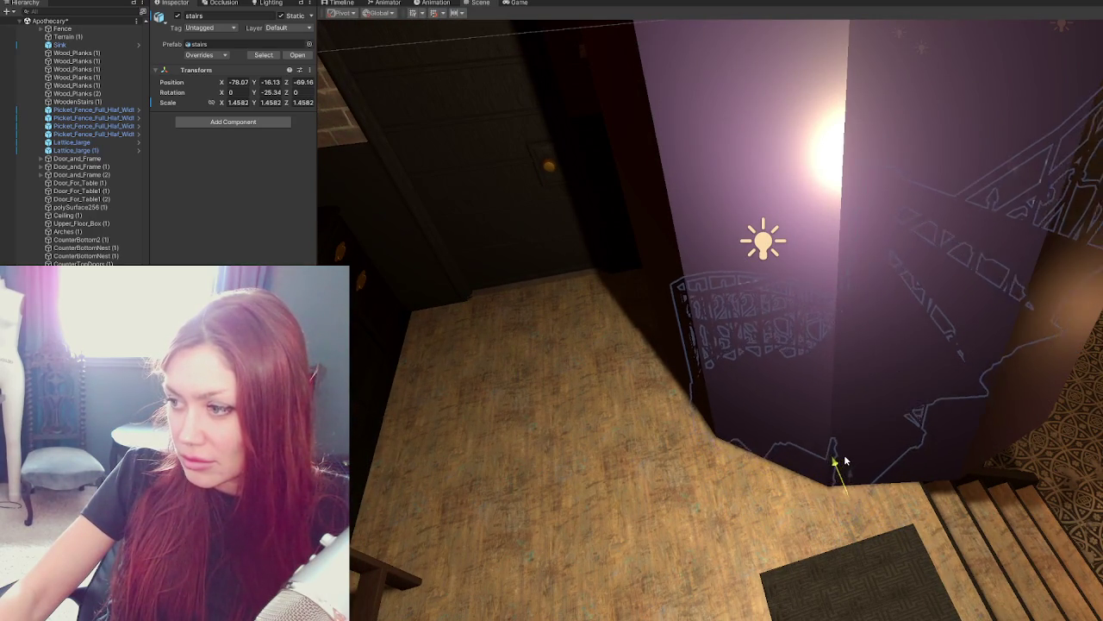
{"action": "key", "text": "f"}
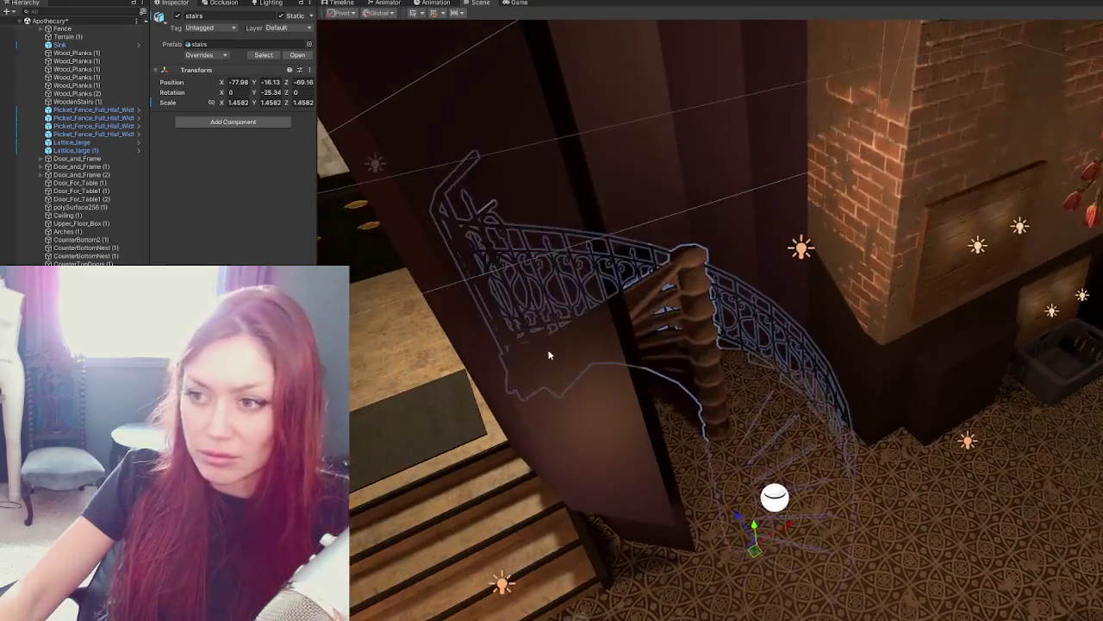
Hide the curtain blocking the stairs and frame the curved stairwell wall.
{"action": "left_click", "coordinate": [606, 360]}
{"action": "left_click", "coordinate": [552, 415]}
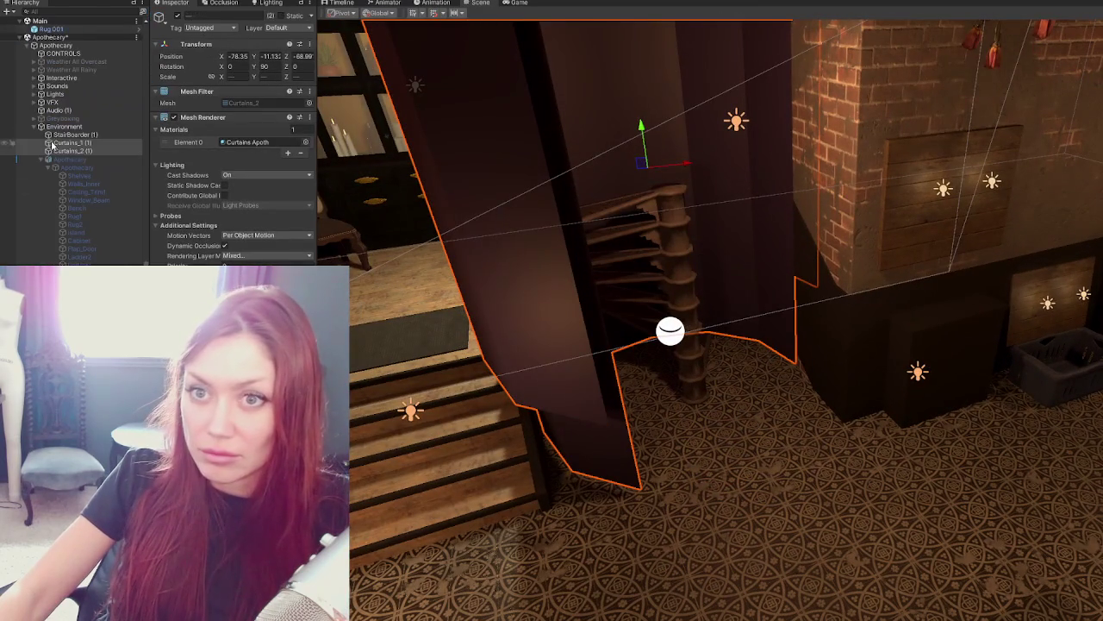
{"action": "left_click", "coordinate": [177, 15]}
{"action": "left_click", "coordinate": [177, 16]}
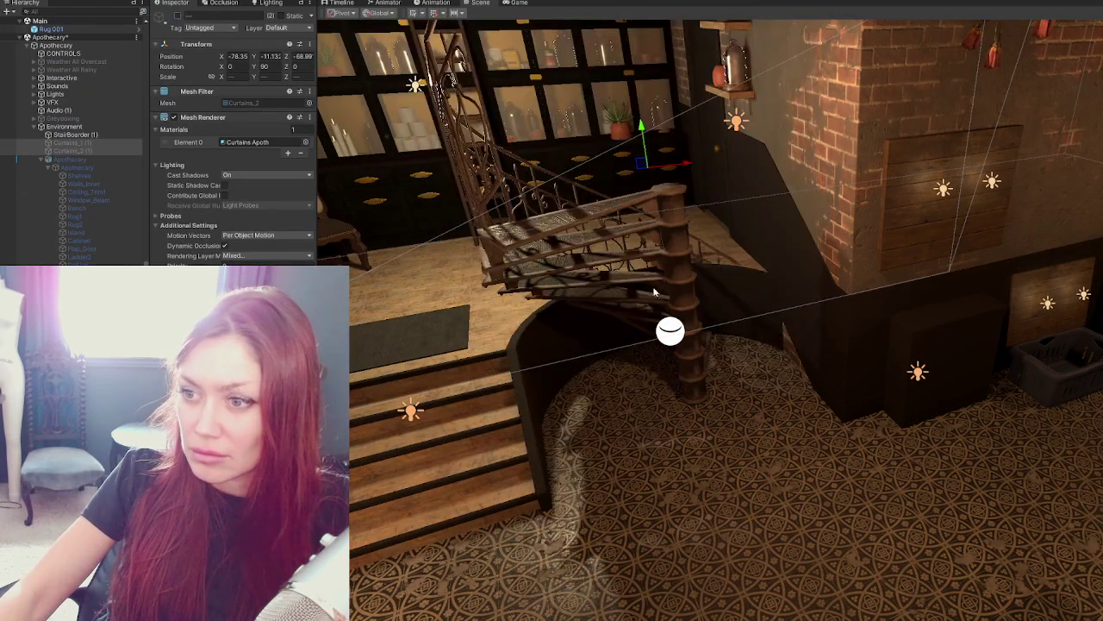
{"action": "left_click", "coordinate": [665, 323]}
{"action": "key", "text": "f"}
Seat the staircase in the well at position -78.11, -15.98, -69.30.
{"action": "left_click", "coordinate": [745, 318]}
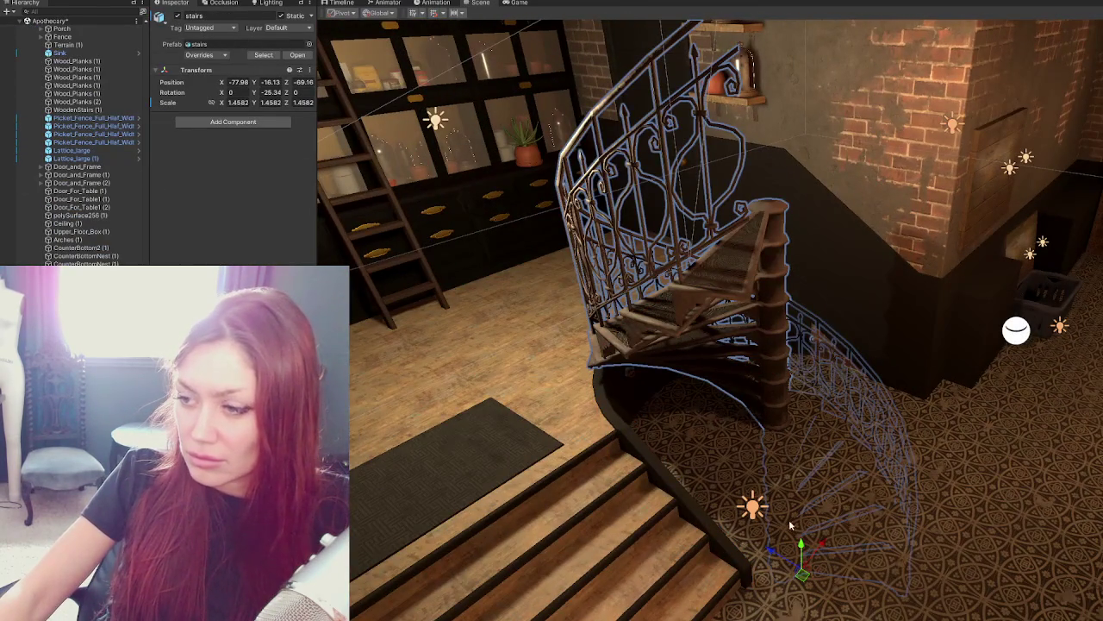
{"action": "left_click_drag", "start_coordinate": [800, 551], "coordinate": [800, 580]}
{"action": "mouse_move", "coordinate": [800, 579]}
{"action": "right_mouse_down"}
{"action": "mouse_move", "coordinate": [902, 591]}
{"action": "mouse_move", "coordinate": [873, 450]}
{"action": "right_mouse_up"}
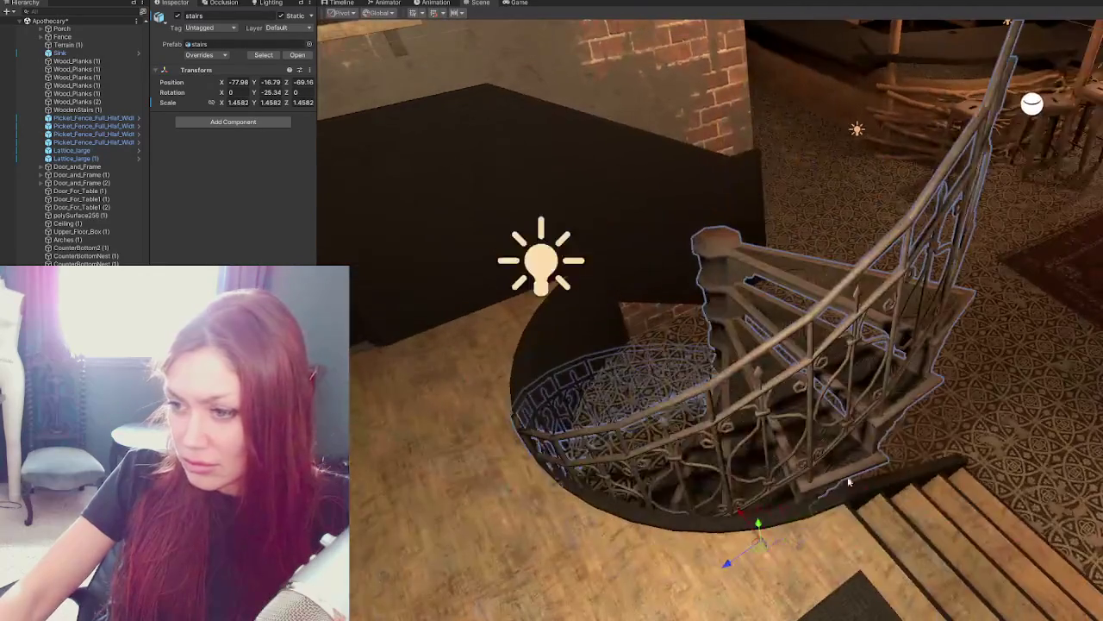
{"action": "left_click_drag", "start_coordinate": [728, 562], "coordinate": [741, 558]}
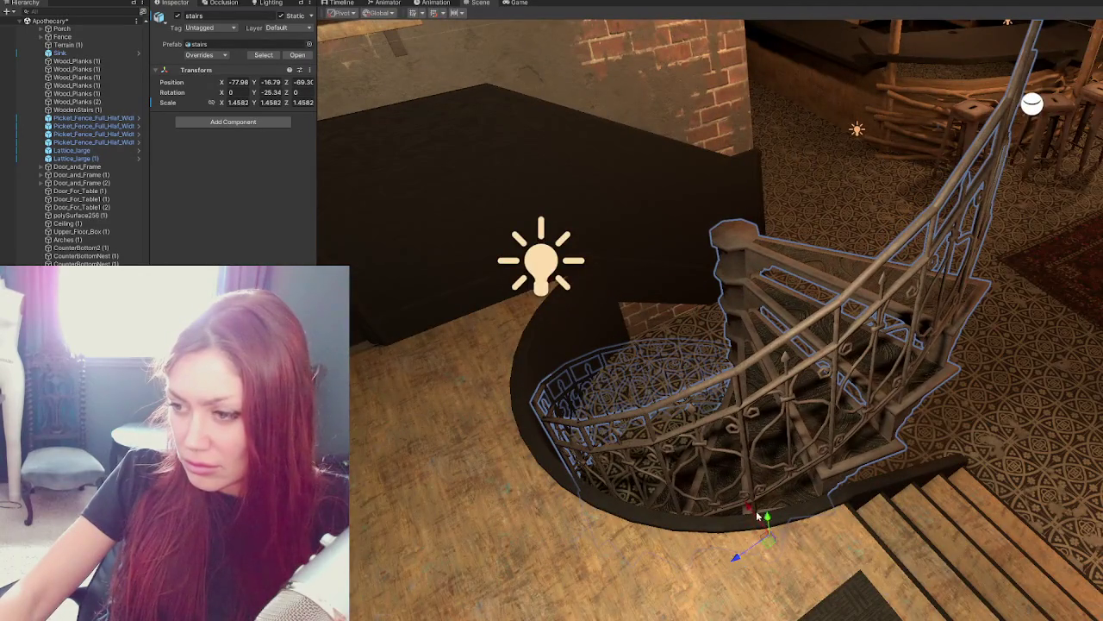
{"action": "right_click_drag", "start_coordinate": [758, 516], "coordinate": [776, 491]}
{"action": "left_click_drag", "start_coordinate": [801, 536], "coordinate": [763, 481]}
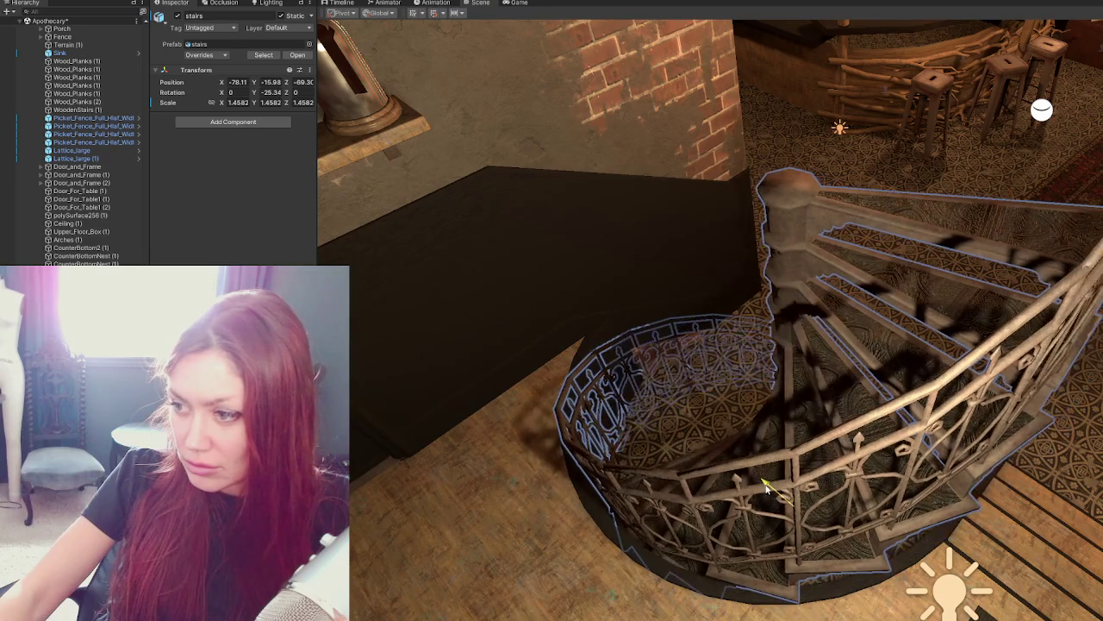
Shrink the staircase slightly and raise its top toward the ceiling opening.
{"action": "mouse_move", "coordinate": [785, 510]}
{"action": "left_mouse_down"}
{"action": "mouse_move", "coordinate": [768, 483]}
{"action": "mouse_move", "coordinate": [791, 479]}
{"action": "mouse_move", "coordinate": [793, 533]}
{"action": "mouse_move", "coordinate": [791, 492]}
{"action": "left_mouse_up"}
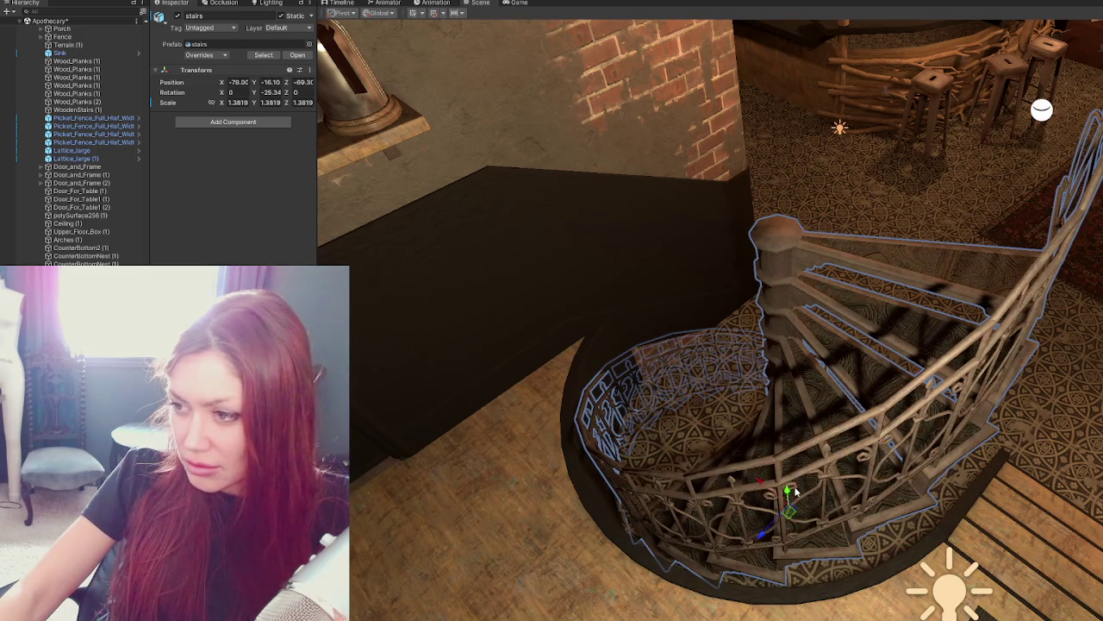
{"action": "mouse_move", "coordinate": [787, 491]}
{"action": "left_mouse_down"}
{"action": "mouse_move", "coordinate": [571, 412]}
{"action": "mouse_move", "coordinate": [655, 448]}
{"action": "mouse_move", "coordinate": [745, 534]}
{"action": "mouse_move", "coordinate": [759, 389]}
{"action": "left_mouse_up"}
{"action": "mouse_move", "coordinate": [758, 388]}
{"action": "middle_mouse_down"}
{"action": "mouse_move", "coordinate": [742, 394]}
{"action": "mouse_move", "coordinate": [756, 553]}
{"action": "middle_mouse_up"}
{"action": "left_click_drag", "start_coordinate": [757, 553], "coordinate": [761, 558]}
{"action": "mouse_move", "coordinate": [739, 443]}
{"action": "left_mouse_down", "text": "alt"}
{"action": "mouse_move", "coordinate": [891, 592]}
{"action": "mouse_move", "coordinate": [703, 304]}
{"action": "mouse_move", "coordinate": [653, 343]}
{"action": "mouse_move", "coordinate": [747, 308]}
{"action": "left_mouse_up", "text": "alt"}
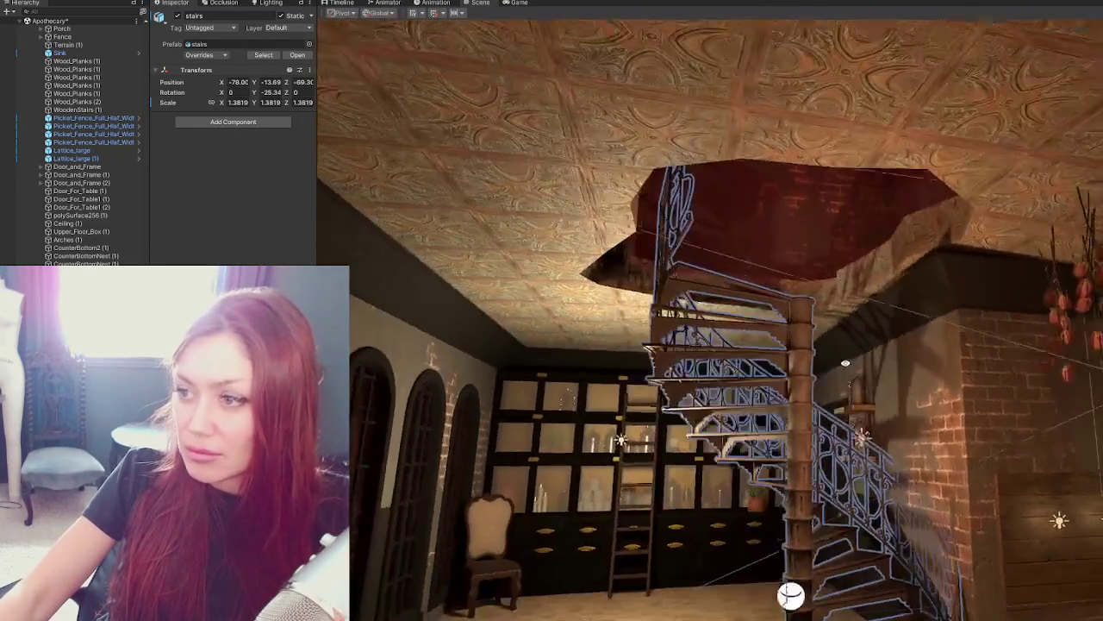
{"action": "mouse_move", "coordinate": [813, 290]}
{"action": "left_mouse_down", "text": "alt"}
{"action": "mouse_move", "coordinate": [808, 371]}
{"action": "mouse_move", "coordinate": [804, 250]}
{"action": "left_mouse_up", "text": "alt"}
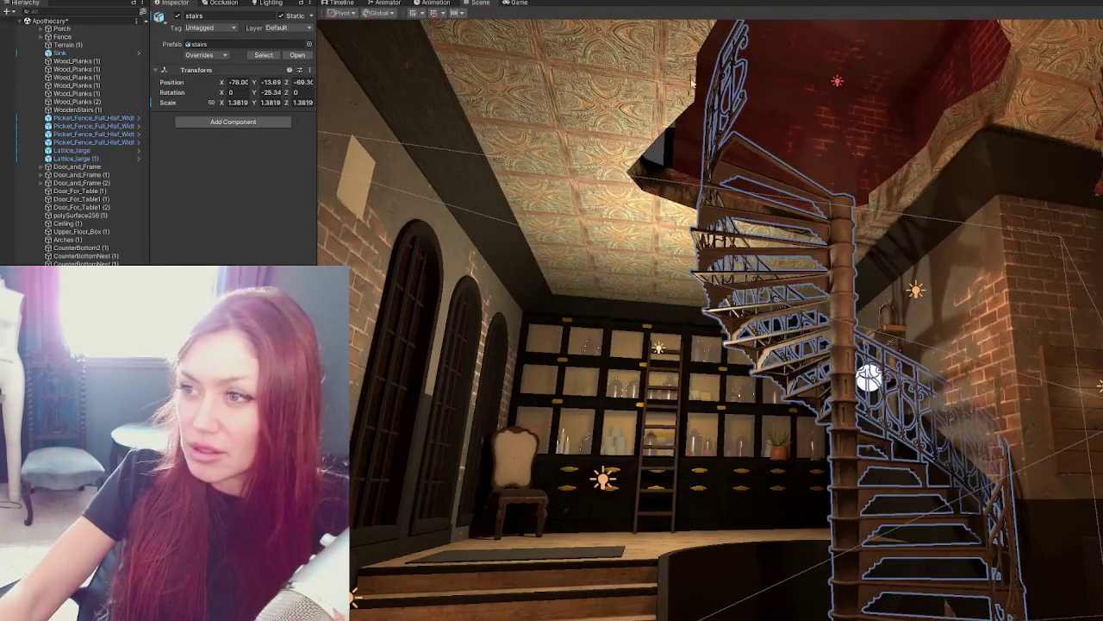
{"action": "mouse_move", "coordinate": [692, 82]}
{"action": "left_mouse_down", "text": "alt"}
{"action": "mouse_move", "coordinate": [702, 278]}
{"action": "mouse_move", "coordinate": [709, 259]}
{"action": "mouse_move", "coordinate": [658, 278]}
{"action": "mouse_move", "coordinate": [659, 357]}
{"action": "mouse_move", "coordinate": [660, 165]}
{"action": "left_mouse_up", "text": "alt"}
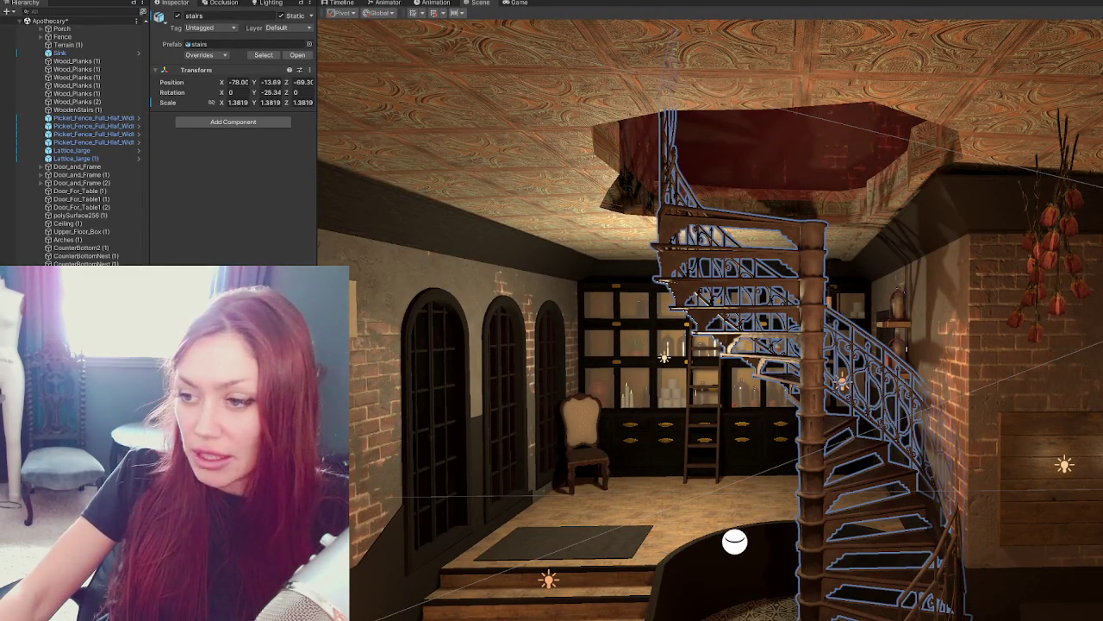
Reselect the staircase and shrink it to 1.2109 scale.
{"action": "mouse_move", "coordinate": [794, 534]}
{"action": "left_mouse_down", "text": "alt"}
{"action": "mouse_move", "coordinate": [836, 464]}
{"action": "mouse_move", "coordinate": [479, 329]}
{"action": "left_mouse_up", "text": "alt"}
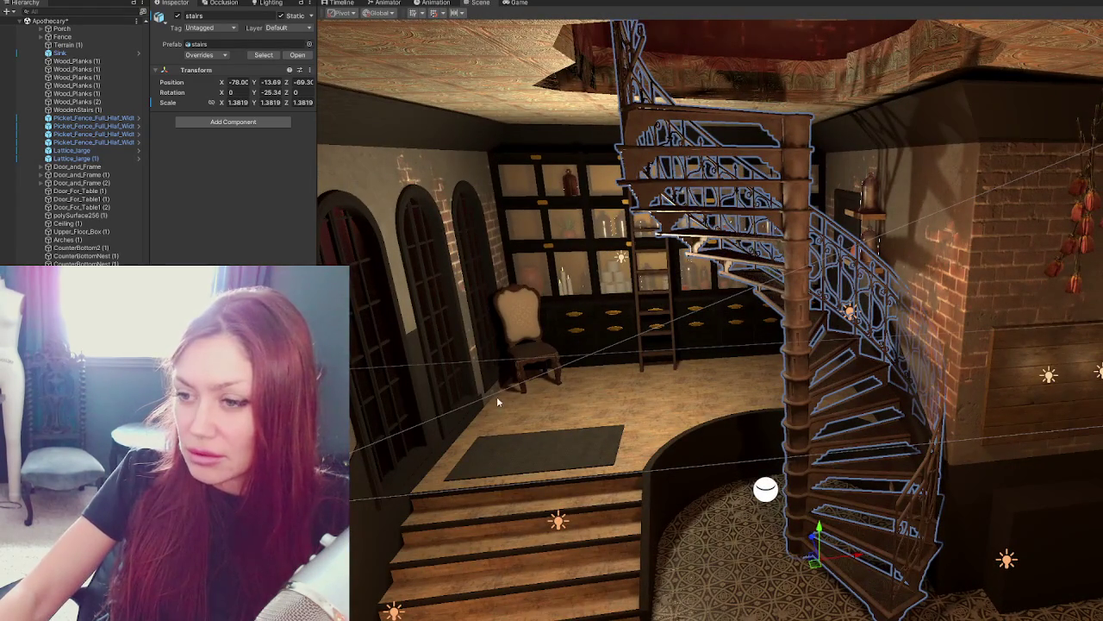
{"action": "left_click", "coordinate": [480, 405]}
{"action": "key", "text": "f"}
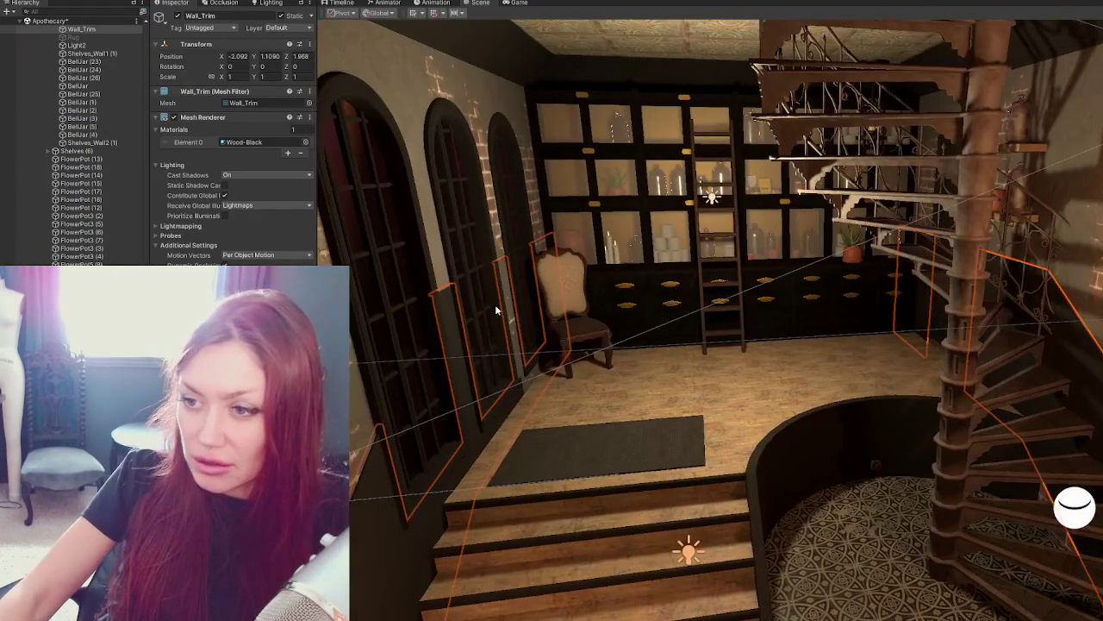
{"action": "left_click_drag", "start_coordinate": [535, 266], "coordinate": [791, 315], "text": "alt"}
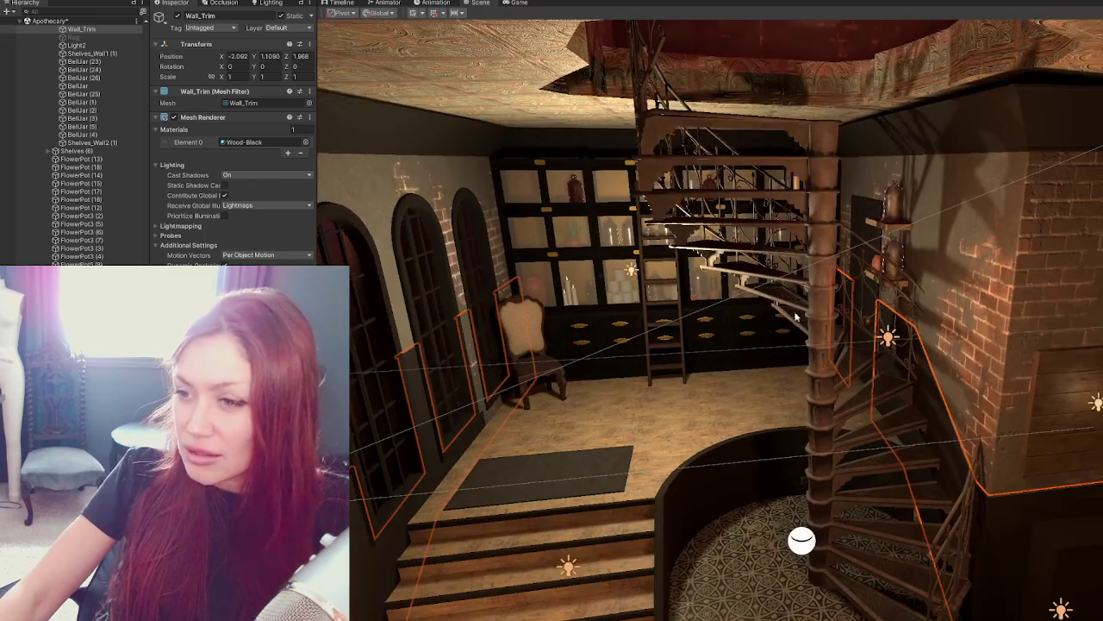
{"action": "left_click", "coordinate": [816, 319]}
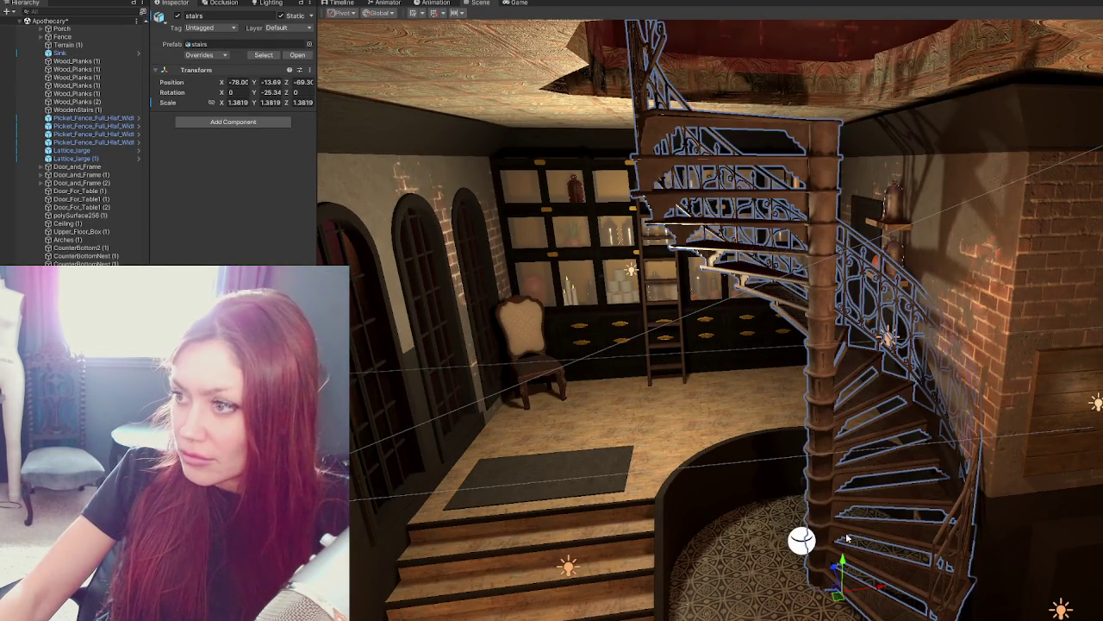
{"action": "key", "text": "f"}
{"action": "left_click_drag", "start_coordinate": [812, 593], "coordinate": [846, 586]}
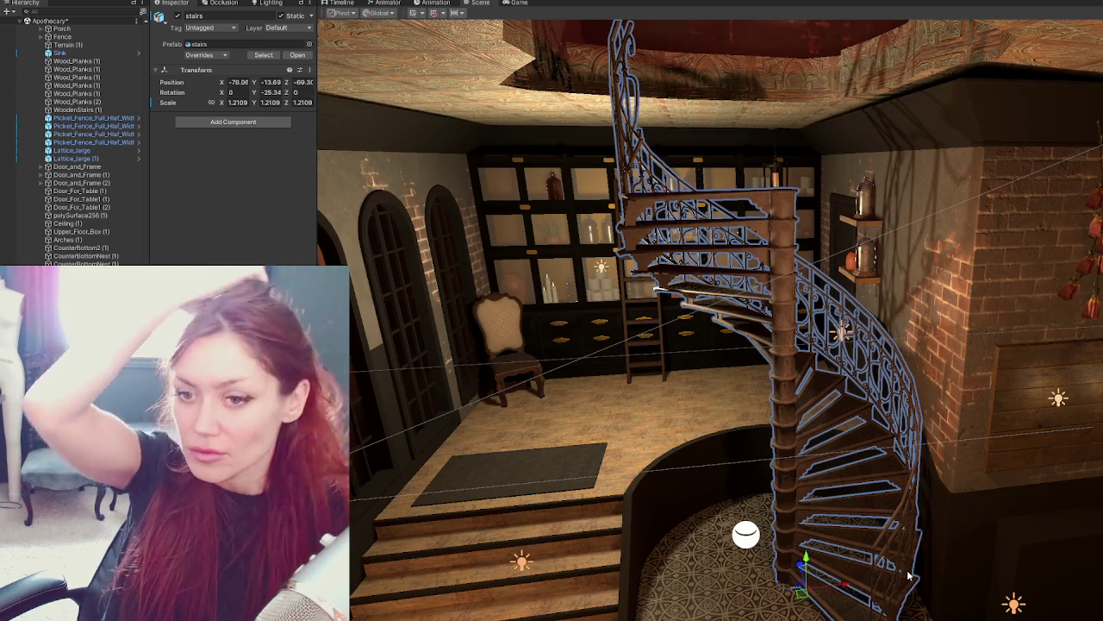
{"action": "scroll", "coordinate": [73, 143], "scroll_direction": "down", "scroll_amount": 6}
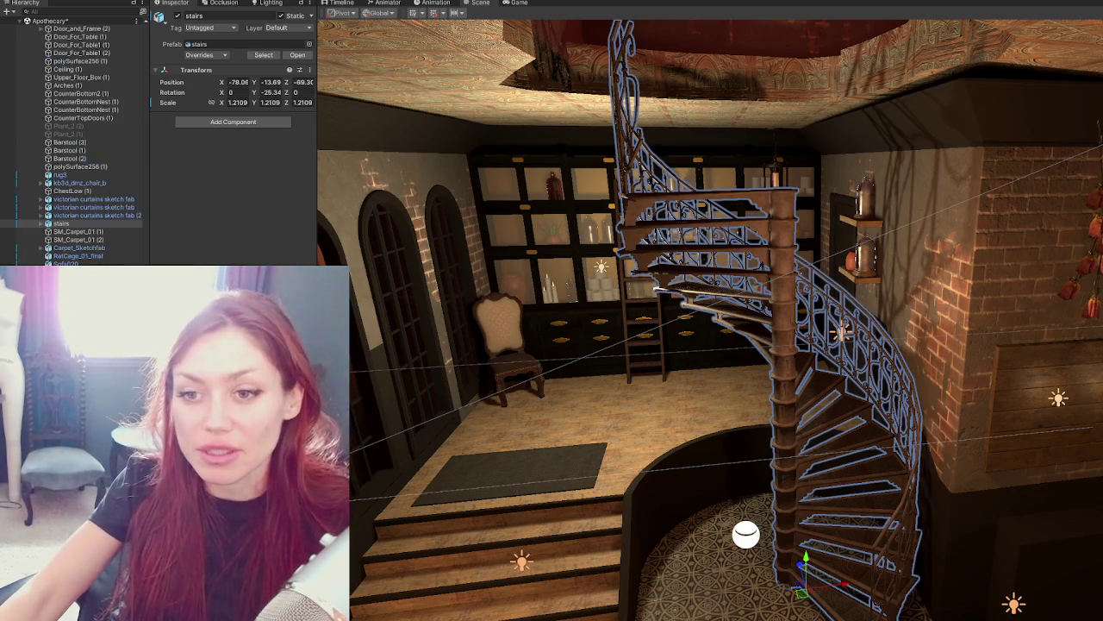
Collapse the Main scene and Apothecary prefab lists in the Hierarchy.
{"action": "scroll", "coordinate": [73, 142], "scroll_direction": "down", "scroll_amount": 5}
{"action": "scroll", "coordinate": [73, 142], "scroll_direction": "down", "scroll_amount": 5}
{"action": "scroll", "coordinate": [74, 142], "scroll_direction": "down", "scroll_amount": 5}
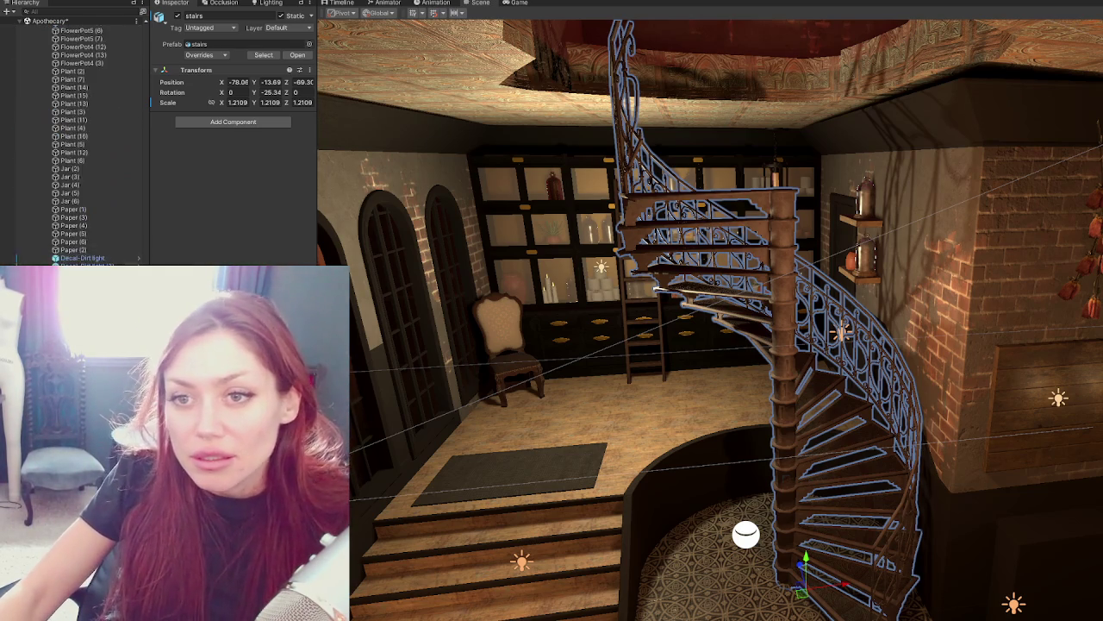
{"action": "scroll", "coordinate": [73, 143], "scroll_direction": "down", "scroll_amount": 5}
{"action": "scroll", "coordinate": [146, 194], "scroll_direction": "up", "scroll_amount": 5}
{"action": "scroll", "coordinate": [146, 194], "scroll_direction": "up", "scroll_amount": 10}
{"action": "scroll", "coordinate": [146, 207], "scroll_direction": "up", "scroll_amount": 10}
{"action": "scroll", "coordinate": [147, 207], "scroll_direction": "up", "scroll_amount": 10}
{"action": "scroll", "coordinate": [108, 169], "scroll_direction": "down", "scroll_amount": 10}
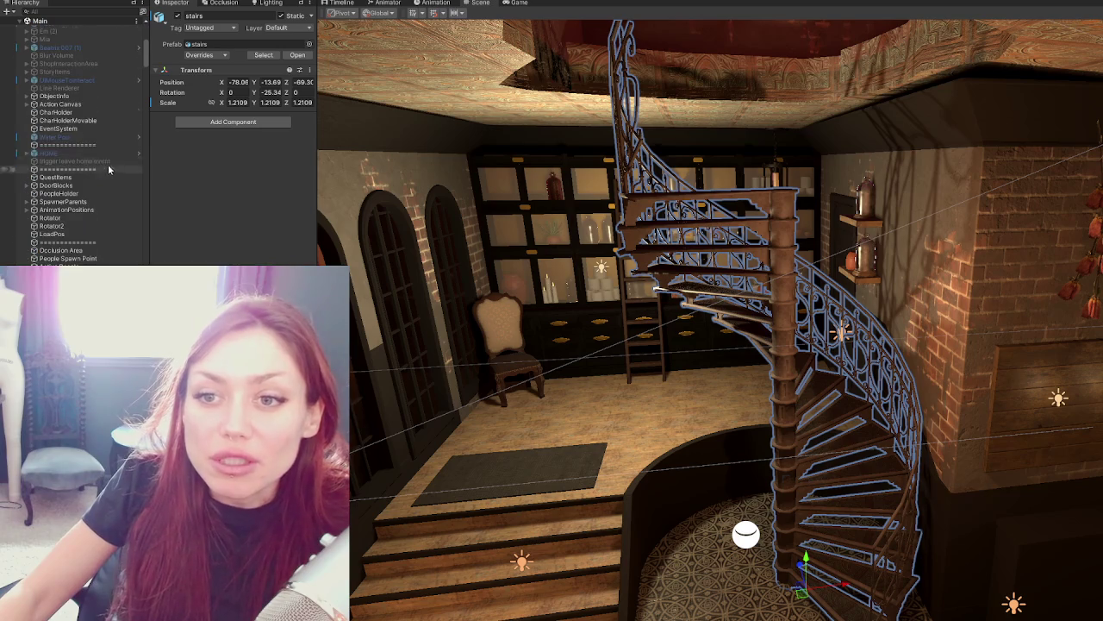
{"action": "left_click", "coordinate": [25, 22]}
{"action": "left_click", "coordinate": [61, 152]}
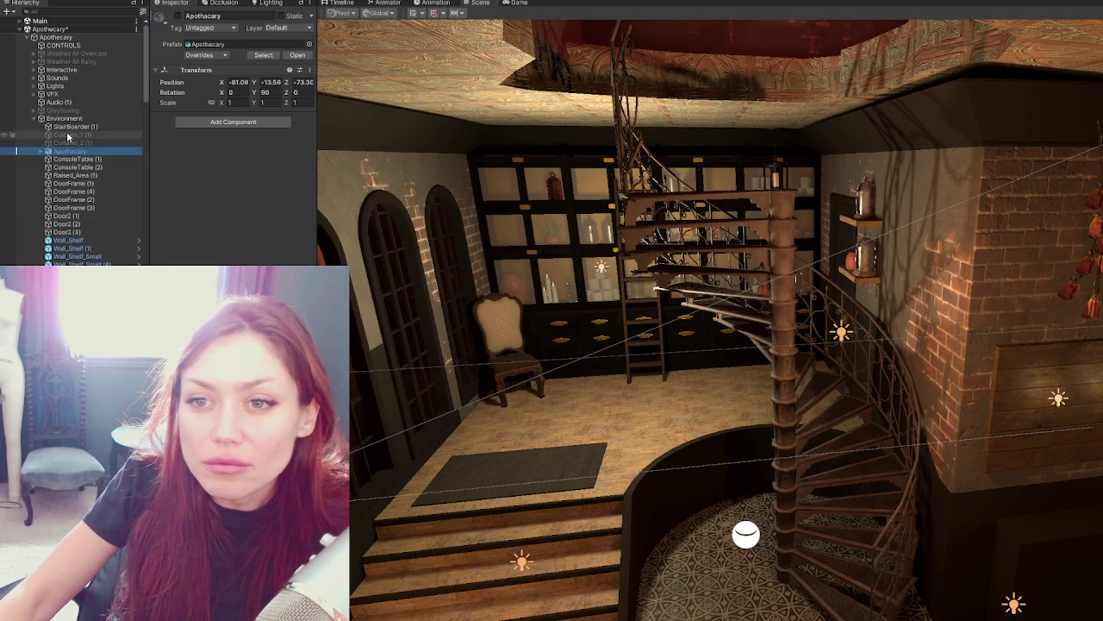
Activate Curtains_1 (1) and Curtains_2 (1) and fly the camera closer to them.
{"action": "left_click", "coordinate": [79, 136]}
{"action": "left_click", "coordinate": [79, 142], "text": "shift"}
{"action": "left_click", "coordinate": [176, 16]}
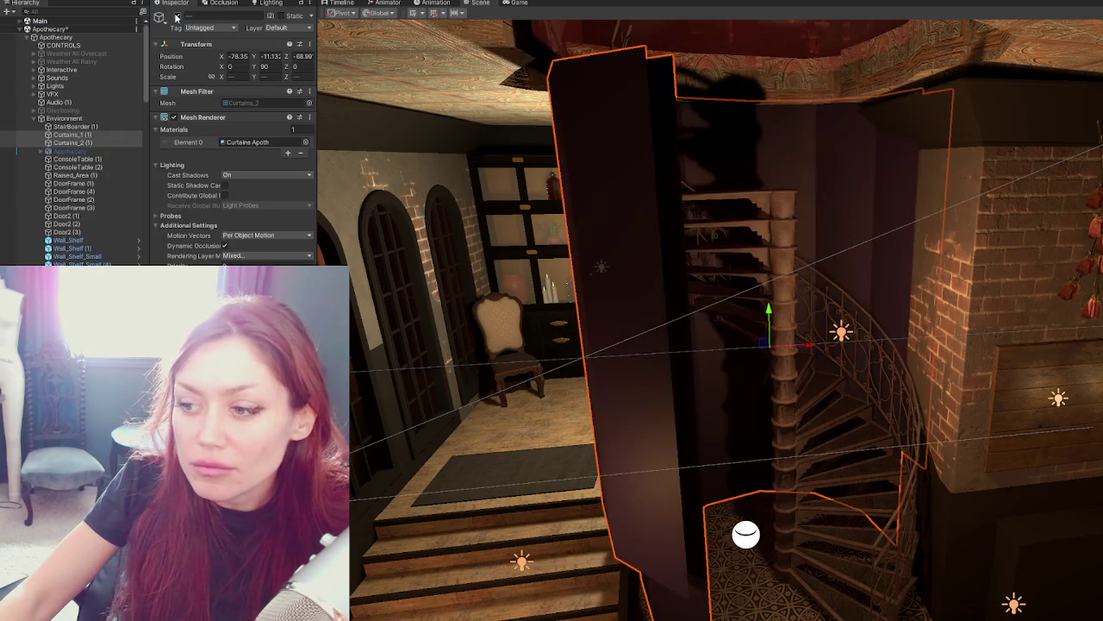
{"action": "mouse_move", "coordinate": [667, 388]}
{"action": "right_mouse_down"}
{"action": "mouse_move", "coordinate": [652, 362]}
{"action": "mouse_move", "coordinate": [758, 260]}
{"action": "mouse_move", "coordinate": [741, 276]}
{"action": "right_mouse_up"}
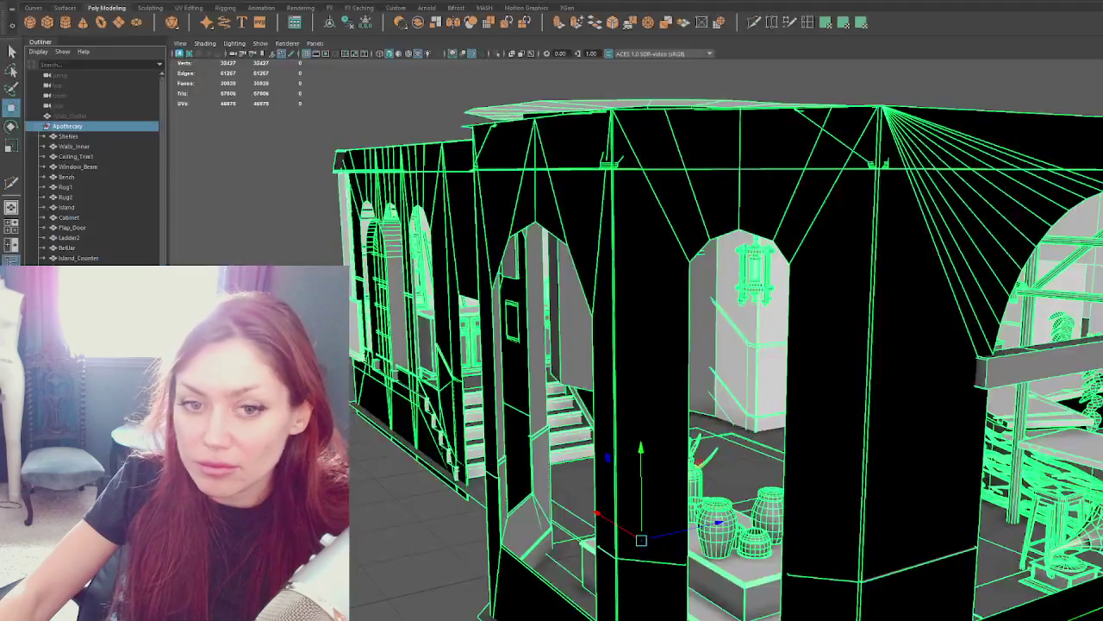
Isolate Walls_Inner and select the top vertices of its pillar strips.
{"action": "mouse_move", "coordinate": [514, 472]}
{"action": "left_mouse_down", "text": "alt"}
{"action": "mouse_move", "coordinate": [469, 363]}
{"action": "mouse_move", "coordinate": [469, 250]}
{"action": "left_mouse_up", "text": "alt"}
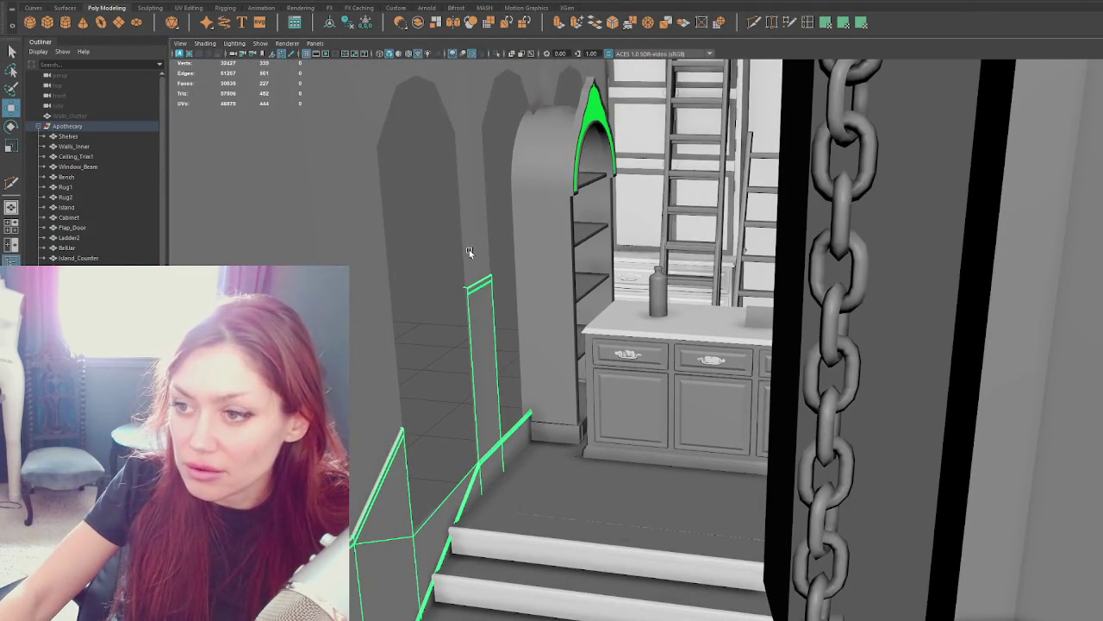
{"action": "left_click", "coordinate": [469, 249]}
{"action": "key", "text": "ctrl+1"}
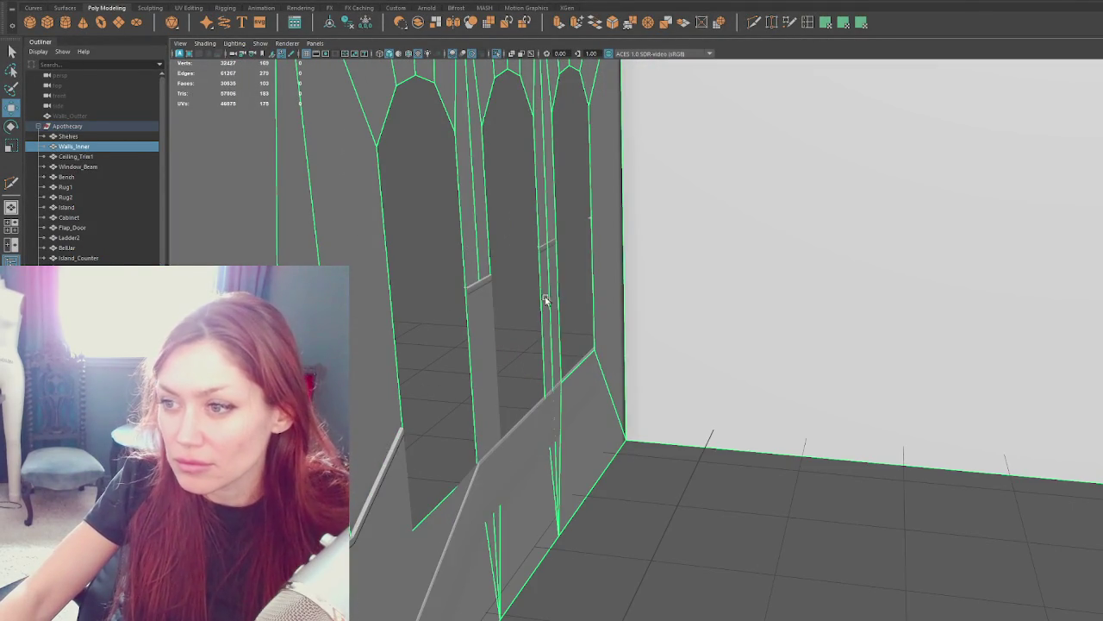
{"action": "right_click_drag", "start_coordinate": [417, 274], "coordinate": [415, 267]}
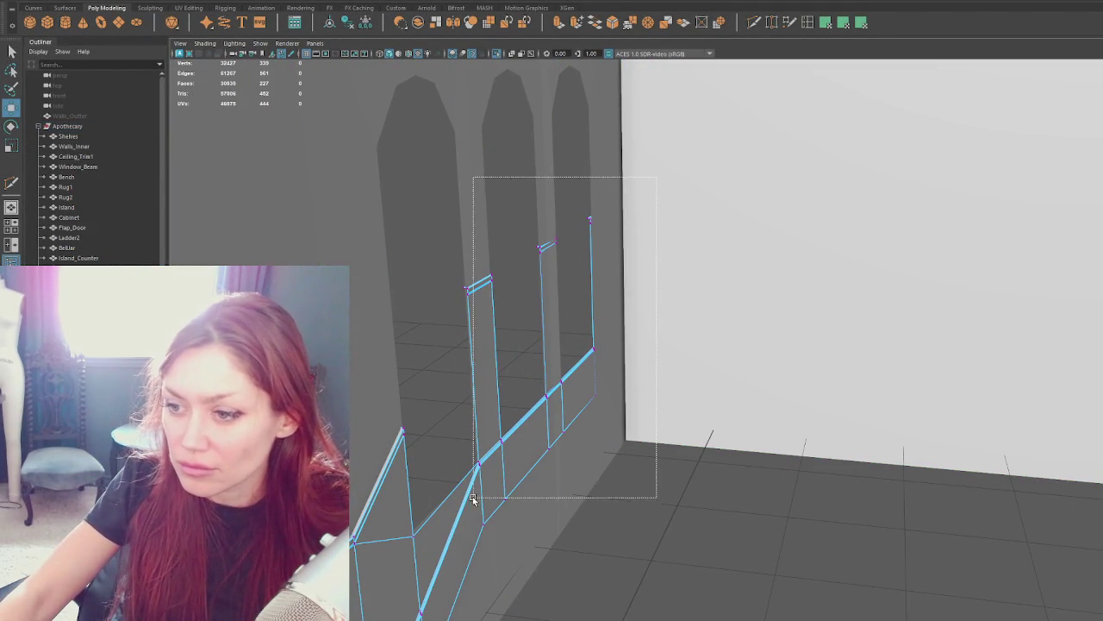
{"action": "left_click_drag", "start_coordinate": [481, 489], "coordinate": [479, 492]}
Move and rotate the selected top vertices to reshape the pillar ledges.
{"action": "key", "text": "e"}
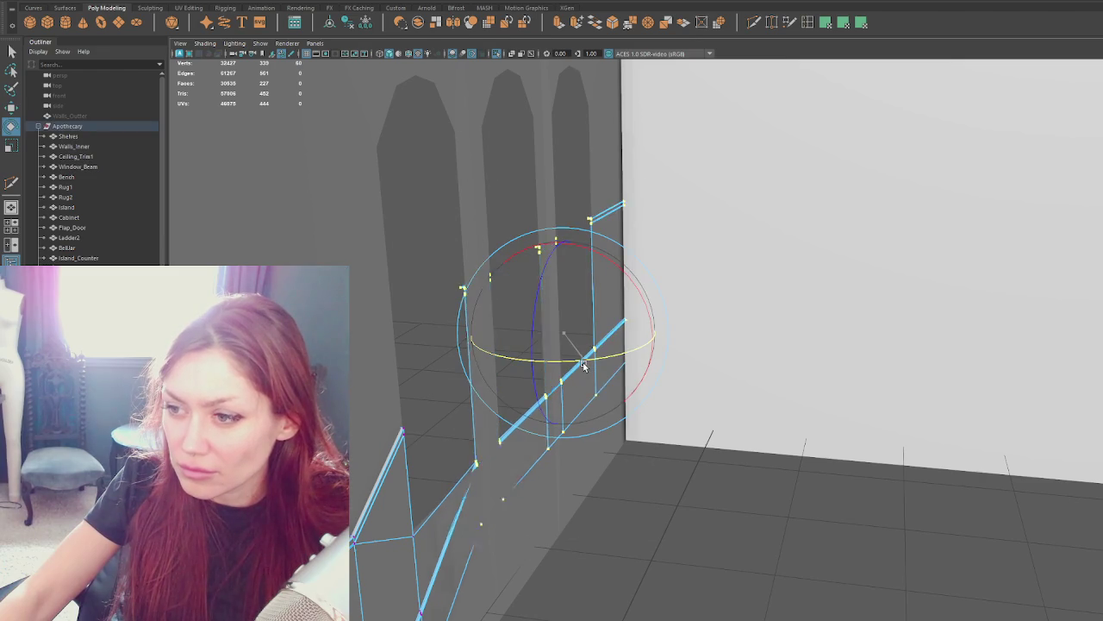
{"action": "key", "text": "w"}
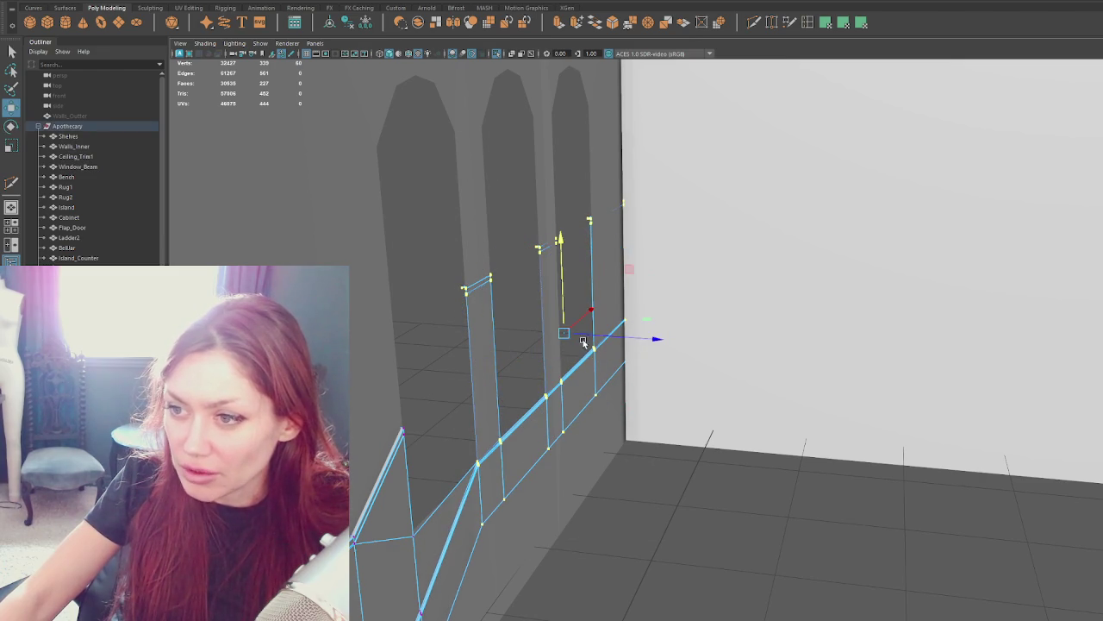
{"action": "left_click_drag", "start_coordinate": [580, 342], "coordinate": [596, 338]}
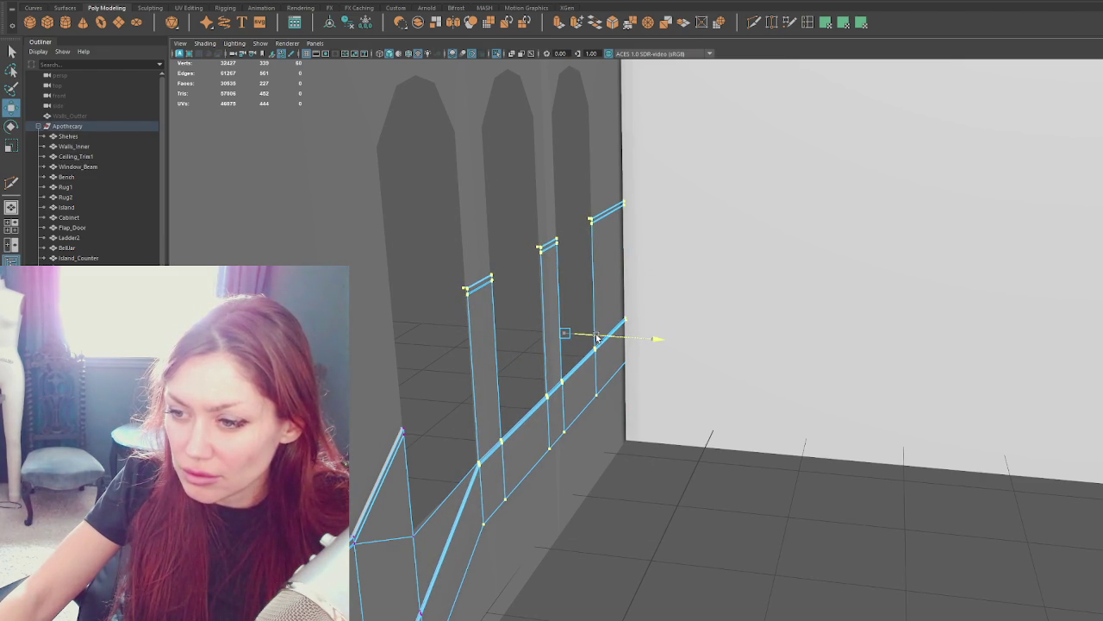
{"action": "left_click_drag", "start_coordinate": [595, 338], "coordinate": [591, 345]}
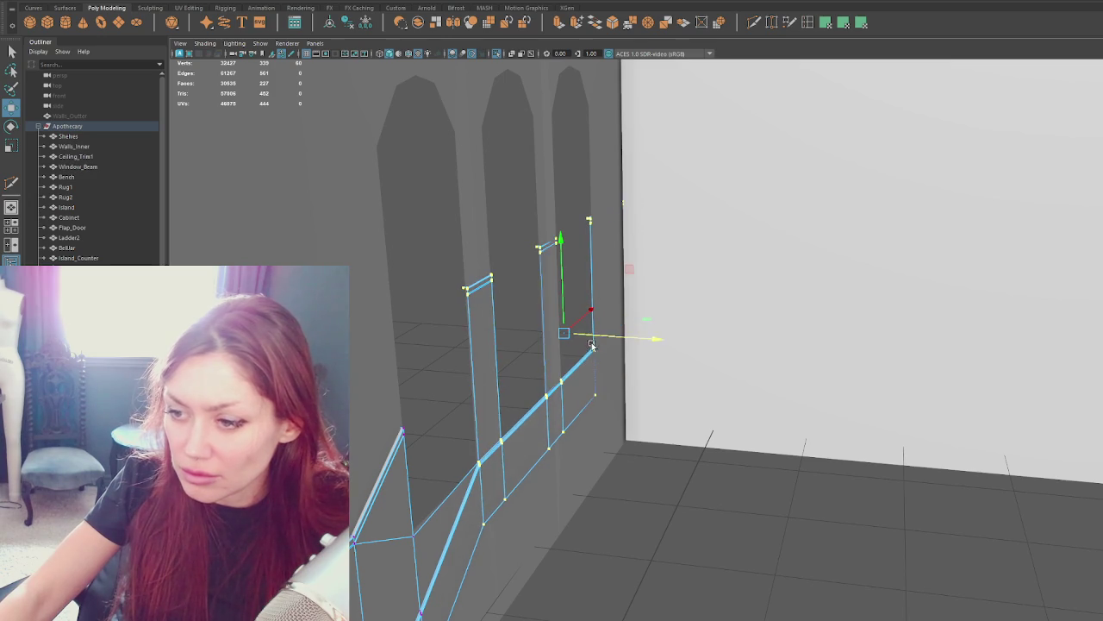
{"action": "key", "text": "4"}
{"action": "key", "text": "5"}
{"action": "left_click_drag", "start_coordinate": [599, 349], "coordinate": [616, 375], "text": "alt"}
{"action": "key", "text": "e"}
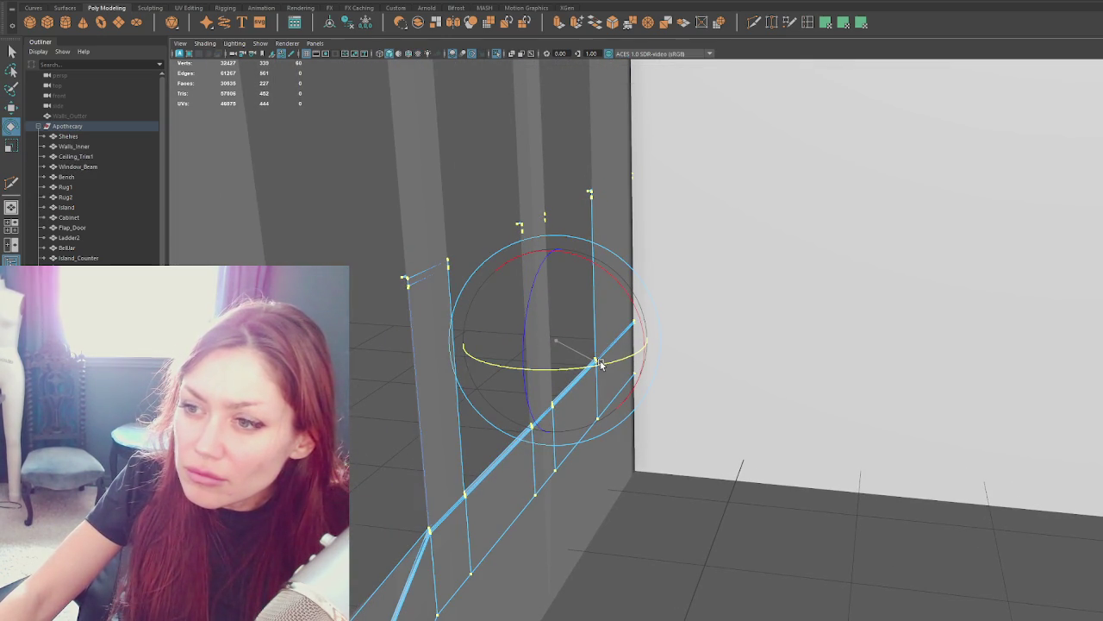
{"action": "key", "text": "w"}
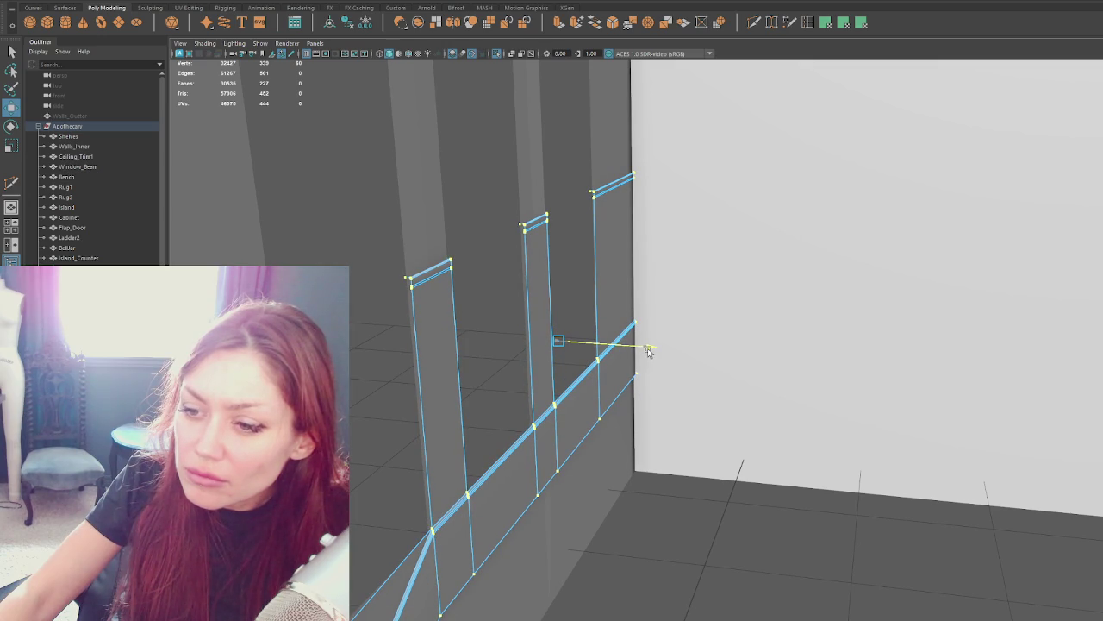
Export the Apothecary group over Apothecary.fbx and check the reimport in Unity.
{"action": "key", "text": "F8"}
{"action": "left_click", "coordinate": [248, 175]}
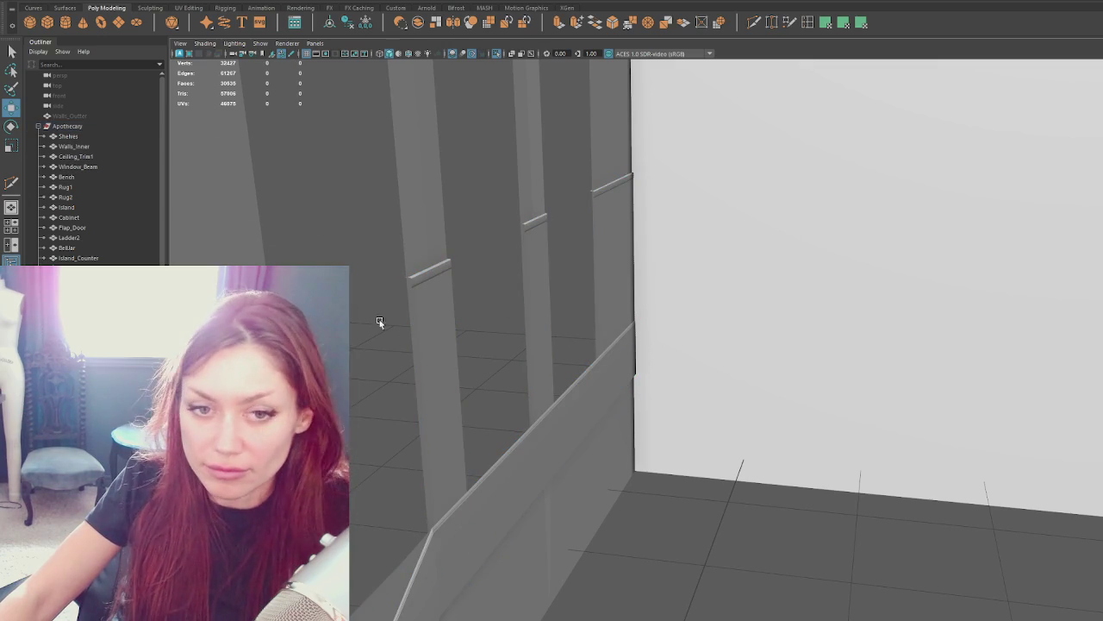
{"action": "left_click", "coordinate": [102, 129]}
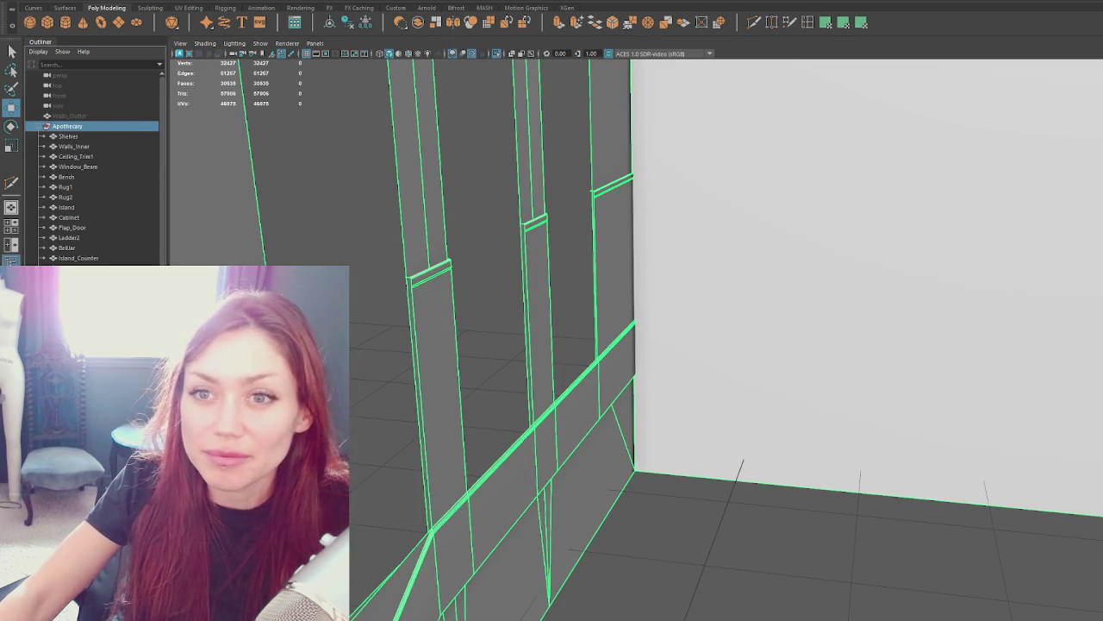
{"action": "left_click", "coordinate": [52, 84]}
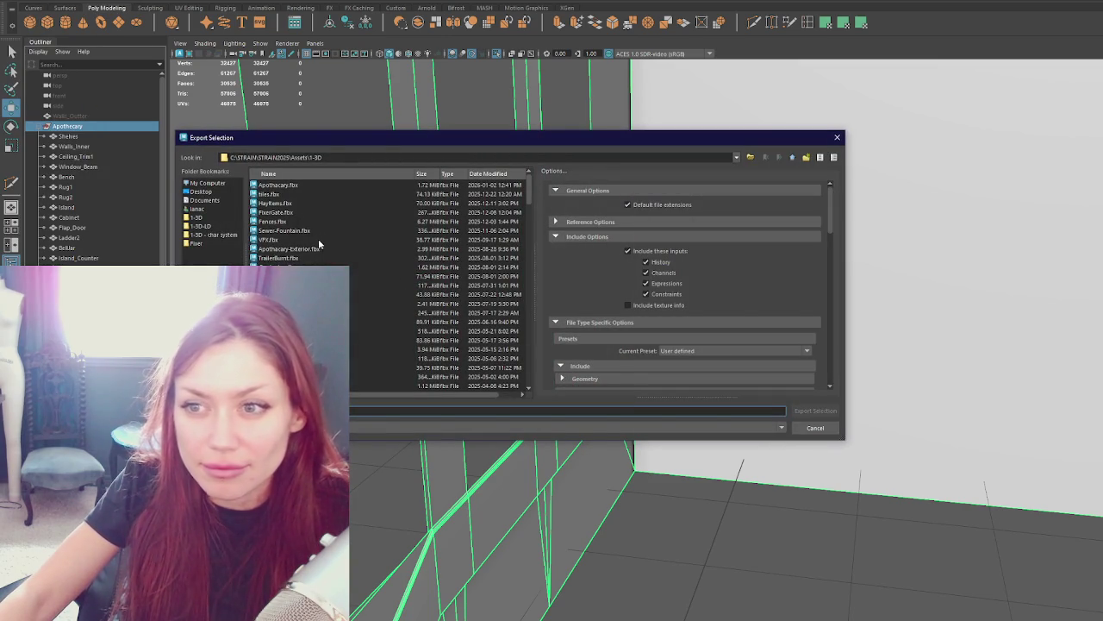
{"action": "double_click", "coordinate": [309, 186]}
{"action": "left_click", "coordinate": [546, 277]}
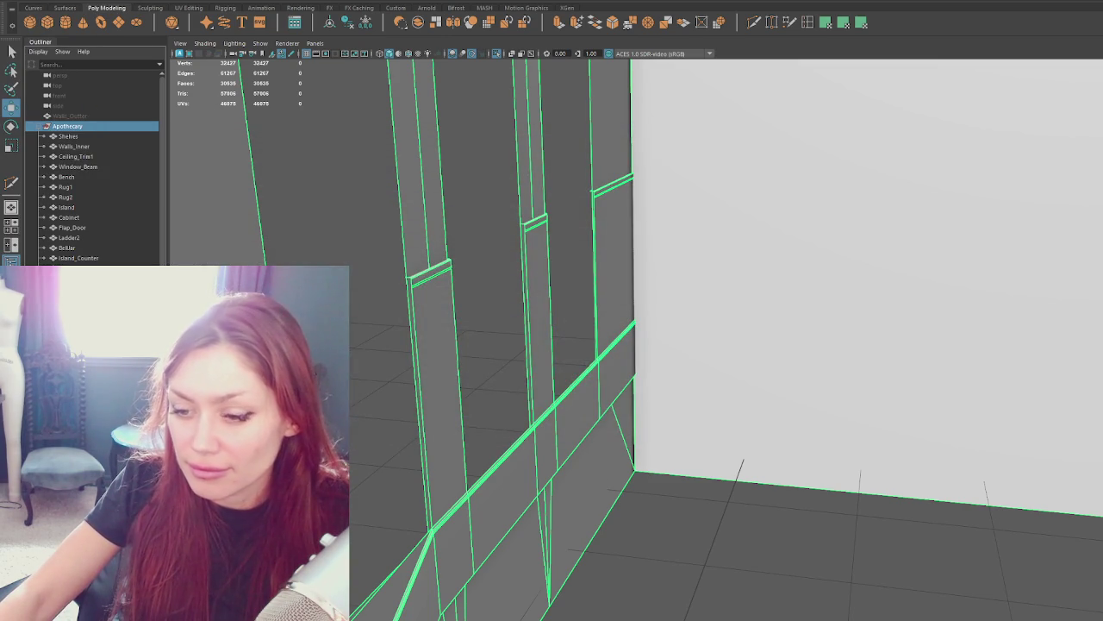
{"action": "key", "text": "alt+Tab"}
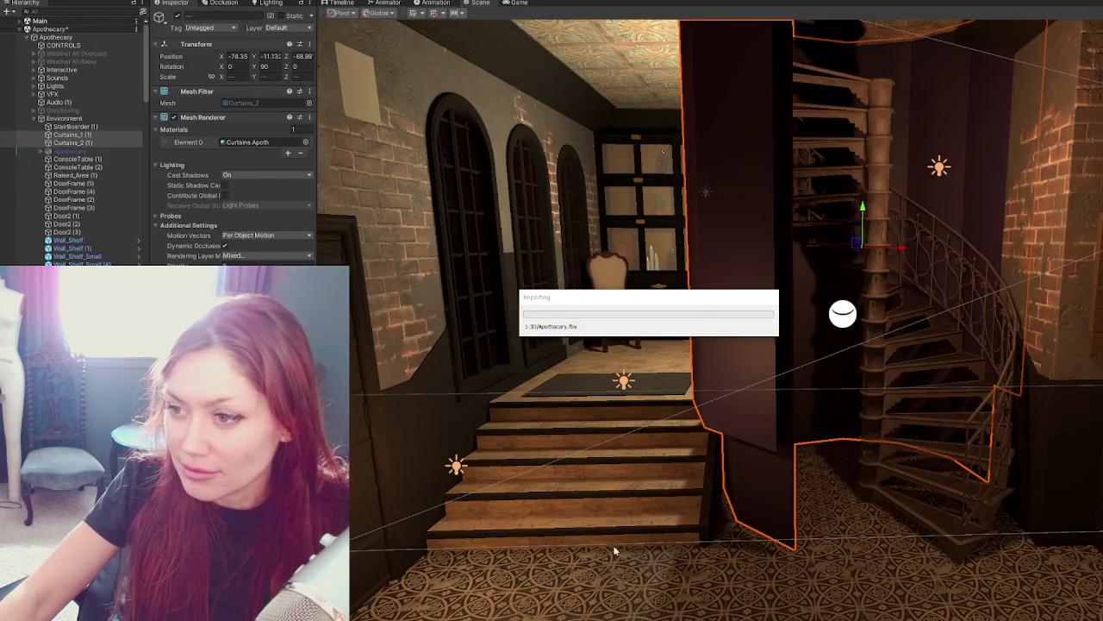
{"action": "mouse_move", "coordinate": [674, 382]}
{"action": "right_mouse_down"}
{"action": "mouse_move", "coordinate": [704, 410]}
{"action": "mouse_move", "coordinate": [573, 382]}
{"action": "mouse_move", "coordinate": [748, 211]}
{"action": "right_mouse_up"}
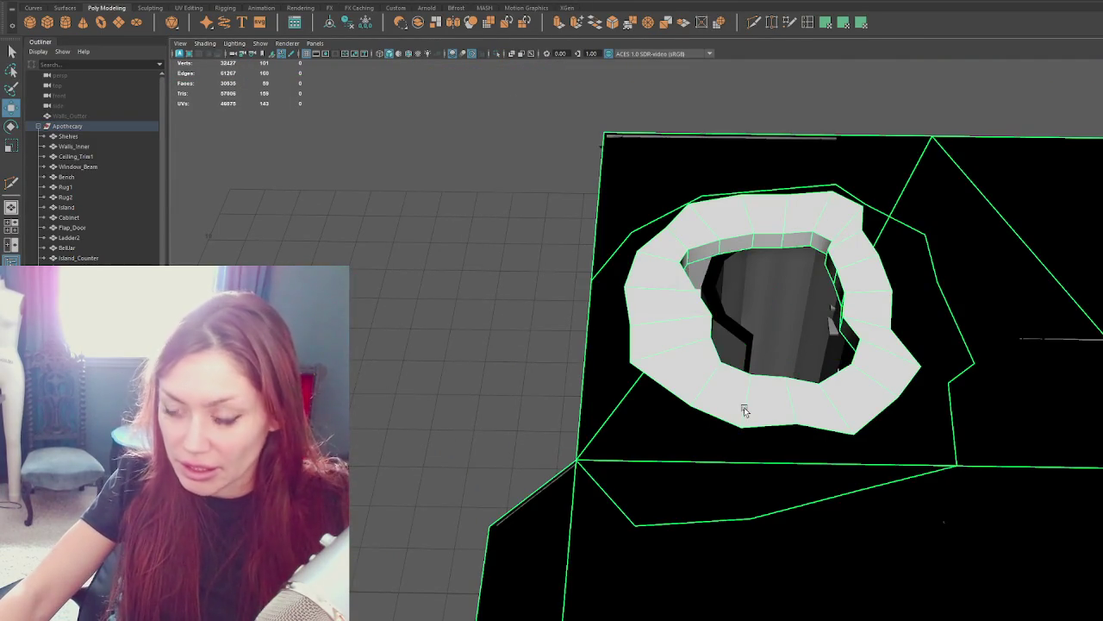
Show the ceiling in wireframe and select its border edges, converted to faces.
{"action": "mouse_move", "coordinate": [744, 411]}
{"action": "left_mouse_down", "text": "alt"}
{"action": "mouse_move", "coordinate": [678, 492]}
{"action": "mouse_move", "coordinate": [714, 475]}
{"action": "left_mouse_up", "text": "alt"}
{"action": "right_click_drag", "start_coordinate": [793, 377], "coordinate": [796, 436]}
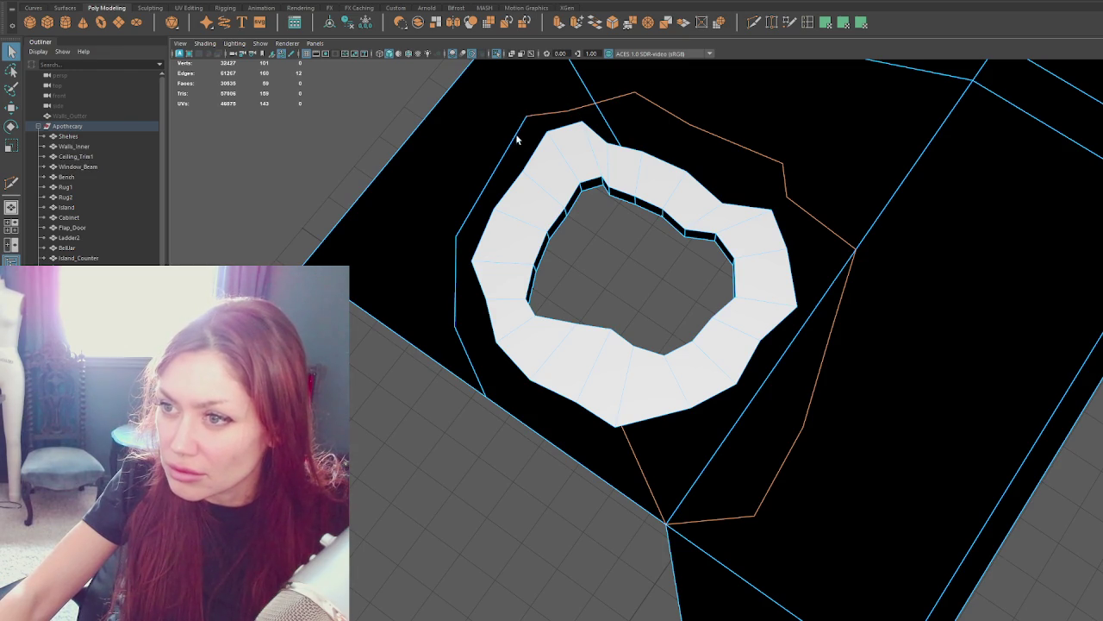
{"action": "key", "text": "4"}
{"action": "mouse_move", "coordinate": [570, 443]}
{"action": "left_mouse_down", "text": "alt"}
{"action": "mouse_move", "coordinate": [643, 479]}
{"action": "mouse_move", "coordinate": [658, 440]}
{"action": "mouse_move", "coordinate": [628, 304]}
{"action": "left_mouse_up", "text": "alt"}
{"action": "scroll", "coordinate": [629, 303], "scroll_direction": "down", "scroll_amount": 5}
{"action": "left_click_drag", "start_coordinate": [660, 388], "coordinate": [822, 256], "text": "alt"}
{"action": "left_click", "coordinate": [733, 193]}
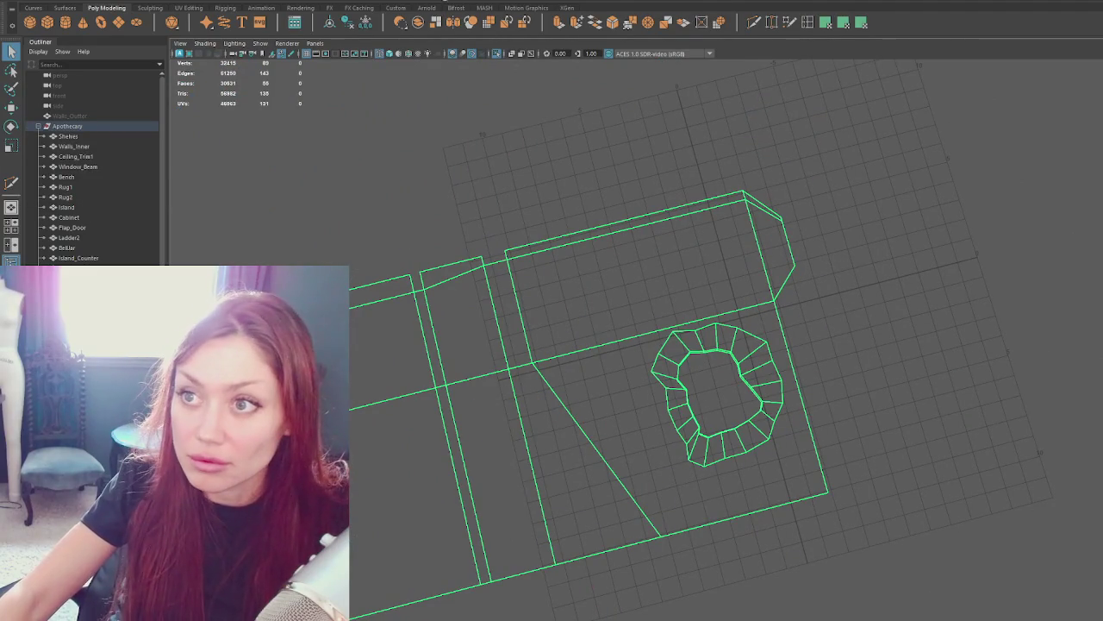
{"action": "left_click", "coordinate": [461, 177]}
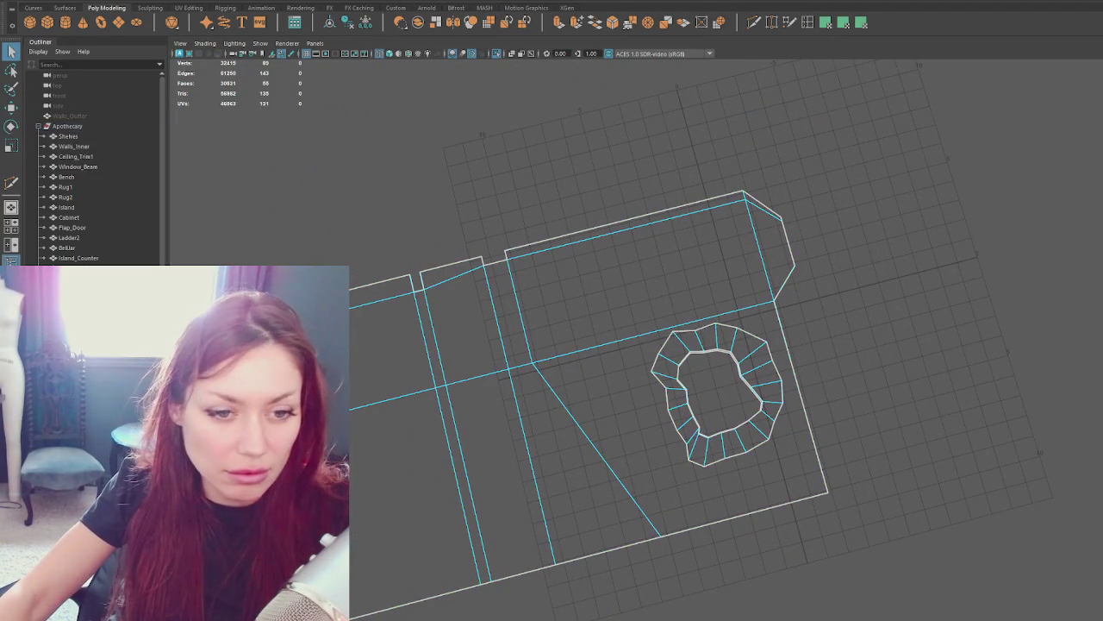
{"action": "key", "text": "ctrl+F11"}
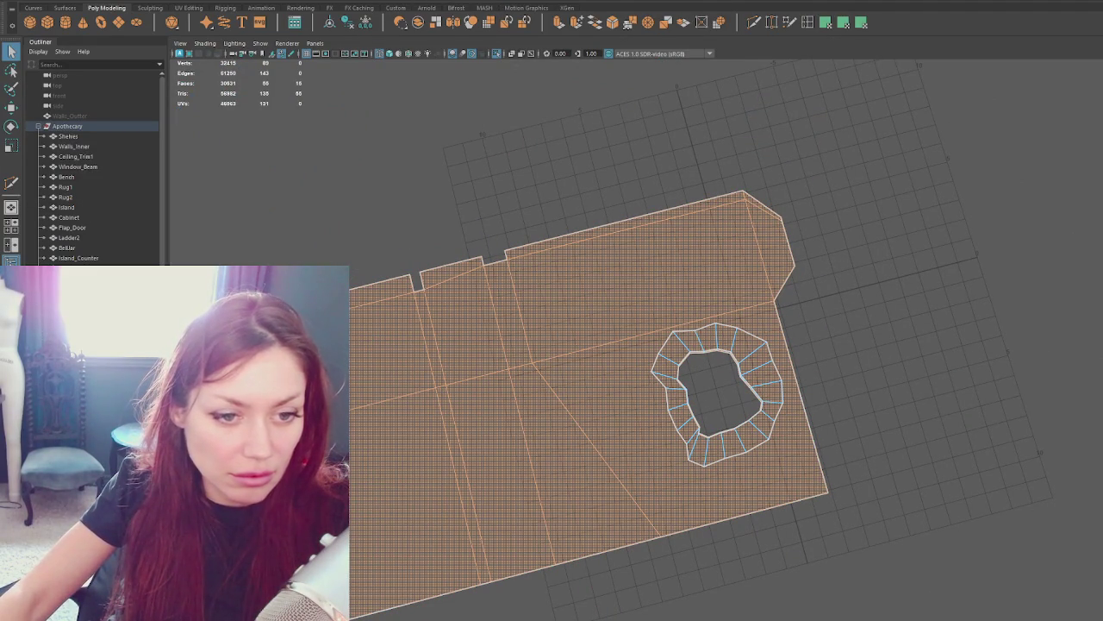
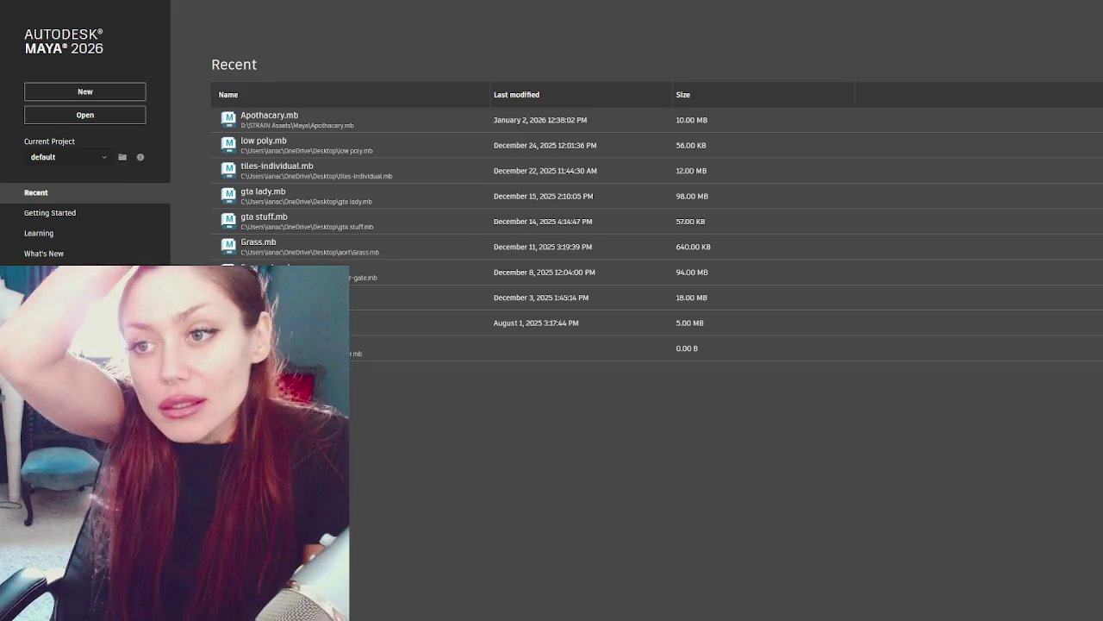
Open Apothecary.mb from the recent files and orbit down to an eye-level view.
{"action": "left_click", "coordinate": [285, 120]}
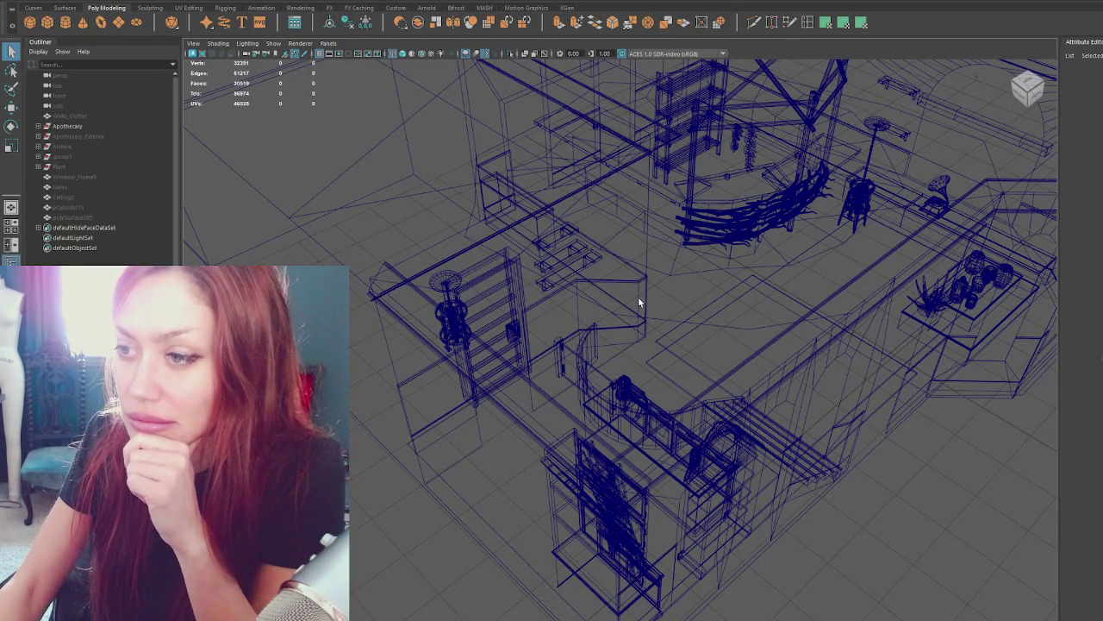
{"action": "mouse_move", "coordinate": [655, 323]}
{"action": "left_mouse_down", "text": "alt"}
{"action": "mouse_move", "coordinate": [626, 298]}
{"action": "mouse_move", "coordinate": [450, 241]}
{"action": "mouse_move", "coordinate": [412, 218]}
{"action": "mouse_move", "coordinate": [695, 285]}
{"action": "mouse_move", "coordinate": [682, 305]}
{"action": "mouse_move", "coordinate": [697, 313]}
{"action": "left_mouse_up", "text": "alt"}
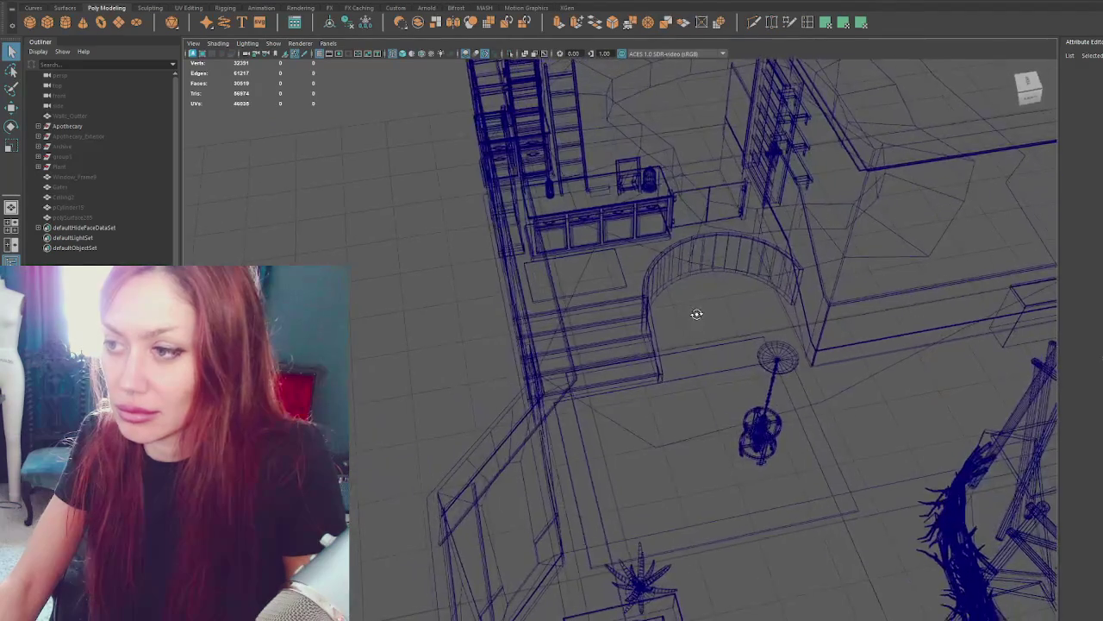
{"action": "scroll", "coordinate": [697, 313], "scroll_direction": "down", "scroll_amount": 5}
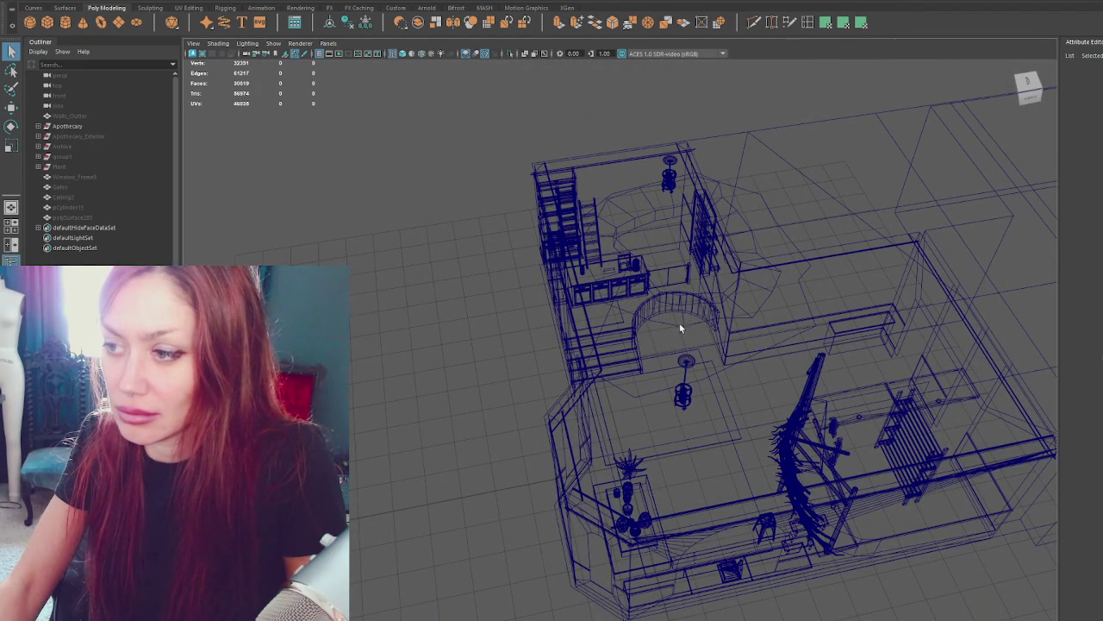
{"action": "left_click", "coordinate": [680, 324]}
{"action": "scroll", "coordinate": [682, 321], "scroll_direction": "up", "scroll_amount": 4}
{"action": "mouse_move", "coordinate": [681, 321]}
{"action": "left_mouse_down", "text": "alt"}
{"action": "mouse_move", "coordinate": [376, 302]}
{"action": "mouse_move", "coordinate": [632, 451]}
{"action": "left_mouse_up", "text": "alt"}
Select the stair and door object and tilt into a perspective view of it.
{"action": "left_click", "coordinate": [592, 226]}
{"action": "middle_click_drag", "start_coordinate": [592, 226], "coordinate": [655, 259], "text": "alt"}
{"action": "scroll", "coordinate": [655, 259], "scroll_direction": "up", "scroll_amount": 2}
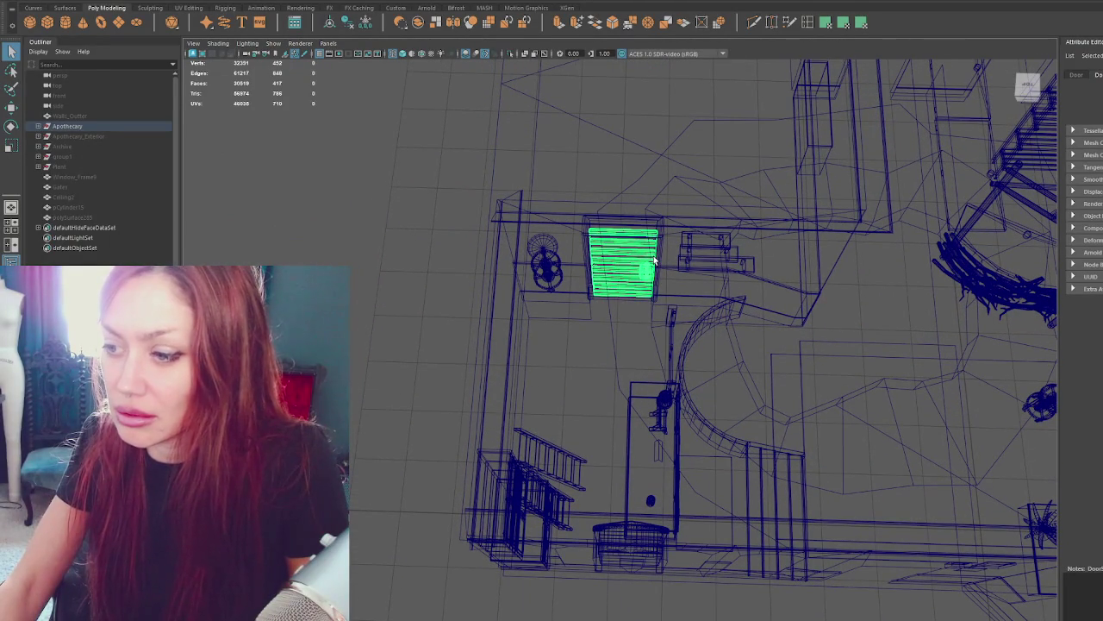
{"action": "mouse_move", "coordinate": [808, 256]}
{"action": "middle_mouse_down", "text": "alt"}
{"action": "mouse_move", "coordinate": [585, 273]}
{"action": "mouse_move", "coordinate": [636, 353]}
{"action": "mouse_move", "coordinate": [654, 218]}
{"action": "middle_mouse_up", "text": "alt"}
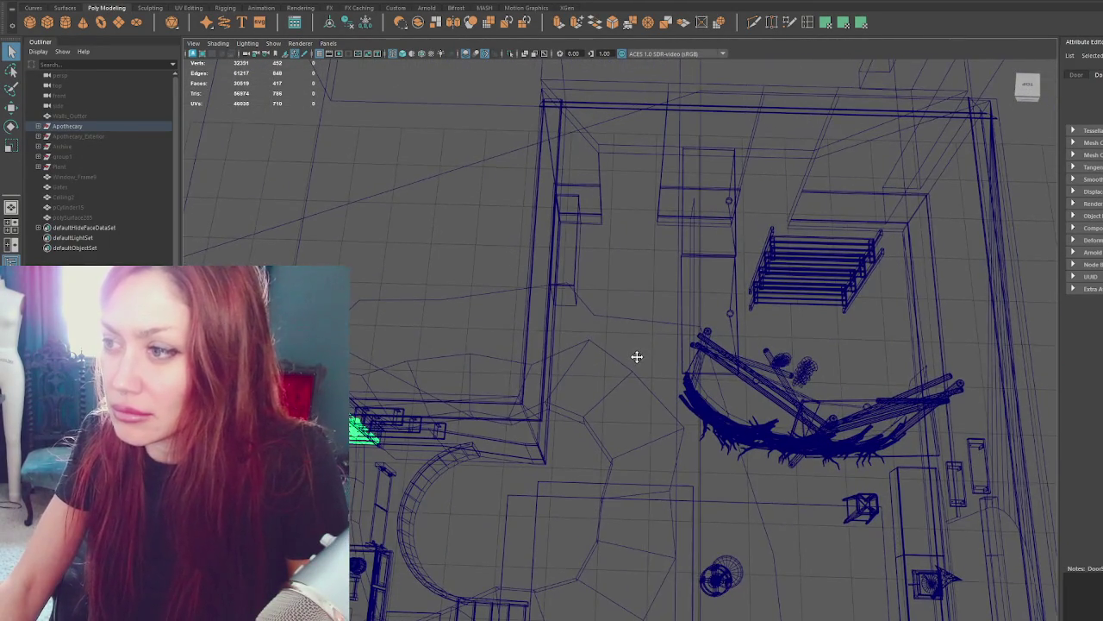
{"action": "mouse_move", "coordinate": [654, 218]}
{"action": "left_mouse_down", "text": "alt"}
{"action": "mouse_move", "coordinate": [749, 207]}
{"action": "mouse_move", "coordinate": [729, 224]}
{"action": "mouse_move", "coordinate": [752, 245]}
{"action": "mouse_move", "coordinate": [704, 202]}
{"action": "mouse_move", "coordinate": [648, 202]}
{"action": "mouse_move", "coordinate": [604, 172]}
{"action": "left_mouse_up", "text": "alt"}
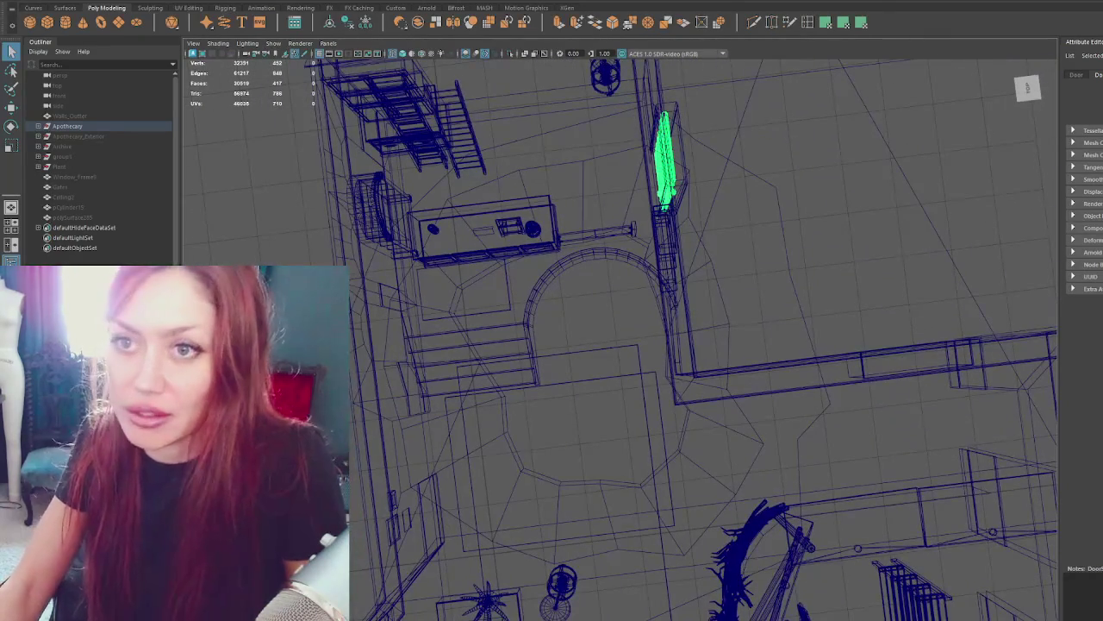
Move pCylinder19 over the spiral staircase opening.
{"action": "left_click", "coordinate": [487, 577]}
{"action": "scroll", "coordinate": [590, 354], "scroll_direction": "down", "scroll_amount": 3}
{"action": "mouse_move", "coordinate": [545, 456]}
{"action": "left_mouse_down"}
{"action": "mouse_move", "coordinate": [537, 344]}
{"action": "mouse_move", "coordinate": [610, 335]}
{"action": "left_mouse_up"}
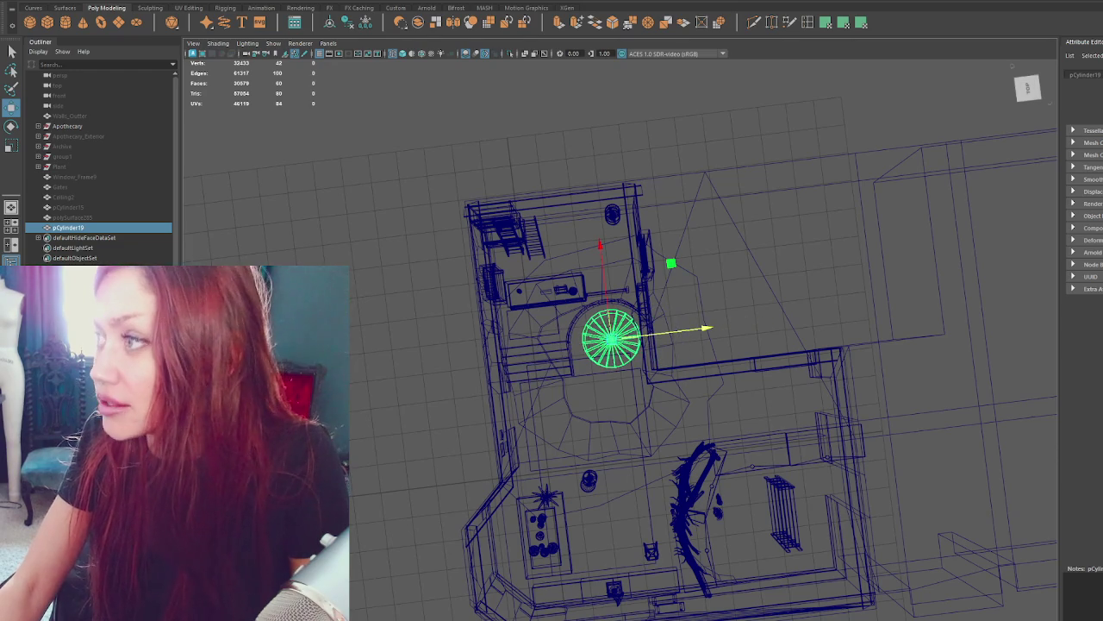
Trim pCylinder19's ring down to a half-ring arc.
{"action": "scroll", "coordinate": [655, 362], "scroll_direction": "up", "scroll_amount": 1}
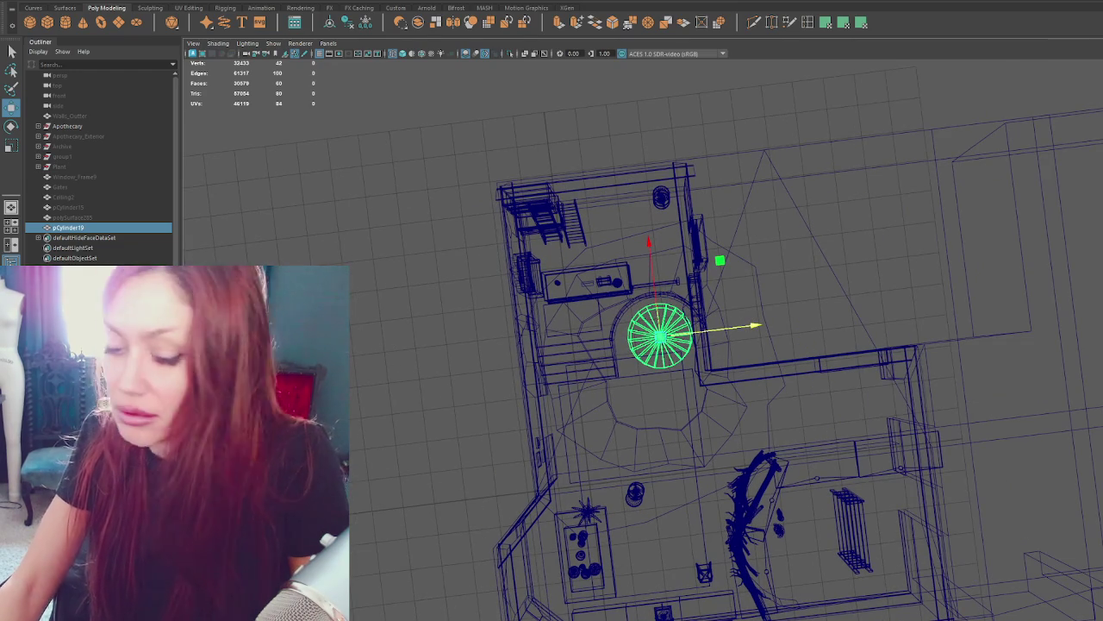
{"action": "scroll", "coordinate": [744, 319], "scroll_direction": "up", "scroll_amount": 1}
{"action": "scroll", "coordinate": [744, 320], "scroll_direction": "up", "scroll_amount": 2}
{"action": "left_click", "coordinate": [660, 317]}
{"action": "right_click", "coordinate": [660, 319]}
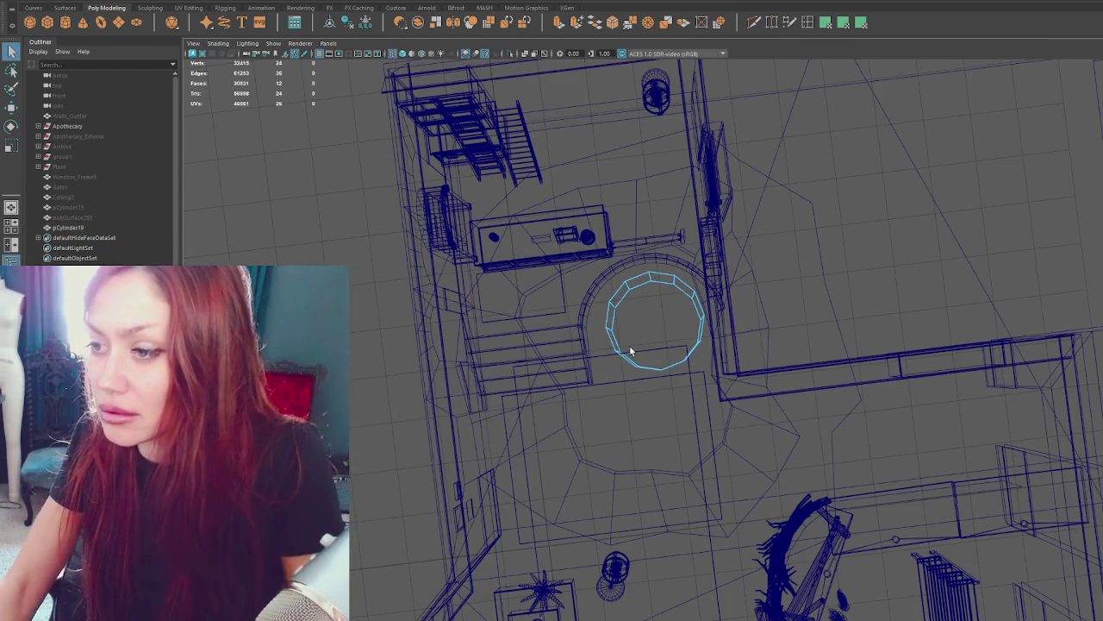
{"action": "left_click_drag", "start_coordinate": [629, 352], "coordinate": [699, 401]}
{"action": "left_click", "coordinate": [648, 292]}
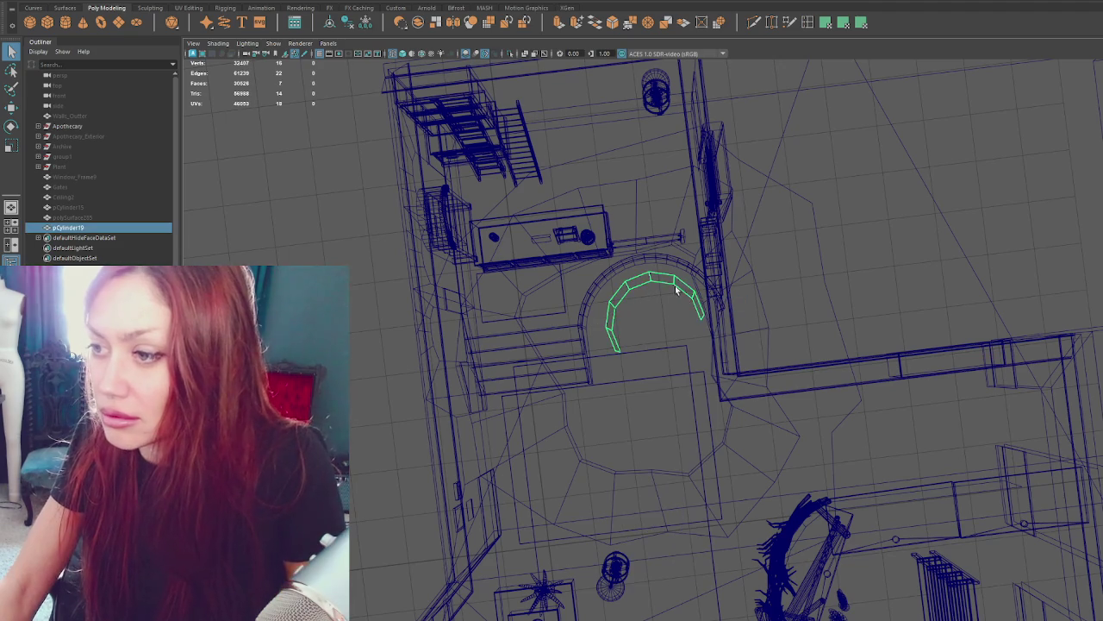
{"action": "left_click", "coordinate": [662, 284]}
Isolate the arc and its inner band, shaded, enlarged in the top view.
{"action": "key", "text": "r"}
{"action": "key", "text": "e"}
{"action": "key", "text": "r"}
{"action": "key", "text": "f"}
{"action": "mouse_move", "coordinate": [692, 307]}
{"action": "left_mouse_down", "text": "alt"}
{"action": "mouse_move", "coordinate": [729, 307]}
{"action": "mouse_move", "coordinate": [668, 318]}
{"action": "left_mouse_up", "text": "alt"}
{"action": "key", "text": "6"}
{"action": "scroll", "coordinate": [715, 310], "scroll_direction": "down", "scroll_amount": 3}
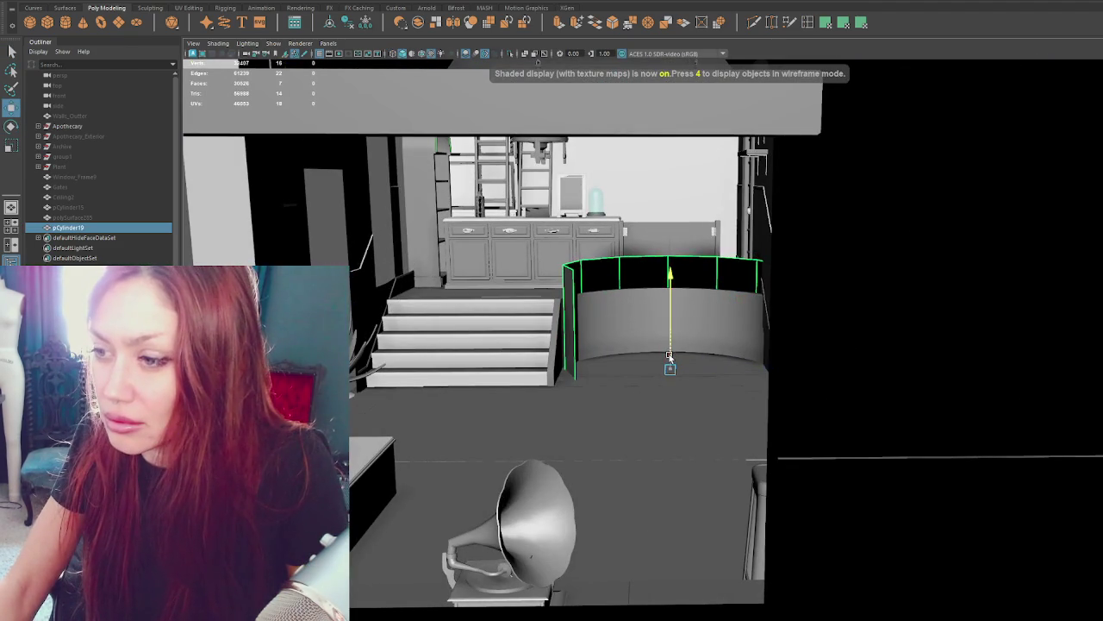
{"action": "left_click", "coordinate": [625, 320], "text": "shift"}
{"action": "key", "text": "ctrl+1"}
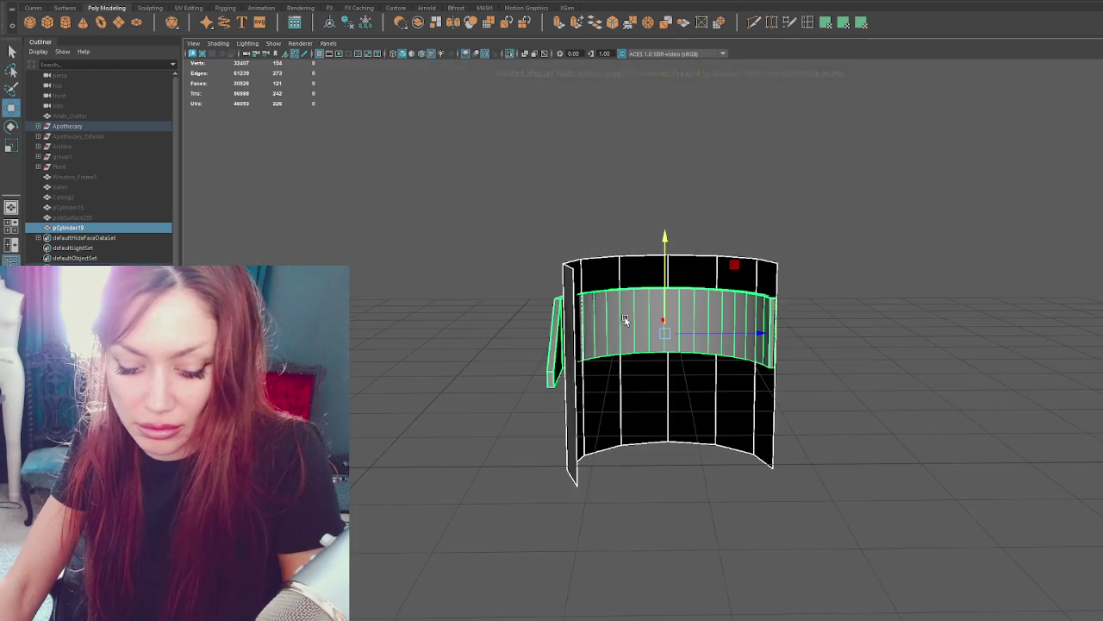
{"action": "key", "text": "space"}
{"action": "key", "text": "f"}
{"action": "key", "text": "ctrl+1"}
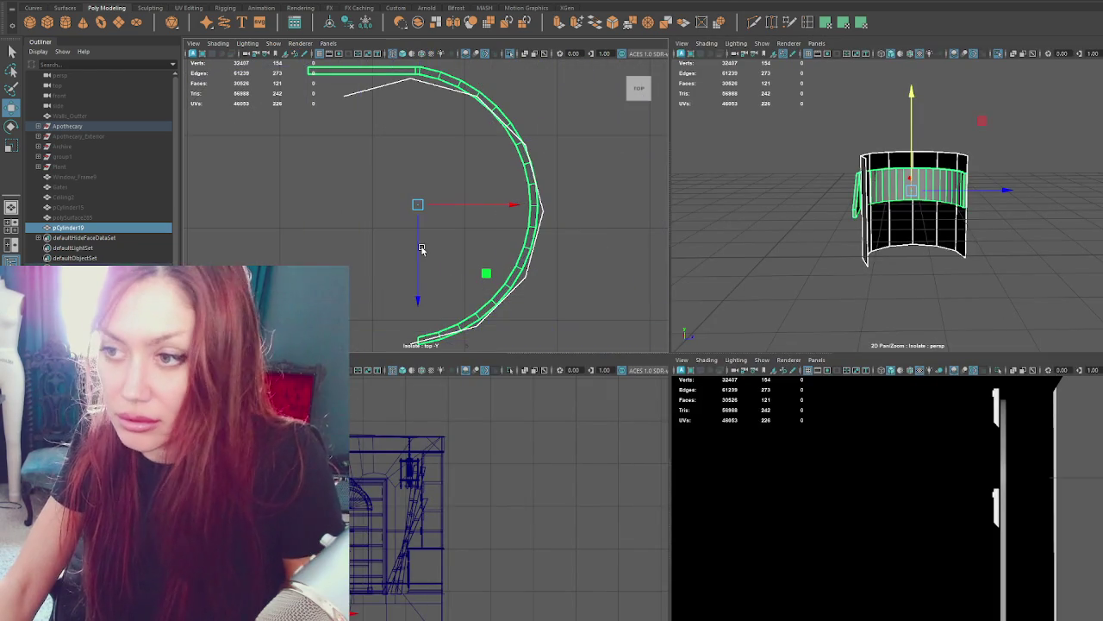
{"action": "key", "text": "space"}
{"action": "left_click_drag", "start_coordinate": [526, 296], "coordinate": [557, 288], "text": "alt"}
Shrink the thin inner curve slightly and move it up to line up with the arc.
{"action": "left_click", "coordinate": [677, 120]}
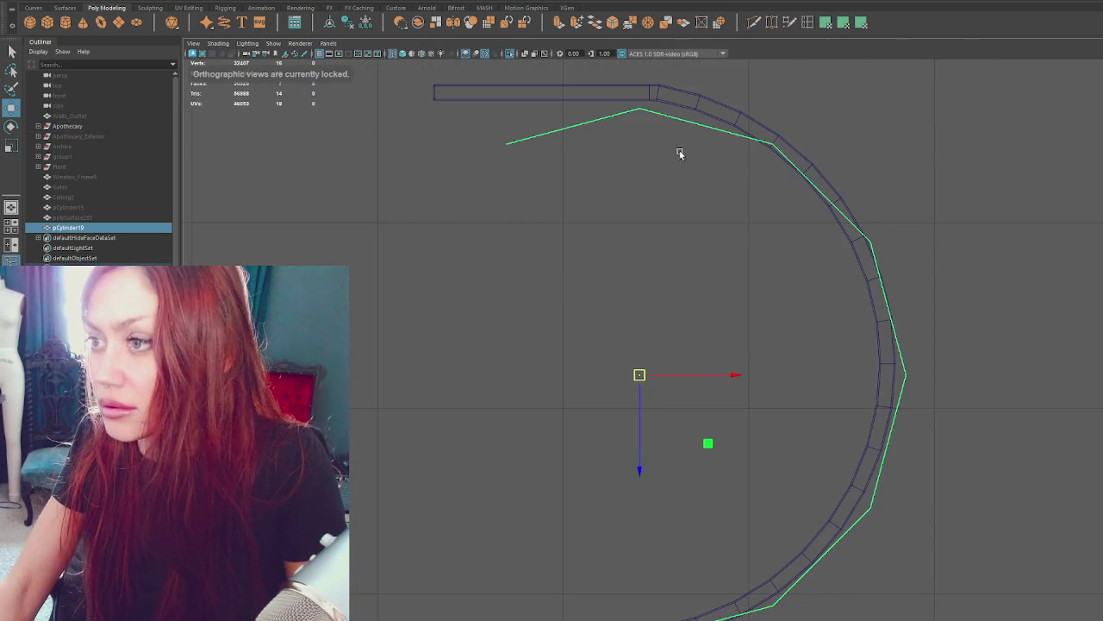
{"action": "left_click_drag", "start_coordinate": [640, 376], "coordinate": [652, 375]}
{"action": "key", "text": "w"}
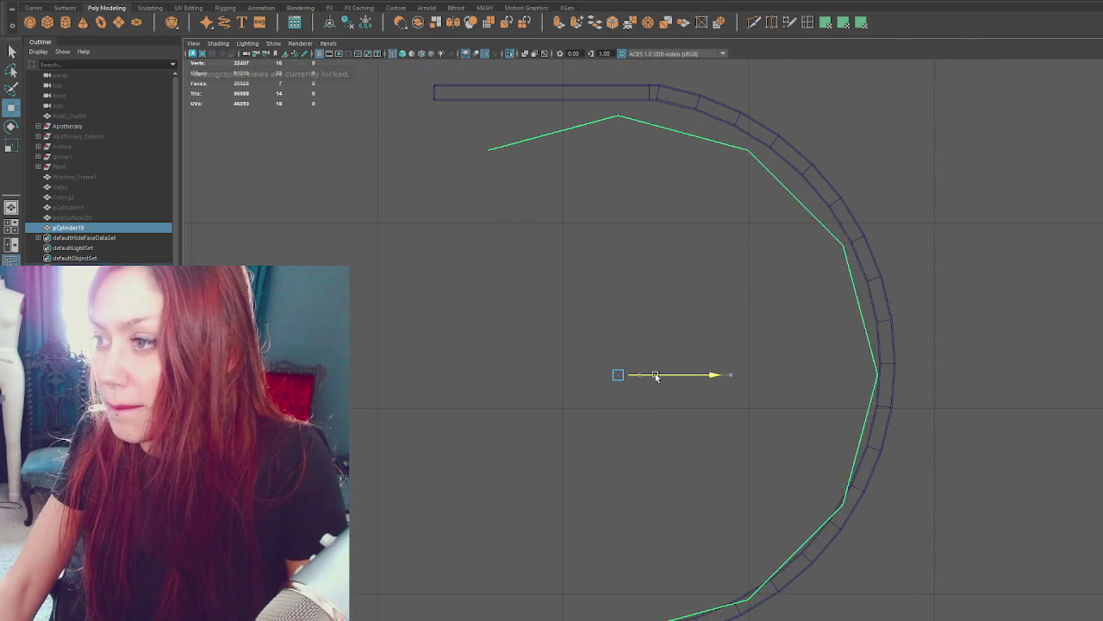
{"action": "left_click_drag", "start_coordinate": [621, 422], "coordinate": [621, 402]}
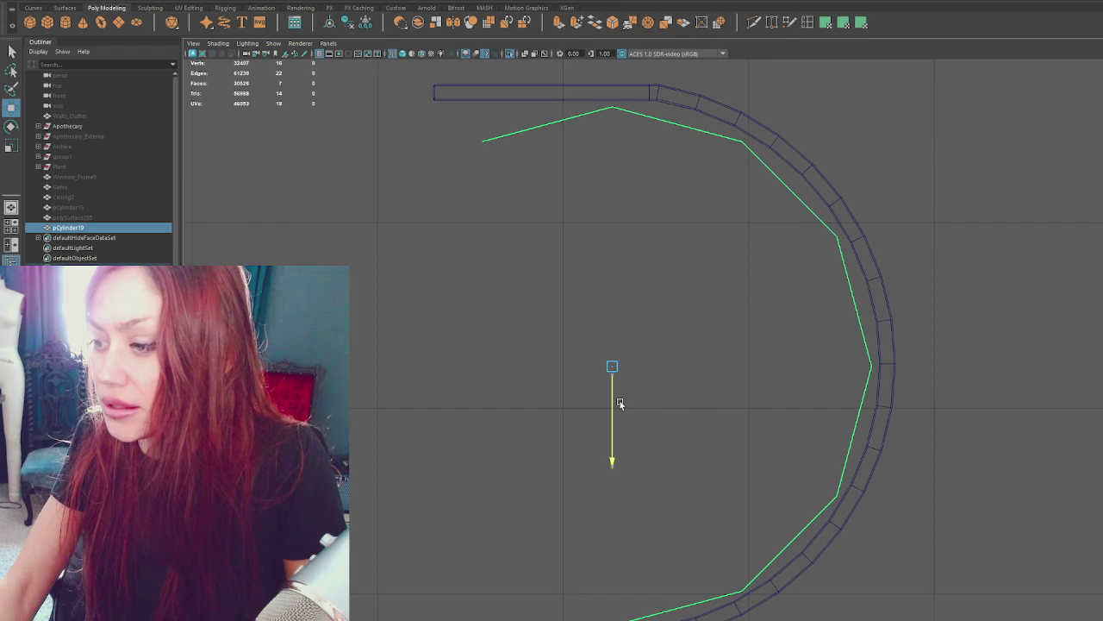
{"action": "scroll", "coordinate": [621, 402], "scroll_direction": "down", "scroll_amount": 5}
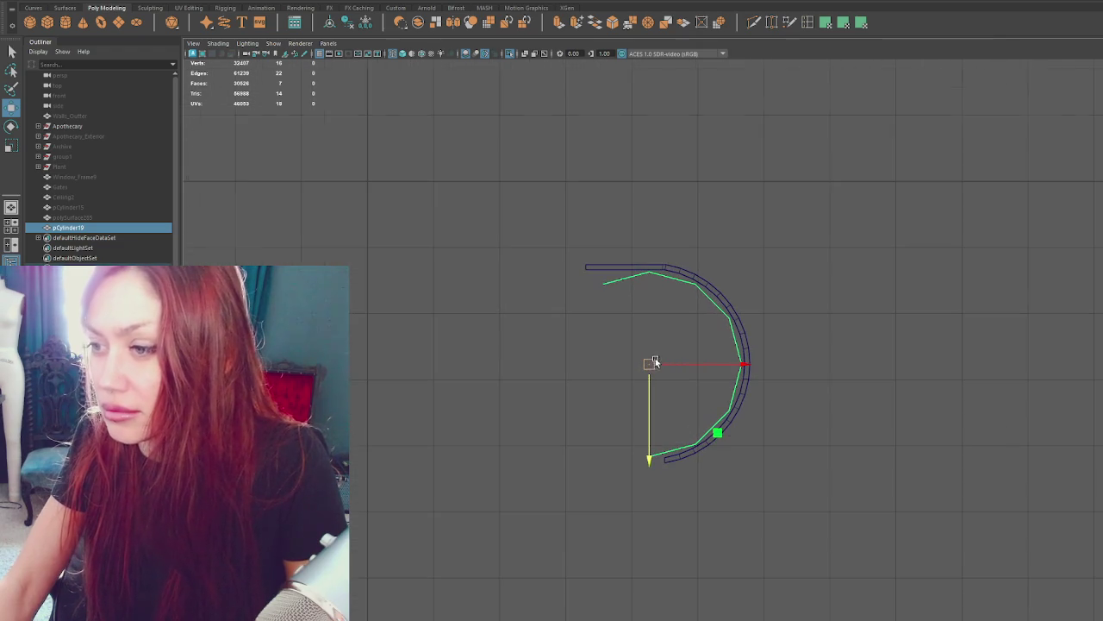
Extrude along the curve from its start point to create pCylinder20.
{"action": "key", "text": "F9"}
{"action": "left_click", "coordinate": [596, 291]}
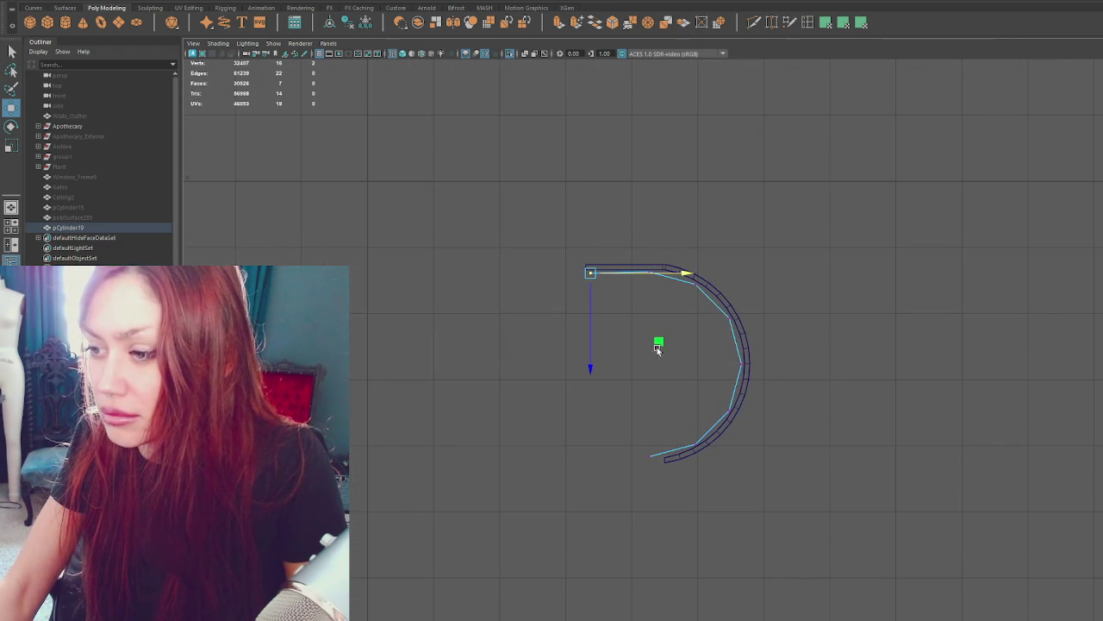
{"action": "right_click_drag", "start_coordinate": [658, 218], "coordinate": [707, 185]}
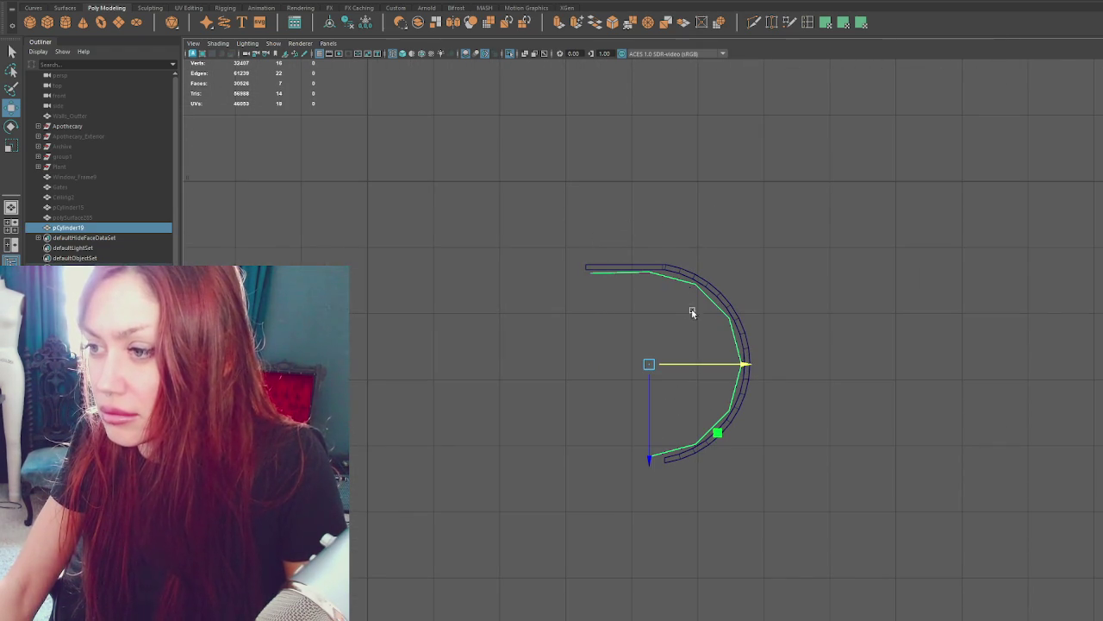
{"action": "key", "text": "t"}
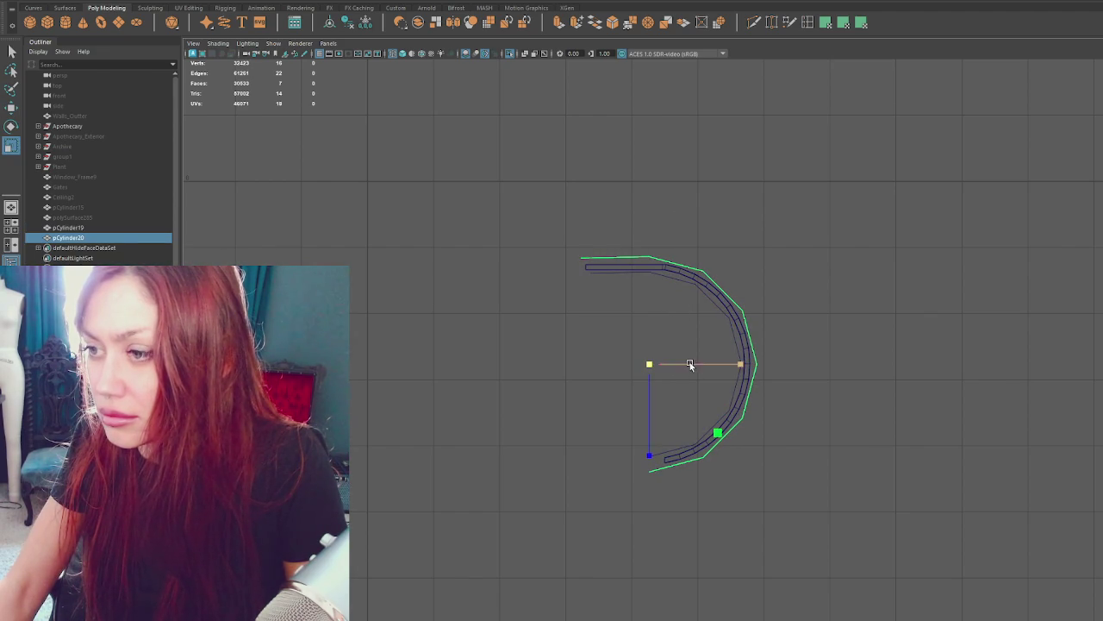
Slide pCylinder20 left and right into alignment with the half-ring.
{"action": "key", "text": "w"}
{"action": "left_click_drag", "start_coordinate": [684, 365], "coordinate": [689, 365]}
{"action": "key", "text": "t"}
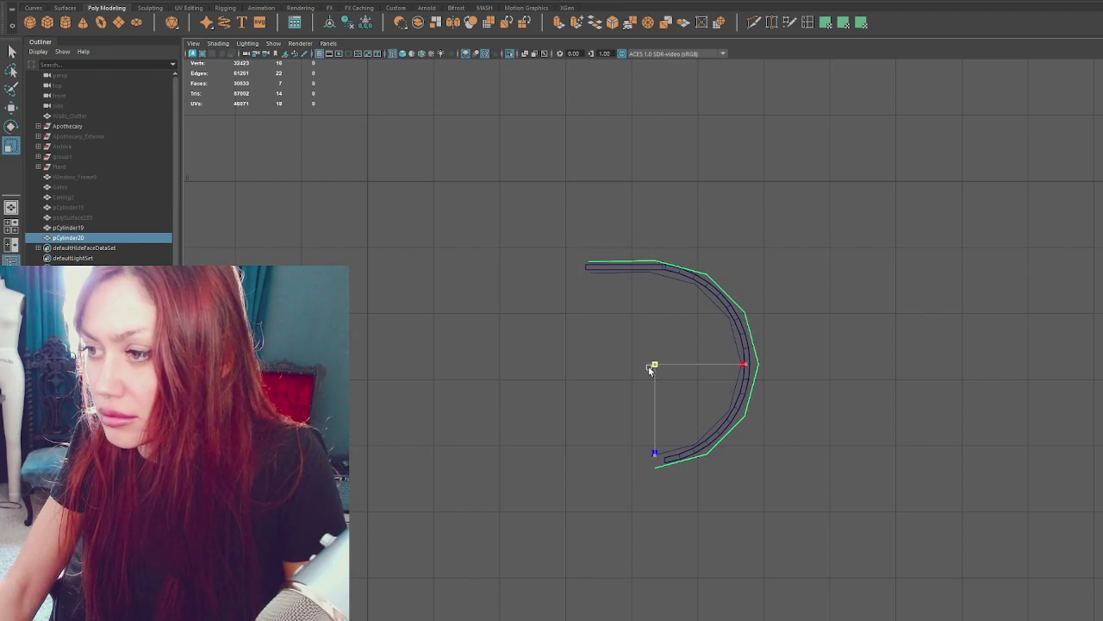
{"action": "key", "text": "w"}
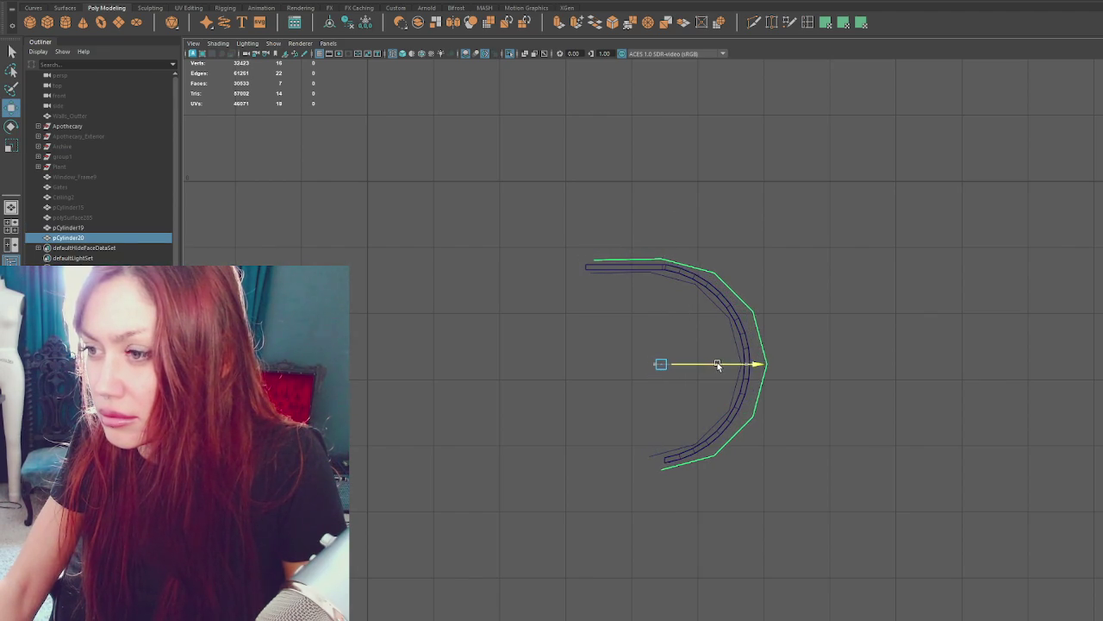
{"action": "left_click_drag", "start_coordinate": [717, 363], "coordinate": [707, 366]}
{"action": "right_click_drag", "start_coordinate": [696, 218], "coordinate": [664, 213]}
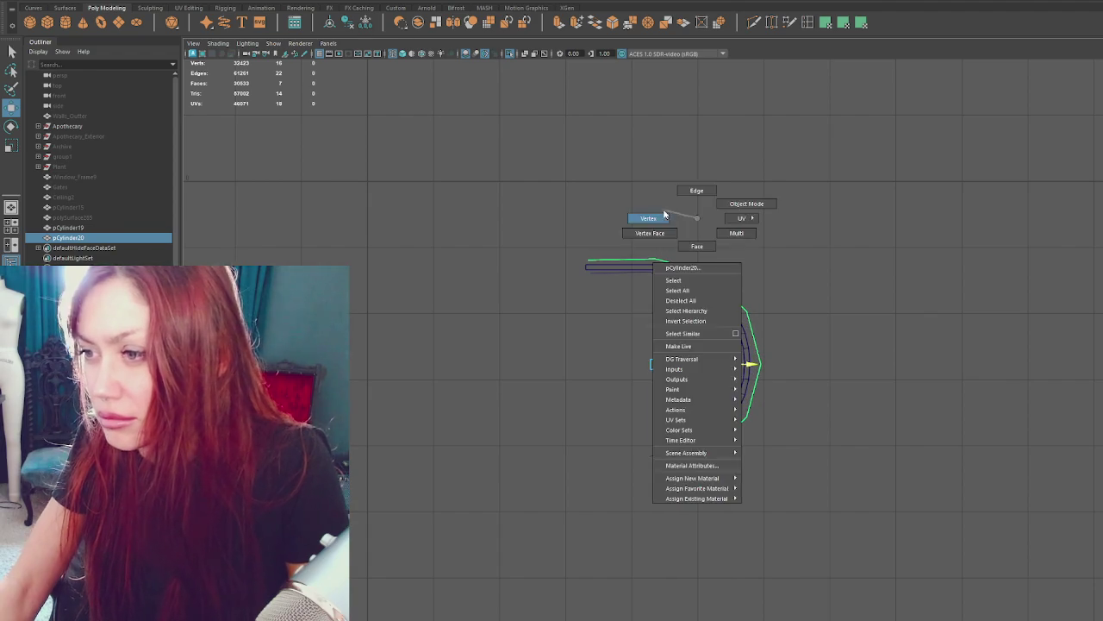
{"action": "left_click", "coordinate": [660, 259]}
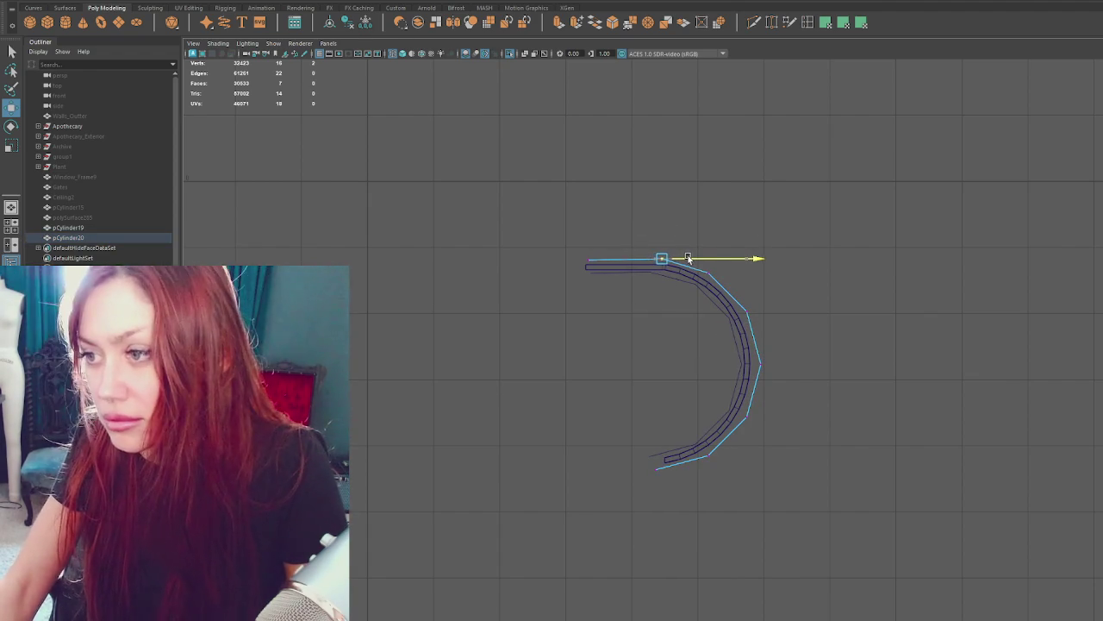
{"action": "left_click", "coordinate": [757, 364]}
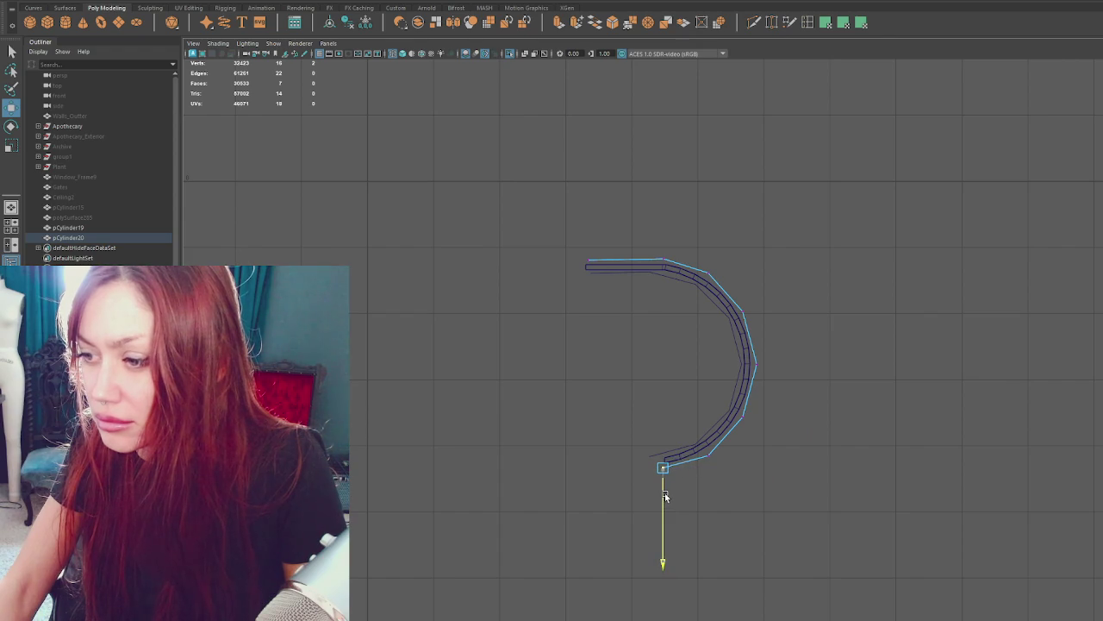
{"action": "left_click", "coordinate": [601, 219]}
Select both curved pieces, view them from the front and raise the curved wall.
{"action": "left_click", "coordinate": [715, 269]}
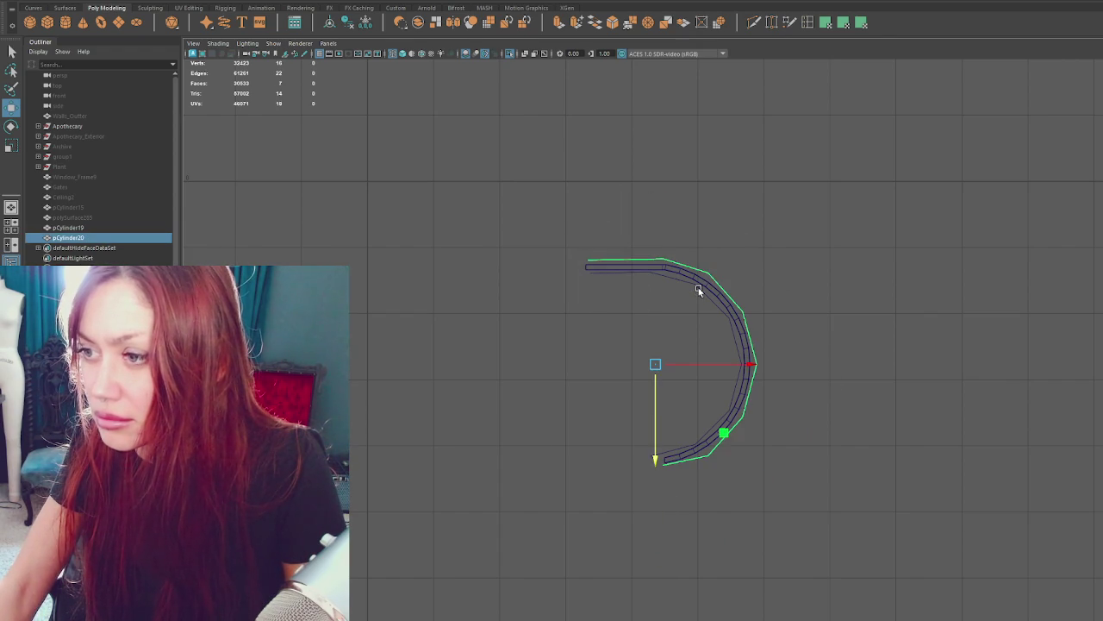
{"action": "left_click", "coordinate": [699, 288], "text": "shift"}
{"action": "key", "text": "space"}
{"action": "key", "text": "space"}
{"action": "key", "text": "f"}
{"action": "mouse_move", "coordinate": [650, 337]}
{"action": "left_mouse_down", "text": "alt"}
{"action": "mouse_move", "coordinate": [603, 332]}
{"action": "mouse_move", "coordinate": [649, 319]}
{"action": "left_mouse_up", "text": "alt"}
{"action": "mouse_move", "coordinate": [685, 252]}
{"action": "left_mouse_down"}
{"action": "mouse_move", "coordinate": [696, 139]}
{"action": "mouse_move", "coordinate": [714, 118]}
{"action": "mouse_move", "coordinate": [673, 221]}
{"action": "left_mouse_up"}
{"action": "left_click", "coordinate": [707, 131]}
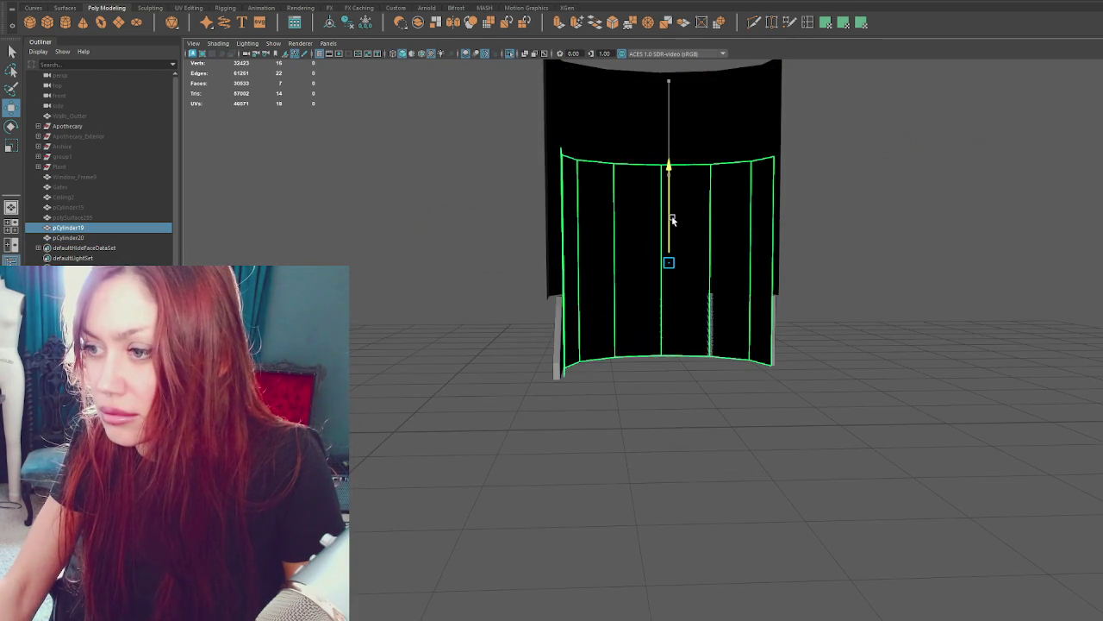
{"action": "middle_click_drag", "start_coordinate": [672, 222], "coordinate": [681, 318], "text": "alt"}
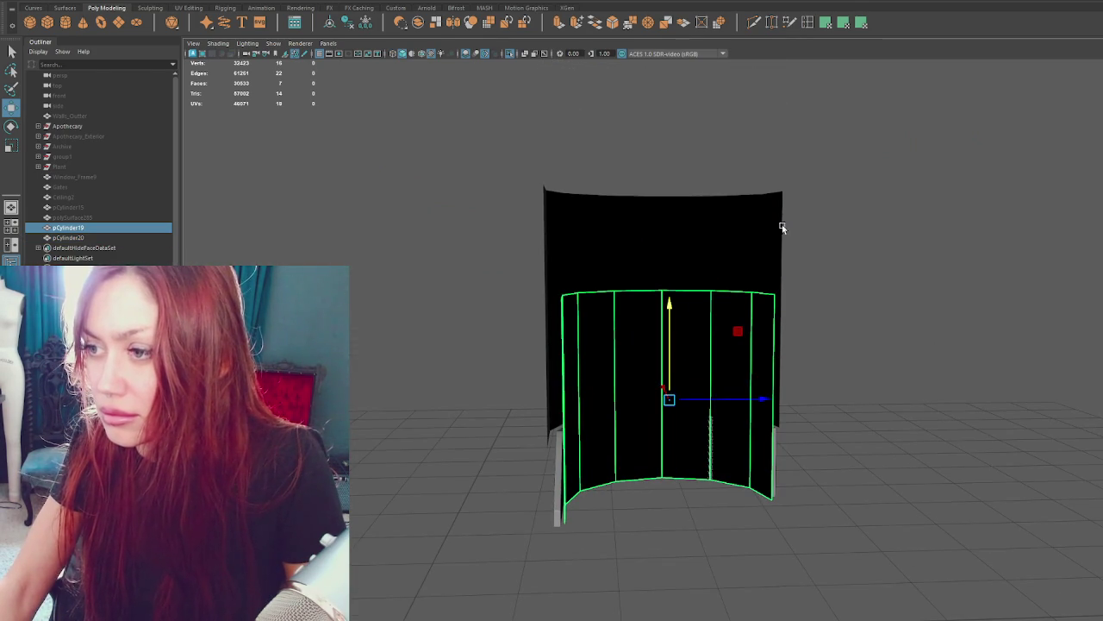
Show a checker texture on the wall and raise its top-row vertices.
{"action": "left_click", "coordinate": [274, 43]}
{"action": "left_click", "coordinate": [336, 31]}
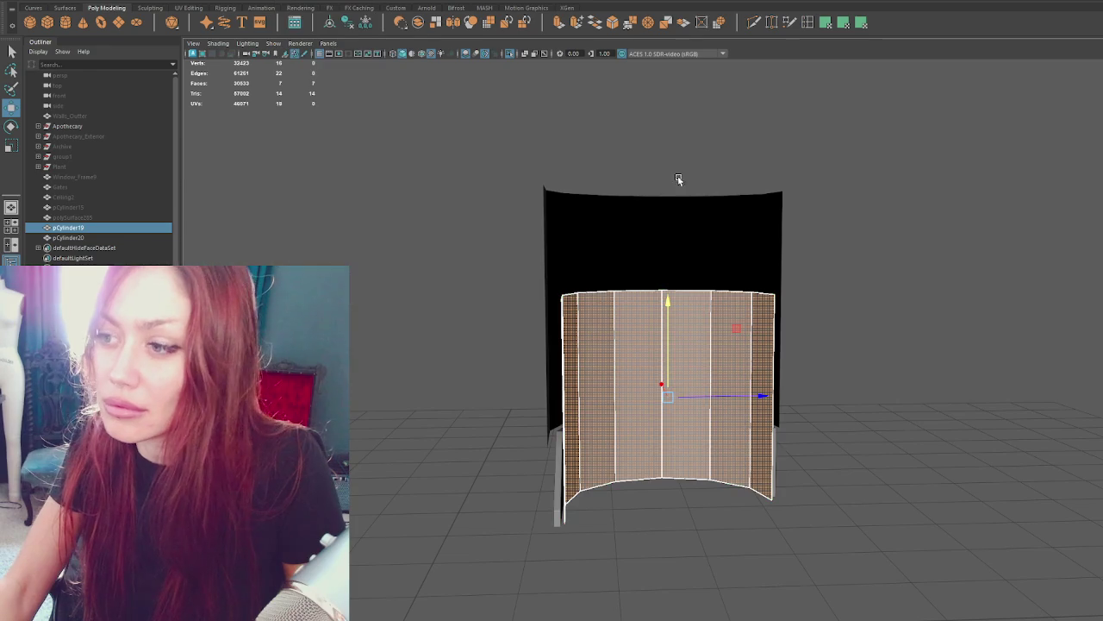
{"action": "right_click", "coordinate": [701, 172]}
{"action": "right_click_drag", "start_coordinate": [652, 166], "coordinate": [653, 169]}
{"action": "mouse_move", "coordinate": [666, 255]}
{"action": "left_mouse_down"}
{"action": "mouse_move", "coordinate": [685, 170]}
{"action": "mouse_move", "coordinate": [779, 185]}
{"action": "left_mouse_up"}
{"action": "left_click", "coordinate": [814, 132]}
{"action": "left_click_drag", "start_coordinate": [703, 239], "coordinate": [832, 187]}
{"action": "right_click_drag", "start_coordinate": [833, 187], "coordinate": [975, 230]}
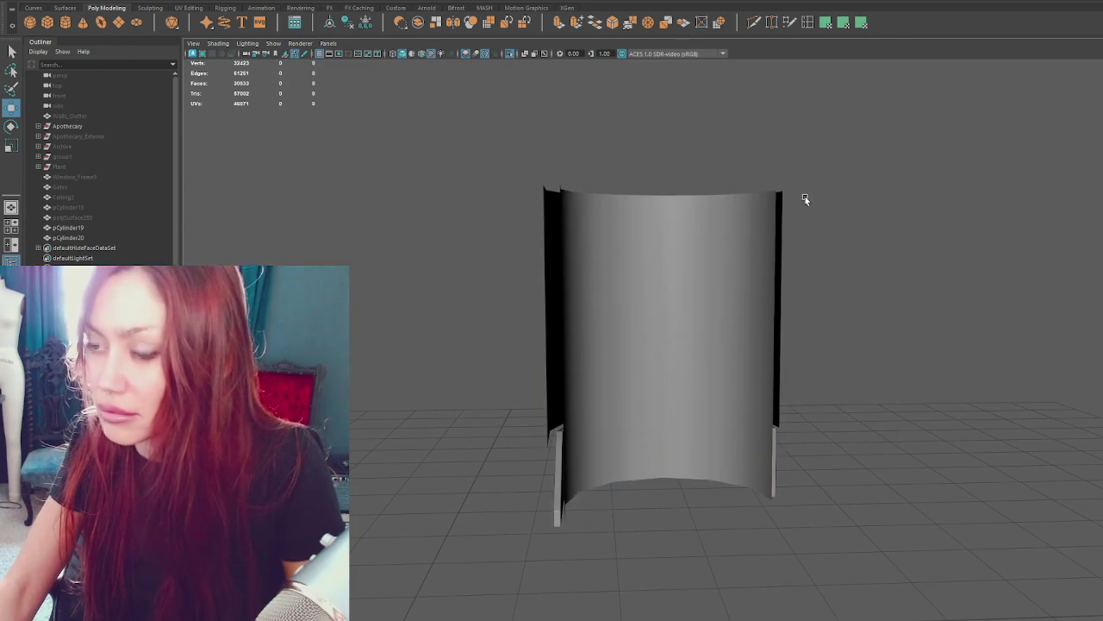
Exit Isolate Select and lift the wall's top-row vertices up to the ceiling.
{"action": "key", "text": "ctrl+1"}
{"action": "right_click_drag", "start_coordinate": [664, 215], "coordinate": [640, 217]}
{"action": "left_click_drag", "start_coordinate": [503, 233], "coordinate": [975, 181]}
{"action": "left_click_drag", "start_coordinate": [670, 172], "coordinate": [687, 140]}
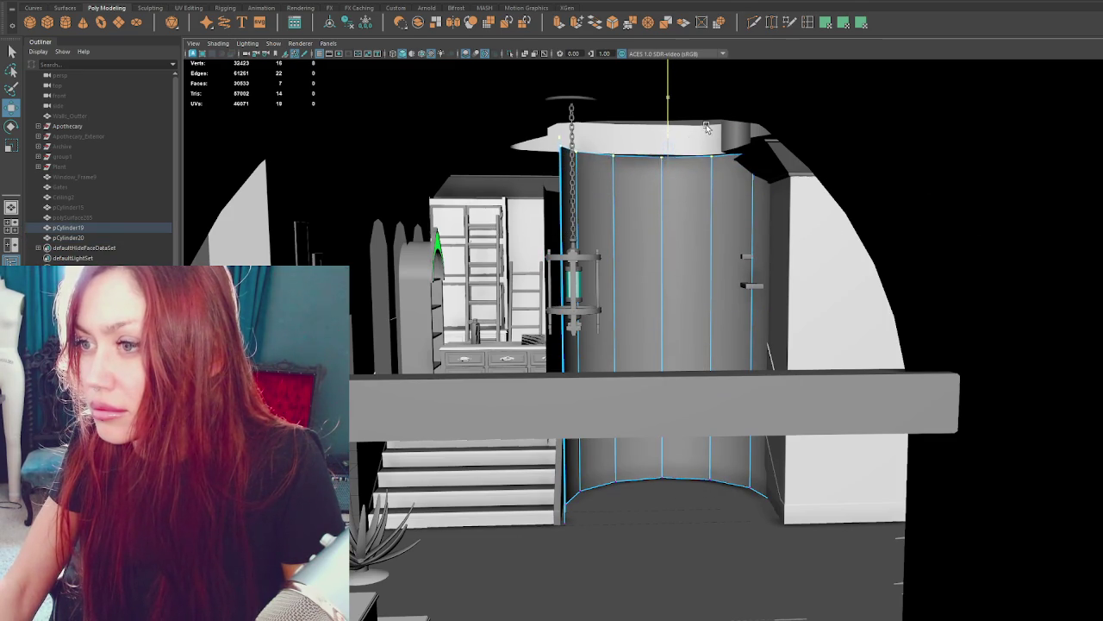
Nudge the inner curtain cylinder slightly left, then view the curtains from behind.
{"action": "right_click_drag", "start_coordinate": [685, 220], "coordinate": [685, 186]}
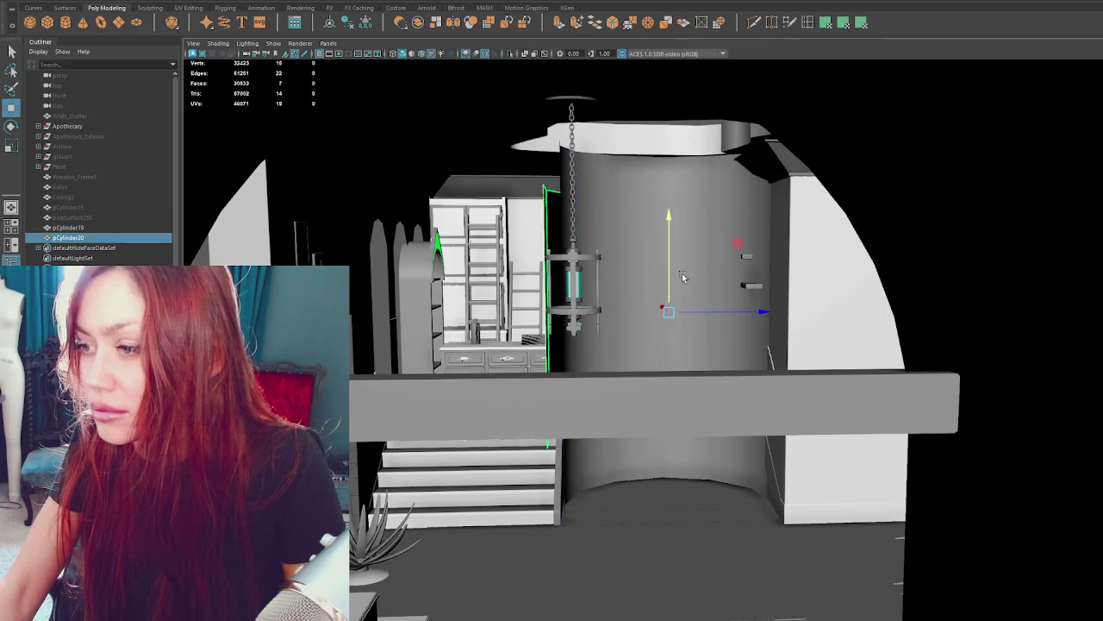
{"action": "key", "text": "f"}
{"action": "middle_click_drag", "start_coordinate": [794, 278], "coordinate": [784, 287], "text": "alt"}
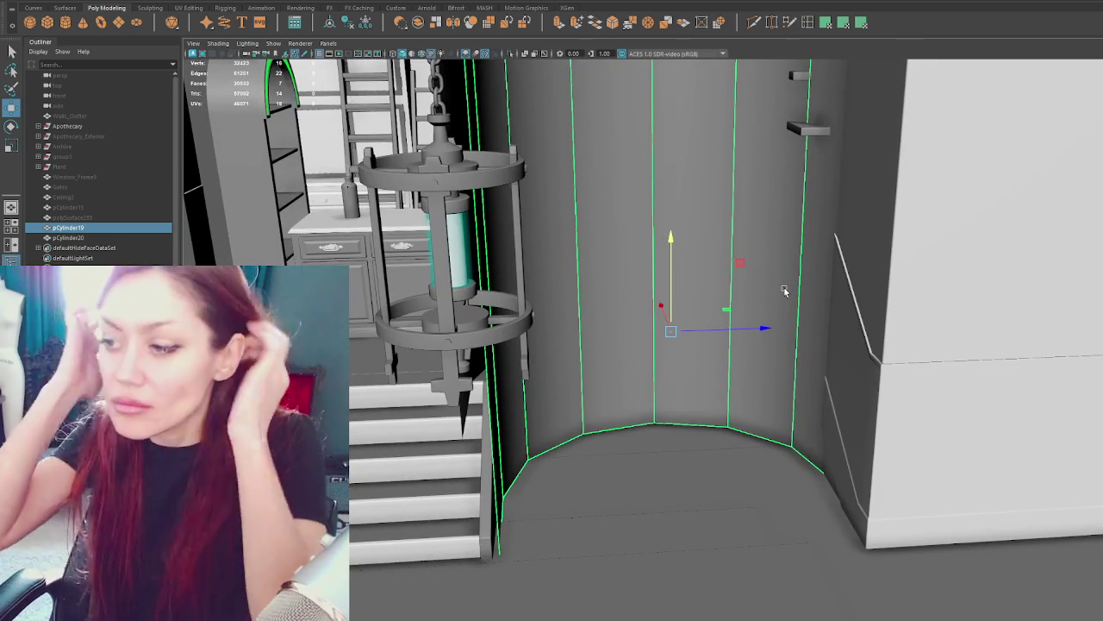
{"action": "left_click", "coordinate": [847, 268]}
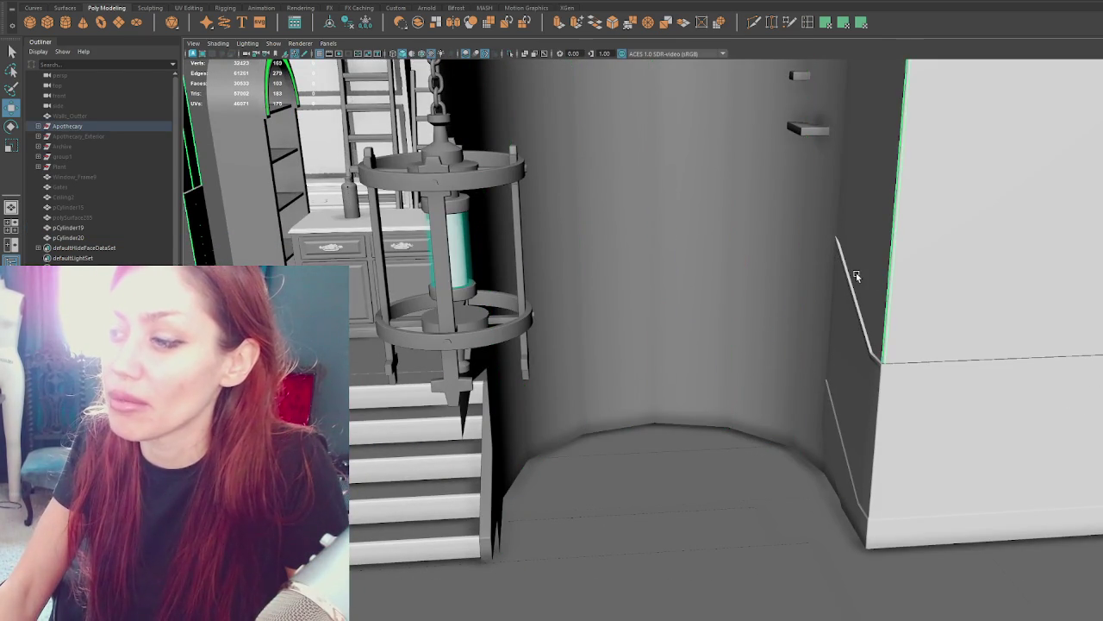
{"action": "left_click", "coordinate": [731, 243]}
{"action": "scroll", "coordinate": [700, 160], "scroll_direction": "up", "scroll_amount": 2}
{"action": "mouse_move", "coordinate": [701, 156]}
{"action": "middle_mouse_down", "text": "alt"}
{"action": "mouse_move", "coordinate": [682, 219]}
{"action": "mouse_move", "coordinate": [690, 256]}
{"action": "middle_mouse_up", "text": "alt"}
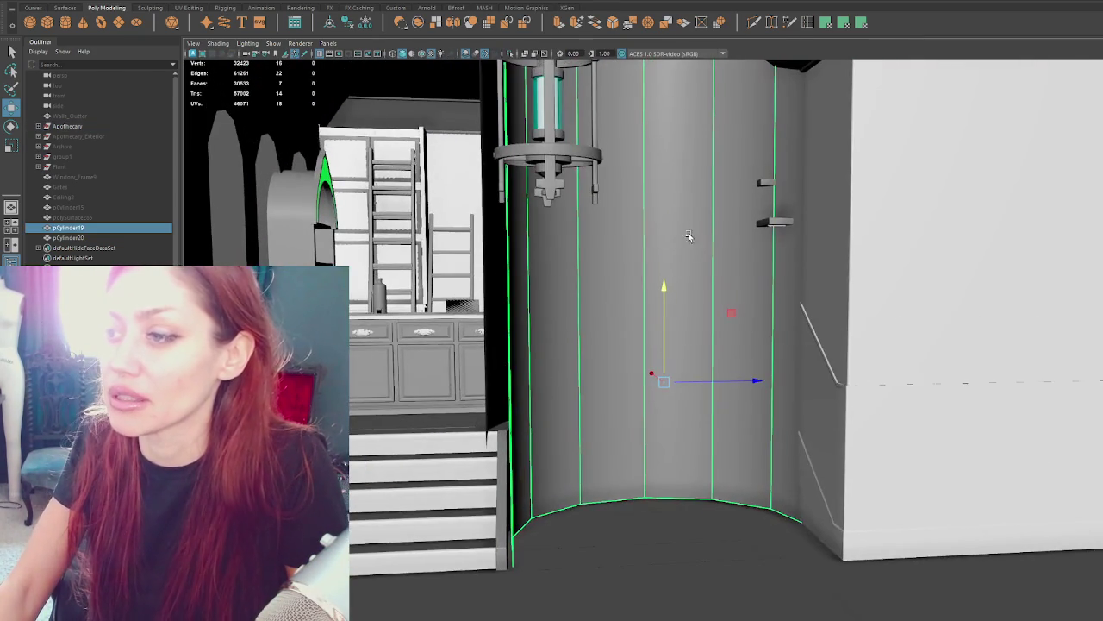
{"action": "left_click_drag", "start_coordinate": [753, 382], "coordinate": [749, 385]}
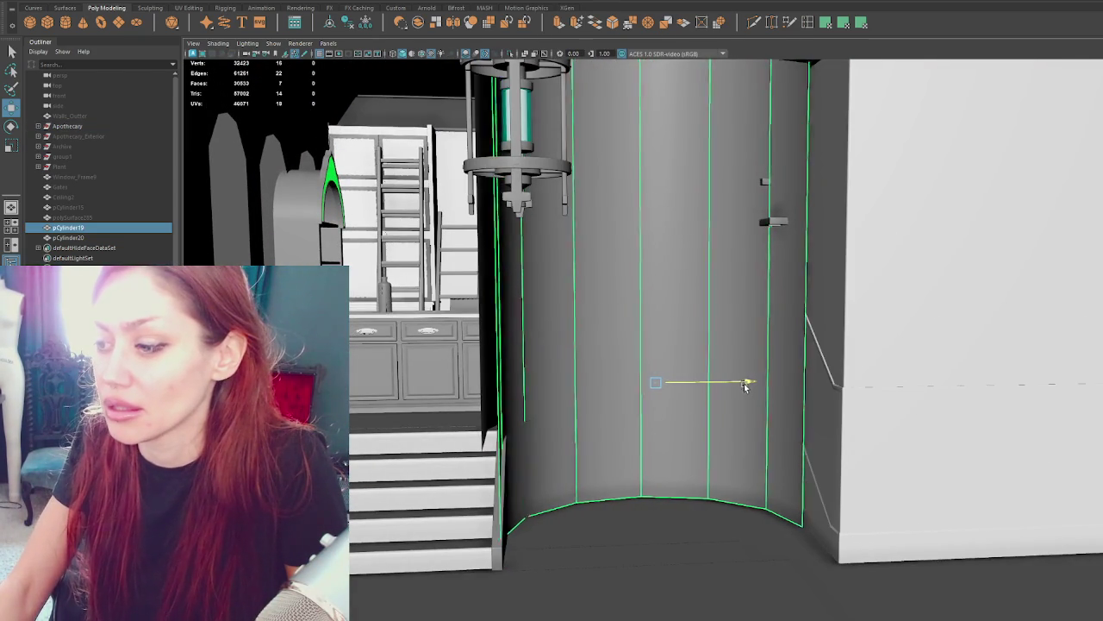
{"action": "scroll", "coordinate": [681, 273], "scroll_direction": "down", "scroll_amount": 3}
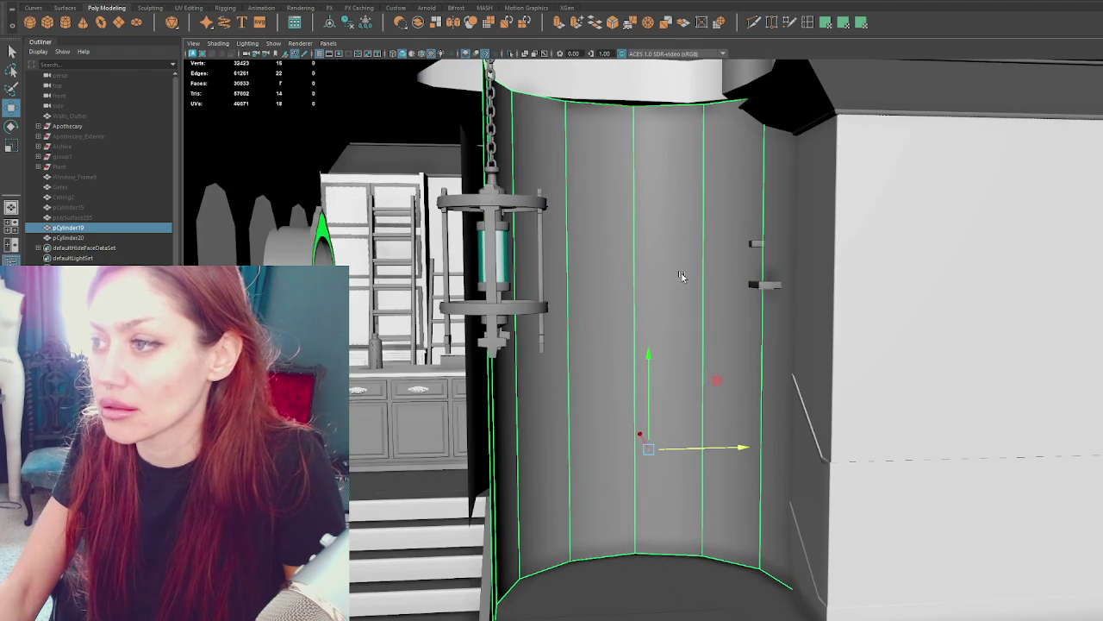
{"action": "mouse_move", "coordinate": [682, 273]}
{"action": "left_mouse_down", "text": "alt"}
{"action": "mouse_move", "coordinate": [585, 293]}
{"action": "mouse_move", "coordinate": [661, 315]}
{"action": "mouse_move", "coordinate": [530, 307]}
{"action": "mouse_move", "coordinate": [517, 241]}
{"action": "left_mouse_up", "text": "alt"}
Delete the front faces of the outer curtain cylinder.
{"action": "left_click", "coordinate": [623, 308]}
{"action": "right_click_drag", "start_coordinate": [517, 241], "coordinate": [566, 477]}
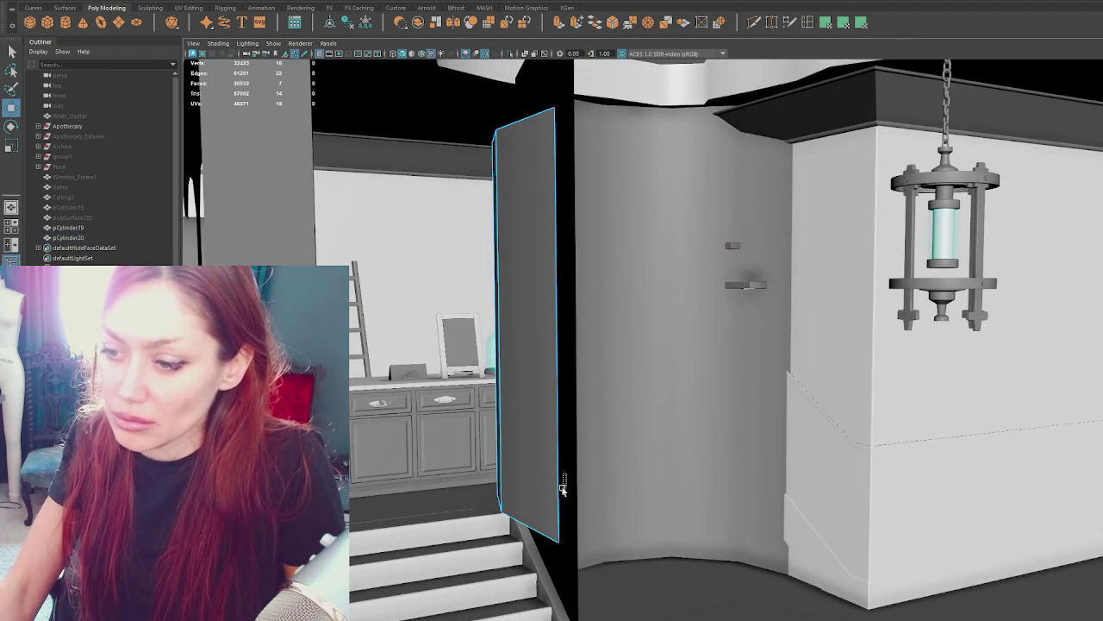
{"action": "left_click_drag", "start_coordinate": [556, 517], "coordinate": [560, 610]}
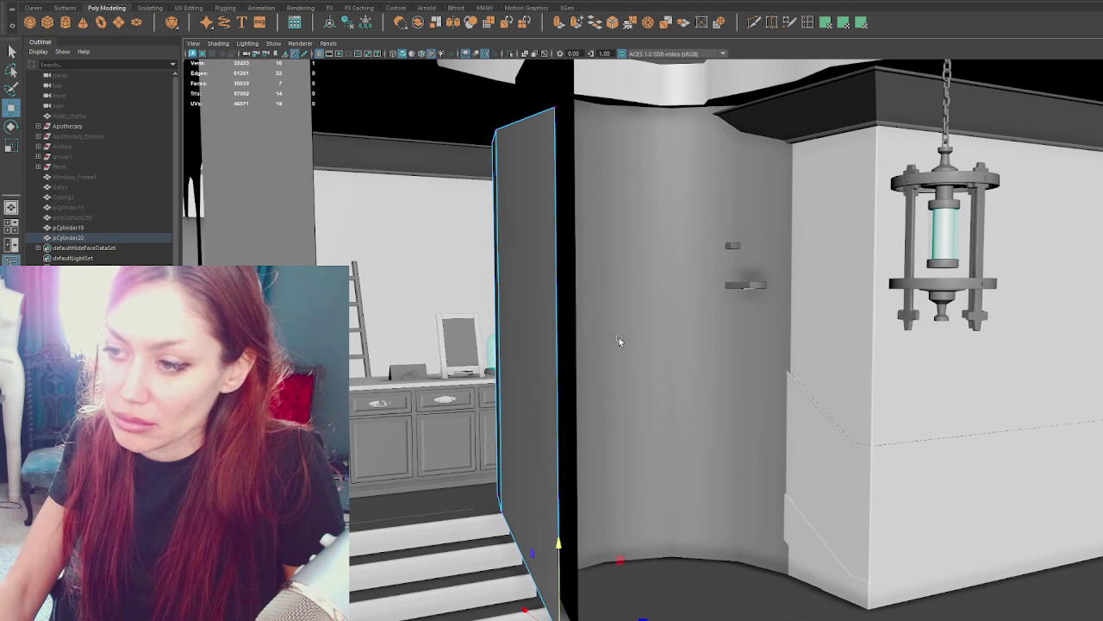
{"action": "left_click", "coordinate": [657, 300]}
{"action": "key", "text": "Delete"}
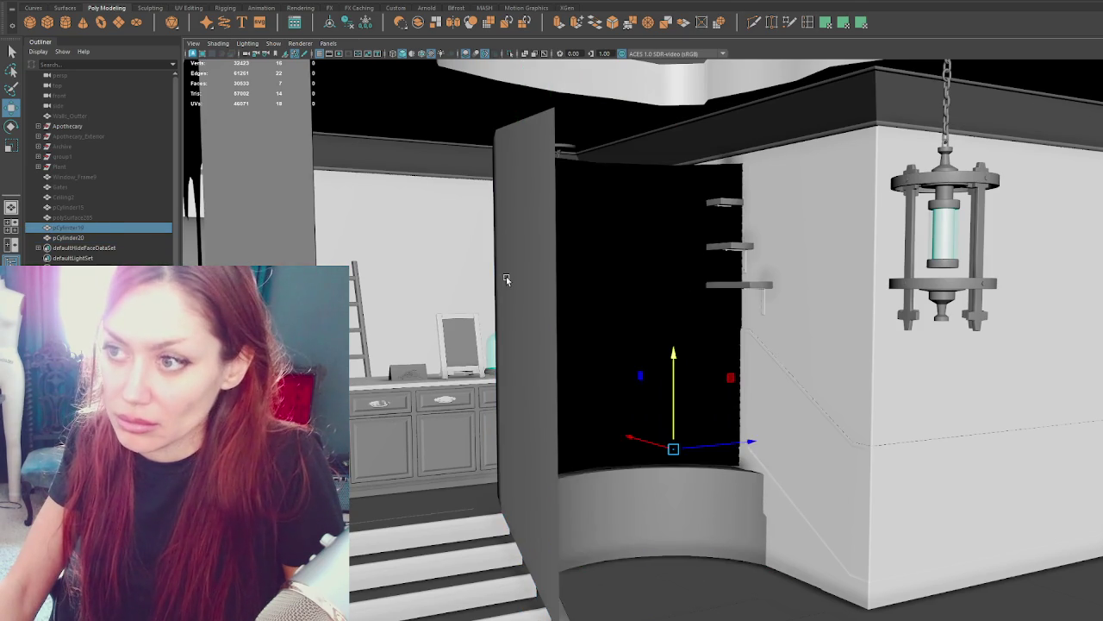
Raise the outer cylinder's top vertices up to the ceiling and return to object mode.
{"action": "right_click_drag", "start_coordinate": [518, 227], "coordinate": [497, 226]}
{"action": "left_click_drag", "start_coordinate": [444, 222], "coordinate": [924, 52]}
{"action": "left_click_drag", "start_coordinate": [660, 123], "coordinate": [675, 59]}
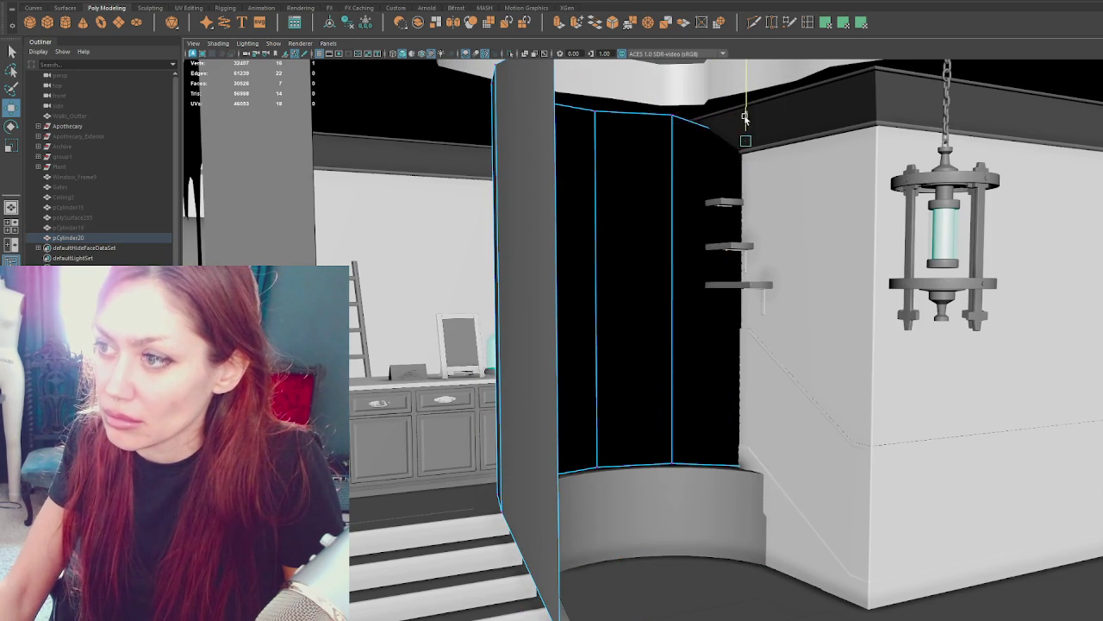
{"action": "left_click_drag", "start_coordinate": [743, 138], "coordinate": [650, 160], "text": "alt"}
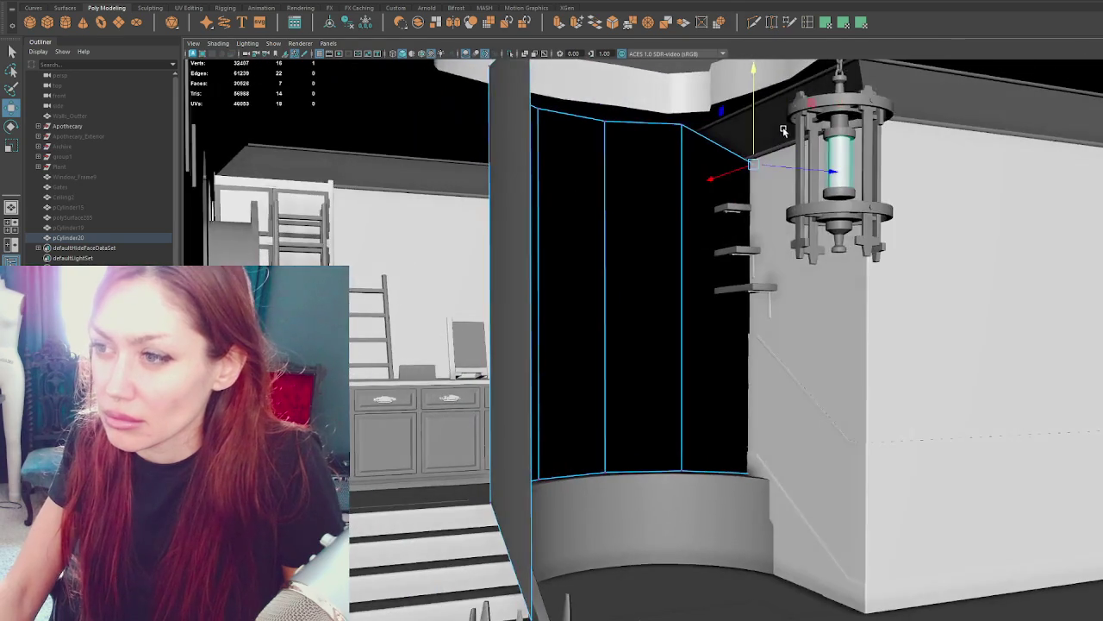
{"action": "key", "text": "q"}
{"action": "right_click_drag", "start_coordinate": [622, 185], "coordinate": [649, 160]}
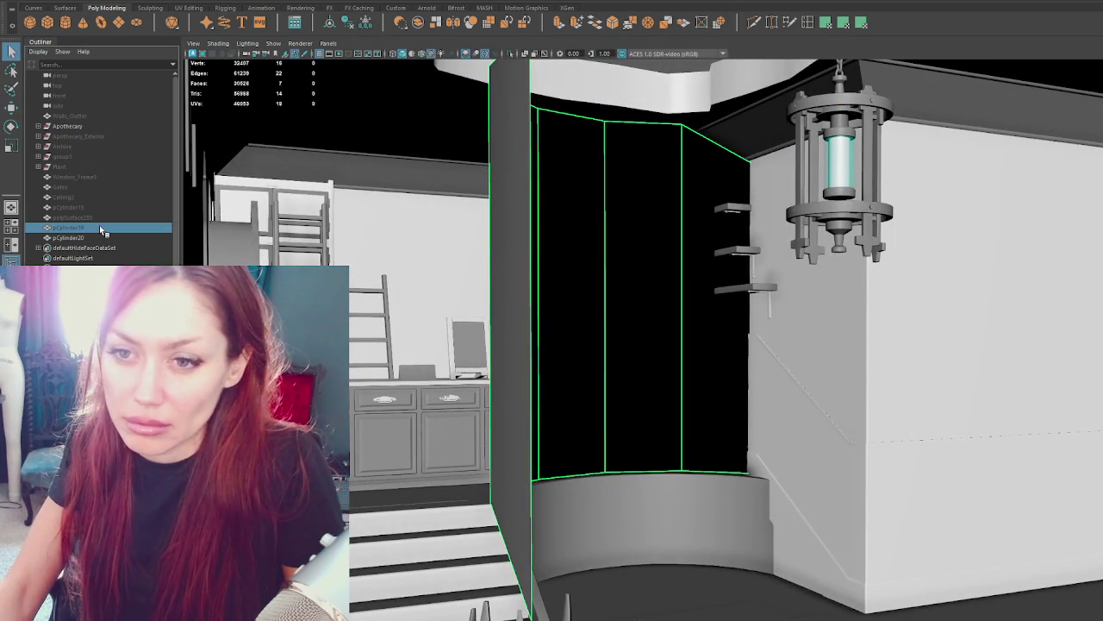
Rename pCylinder19 to Curtains_Interior and pCylinder20 to Curtains_Exterior in the Outliner.
{"action": "double_click", "coordinate": [97, 227]}
{"action": "type", "text": "Curtains Interior"}
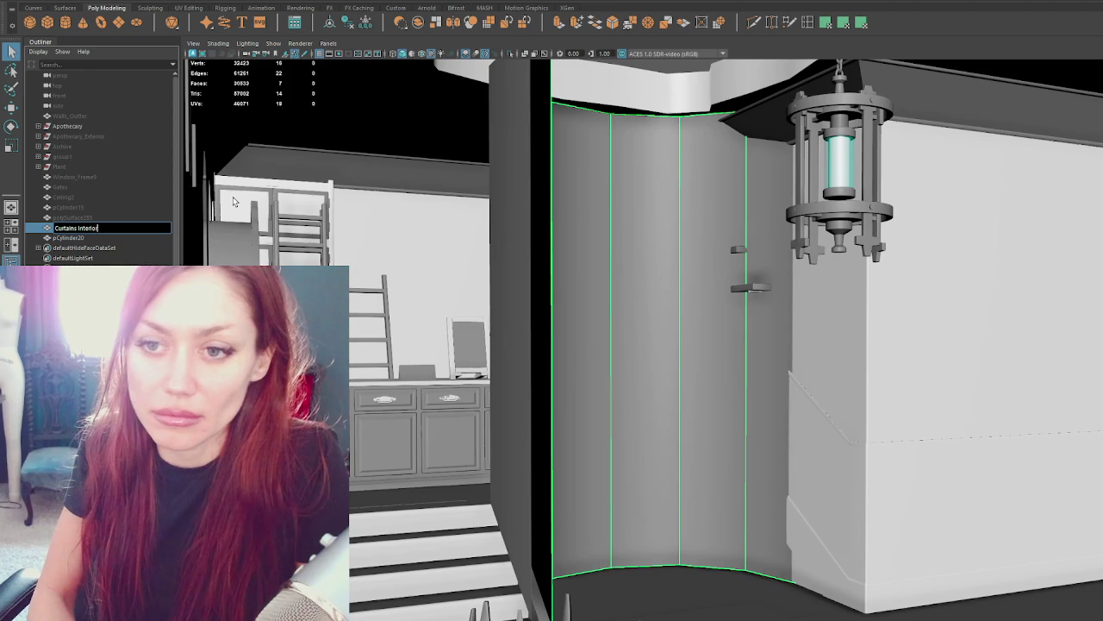
{"action": "key", "text": "Return"}
{"action": "double_click", "coordinate": [144, 237]}
{"action": "type", "text": "d"}
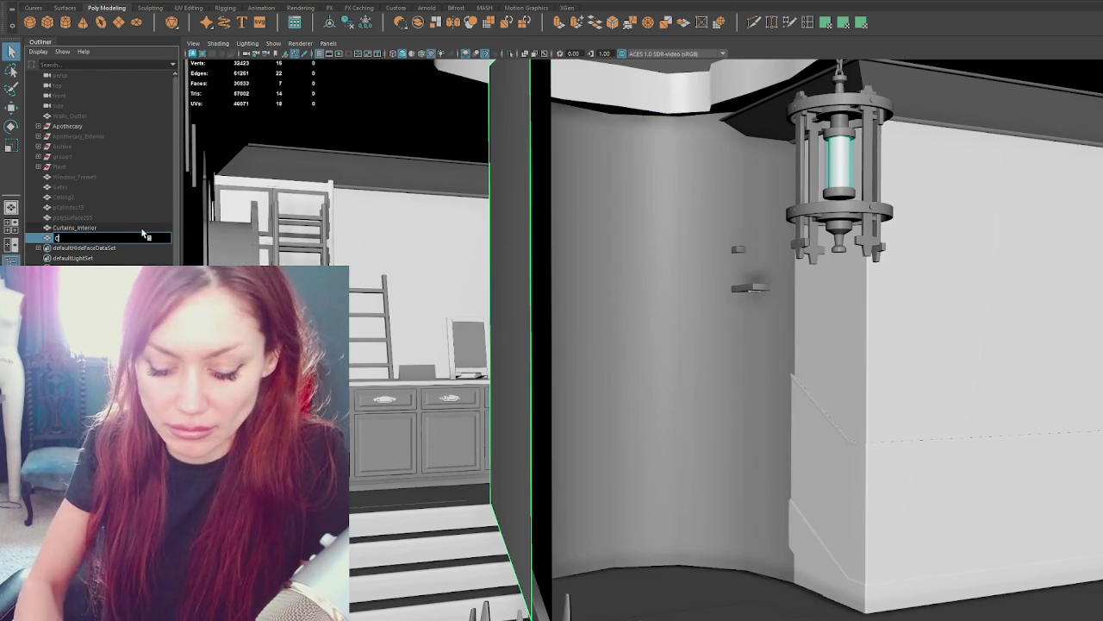
{"action": "key", "text": "BackSpace"}
{"action": "type", "text": "Curtains_Exterior"}
{"action": "key", "text": "Return"}
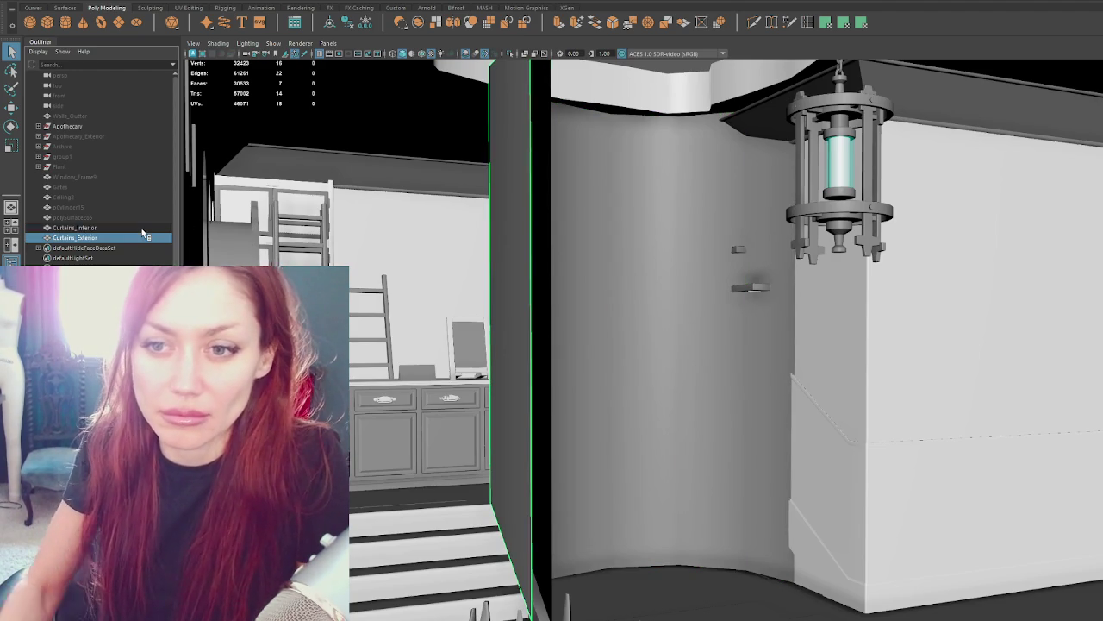
Select the whole Apothecary group and preview the room in the Unity view.
{"action": "left_click", "coordinate": [142, 229], "text": "ctrl"}
{"action": "left_click", "coordinate": [121, 127]}
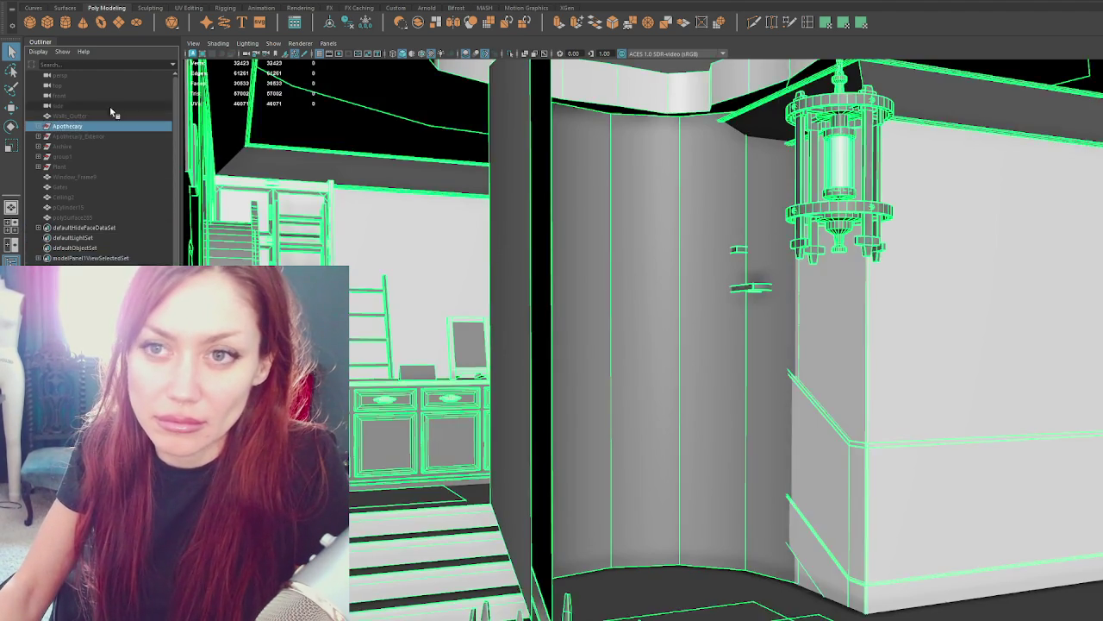
{"action": "left_click", "coordinate": [28, 7]}
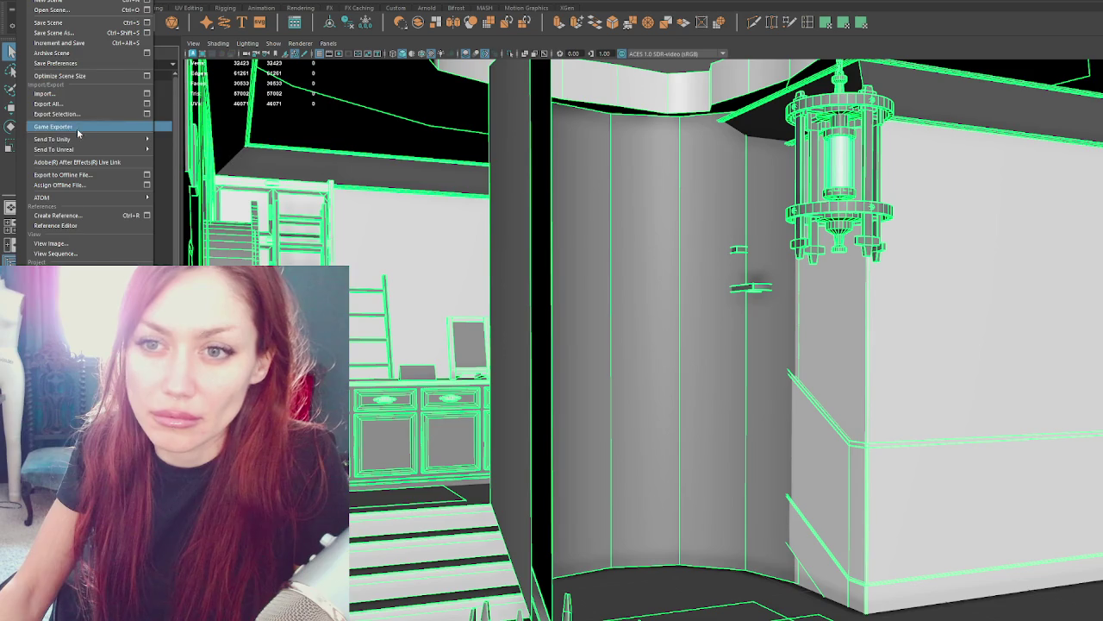
{"action": "key", "text": "Escape"}
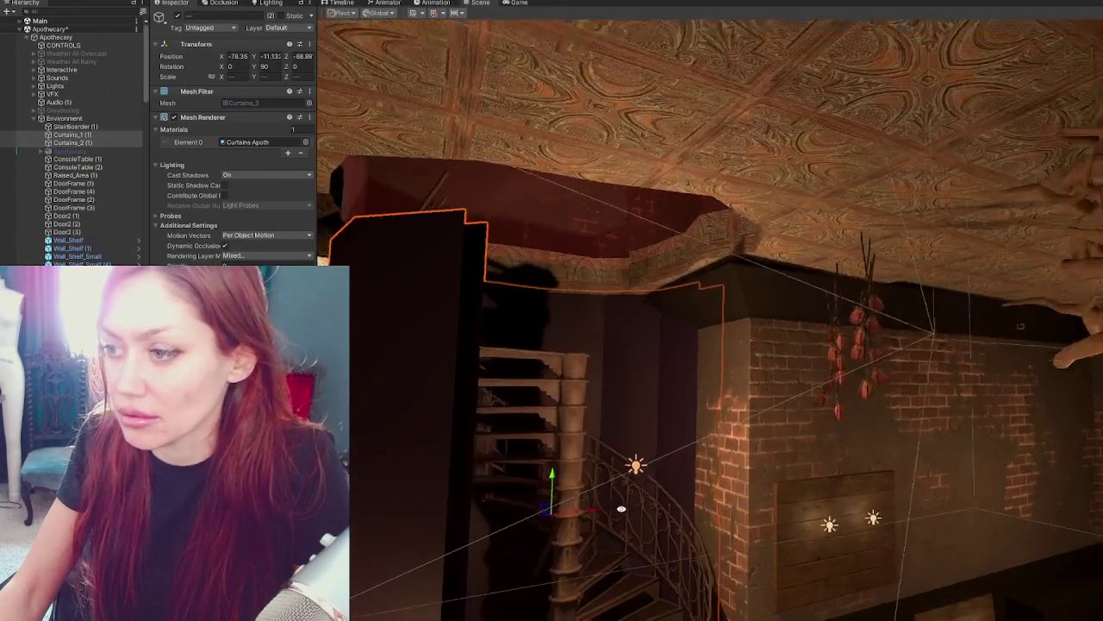
{"action": "mouse_move", "coordinate": [615, 501]}
{"action": "right_mouse_down"}
{"action": "mouse_move", "coordinate": [702, 421]}
{"action": "mouse_move", "coordinate": [705, 317]}
{"action": "mouse_move", "coordinate": [759, 322]}
{"action": "mouse_move", "coordinate": [652, 418]}
{"action": "mouse_move", "coordinate": [721, 362]}
{"action": "mouse_move", "coordinate": [691, 420]}
{"action": "mouse_move", "coordinate": [655, 362]}
{"action": "right_mouse_up"}
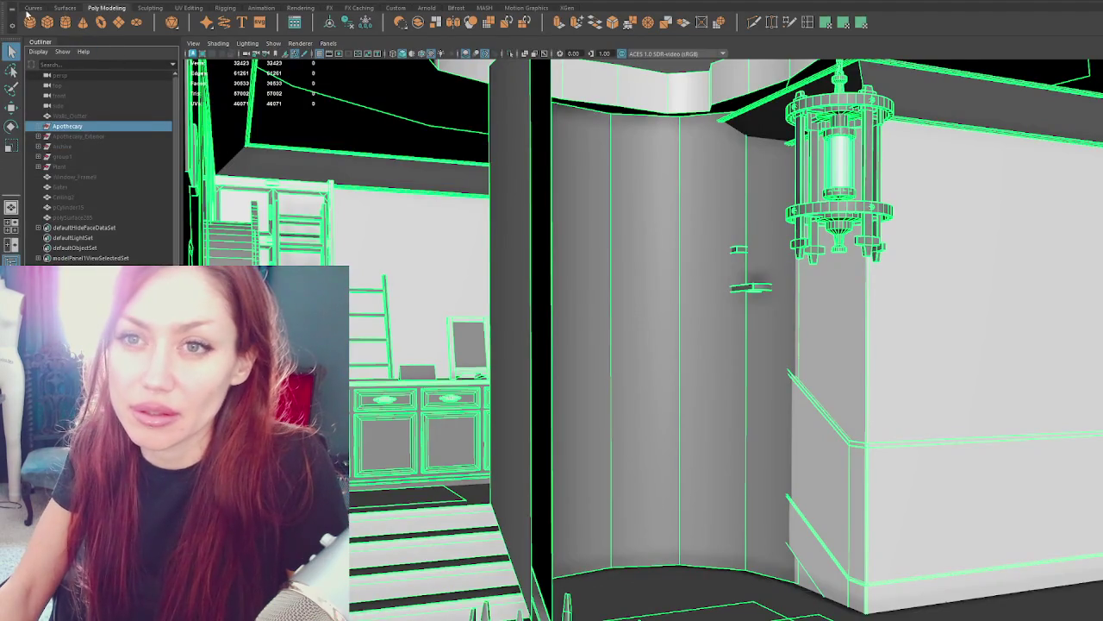
Export the selection over the existing Apothecary.fbx in the 3D assets folder.
{"action": "left_click", "coordinate": [28, 13]}
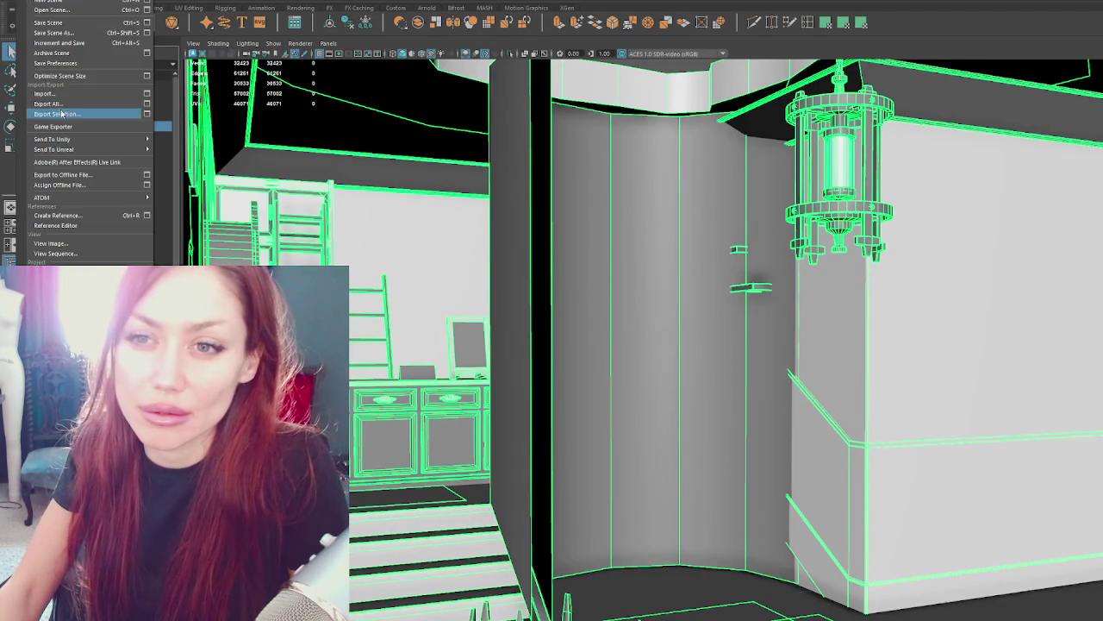
{"action": "left_click", "coordinate": [69, 112]}
{"action": "left_click", "coordinate": [197, 214]}
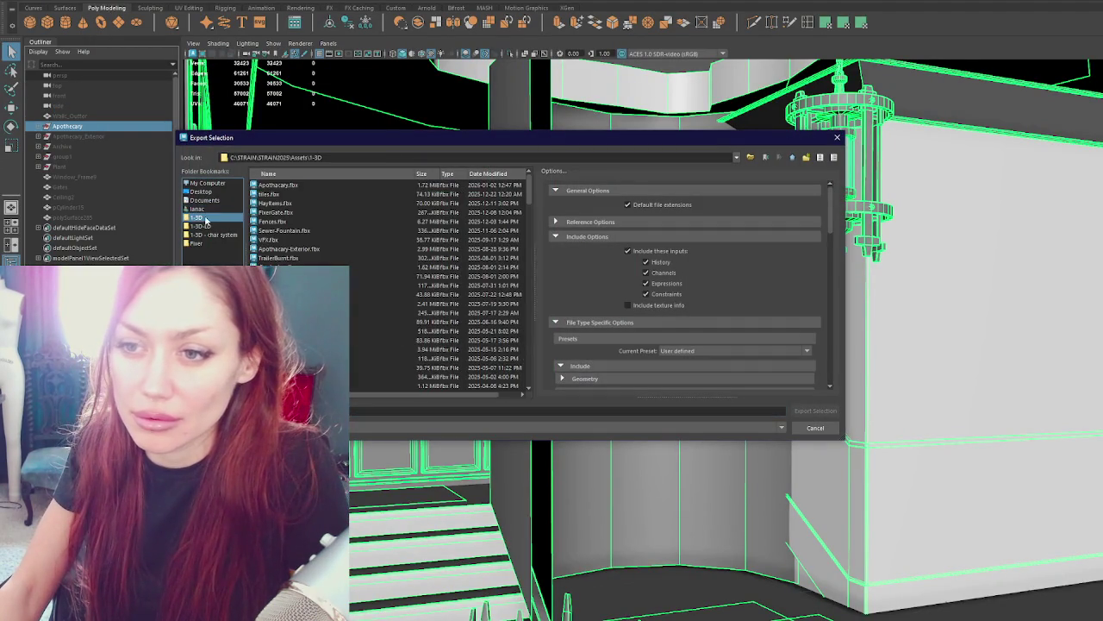
{"action": "double_click", "coordinate": [284, 185]}
{"action": "left_click", "coordinate": [487, 296]}
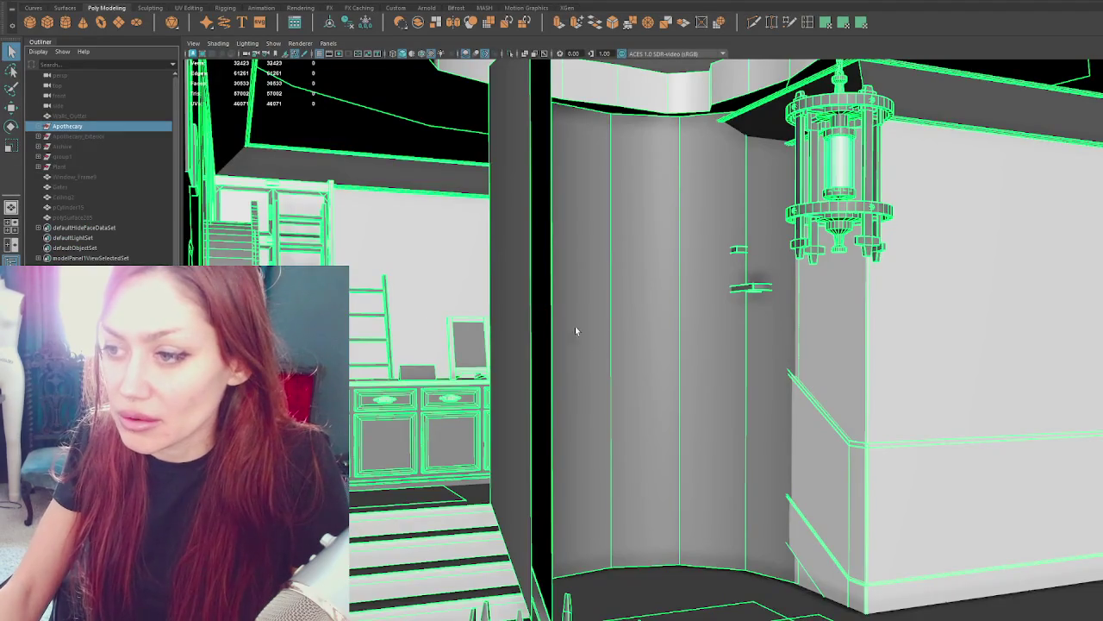
{"action": "mouse_move", "coordinate": [576, 330]}
{"action": "left_mouse_down", "text": "alt"}
{"action": "mouse_move", "coordinate": [644, 340]}
{"action": "mouse_move", "coordinate": [640, 308]}
{"action": "mouse_move", "coordinate": [536, 241]}
{"action": "mouse_move", "coordinate": [552, 254]}
{"action": "left_mouse_up", "text": "alt"}
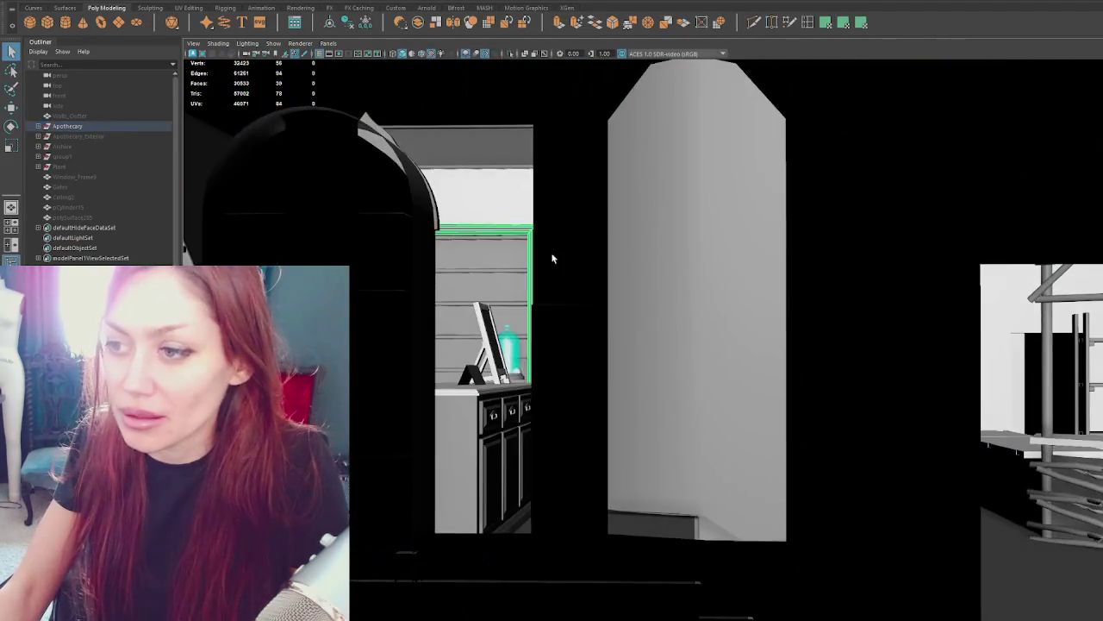
Get a front wireframe view of the door and select the walls, door frame and door unit.
{"action": "scroll", "coordinate": [495, 224], "scroll_direction": "up", "scroll_amount": 5}
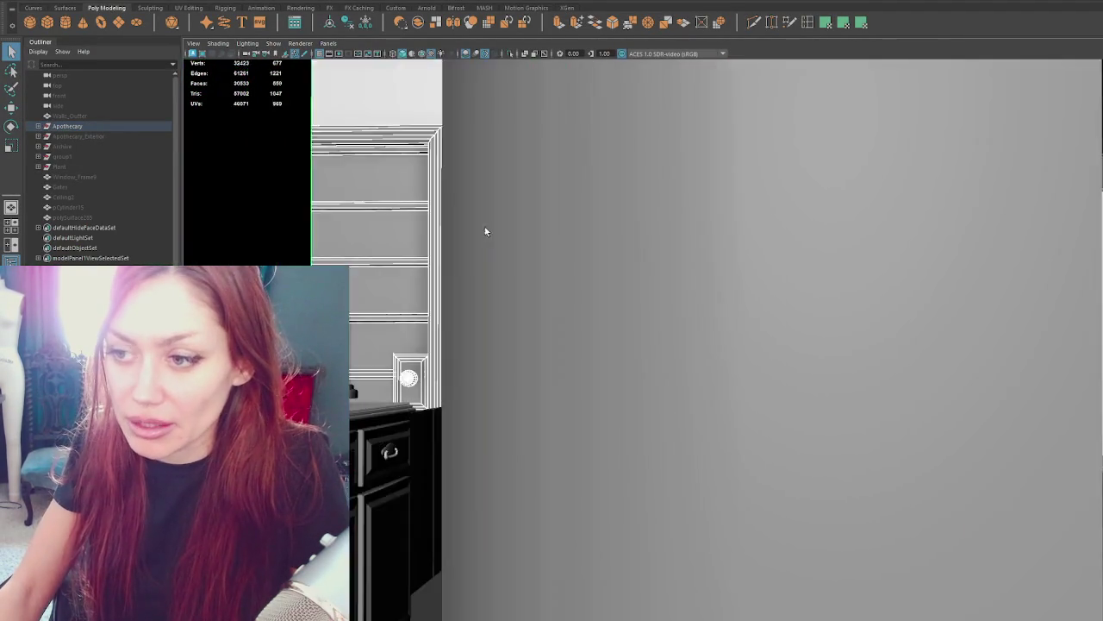
{"action": "mouse_move", "coordinate": [623, 361]}
{"action": "middle_mouse_down", "text": "alt"}
{"action": "mouse_move", "coordinate": [664, 374]}
{"action": "mouse_move", "coordinate": [522, 308]}
{"action": "middle_mouse_up", "text": "alt"}
{"action": "middle_click_drag", "start_coordinate": [739, 380], "coordinate": [519, 341], "text": "alt"}
{"action": "scroll", "coordinate": [389, 310], "scroll_direction": "down", "scroll_amount": 5}
{"action": "key", "text": "4"}
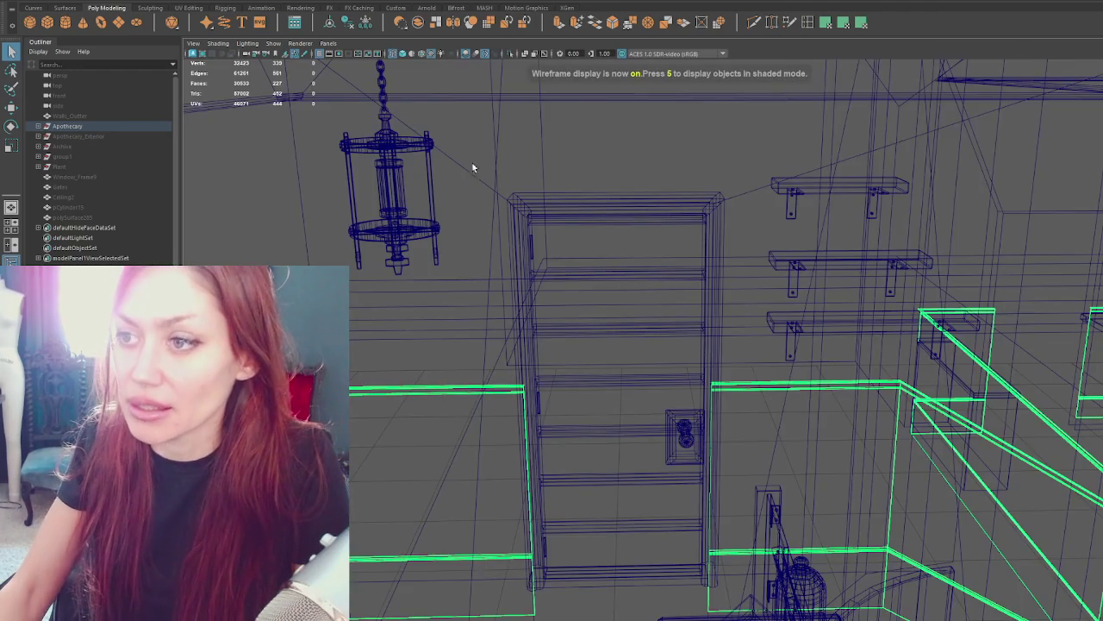
{"action": "left_click", "coordinate": [306, 196], "text": "shift"}
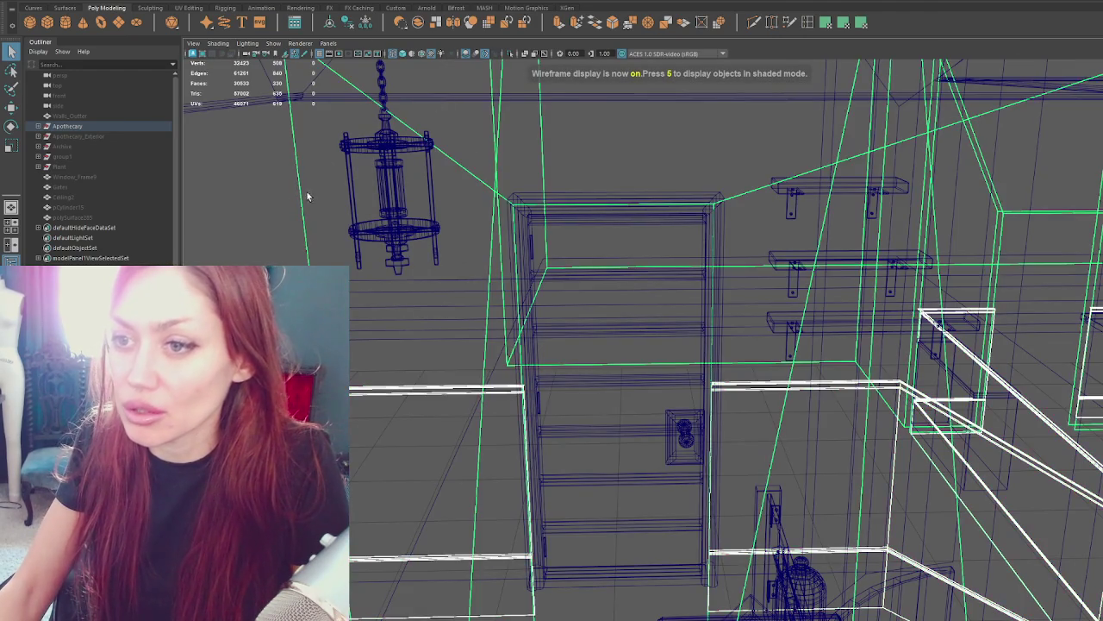
{"action": "left_click", "coordinate": [614, 211]}
{"action": "left_click", "coordinate": [620, 218]}
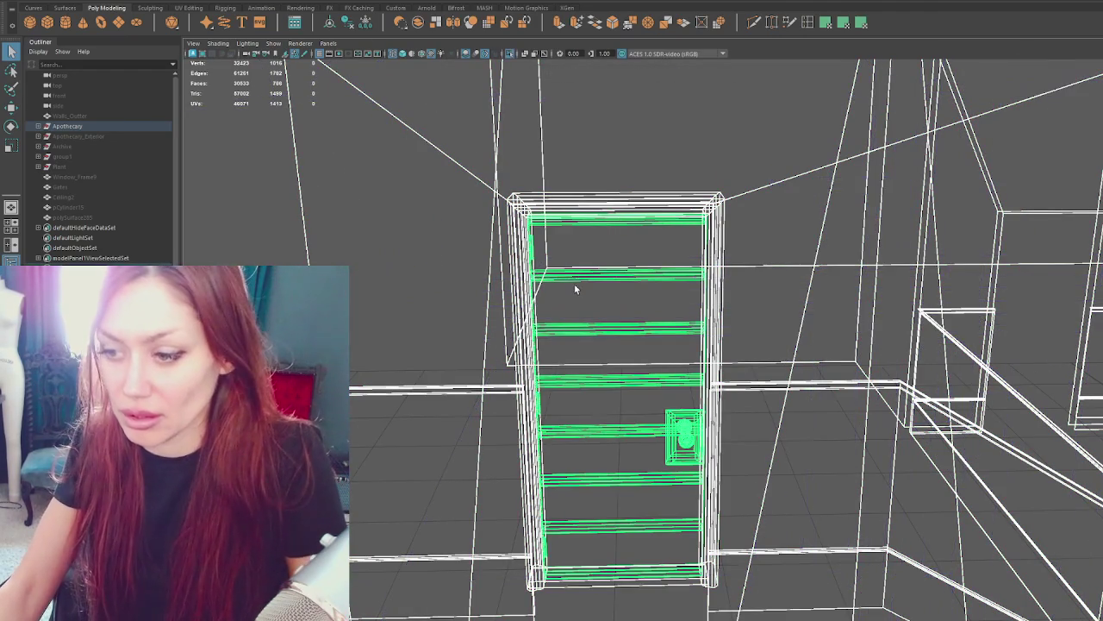
{"action": "scroll", "coordinate": [574, 284], "scroll_direction": "down", "scroll_amount": 5}
Try sliding the door unit's vertices left, then undo it and reselect the Apothecary object.
{"action": "key", "text": "4"}
{"action": "left_click_drag", "start_coordinate": [574, 284], "coordinate": [625, 293], "text": "alt"}
{"action": "key", "text": "F9"}
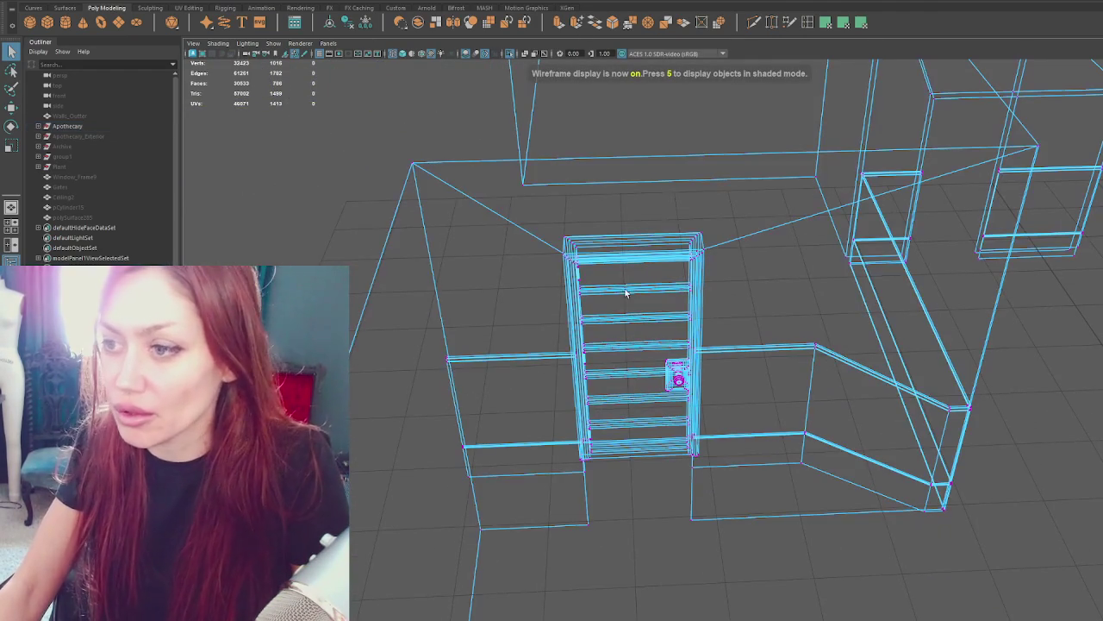
{"action": "left_click_drag", "start_coordinate": [555, 266], "coordinate": [715, 498]}
{"action": "left_click_drag", "start_coordinate": [606, 394], "coordinate": [583, 396]}
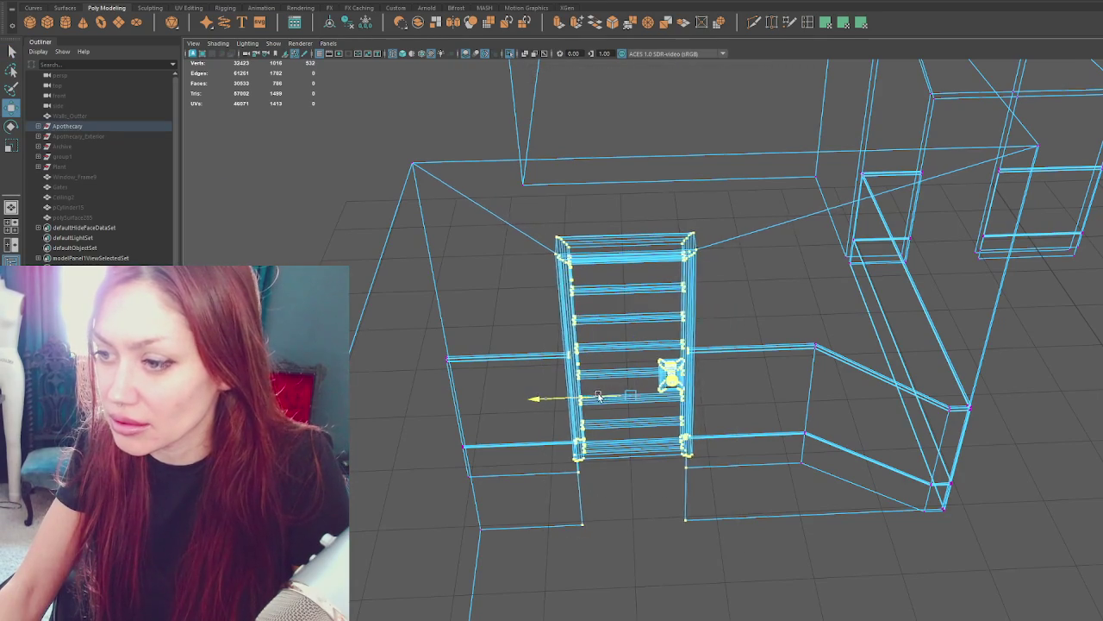
{"action": "right_click", "coordinate": [319, 179]}
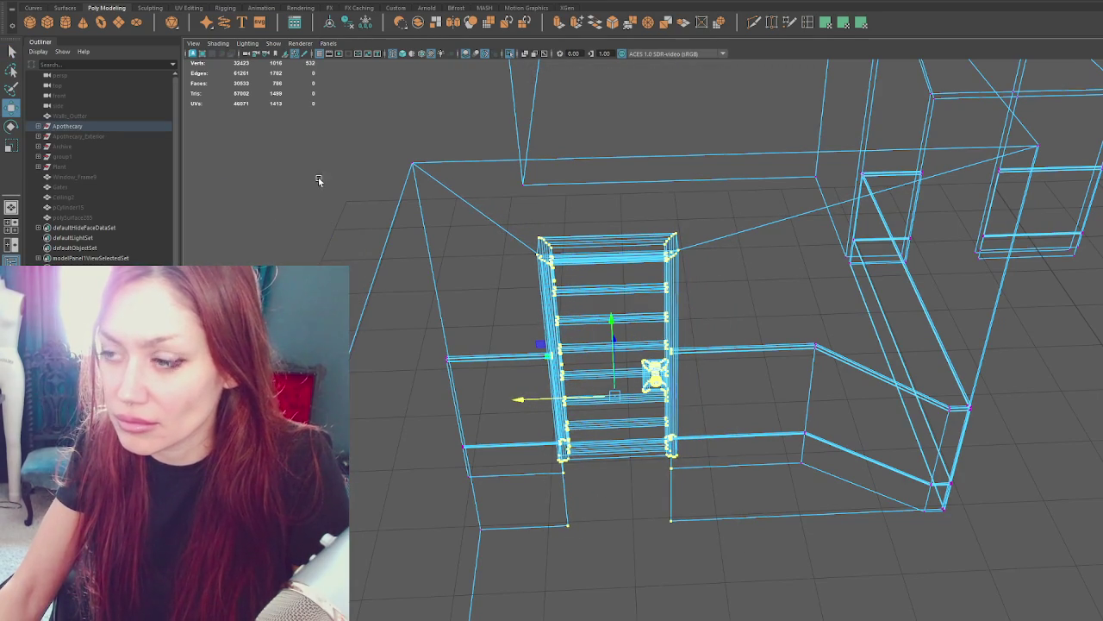
{"action": "key", "text": "ctrl+z"}
{"action": "left_click", "coordinate": [453, 300]}
{"action": "left_click", "coordinate": [369, 293]}
Shift the doorway vertices slightly left along X and return to object mode.
{"action": "right_click", "coordinate": [296, 177]}
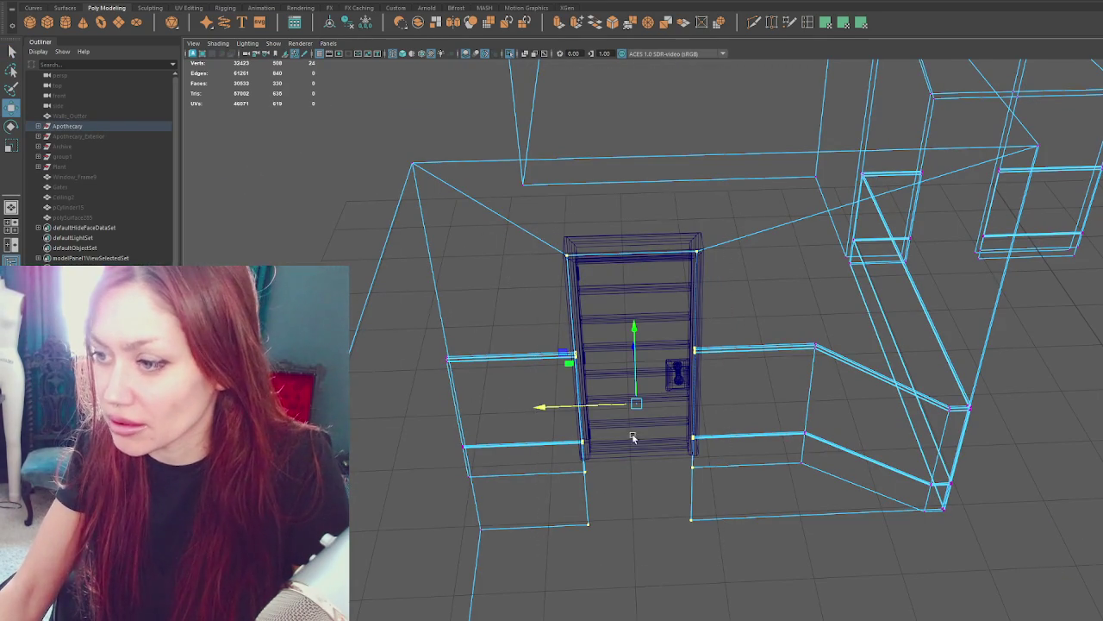
{"action": "left_click_drag", "start_coordinate": [608, 410], "coordinate": [592, 410]}
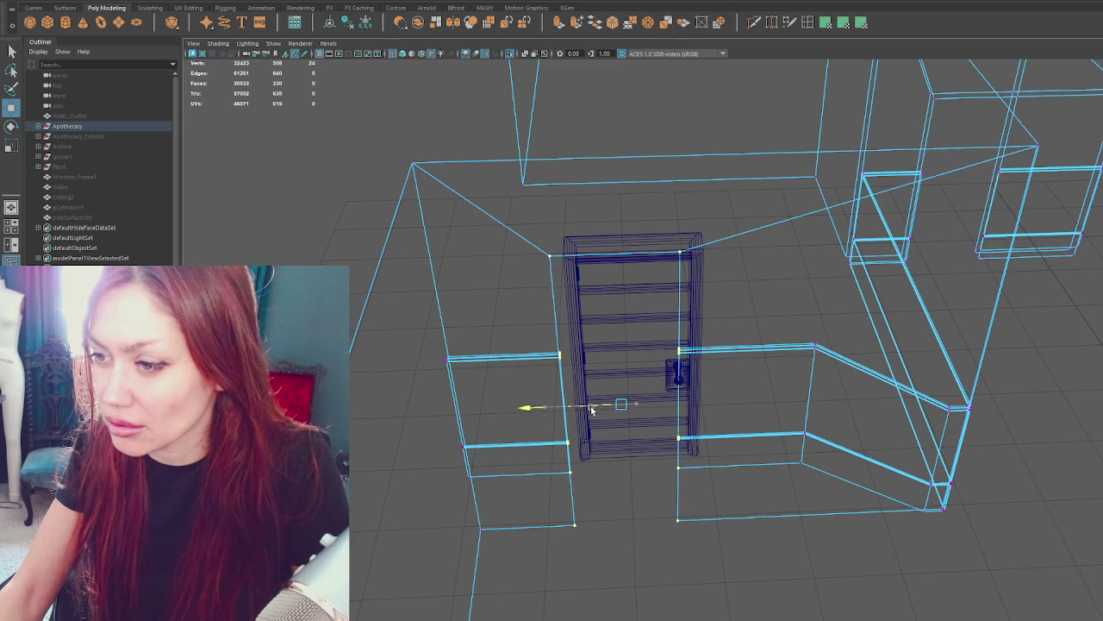
{"action": "key", "text": "F8"}
Marquee-select the walls and wall rails and open the UV menu.
{"action": "left_click_drag", "start_coordinate": [331, 148], "coordinate": [459, 438]}
{"action": "left_click", "coordinate": [410, 2]}
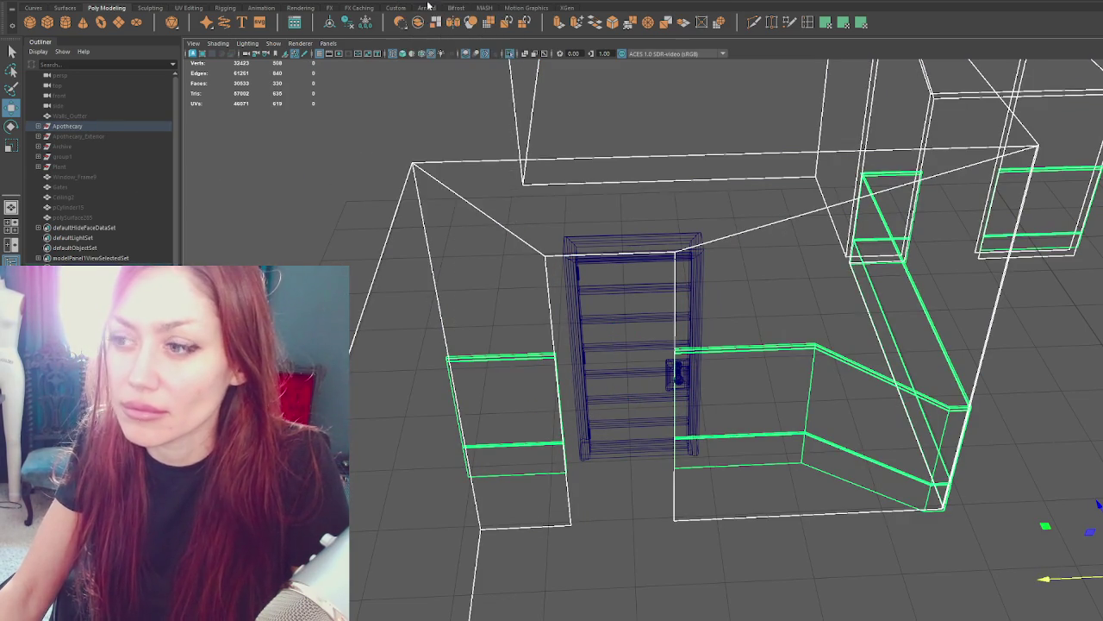
{"action": "left_click", "coordinate": [428, 3]}
Check the wall UV shells, then move the door left along X into the opening.
{"action": "left_click_drag", "start_coordinate": [763, 247], "coordinate": [1028, 342]}
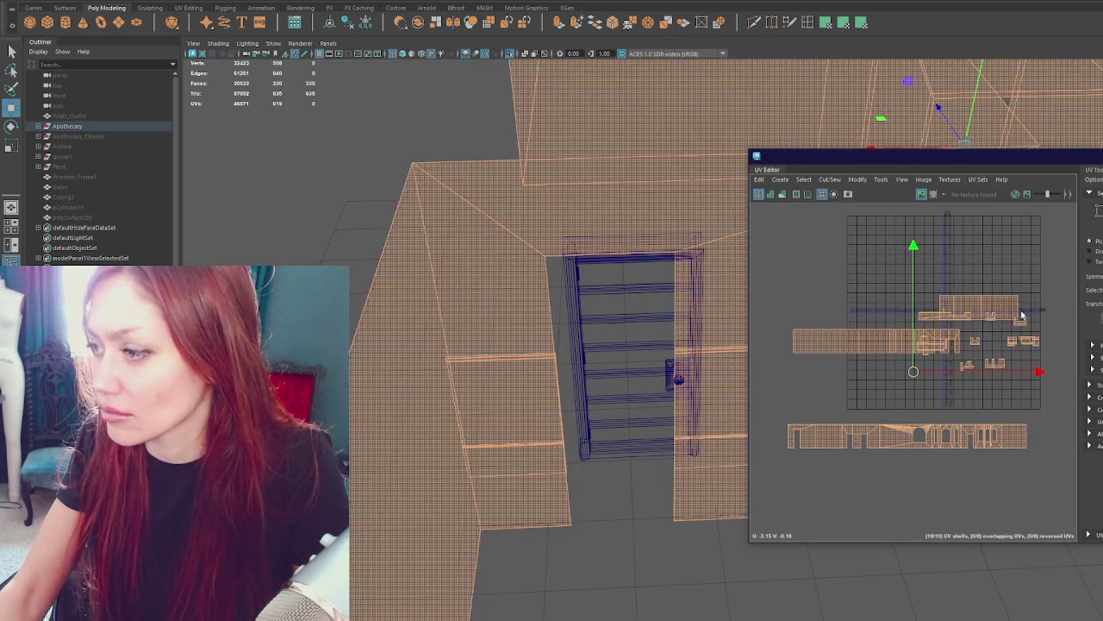
{"action": "right_click_drag", "start_coordinate": [1028, 342], "coordinate": [874, 271]}
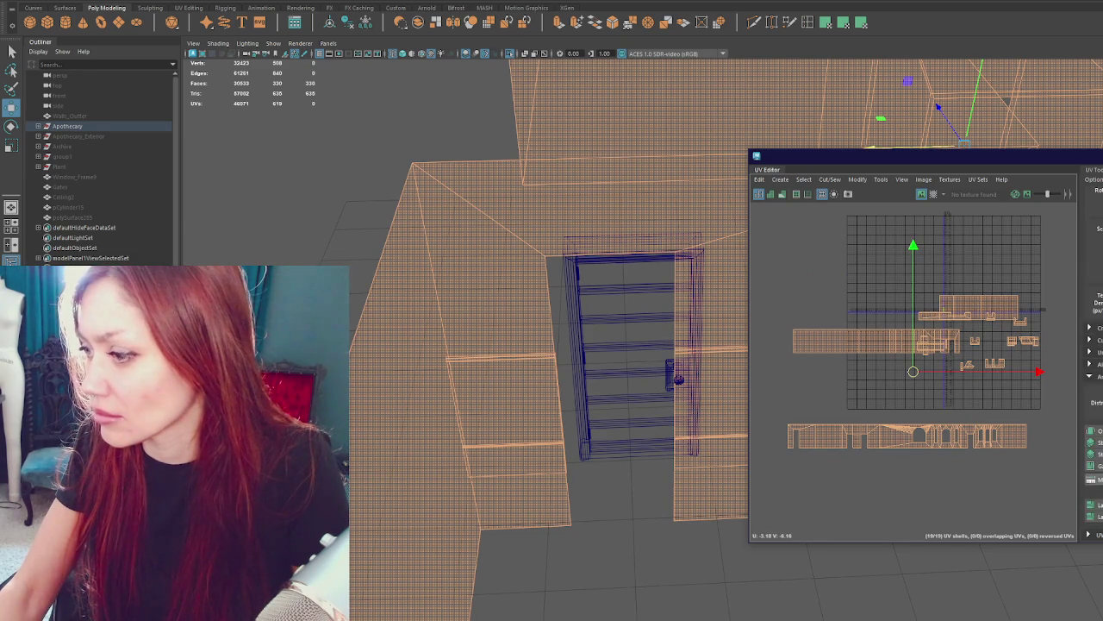
{"action": "right_click_drag", "start_coordinate": [462, 143], "coordinate": [470, 130]}
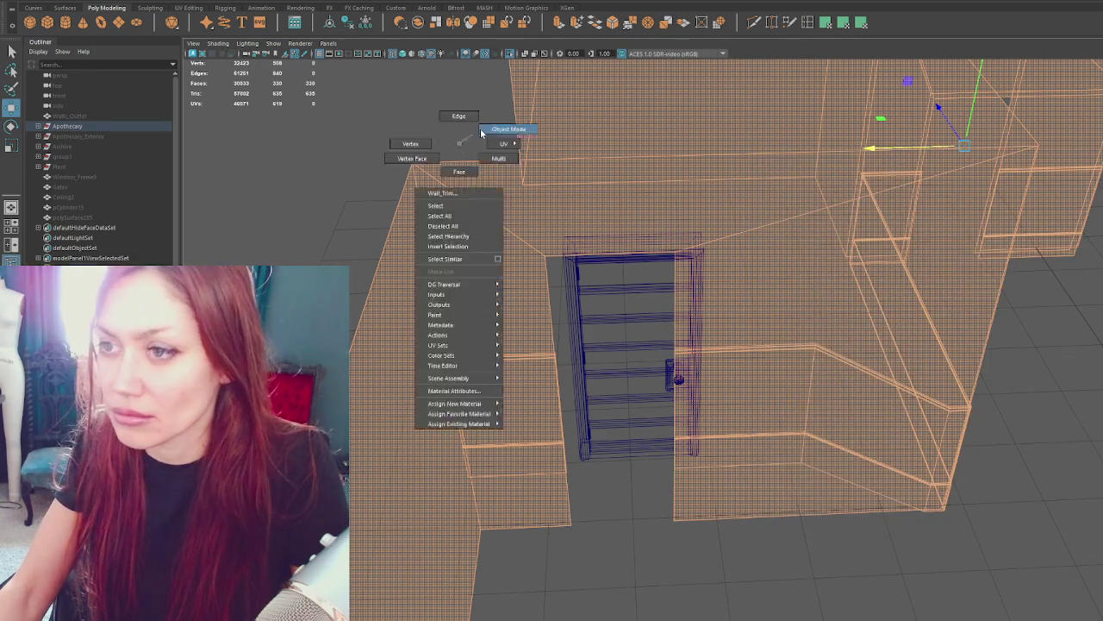
{"action": "left_click", "coordinate": [584, 296]}
{"action": "key", "text": "ctrl+F11"}
{"action": "left_click_drag", "start_coordinate": [556, 364], "coordinate": [535, 367]}
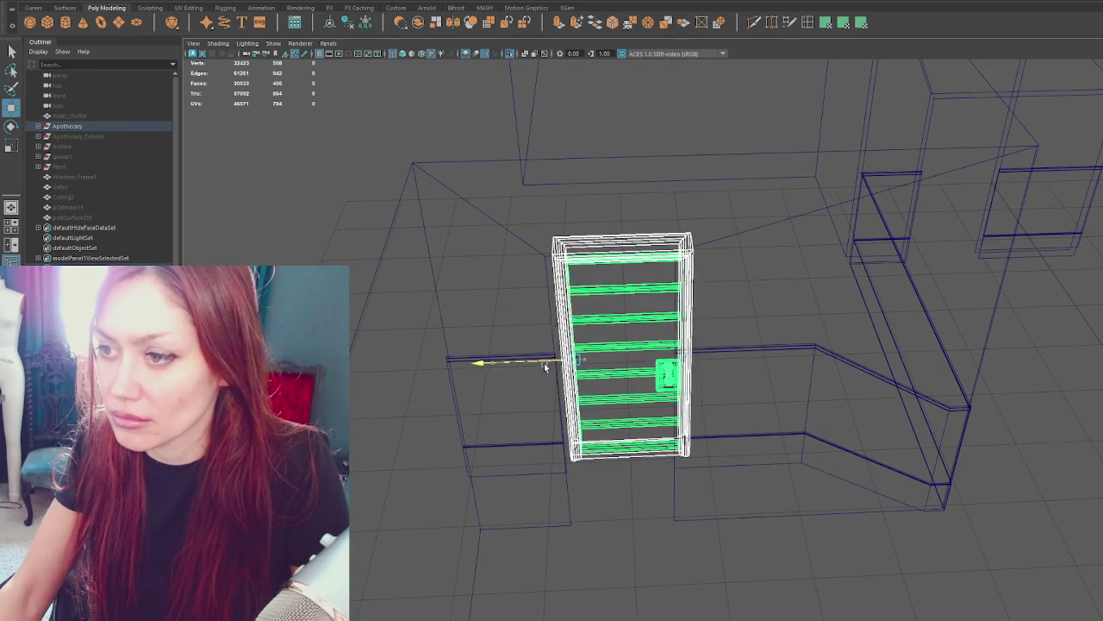
Export the Apothecary group over the existing Apothecary.fbx, replacing the file.
{"action": "left_click", "coordinate": [113, 127]}
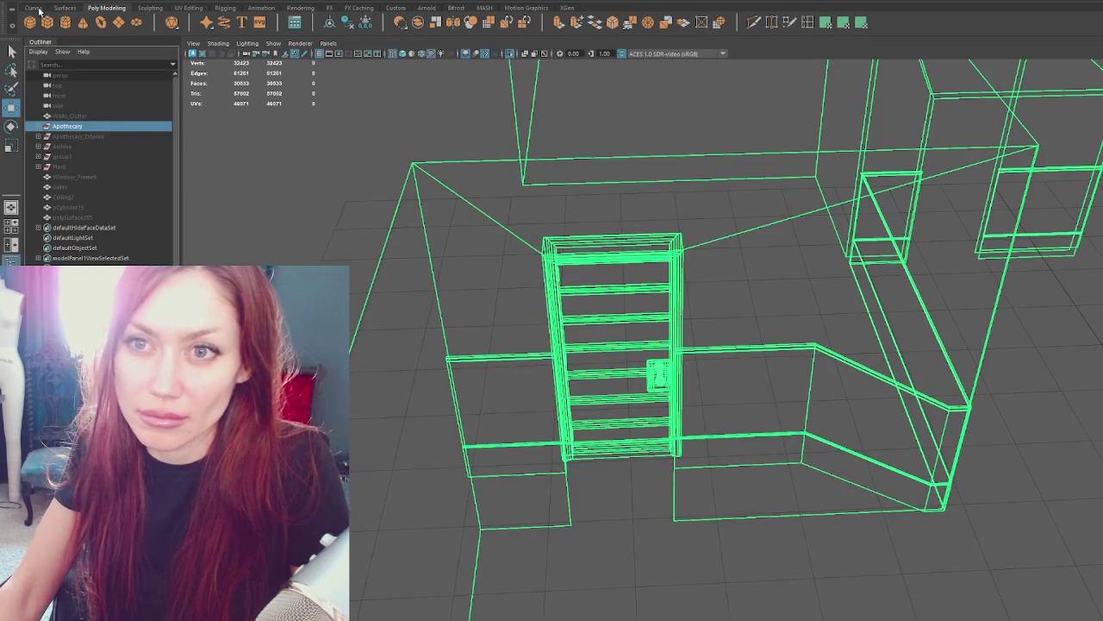
{"action": "left_click", "coordinate": [31, 1]}
{"action": "left_click", "coordinate": [71, 122]}
{"action": "double_click", "coordinate": [313, 186]}
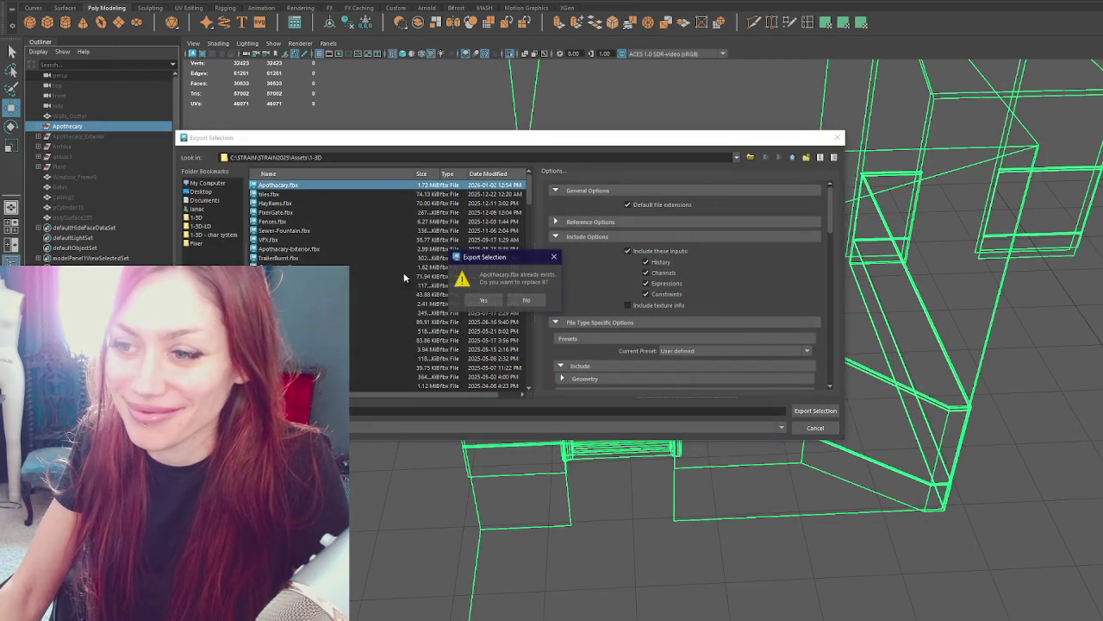
{"action": "left_click", "coordinate": [479, 301]}
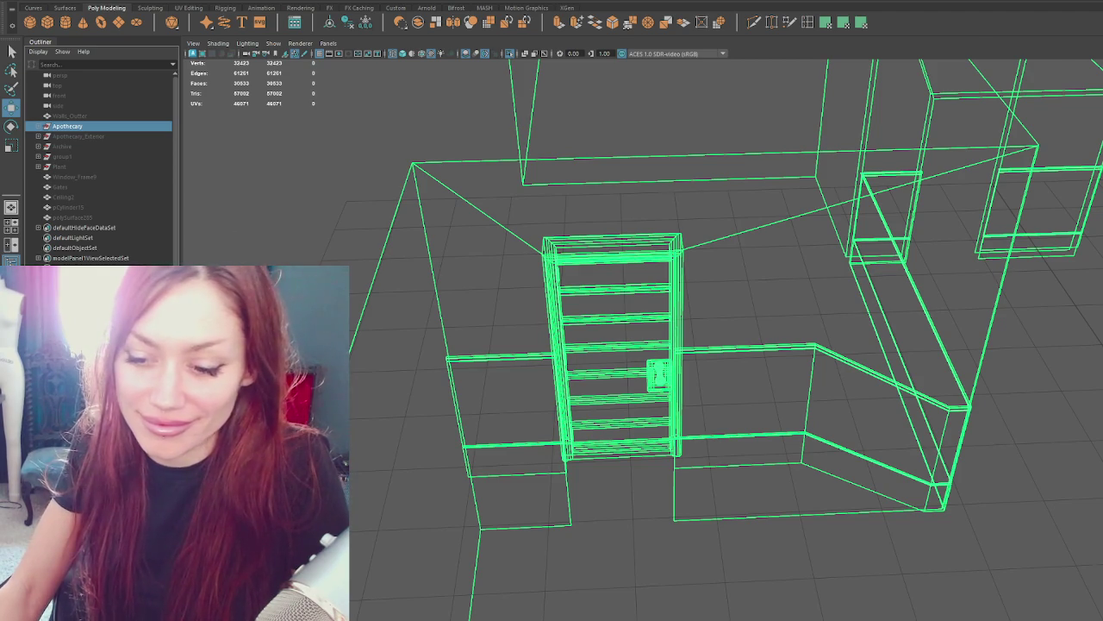
{"action": "key", "text": "alt+Tab"}
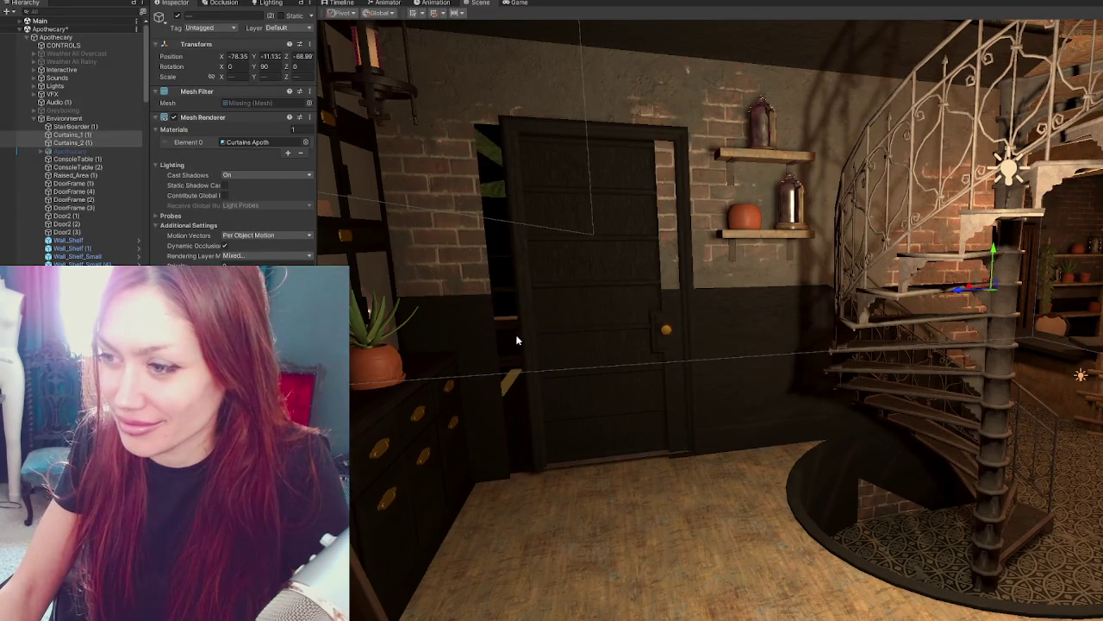
Slide the door sideways along the blue axis into its doorway.
{"action": "left_click", "coordinate": [529, 296]}
{"action": "left_click_drag", "start_coordinate": [560, 305], "coordinate": [543, 311]}
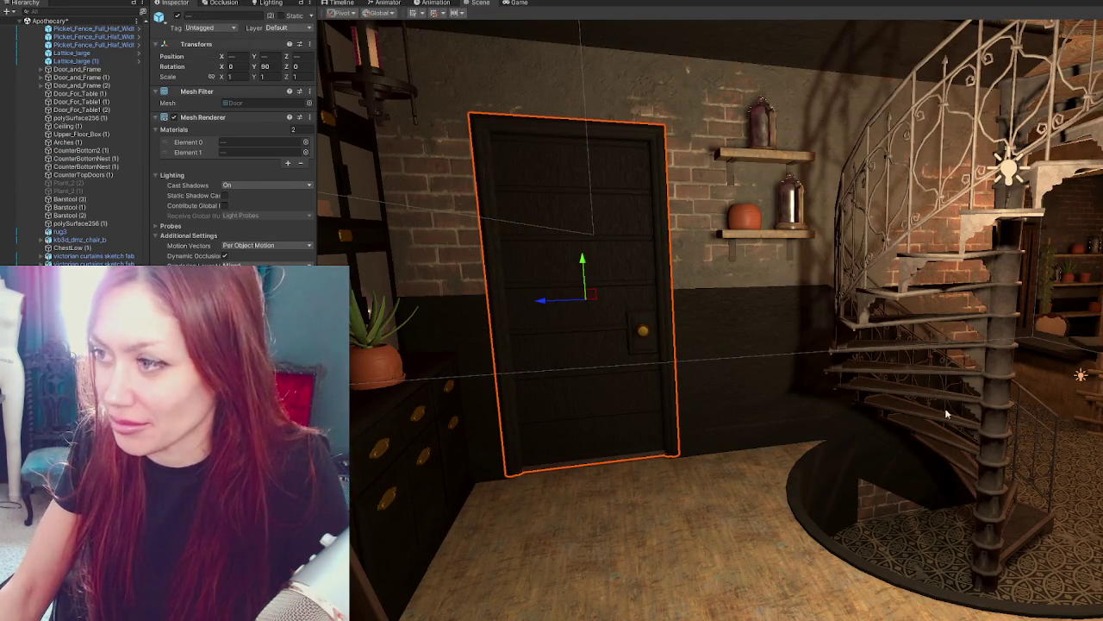
{"action": "scroll", "coordinate": [86, 142], "scroll_direction": "up", "scroll_amount": 5}
{"action": "scroll", "coordinate": [140, 98], "scroll_direction": "down", "scroll_amount": 5}
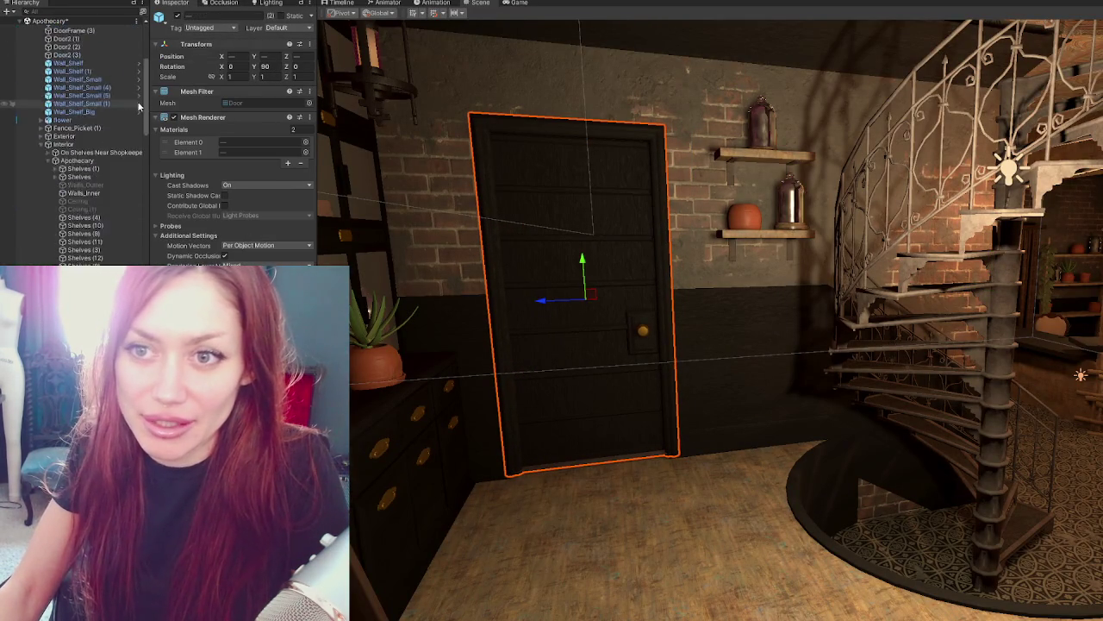
{"action": "scroll", "coordinate": [141, 97], "scroll_direction": "down", "scroll_amount": 5}
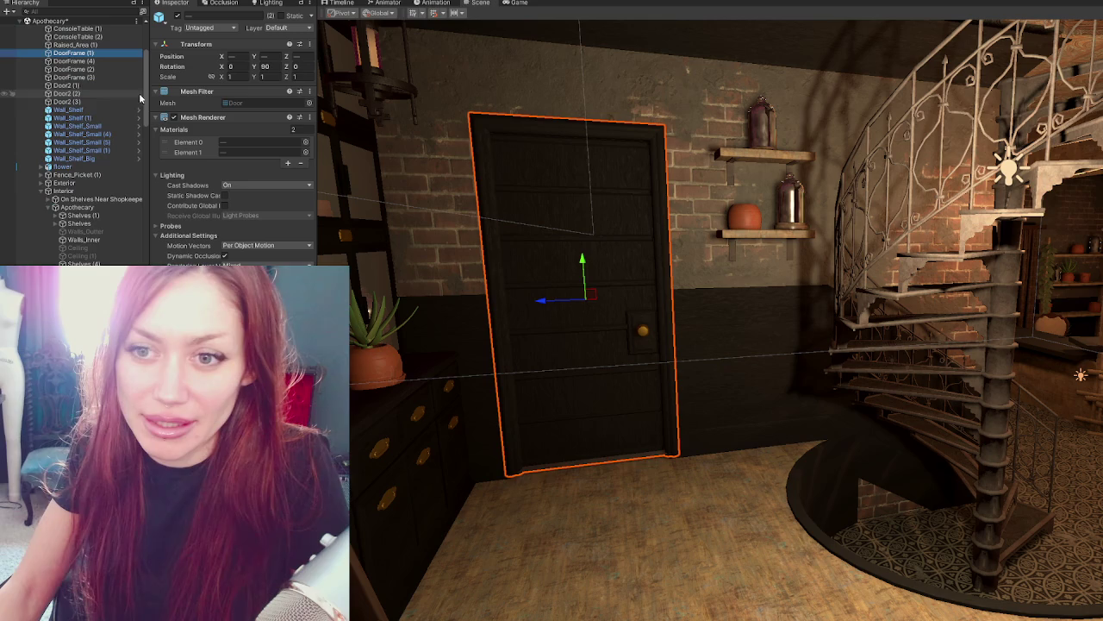
Enable the imported Apothecary model in the scene from the Inspector.
{"action": "left_click", "coordinate": [44, 192]}
{"action": "scroll", "coordinate": [43, 192], "scroll_direction": "up", "scroll_amount": 5}
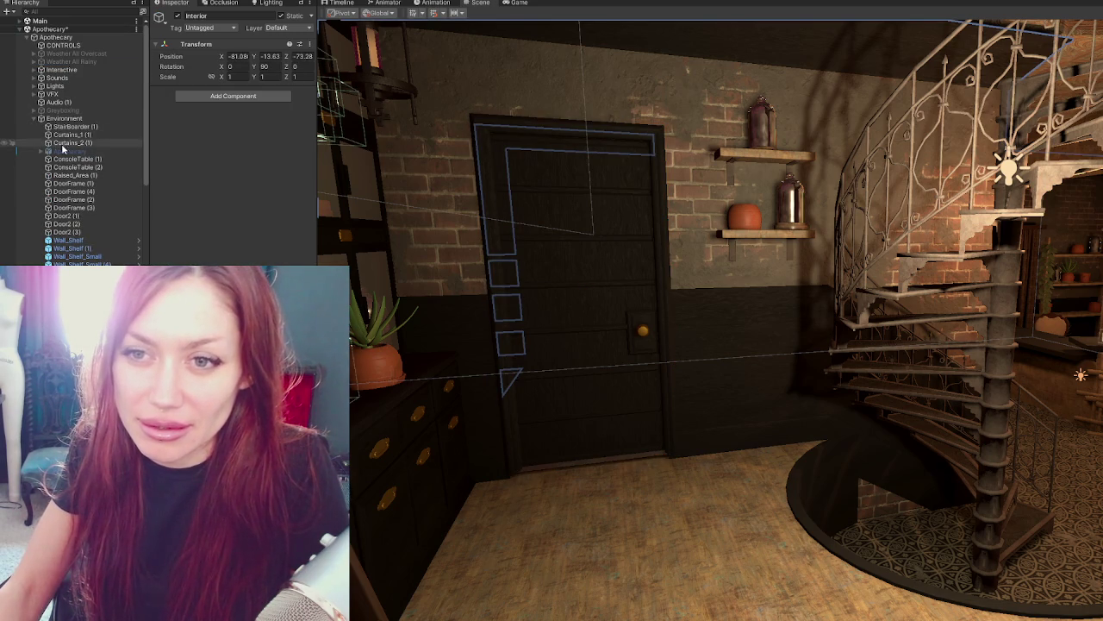
{"action": "left_click", "coordinate": [62, 151]}
{"action": "left_click", "coordinate": [177, 17]}
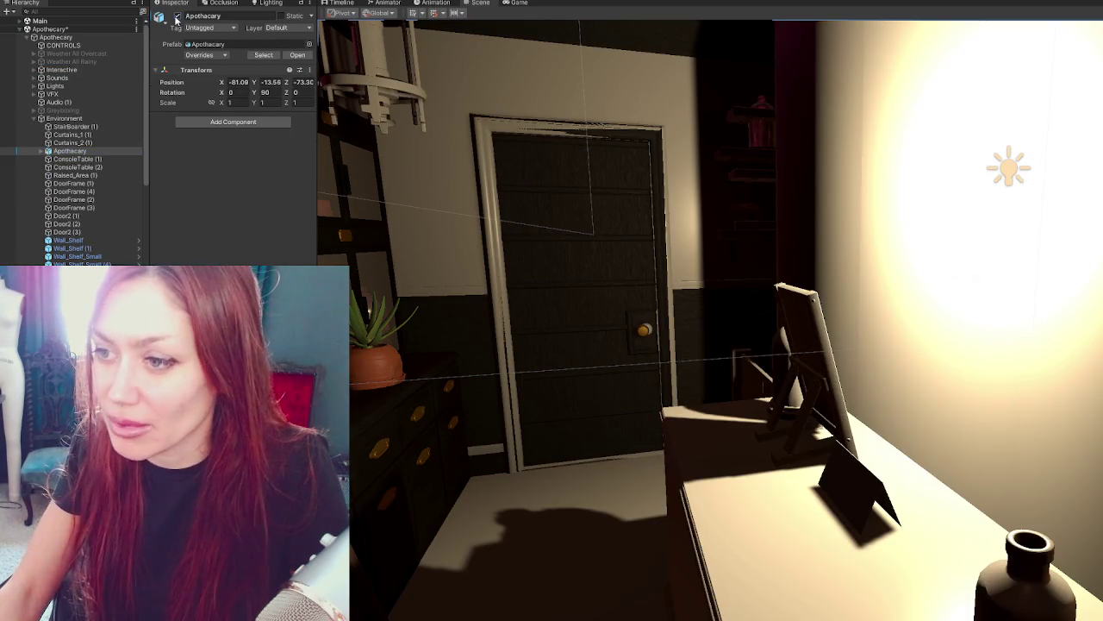
{"action": "right_click_drag", "start_coordinate": [560, 308], "coordinate": [865, 274]}
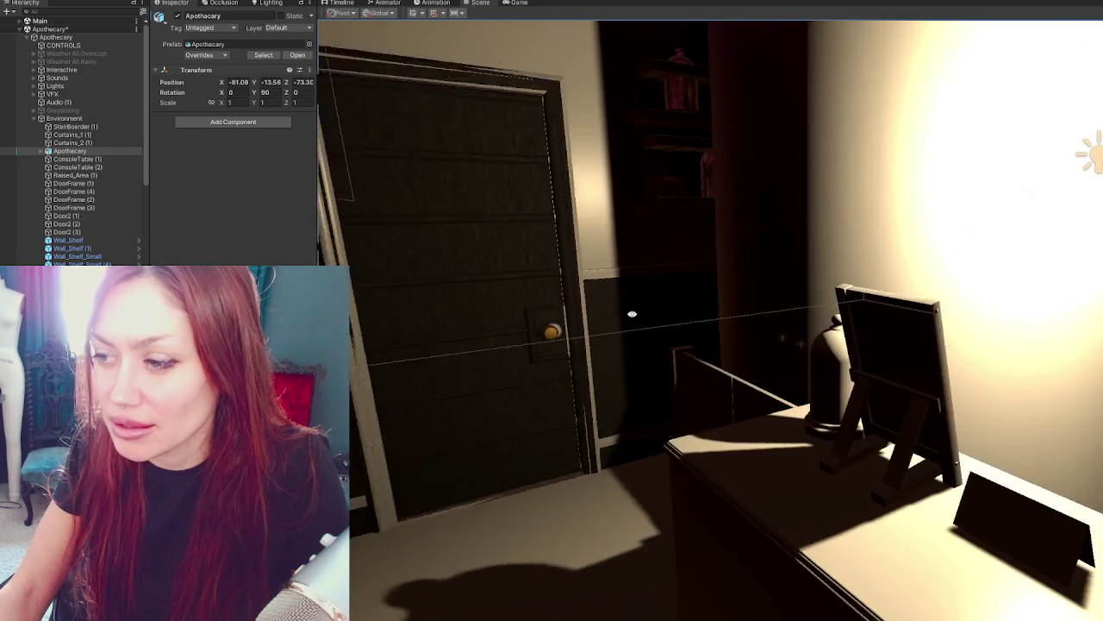
{"action": "left_click", "coordinate": [866, 274]}
Move Curtains_Exterior and Curtains_Interior under Environment in the Hierarchy.
{"action": "key", "text": "f"}
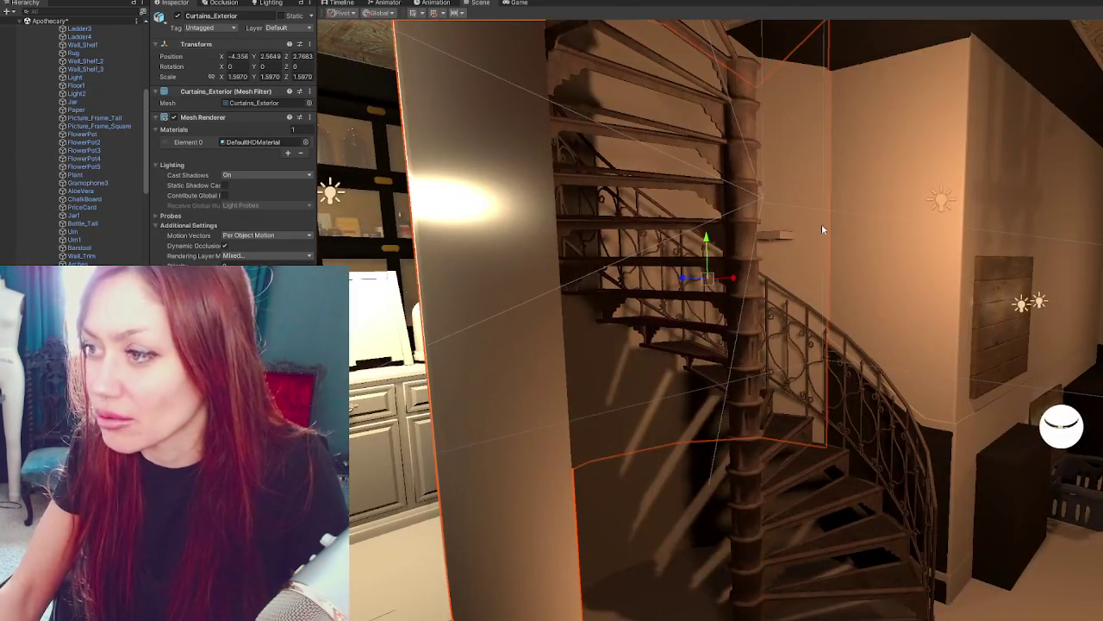
{"action": "left_click", "coordinate": [806, 207], "text": "shift"}
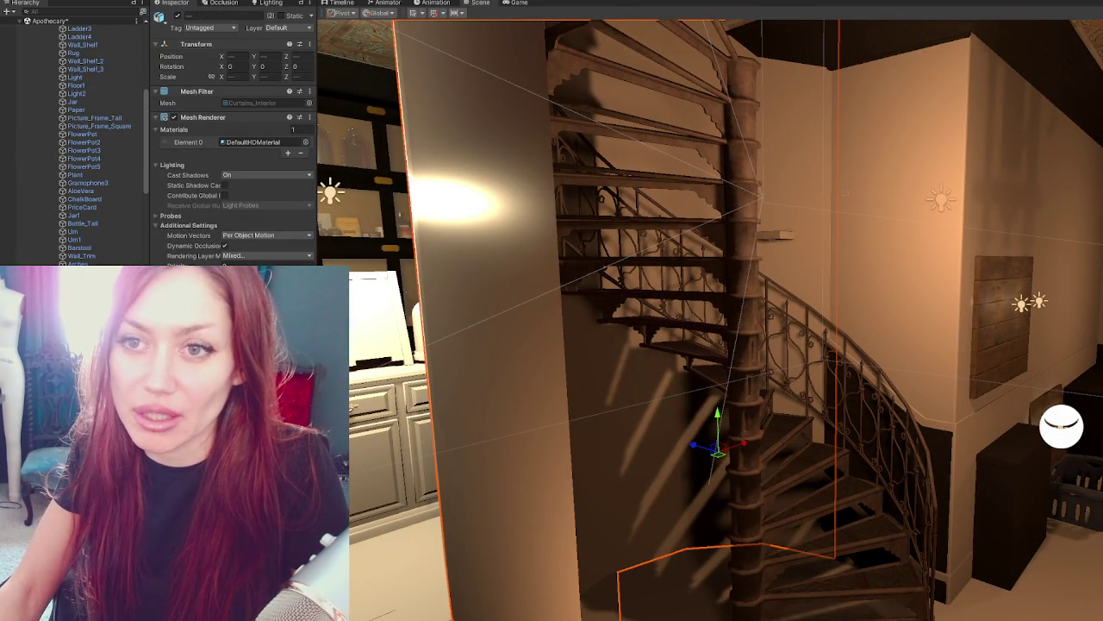
{"action": "scroll", "coordinate": [95, 145], "scroll_direction": "down", "scroll_amount": 3}
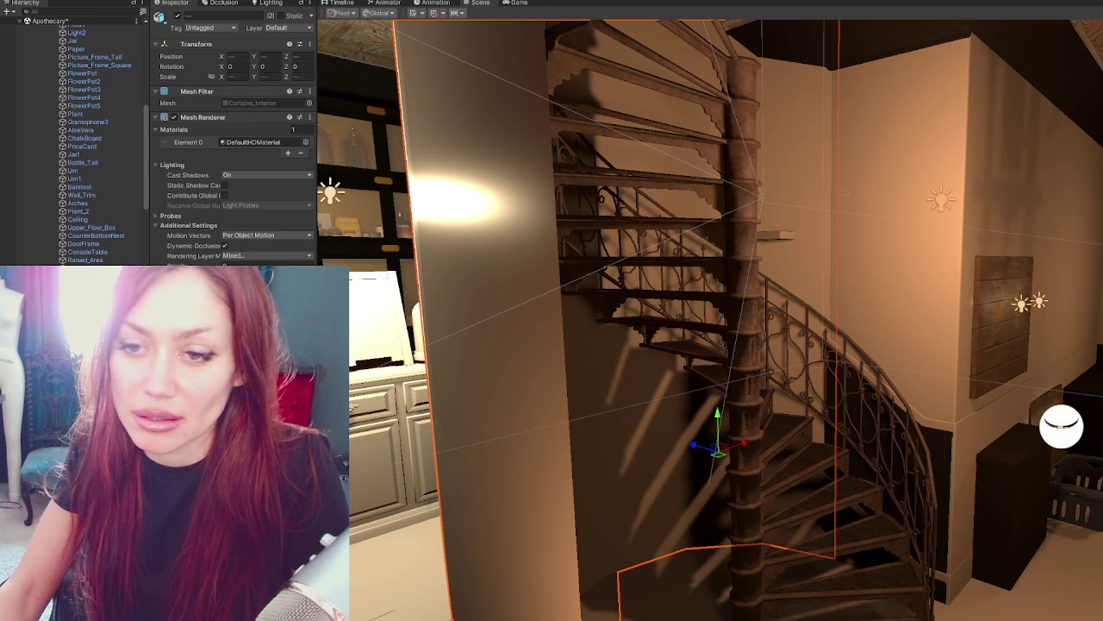
{"action": "key", "text": "z"}
{"action": "key", "text": "z"}
{"action": "scroll", "coordinate": [95, 31], "scroll_direction": "up", "scroll_amount": 5}
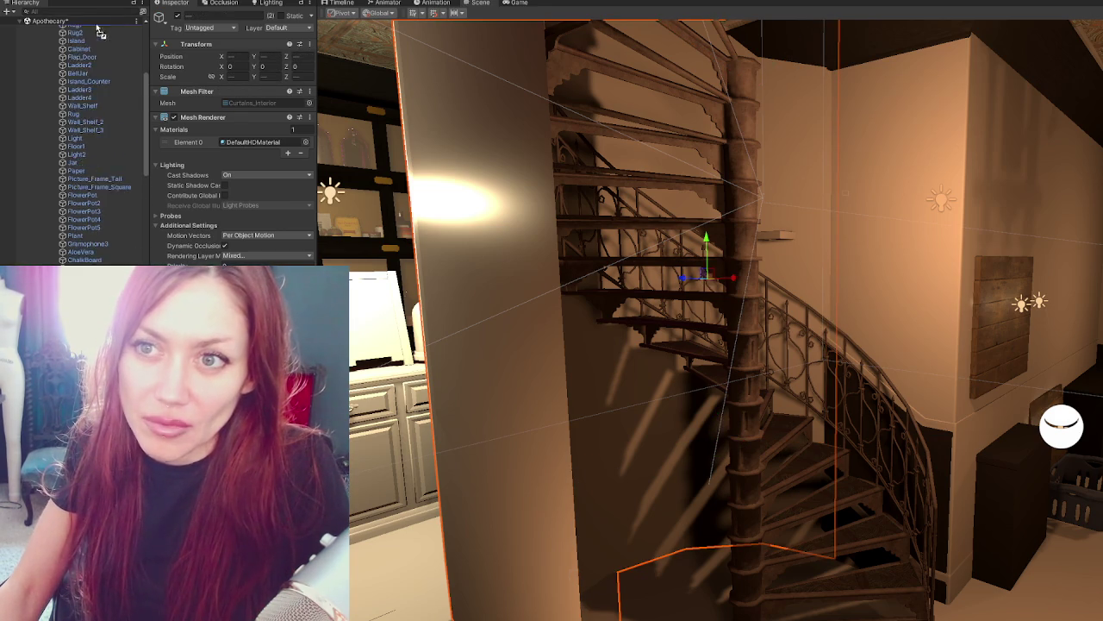
{"action": "scroll", "coordinate": [99, 30], "scroll_direction": "up", "scroll_amount": 5}
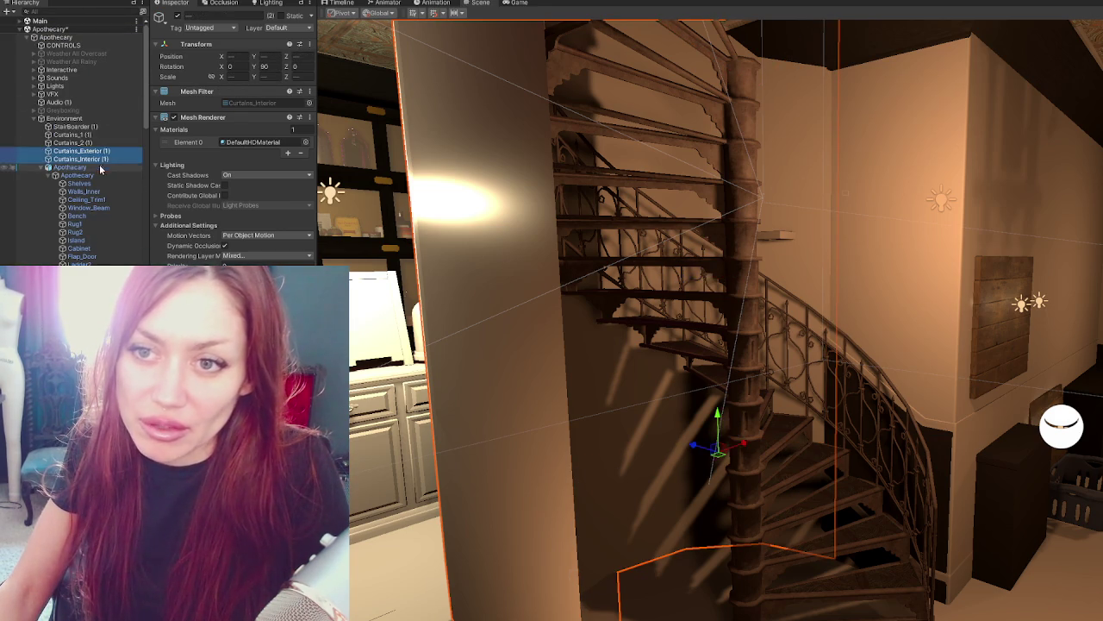
{"action": "left_click_drag", "start_coordinate": [100, 158], "coordinate": [96, 165]}
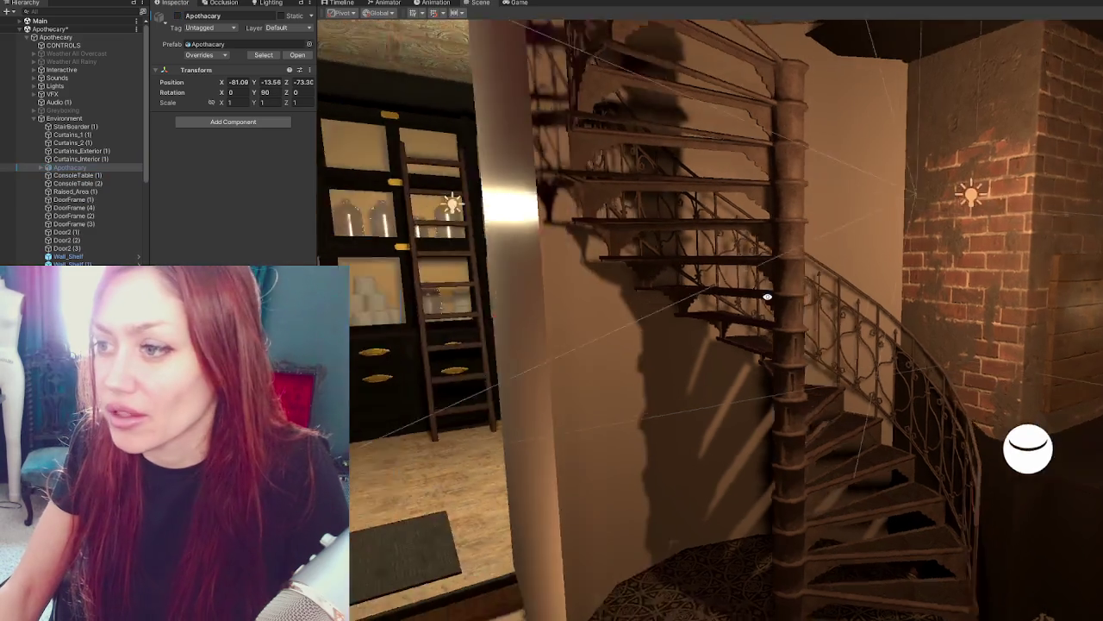
Toggle the interior and exterior curtains off and back on to compare them.
{"action": "mouse_move", "coordinate": [655, 310]}
{"action": "right_mouse_down"}
{"action": "mouse_move", "coordinate": [709, 296]}
{"action": "mouse_move", "coordinate": [756, 394]}
{"action": "mouse_move", "coordinate": [514, 415]}
{"action": "mouse_move", "coordinate": [621, 405]}
{"action": "right_mouse_up"}
{"action": "mouse_move", "coordinate": [534, 394]}
{"action": "right_mouse_down"}
{"action": "mouse_move", "coordinate": [715, 387]}
{"action": "mouse_move", "coordinate": [578, 345]}
{"action": "mouse_move", "coordinate": [897, 320]}
{"action": "mouse_move", "coordinate": [827, 321]}
{"action": "mouse_move", "coordinate": [783, 322]}
{"action": "mouse_move", "coordinate": [1099, 328]}
{"action": "mouse_move", "coordinate": [629, 315]}
{"action": "mouse_move", "coordinate": [846, 330]}
{"action": "mouse_move", "coordinate": [811, 281]}
{"action": "mouse_move", "coordinate": [698, 362]}
{"action": "right_mouse_up"}
{"action": "left_click", "coordinate": [697, 362]}
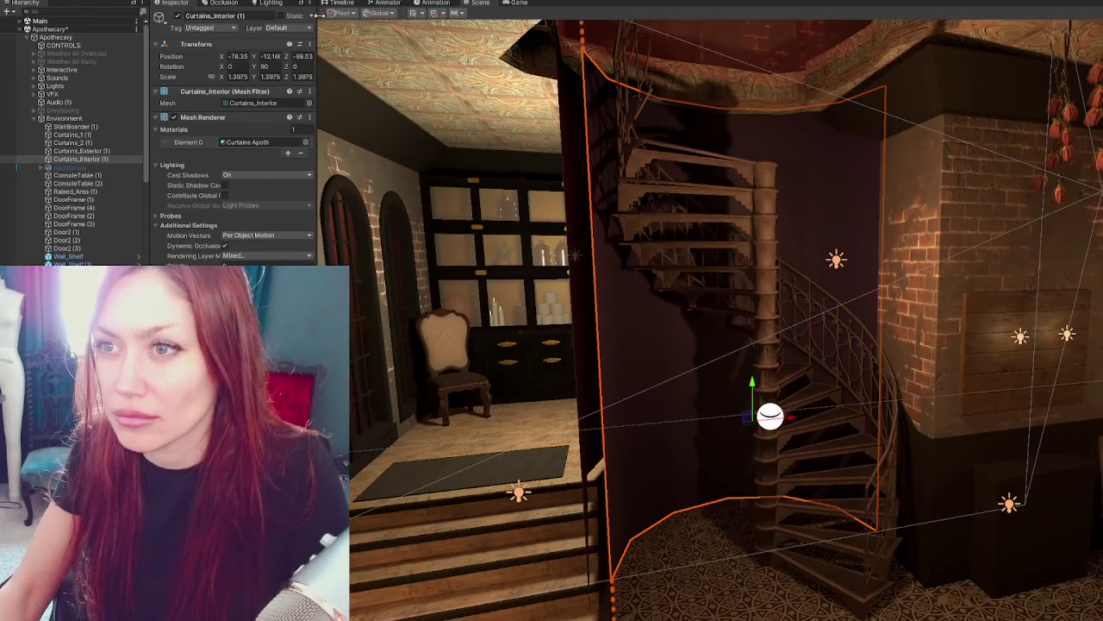
{"action": "left_click", "coordinate": [177, 16]}
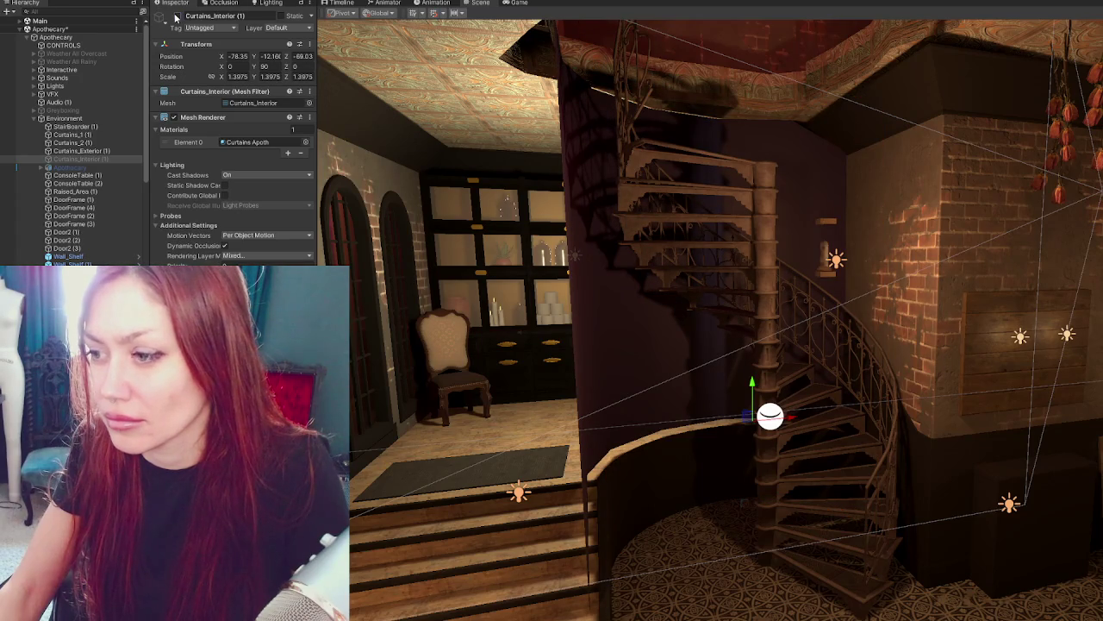
{"action": "left_click", "coordinate": [177, 16]}
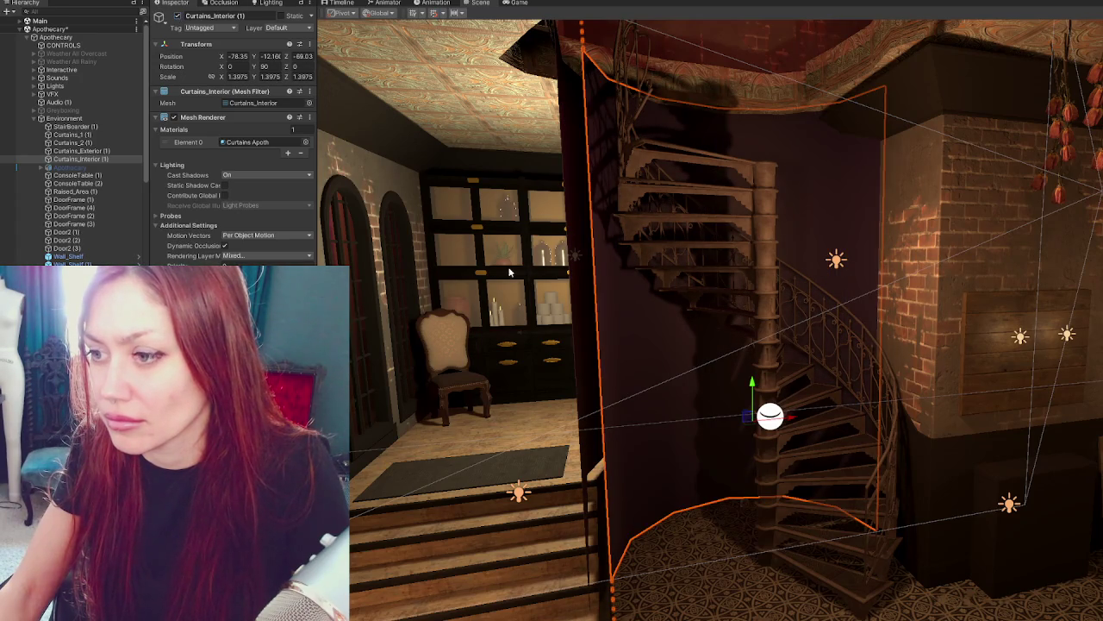
{"action": "left_click", "coordinate": [571, 286]}
{"action": "left_click", "coordinate": [177, 16]}
{"action": "mouse_move", "coordinate": [594, 327]}
{"action": "right_mouse_down"}
{"action": "mouse_move", "coordinate": [679, 267]}
{"action": "mouse_move", "coordinate": [539, 218]}
{"action": "right_mouse_up"}
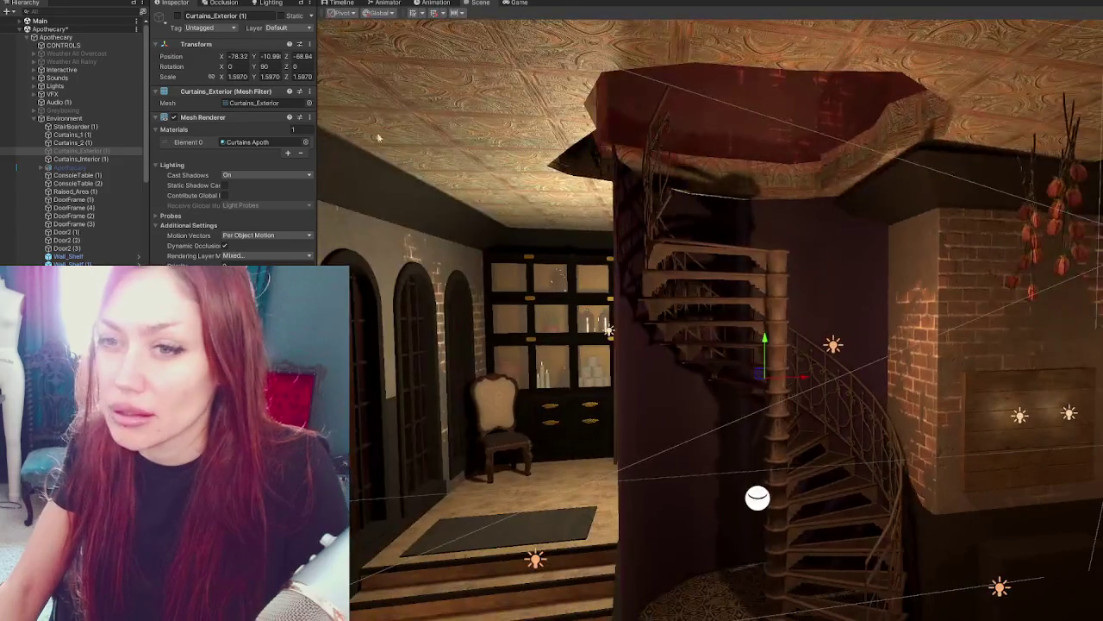
{"action": "left_click", "coordinate": [177, 16]}
{"action": "right_click_drag", "start_coordinate": [603, 298], "coordinate": [615, 285]}
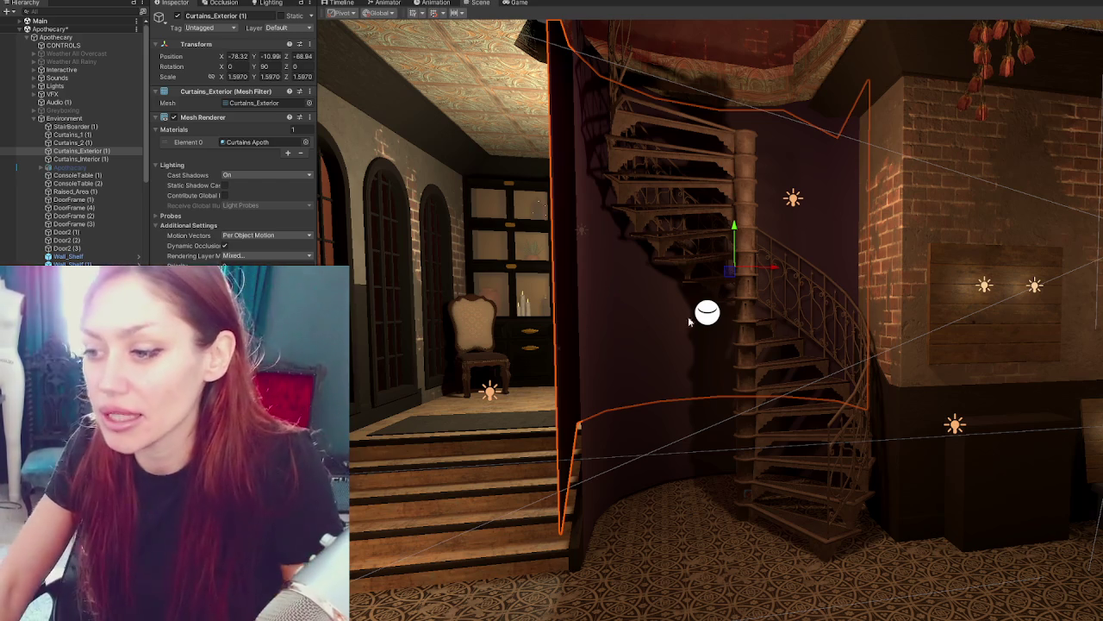
{"action": "mouse_move", "coordinate": [577, 296]}
{"action": "middle_mouse_down"}
{"action": "mouse_move", "coordinate": [683, 258]}
{"action": "mouse_move", "coordinate": [472, 267]}
{"action": "mouse_move", "coordinate": [518, 345]}
{"action": "mouse_move", "coordinate": [379, 362]}
{"action": "mouse_move", "coordinate": [596, 289]}
{"action": "middle_mouse_up"}
{"action": "left_click", "coordinate": [518, 341]}
{"action": "left_click", "coordinate": [613, 293]}
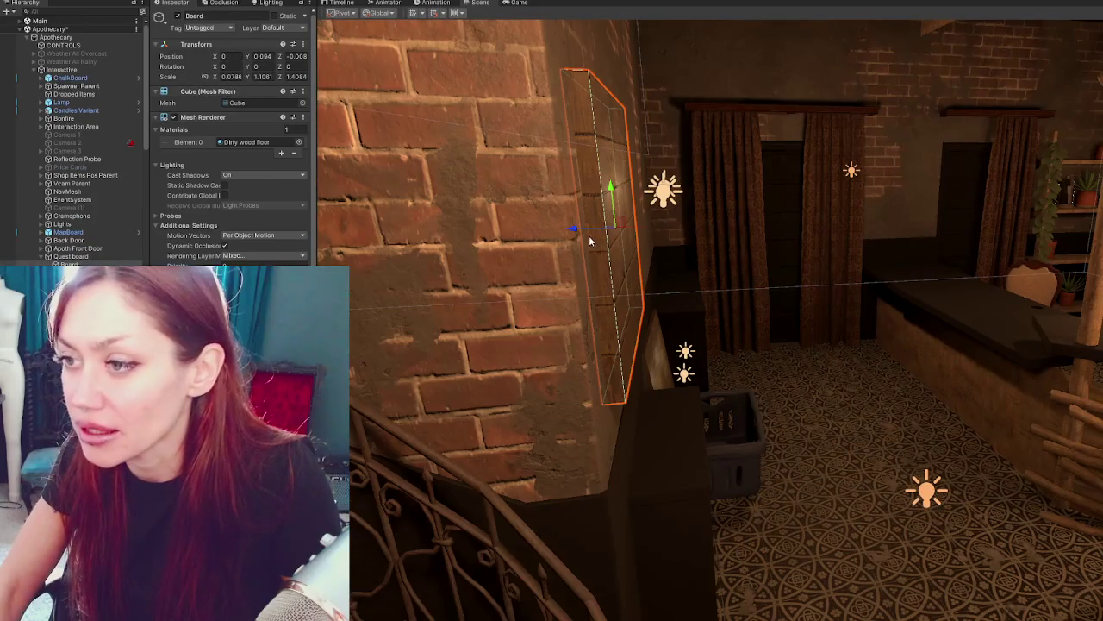
{"action": "left_click_drag", "start_coordinate": [640, 233], "coordinate": [639, 230]}
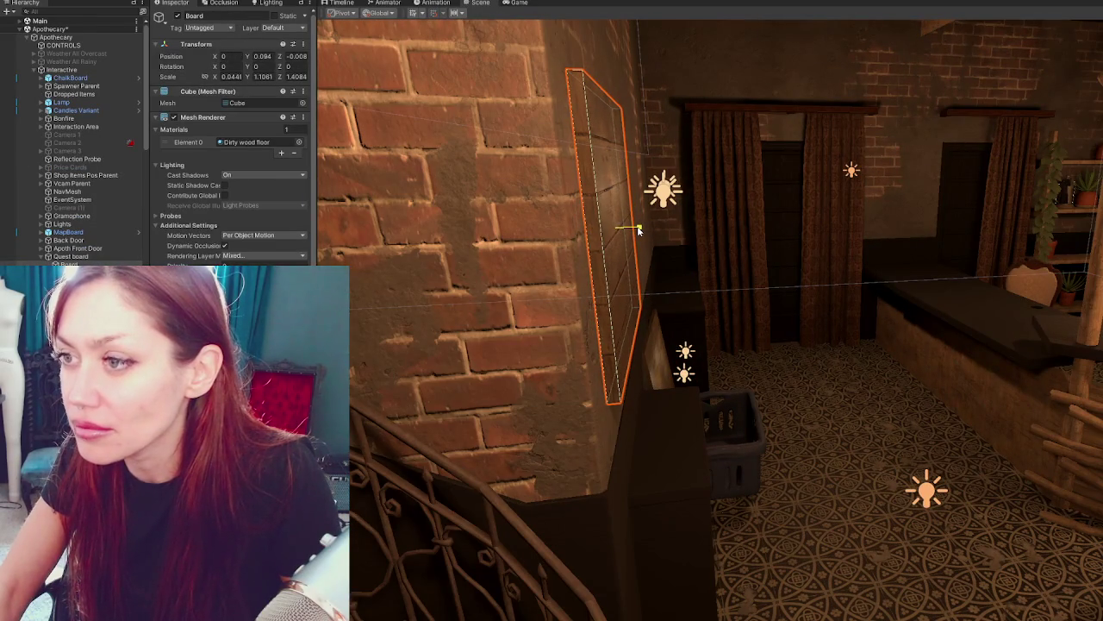
{"action": "mouse_move", "coordinate": [710, 237]}
{"action": "left_mouse_down", "text": "alt"}
{"action": "mouse_move", "coordinate": [624, 230]}
{"action": "mouse_move", "coordinate": [588, 264]}
{"action": "mouse_move", "coordinate": [846, 377]}
{"action": "left_mouse_up", "text": "alt"}
{"action": "left_click", "coordinate": [843, 381]}
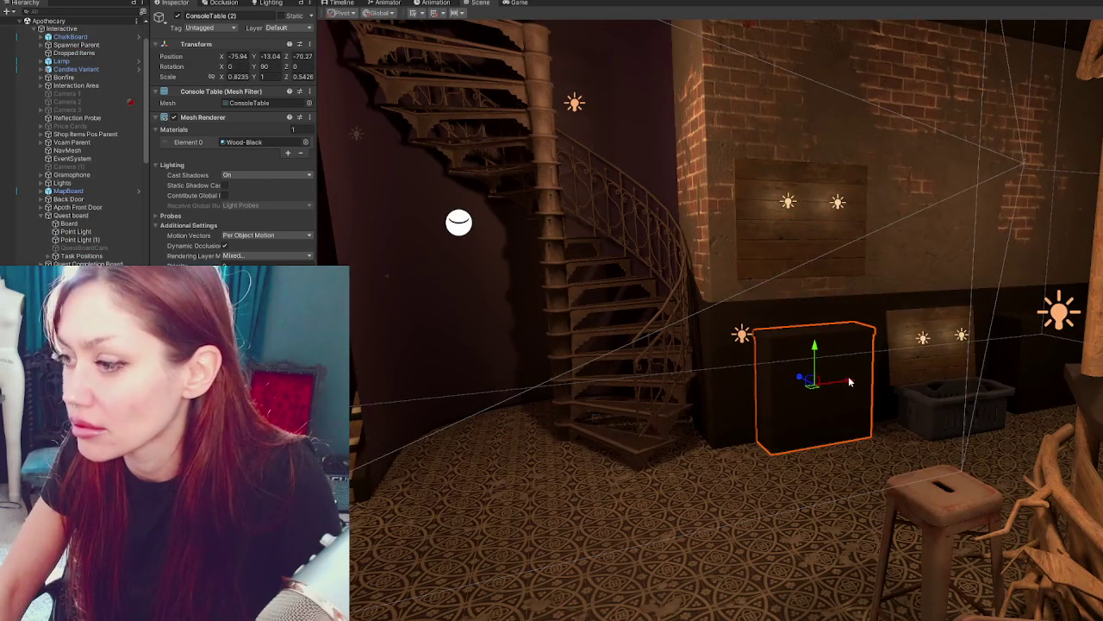
{"action": "mouse_move", "coordinate": [831, 372]}
{"action": "left_mouse_down", "text": "alt"}
{"action": "mouse_move", "coordinate": [634, 288]}
{"action": "mouse_move", "coordinate": [595, 305]}
{"action": "mouse_move", "coordinate": [544, 296]}
{"action": "left_mouse_up", "text": "alt"}
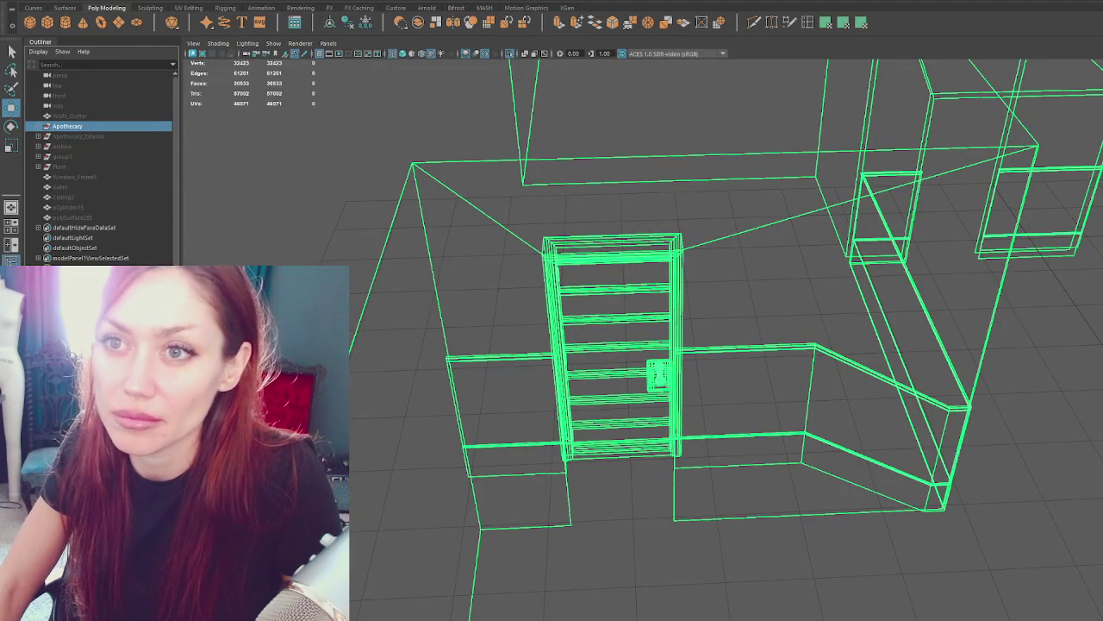
In Files/Projects preferences, set Number of autosaves to 3 and Interval to 8, then save.
{"action": "left_click", "coordinate": [181, 2]}
{"action": "mouse_move", "coordinate": [194, 92]}
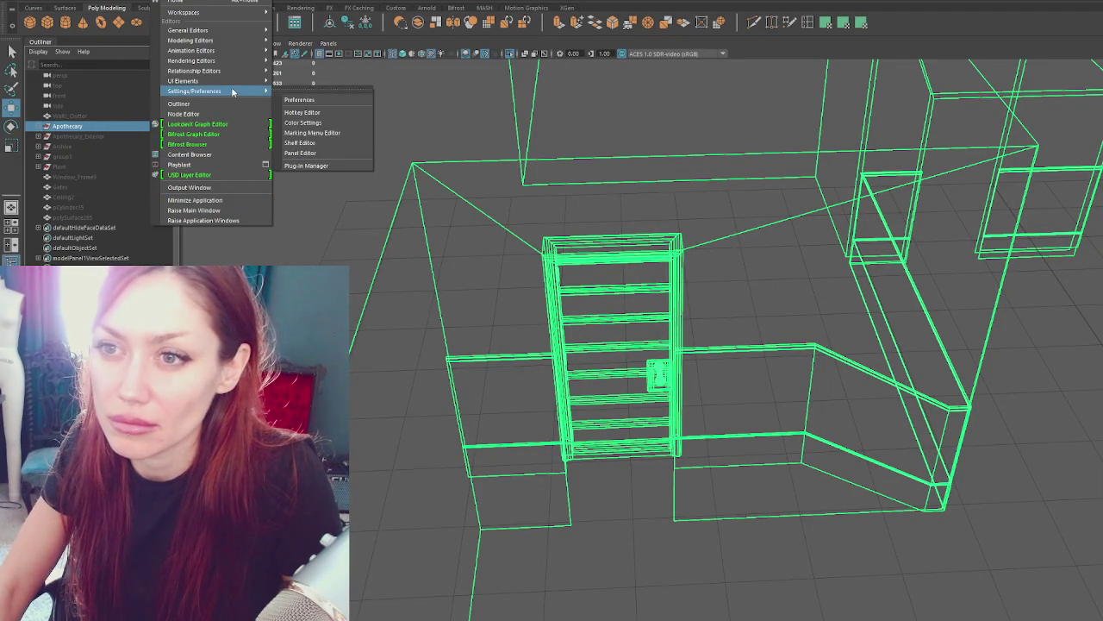
{"action": "left_click", "coordinate": [297, 101]}
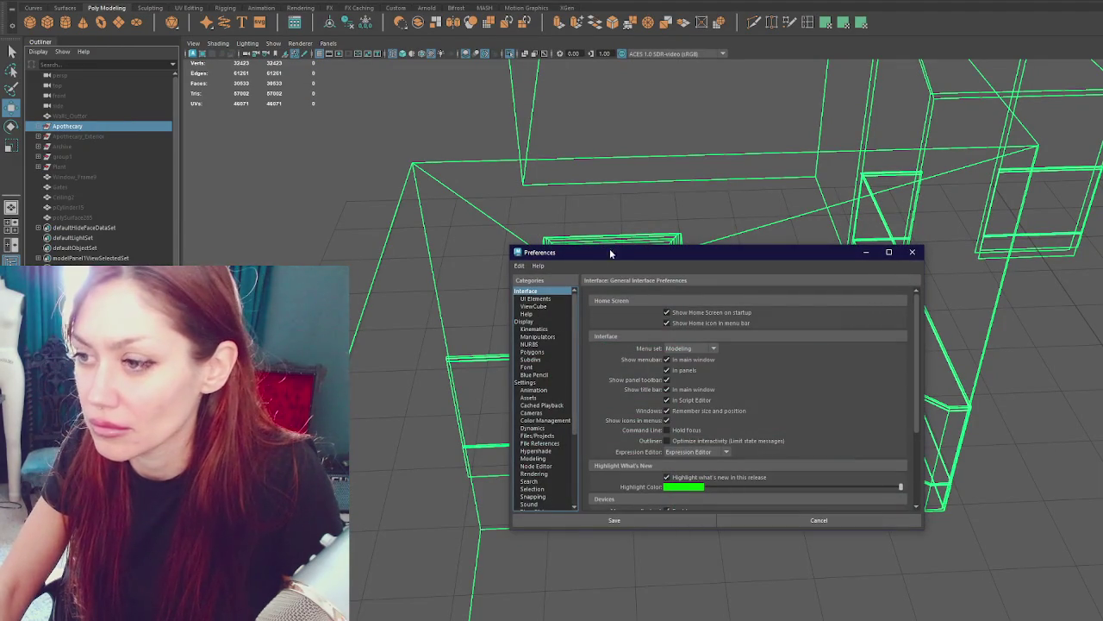
{"action": "left_click_drag", "start_coordinate": [598, 257], "coordinate": [362, 41]}
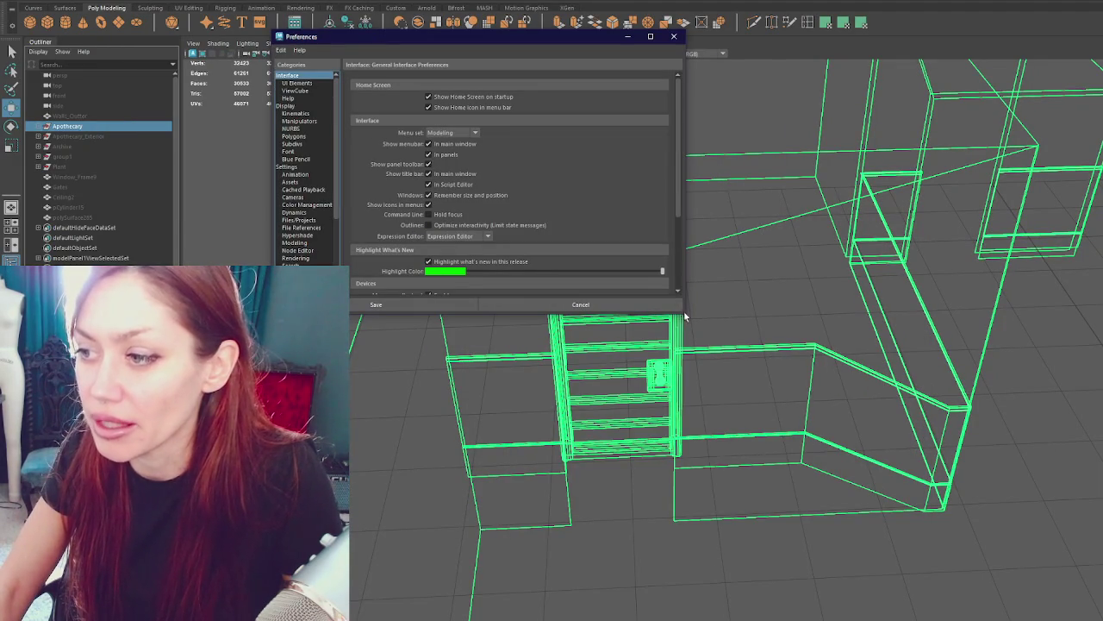
{"action": "left_click_drag", "start_coordinate": [684, 315], "coordinate": [781, 399]}
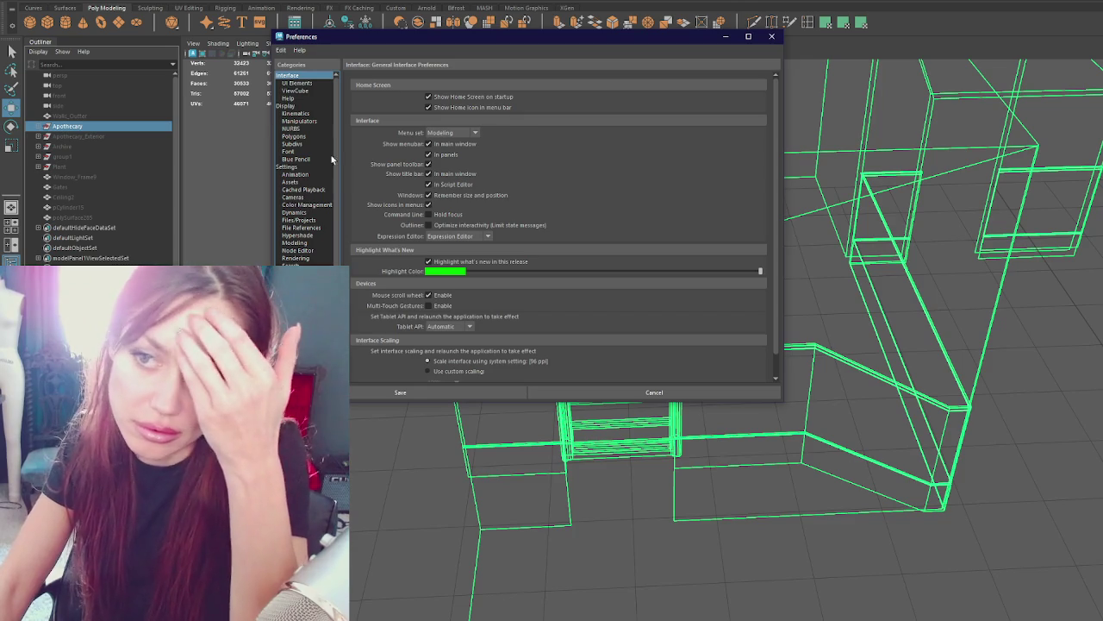
{"action": "scroll", "coordinate": [306, 163], "scroll_direction": "down", "scroll_amount": 1}
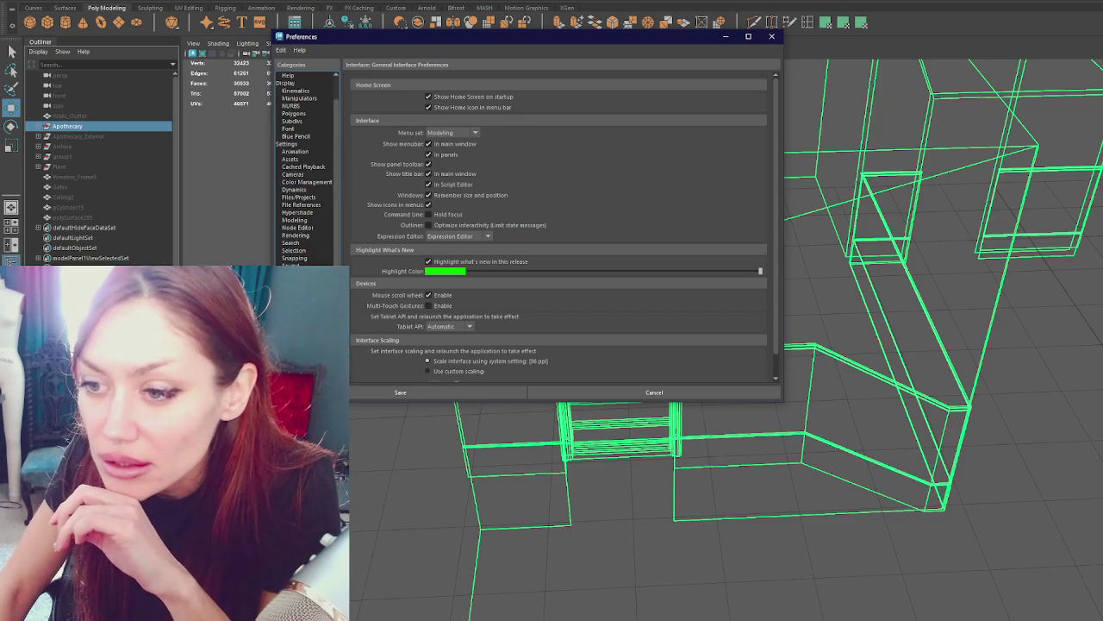
{"action": "left_click", "coordinate": [298, 197]}
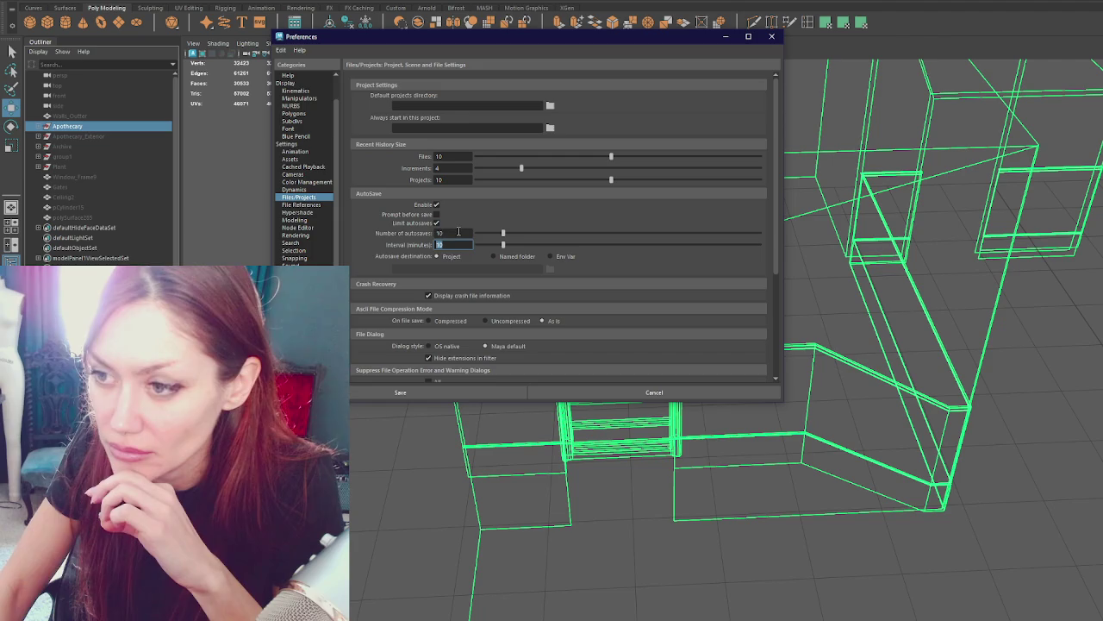
{"action": "type", "text": "3"}
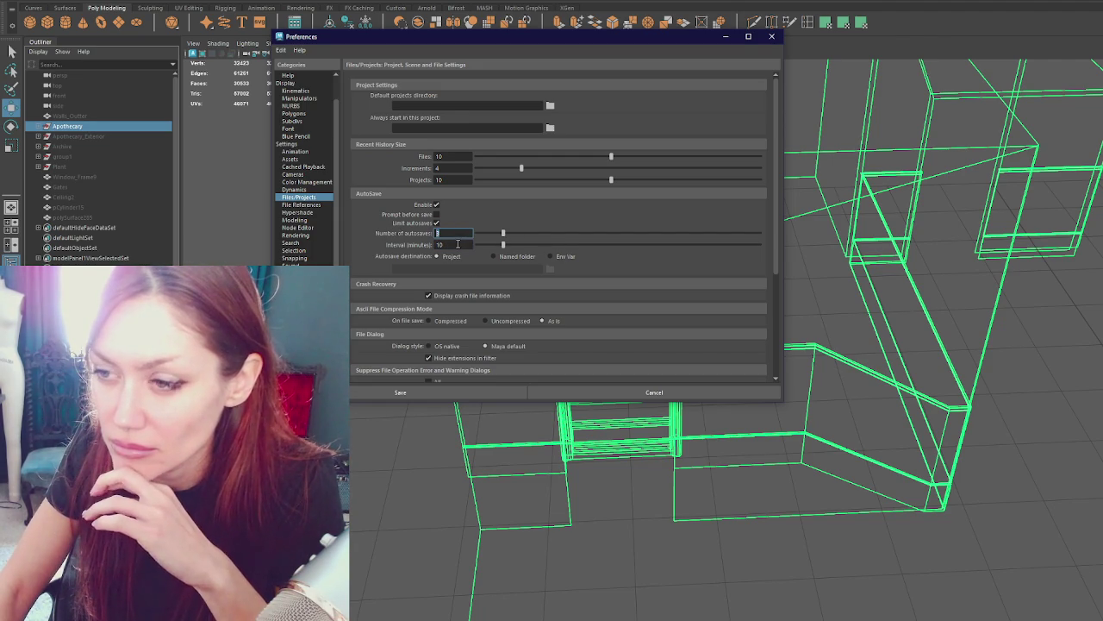
{"action": "double_click", "coordinate": [461, 244]}
{"action": "type", "text": "8"}
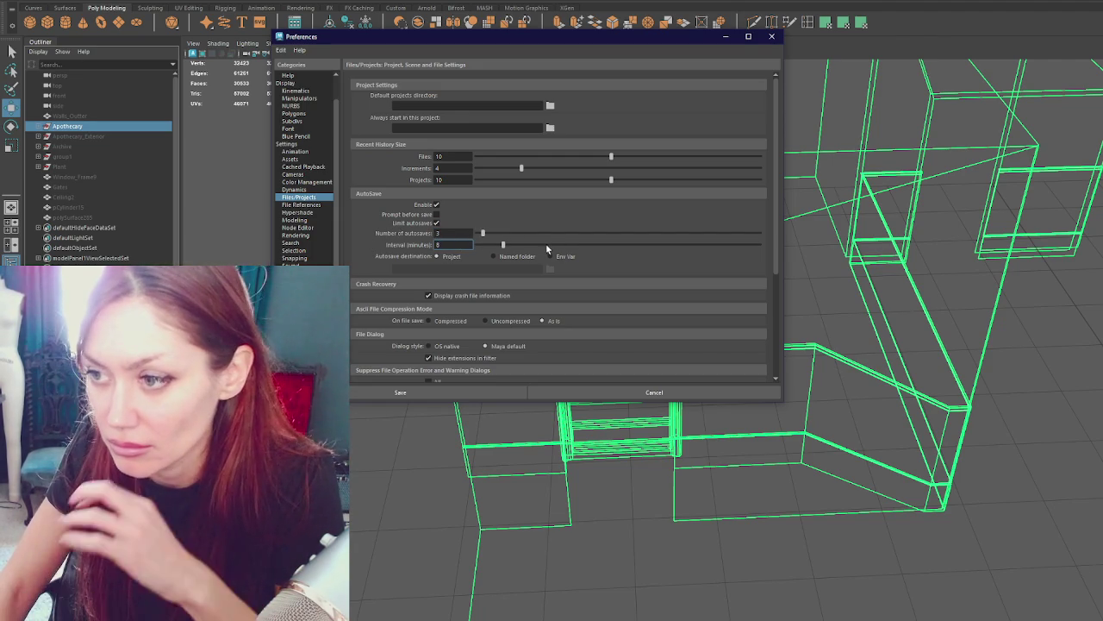
{"action": "scroll", "coordinate": [548, 246], "scroll_direction": "down", "scroll_amount": 3}
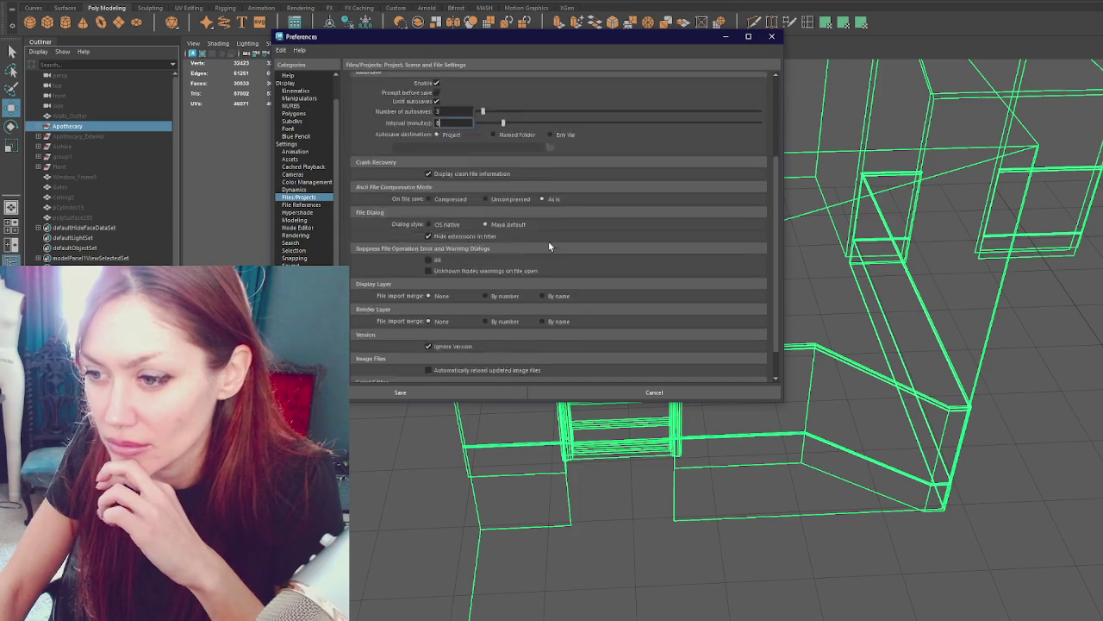
{"action": "scroll", "coordinate": [548, 242], "scroll_direction": "down", "scroll_amount": 3}
{"action": "left_click", "coordinate": [481, 391]}
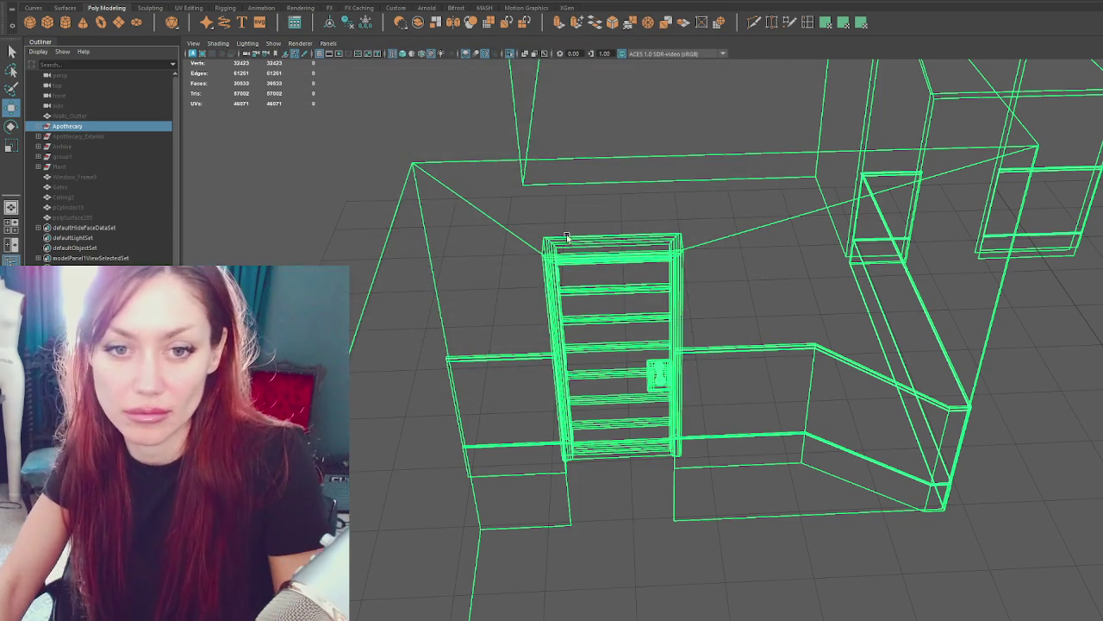
Switch to shaded view, orbit up to the round stair opening, and enter Edge mode.
{"action": "key", "text": "6"}
{"action": "mouse_move", "coordinate": [377, 179]}
{"action": "left_mouse_down", "text": "alt"}
{"action": "mouse_move", "coordinate": [517, 240]}
{"action": "mouse_move", "coordinate": [505, 258]}
{"action": "mouse_move", "coordinate": [488, 173]}
{"action": "left_mouse_up", "text": "alt"}
{"action": "left_click", "coordinate": [550, 228]}
{"action": "mouse_move", "coordinate": [550, 227]}
{"action": "left_mouse_down", "text": "alt"}
{"action": "mouse_move", "coordinate": [535, 228]}
{"action": "mouse_move", "coordinate": [808, 221]}
{"action": "left_mouse_up", "text": "alt"}
{"action": "mouse_move", "coordinate": [733, 225]}
{"action": "left_mouse_down", "text": "alt"}
{"action": "mouse_move", "coordinate": [575, 232]}
{"action": "mouse_move", "coordinate": [590, 247]}
{"action": "mouse_move", "coordinate": [554, 213]}
{"action": "mouse_move", "coordinate": [483, 199]}
{"action": "mouse_move", "coordinate": [569, 221]}
{"action": "mouse_move", "coordinate": [489, 213]}
{"action": "mouse_move", "coordinate": [503, 207]}
{"action": "mouse_move", "coordinate": [487, 152]}
{"action": "left_mouse_up", "text": "alt"}
{"action": "left_click", "coordinate": [520, 307]}
{"action": "mouse_move", "coordinate": [519, 307]}
{"action": "left_mouse_down", "text": "alt"}
{"action": "mouse_move", "coordinate": [584, 326]}
{"action": "mouse_move", "coordinate": [480, 353]}
{"action": "mouse_move", "coordinate": [446, 275]}
{"action": "mouse_move", "coordinate": [582, 276]}
{"action": "mouse_move", "coordinate": [429, 241]}
{"action": "mouse_move", "coordinate": [425, 173]}
{"action": "mouse_move", "coordinate": [496, 199]}
{"action": "mouse_move", "coordinate": [452, 122]}
{"action": "left_mouse_up", "text": "alt"}
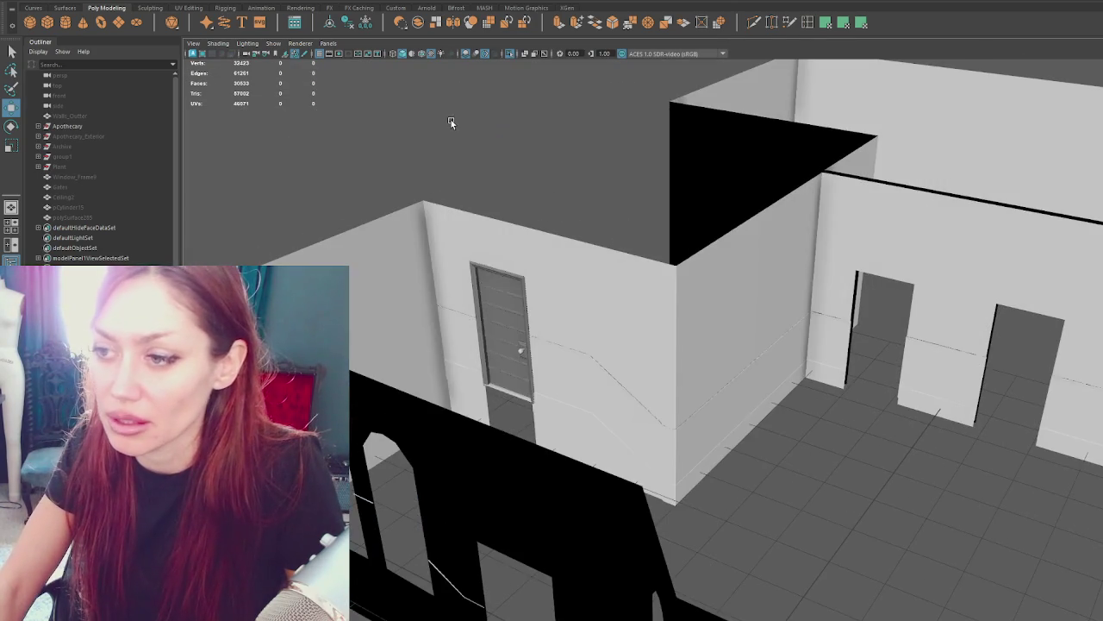
{"action": "mouse_move", "coordinate": [530, 266]}
{"action": "left_mouse_down", "text": "alt"}
{"action": "mouse_move", "coordinate": [567, 171]}
{"action": "mouse_move", "coordinate": [650, 246]}
{"action": "mouse_move", "coordinate": [644, 293]}
{"action": "left_mouse_up", "text": "alt"}
{"action": "left_click", "coordinate": [644, 291]}
{"action": "mouse_move", "coordinate": [611, 326]}
{"action": "left_mouse_down", "text": "alt"}
{"action": "mouse_move", "coordinate": [647, 313]}
{"action": "mouse_move", "coordinate": [689, 339]}
{"action": "left_mouse_up", "text": "alt"}
{"action": "right_click_drag", "start_coordinate": [562, 227], "coordinate": [542, 261]}
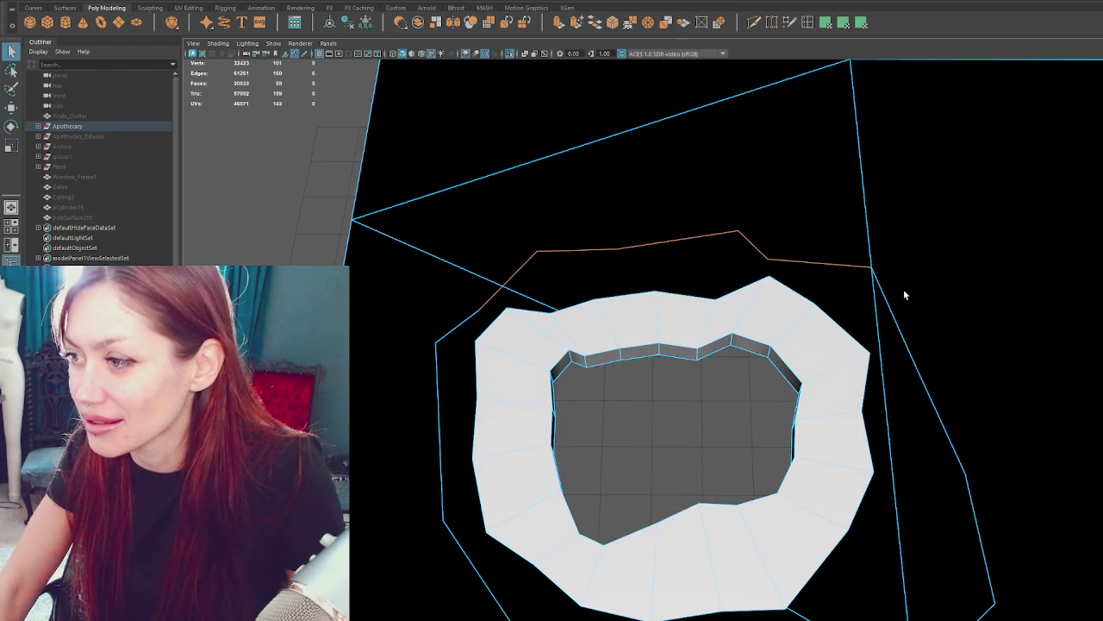
Delete the stray edges beside the opening and the leftover vertex on the board's edge.
{"action": "key", "text": "Delete"}
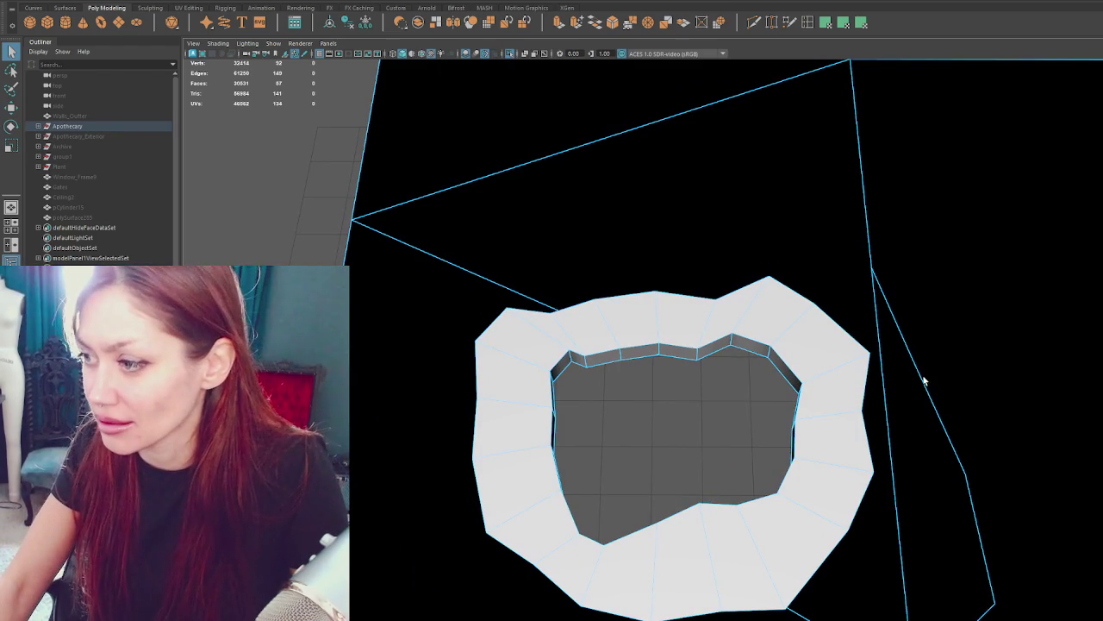
{"action": "key", "text": "Delete"}
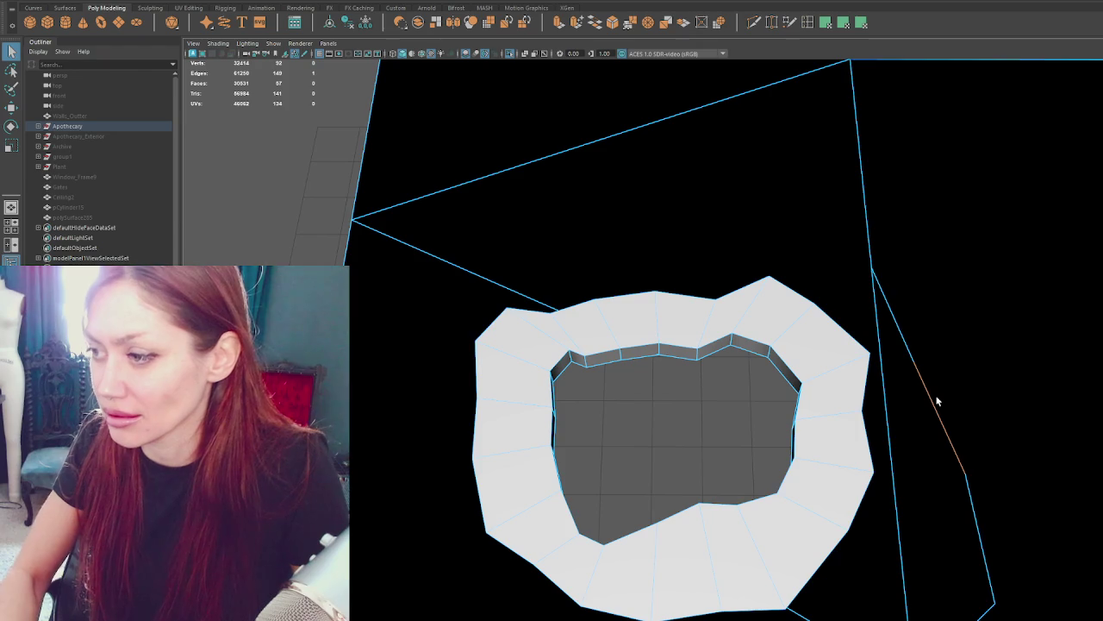
{"action": "key", "text": "4"}
{"action": "key", "text": "5"}
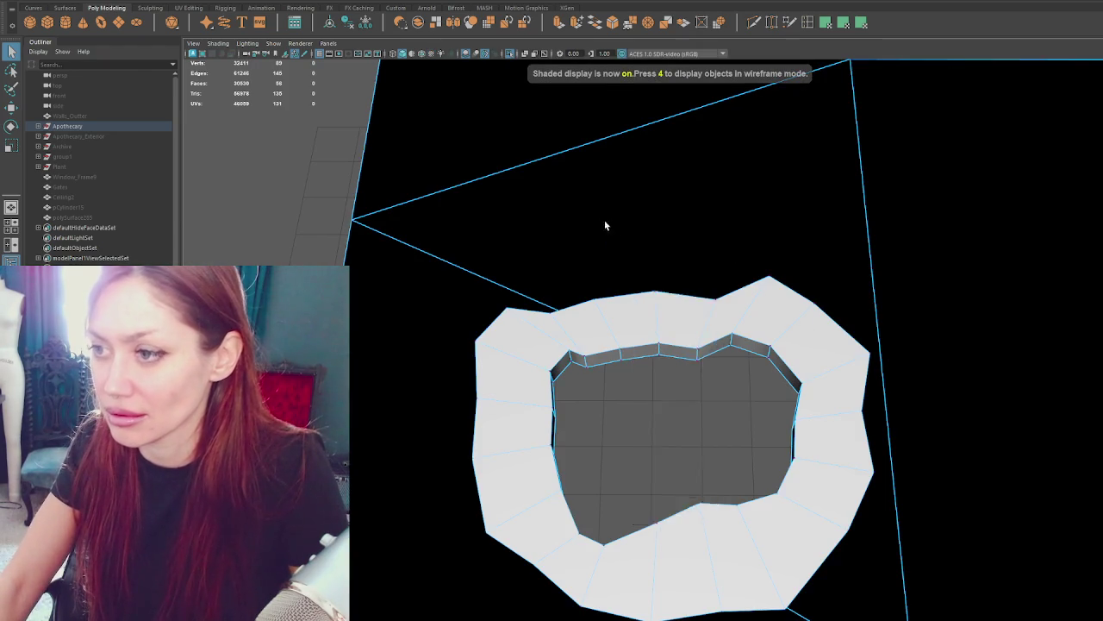
{"action": "scroll", "coordinate": [604, 223], "scroll_direction": "down", "scroll_amount": 3}
{"action": "key", "text": "F9"}
{"action": "left_click_drag", "start_coordinate": [810, 272], "coordinate": [783, 312]}
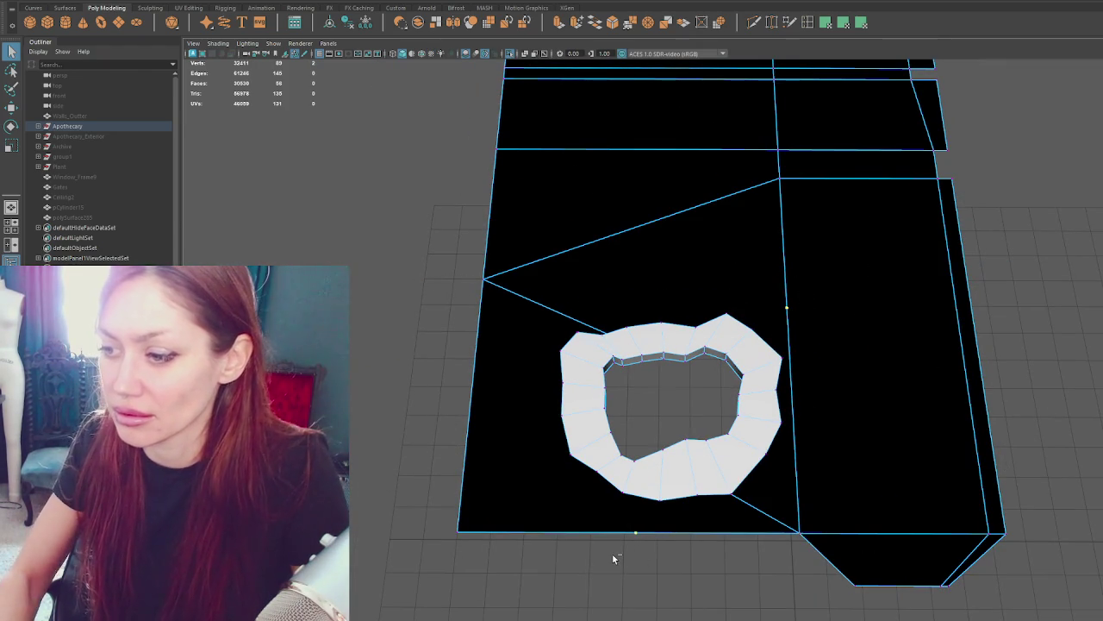
{"action": "key", "text": "4"}
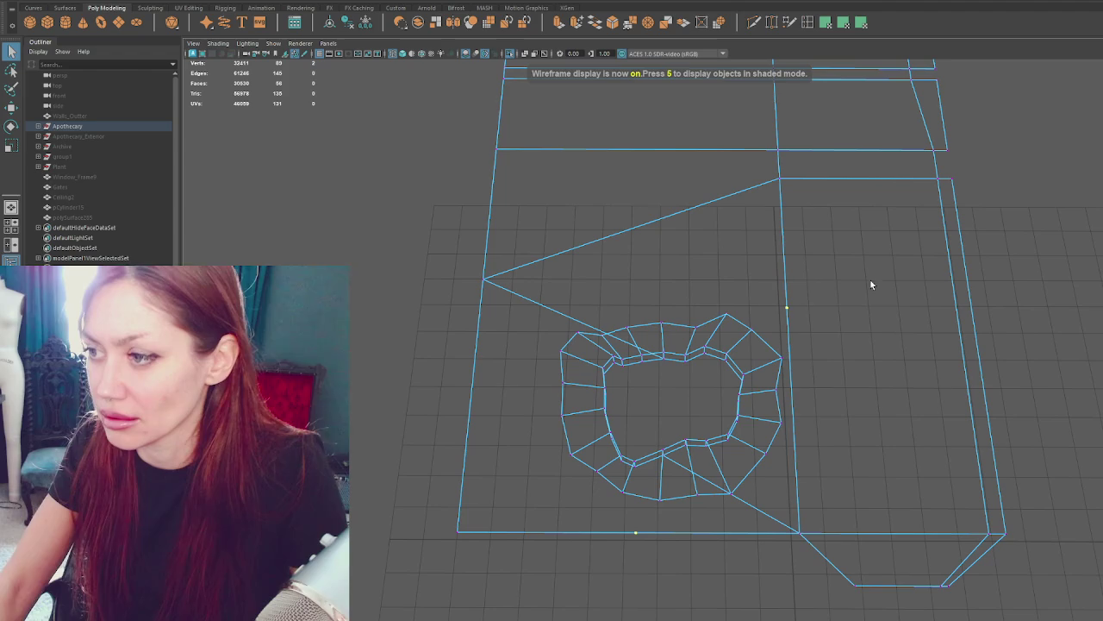
{"action": "key", "text": "Delete"}
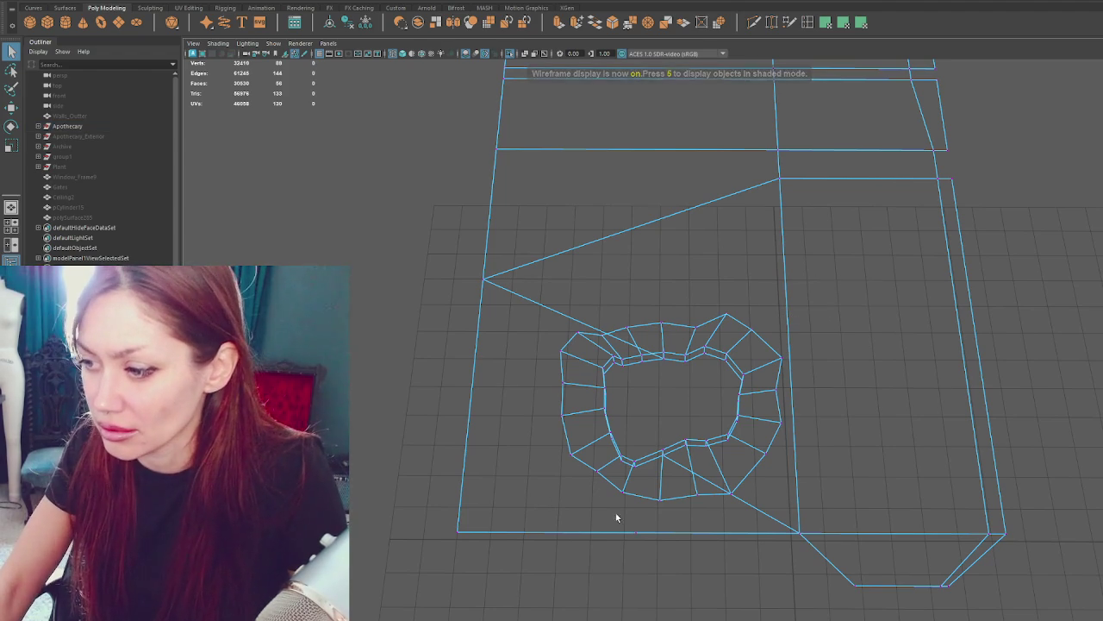
{"action": "left_click_drag", "start_coordinate": [592, 521], "coordinate": [645, 562]}
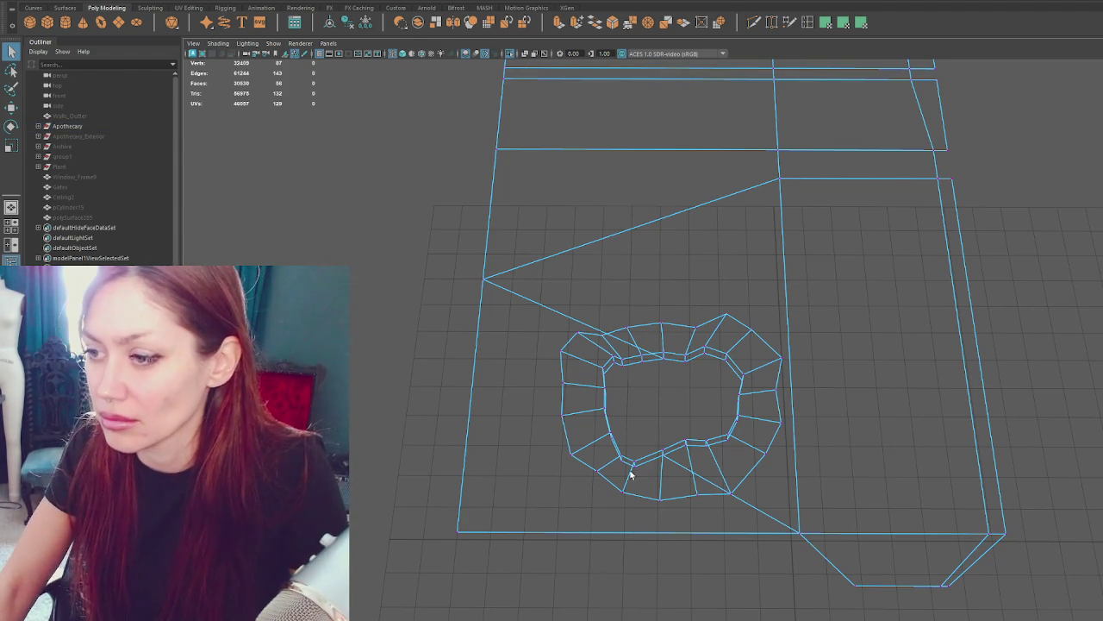
{"action": "right_click_drag", "start_coordinate": [396, 274], "coordinate": [575, 361]}
Select the whole Apothecary mesh and unfold its UVs in the UV Editor.
{"action": "left_click", "coordinate": [386, 204]}
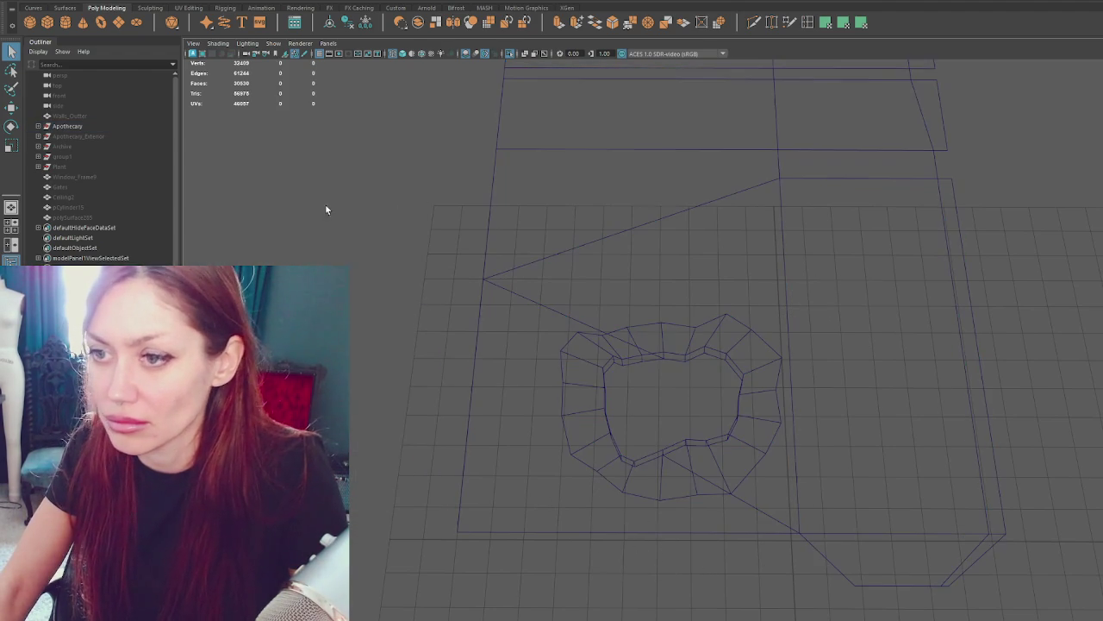
{"action": "left_click", "coordinate": [551, 311]}
{"action": "left_click", "coordinate": [407, 3]}
{"action": "left_click", "coordinate": [423, 15]}
{"action": "right_click_drag", "start_coordinate": [997, 242], "coordinate": [879, 237]}
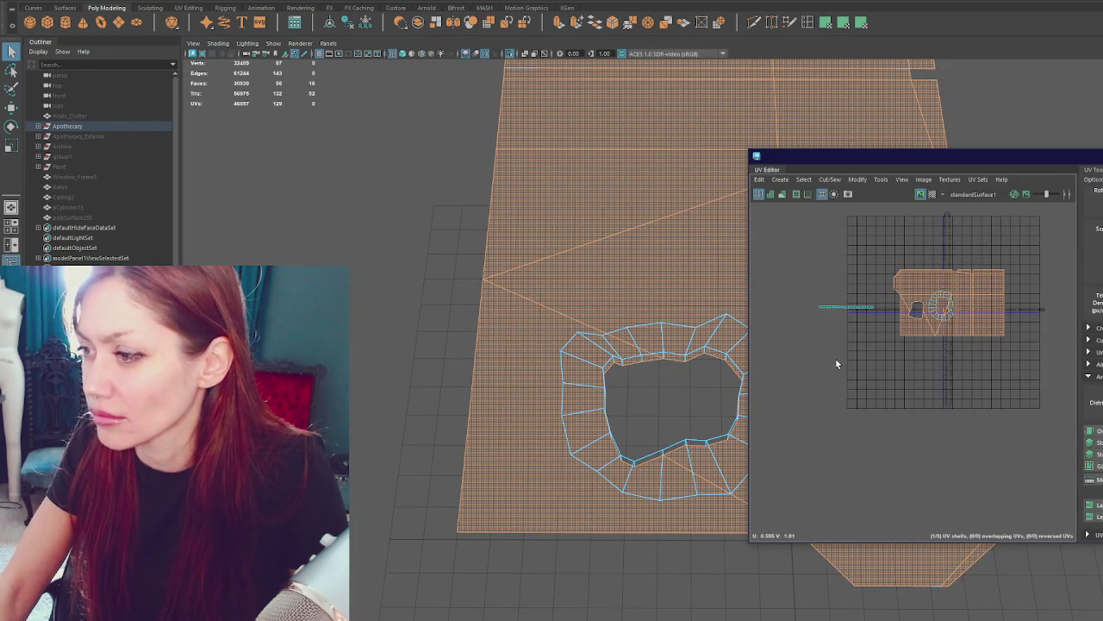
Export the selected Apothecary mesh over Apothecary.fbx, confirming the overwrite.
{"action": "left_click", "coordinate": [197, 212]}
{"action": "left_click", "coordinate": [158, 127]}
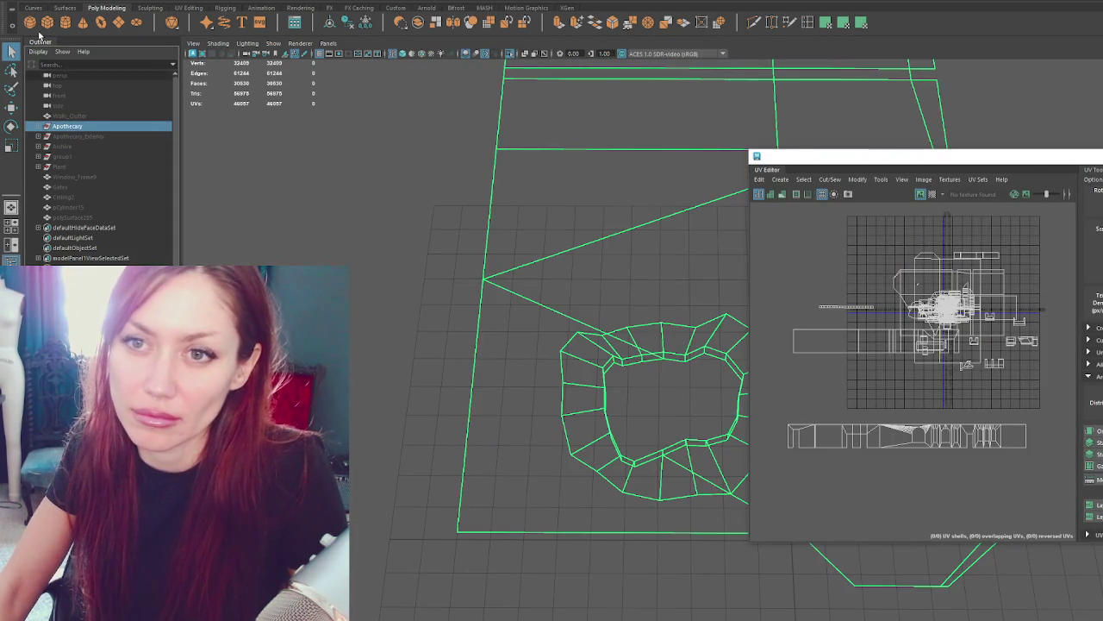
{"action": "left_click", "coordinate": [22, 2]}
{"action": "left_click", "coordinate": [69, 113]}
{"action": "left_click", "coordinate": [285, 187]}
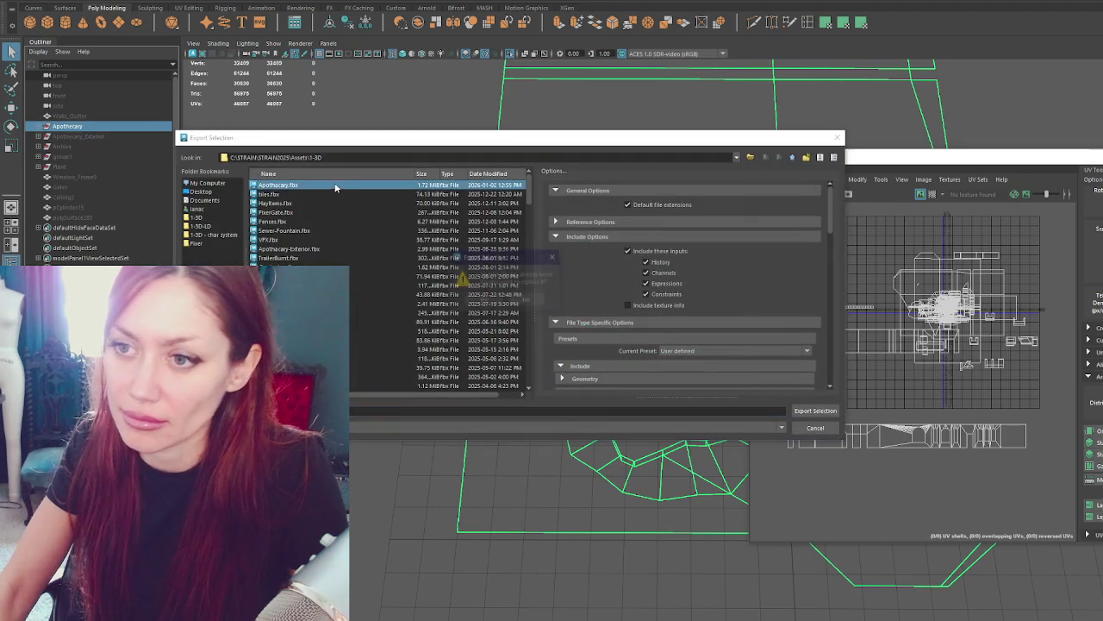
{"action": "left_click", "coordinate": [803, 406]}
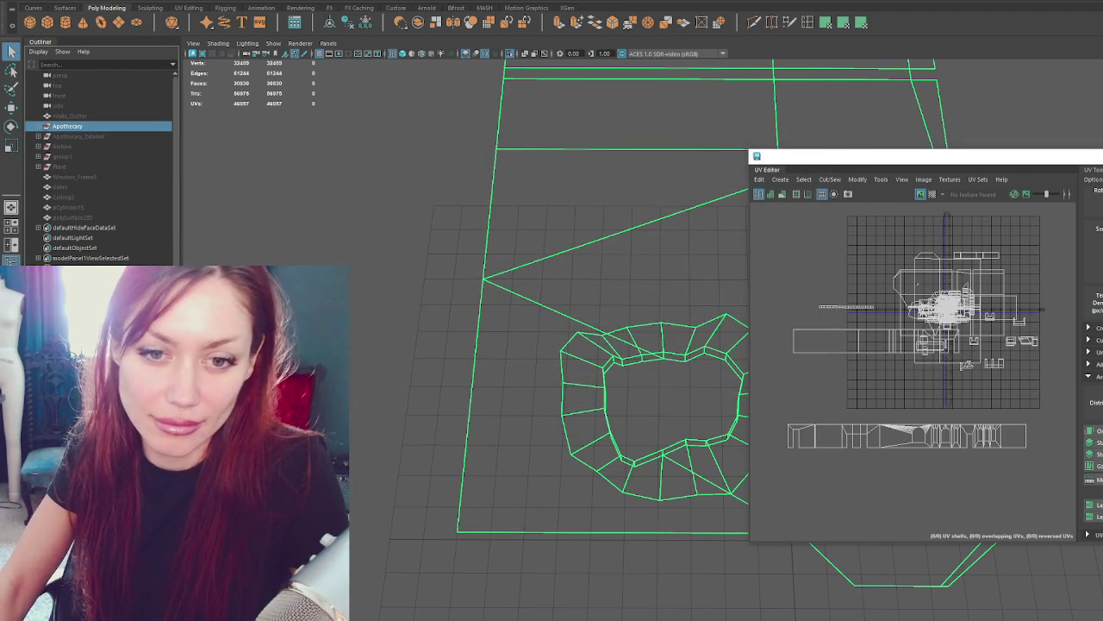
{"action": "key", "text": "alt+Tab"}
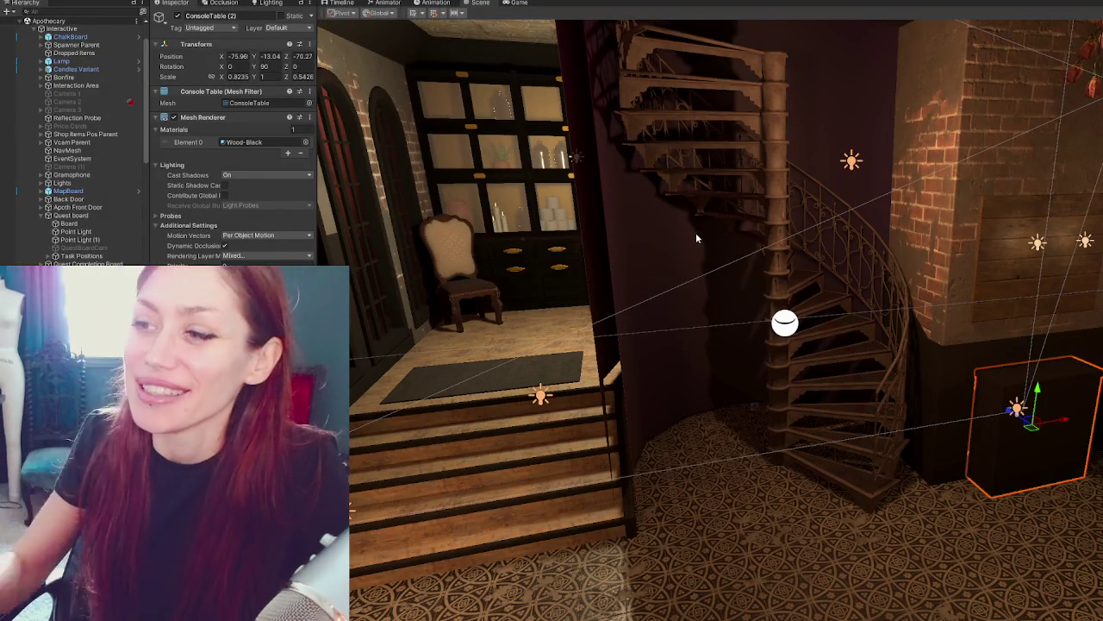
{"action": "mouse_move", "coordinate": [773, 277]}
{"action": "right_mouse_down"}
{"action": "mouse_move", "coordinate": [870, 376]}
{"action": "mouse_move", "coordinate": [955, 408]}
{"action": "mouse_move", "coordinate": [824, 359]}
{"action": "right_mouse_up"}
{"action": "left_click", "coordinate": [956, 408]}
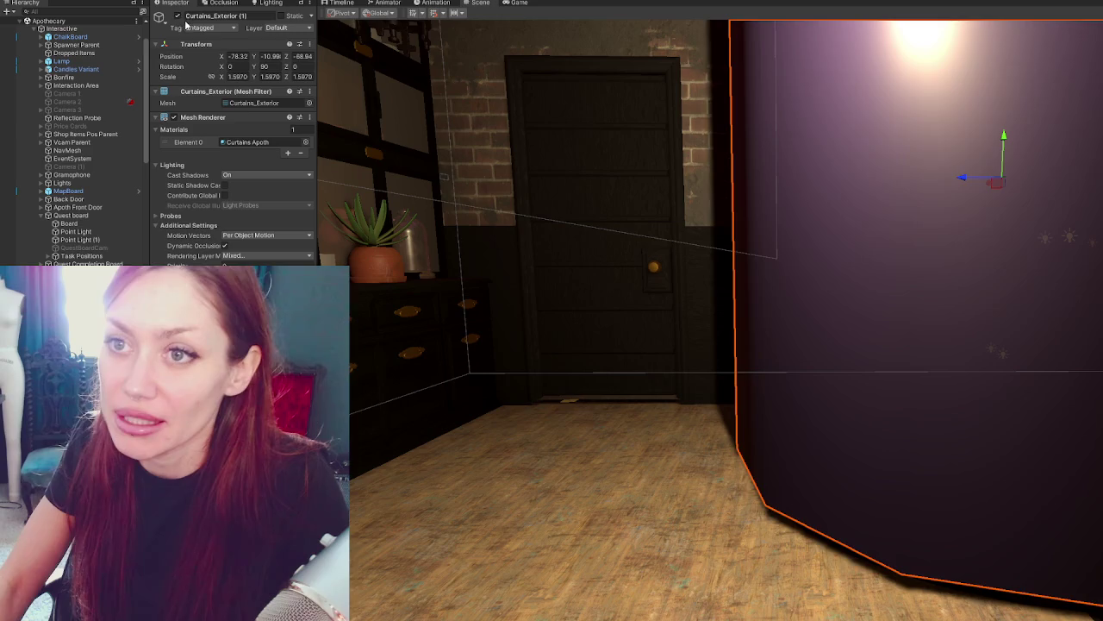
{"action": "right_click_drag", "start_coordinate": [566, 143], "coordinate": [563, 224]}
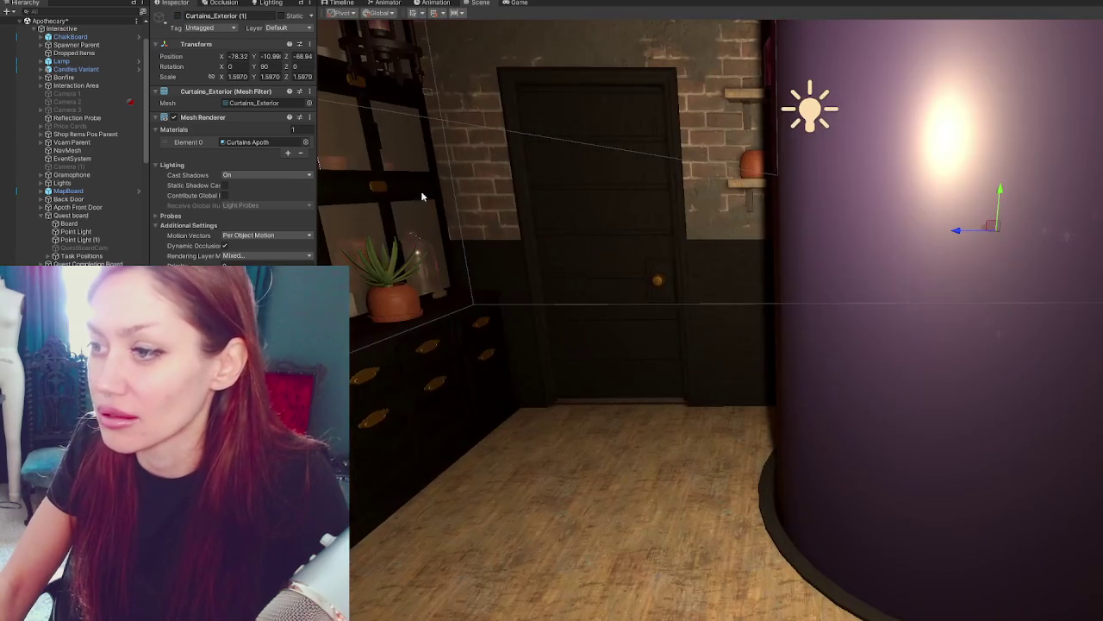
{"action": "left_click", "coordinate": [177, 17]}
{"action": "scroll", "coordinate": [759, 319], "scroll_direction": "down", "scroll_amount": 5}
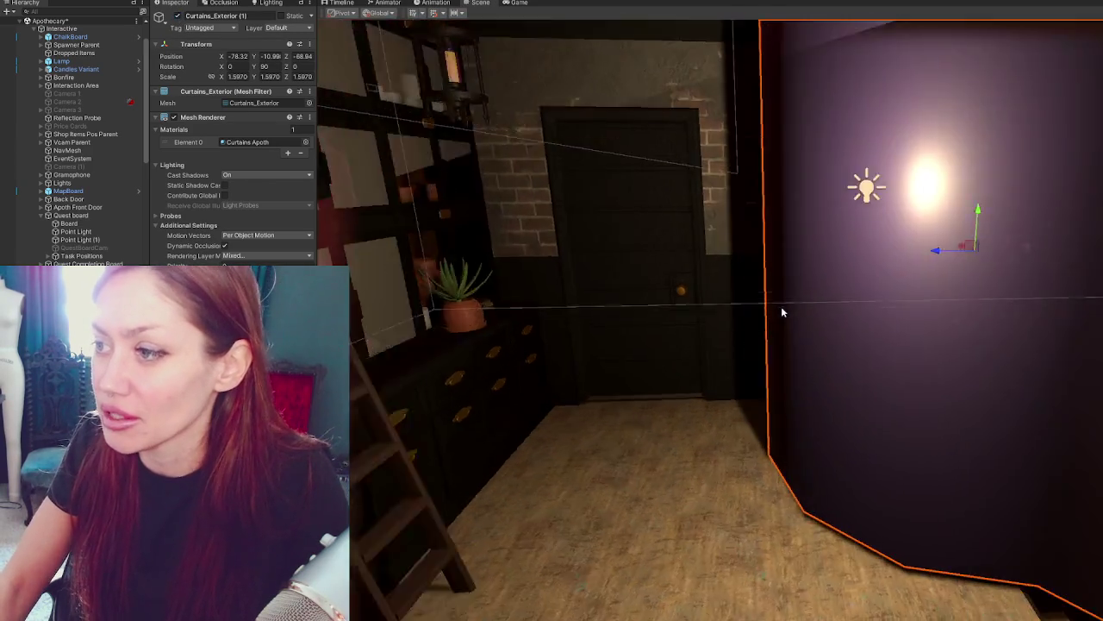
{"action": "mouse_move", "coordinate": [820, 387]}
{"action": "right_mouse_down"}
{"action": "mouse_move", "coordinate": [587, 406]}
{"action": "mouse_move", "coordinate": [535, 190]}
{"action": "right_mouse_up"}
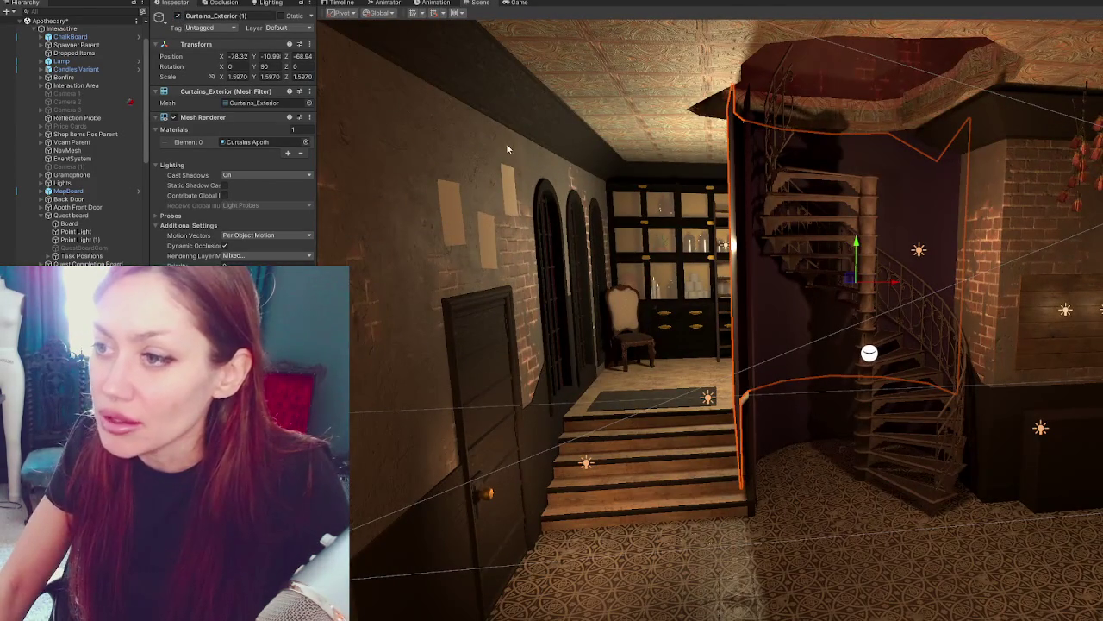
{"action": "mouse_move", "coordinate": [876, 381]}
{"action": "right_mouse_down"}
{"action": "mouse_move", "coordinate": [655, 322]}
{"action": "mouse_move", "coordinate": [536, 177]}
{"action": "right_mouse_up"}
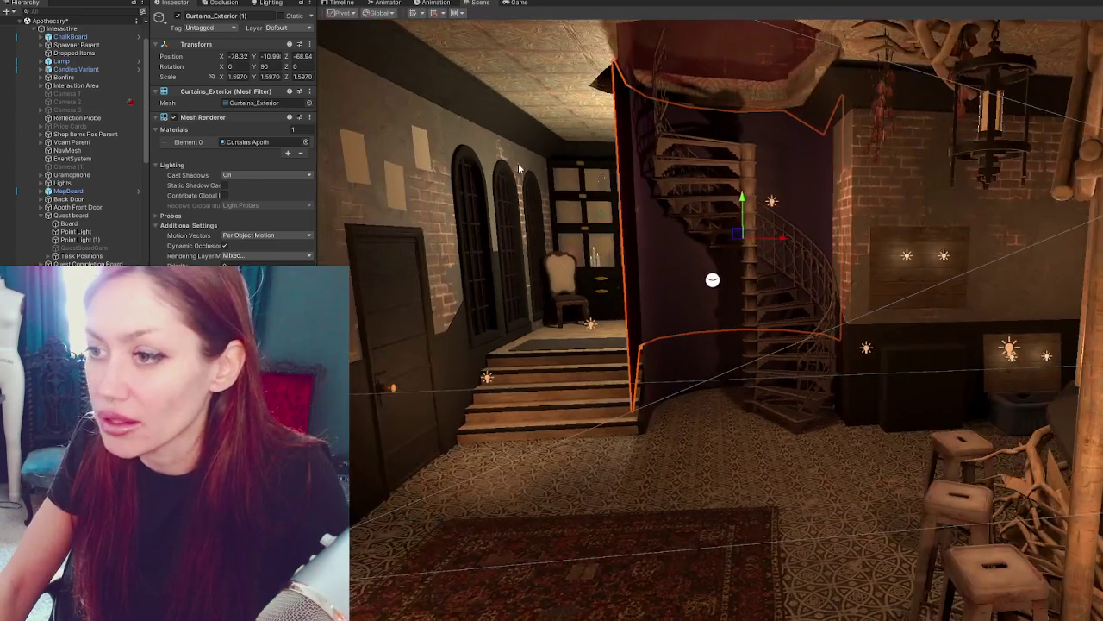
{"action": "mouse_move", "coordinate": [424, 202]}
{"action": "right_mouse_down"}
{"action": "mouse_move", "coordinate": [627, 226]}
{"action": "mouse_move", "coordinate": [646, 259]}
{"action": "mouse_move", "coordinate": [698, 265]}
{"action": "right_mouse_up"}
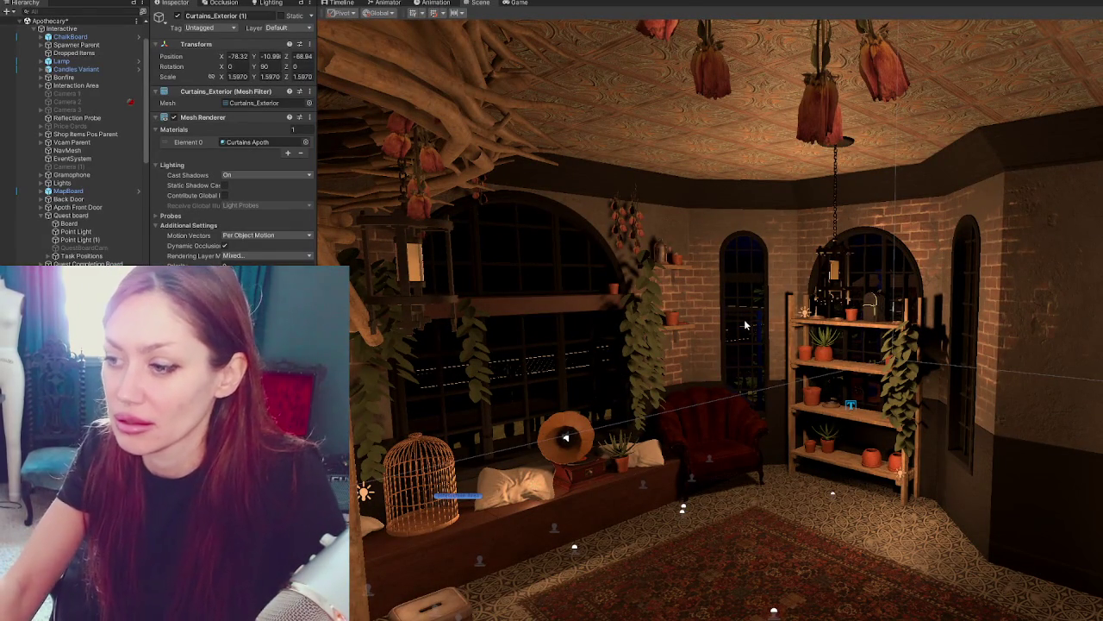
{"action": "right_click_drag", "start_coordinate": [745, 325], "coordinate": [780, 201]}
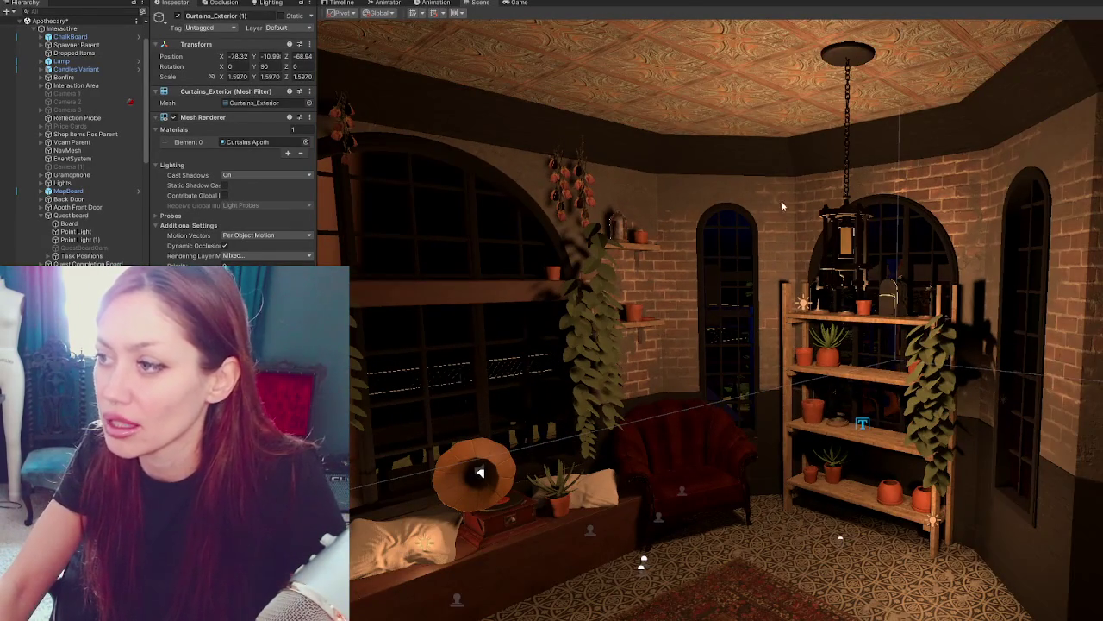
{"action": "right_click_drag", "start_coordinate": [742, 293], "coordinate": [1093, 259]}
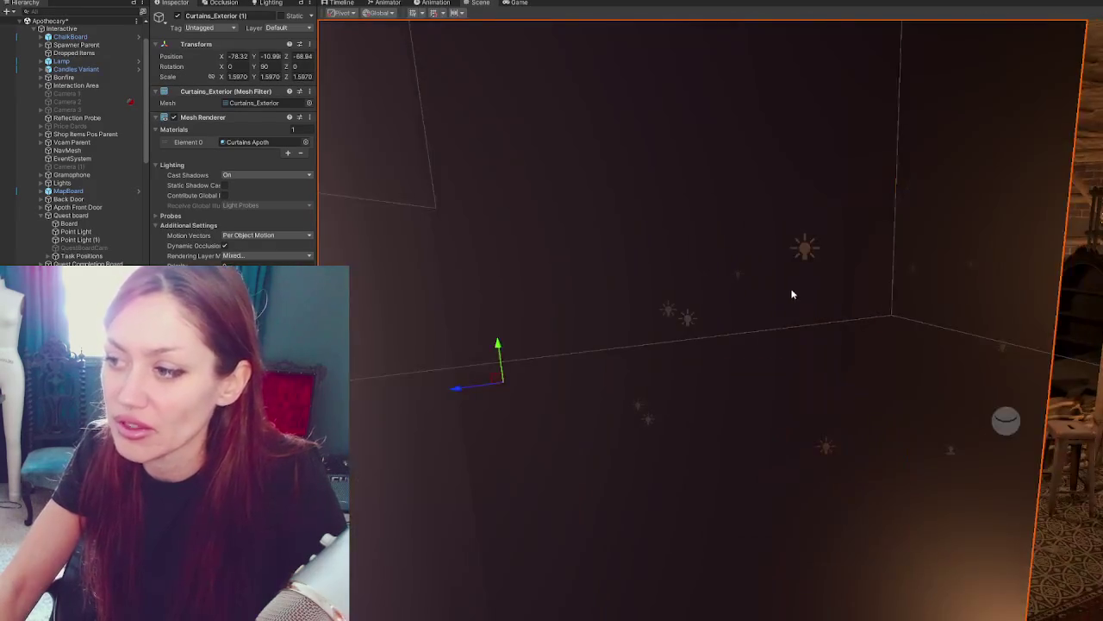
{"action": "right_click_drag", "start_coordinate": [790, 294], "coordinate": [887, 278]}
{"action": "right_click_drag", "start_coordinate": [989, 611], "coordinate": [974, 607]}
{"action": "mouse_move", "coordinate": [909, 276]}
{"action": "right_mouse_down"}
{"action": "mouse_move", "coordinate": [853, 244]}
{"action": "mouse_move", "coordinate": [828, 246]}
{"action": "mouse_move", "coordinate": [693, 319]}
{"action": "right_mouse_up"}
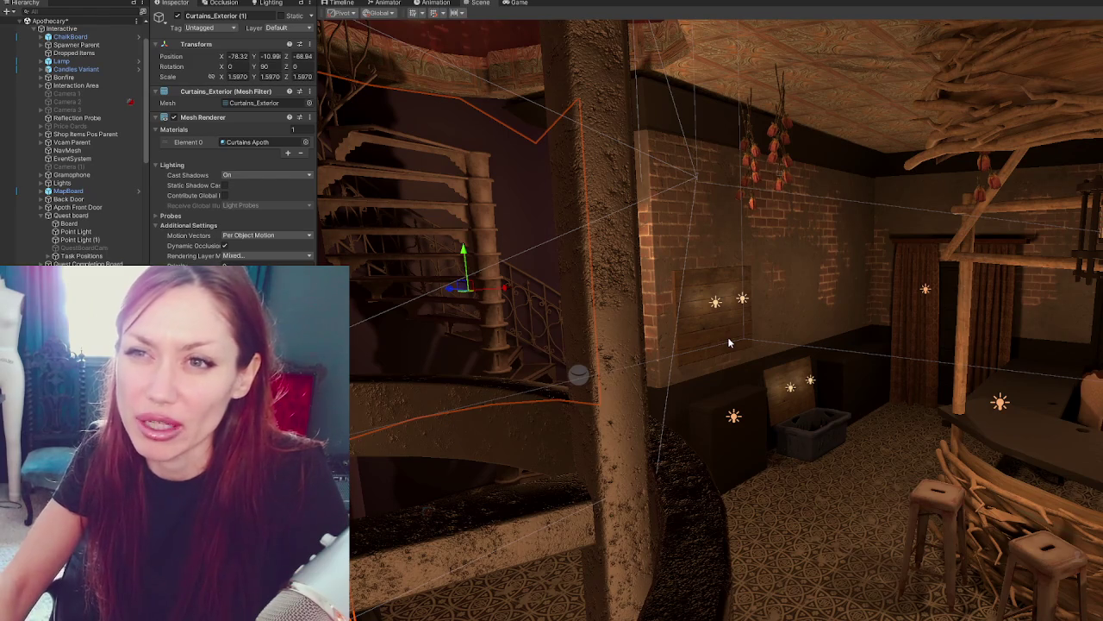
{"action": "right_click_drag", "start_coordinate": [728, 343], "coordinate": [665, 181]}
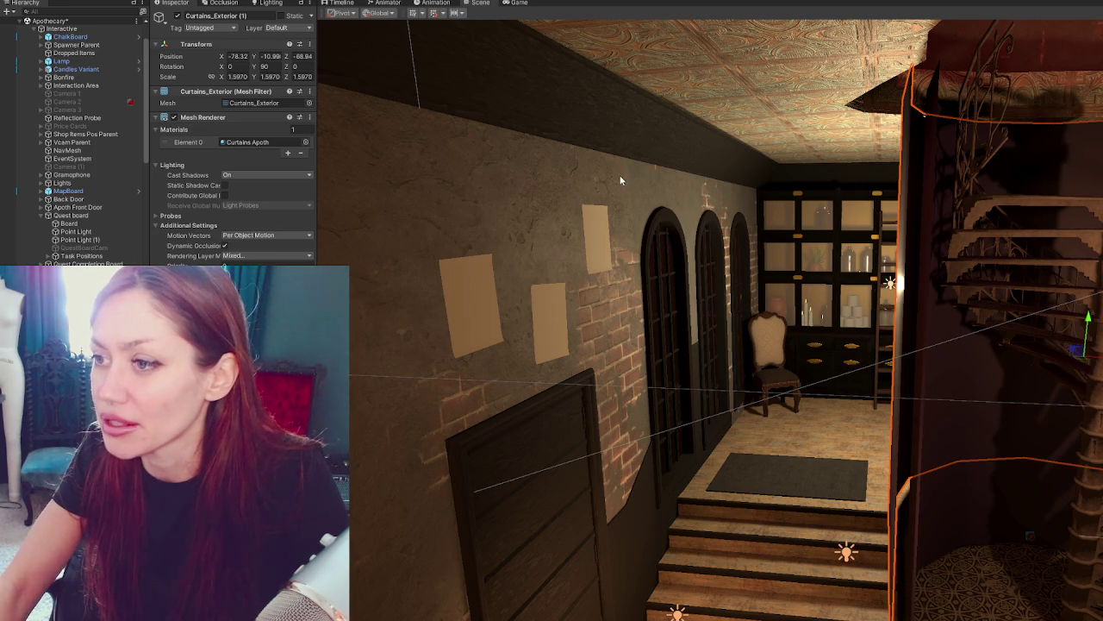
{"action": "mouse_move", "coordinate": [738, 238]}
{"action": "right_mouse_down"}
{"action": "mouse_move", "coordinate": [990, 352]}
{"action": "mouse_move", "coordinate": [960, 303]}
{"action": "mouse_move", "coordinate": [566, 221]}
{"action": "mouse_move", "coordinate": [567, 177]}
{"action": "mouse_move", "coordinate": [524, 259]}
{"action": "mouse_move", "coordinate": [844, 221]}
{"action": "mouse_move", "coordinate": [818, 230]}
{"action": "right_mouse_up"}
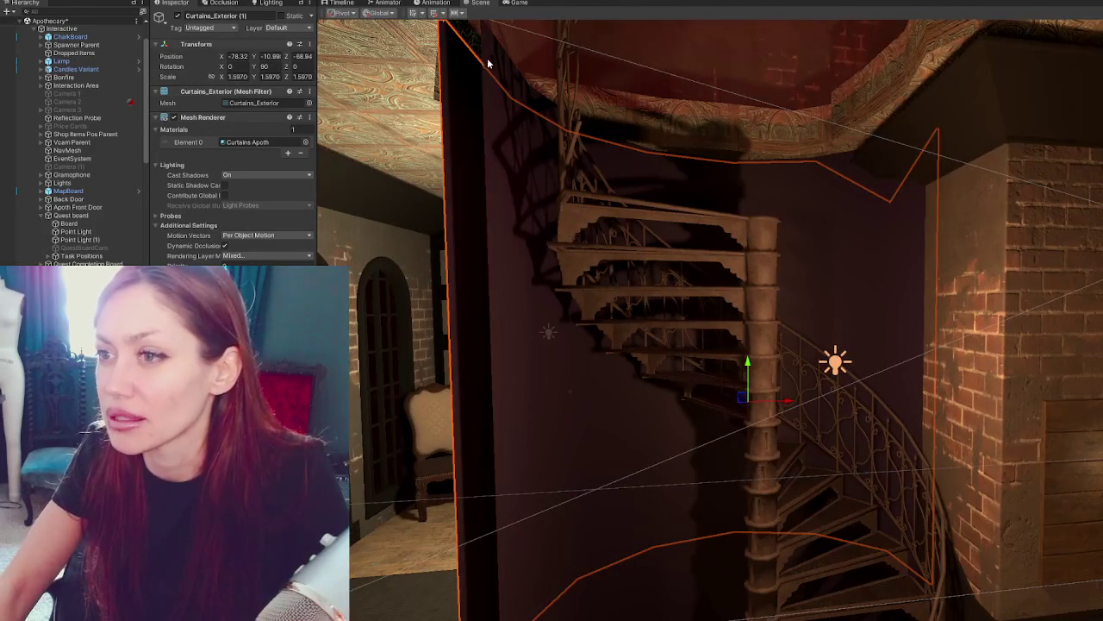
{"action": "mouse_move", "coordinate": [697, 194]}
{"action": "right_mouse_down"}
{"action": "mouse_move", "coordinate": [728, 191]}
{"action": "mouse_move", "coordinate": [731, 149]}
{"action": "right_mouse_up"}
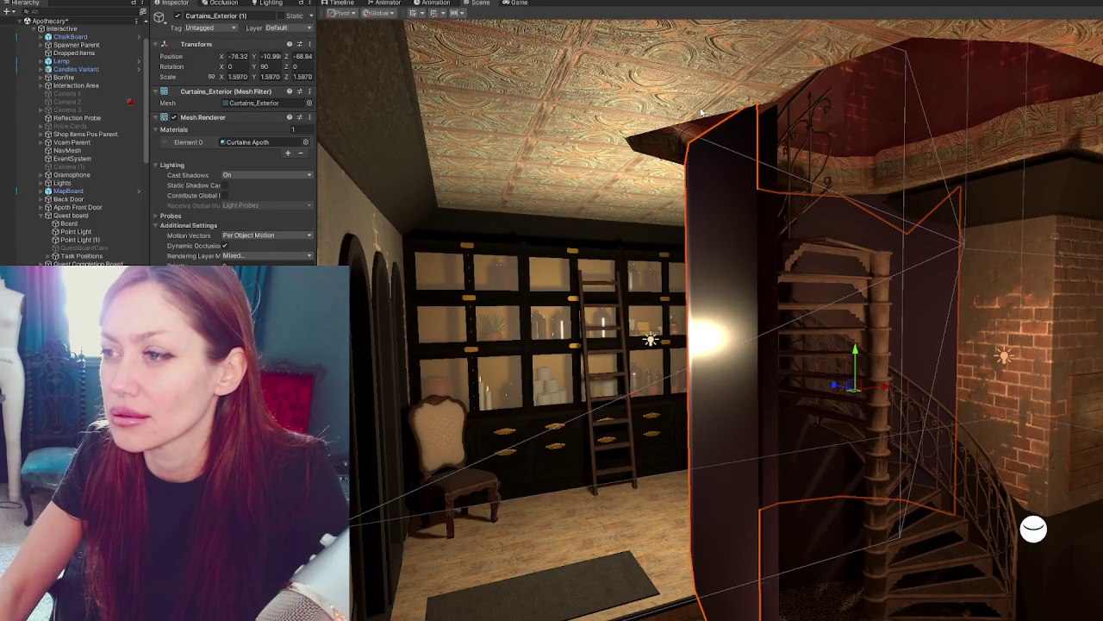
{"action": "scroll", "coordinate": [701, 112], "scroll_direction": "up", "scroll_amount": 3}
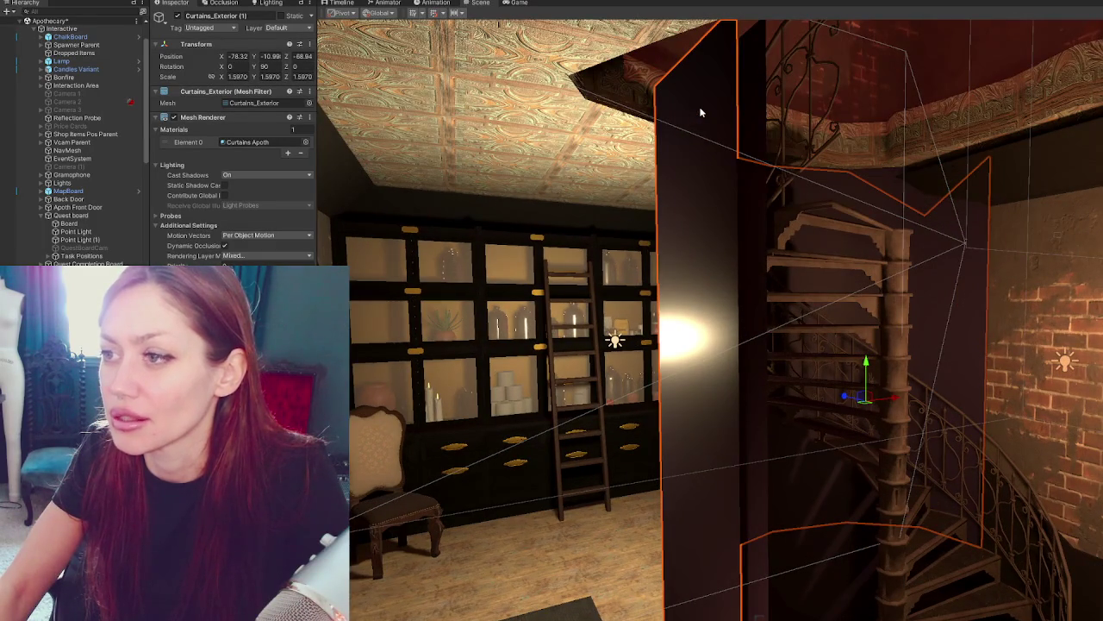
{"action": "scroll", "coordinate": [700, 112], "scroll_direction": "up", "scroll_amount": 1}
{"action": "mouse_move", "coordinate": [695, 110]}
{"action": "right_mouse_down"}
{"action": "mouse_move", "coordinate": [719, 245]}
{"action": "mouse_move", "coordinate": [859, 135]}
{"action": "mouse_move", "coordinate": [718, 188]}
{"action": "mouse_move", "coordinate": [811, 282]}
{"action": "right_mouse_up"}
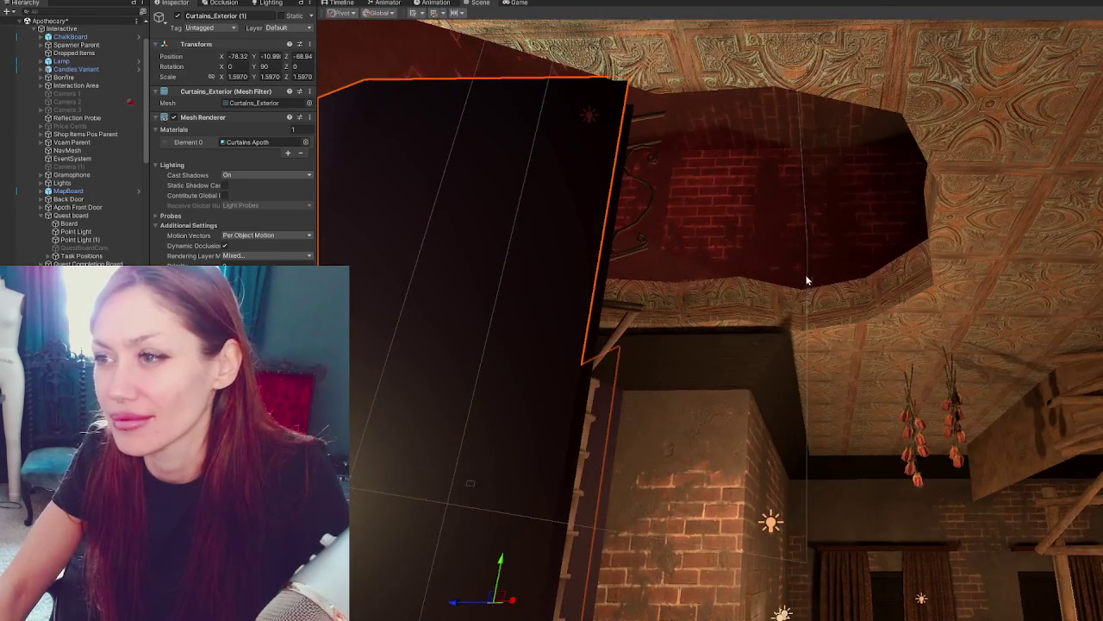
{"action": "key", "text": "f"}
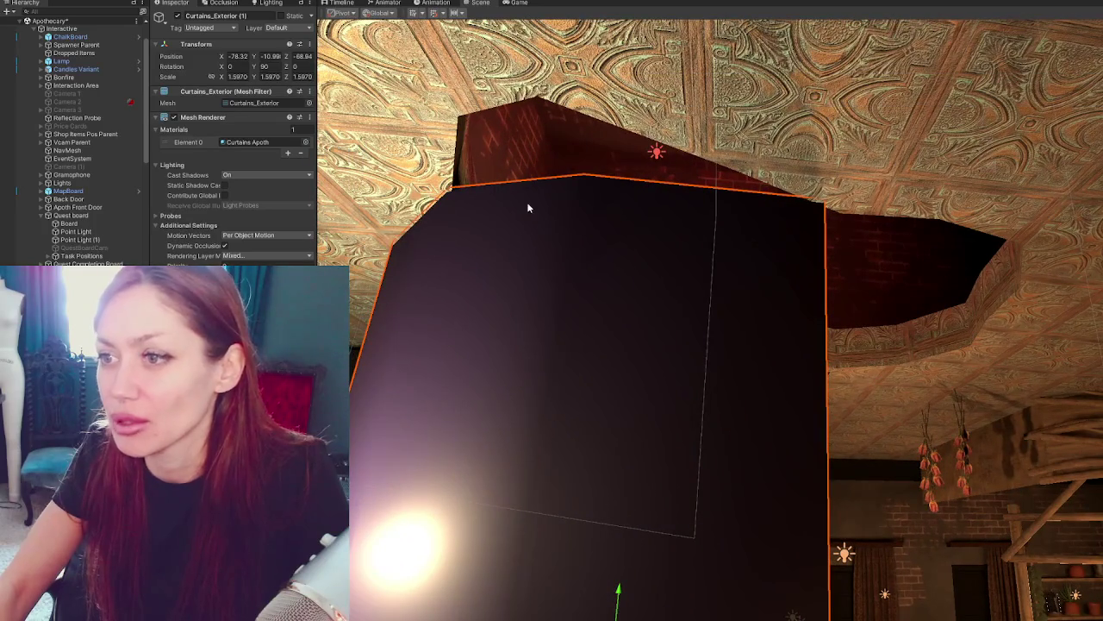
{"action": "right_click_drag", "start_coordinate": [457, 112], "coordinate": [432, 68]}
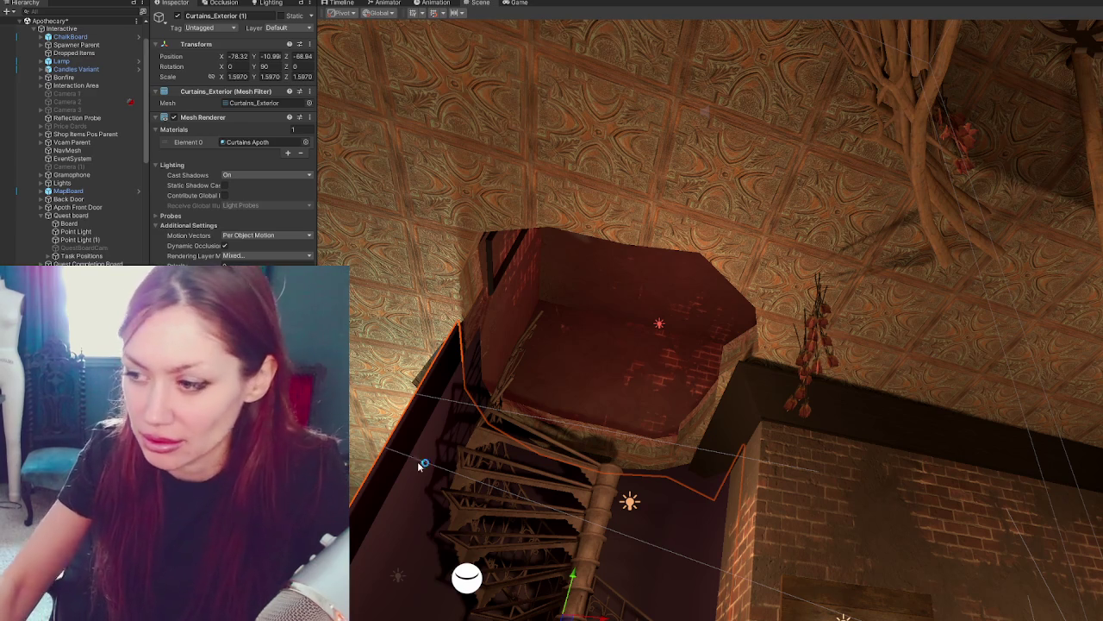
{"action": "left_click", "coordinate": [851, 592]}
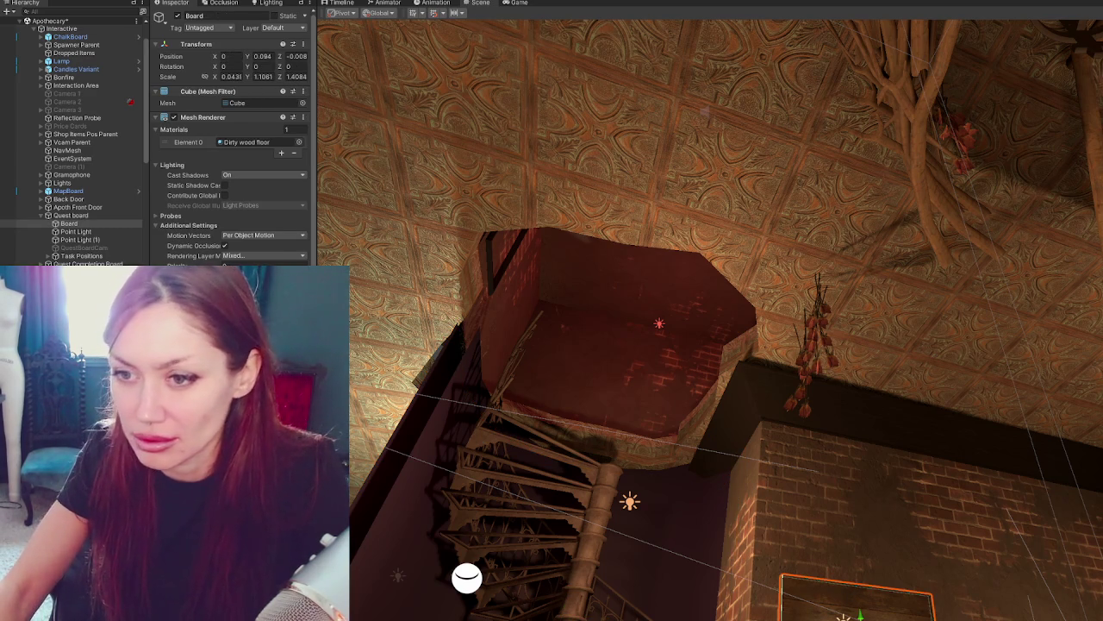
{"action": "scroll", "coordinate": [233, 172], "scroll_direction": "down", "scroll_amount": 2}
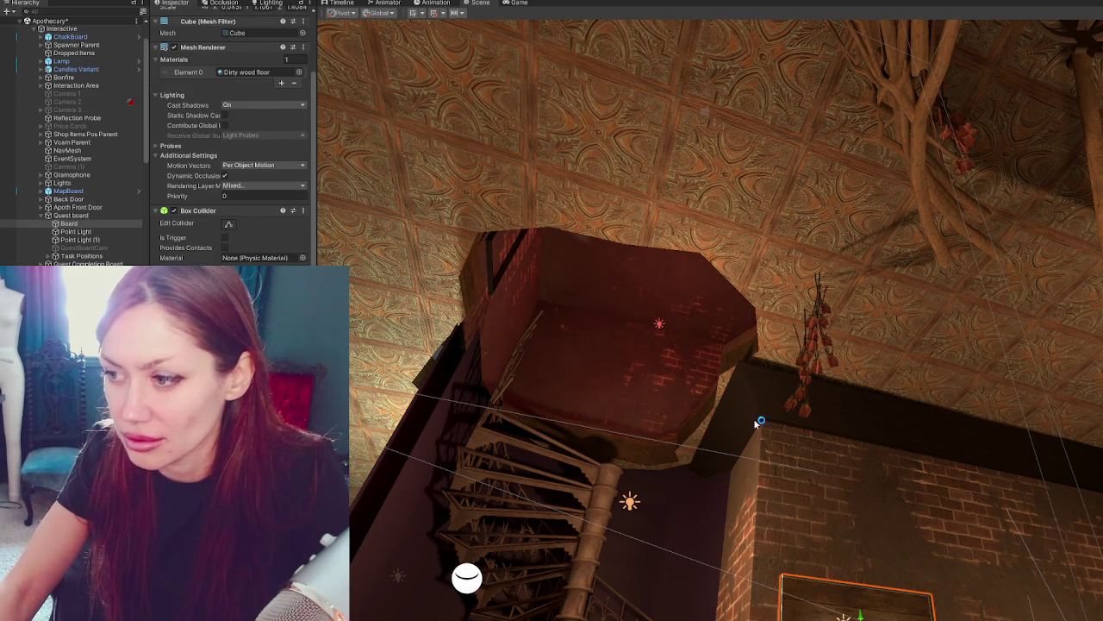
{"action": "mouse_move", "coordinate": [757, 422]}
{"action": "right_mouse_down"}
{"action": "mouse_move", "coordinate": [770, 468]}
{"action": "mouse_move", "coordinate": [808, 372]}
{"action": "mouse_move", "coordinate": [842, 378]}
{"action": "right_mouse_up"}
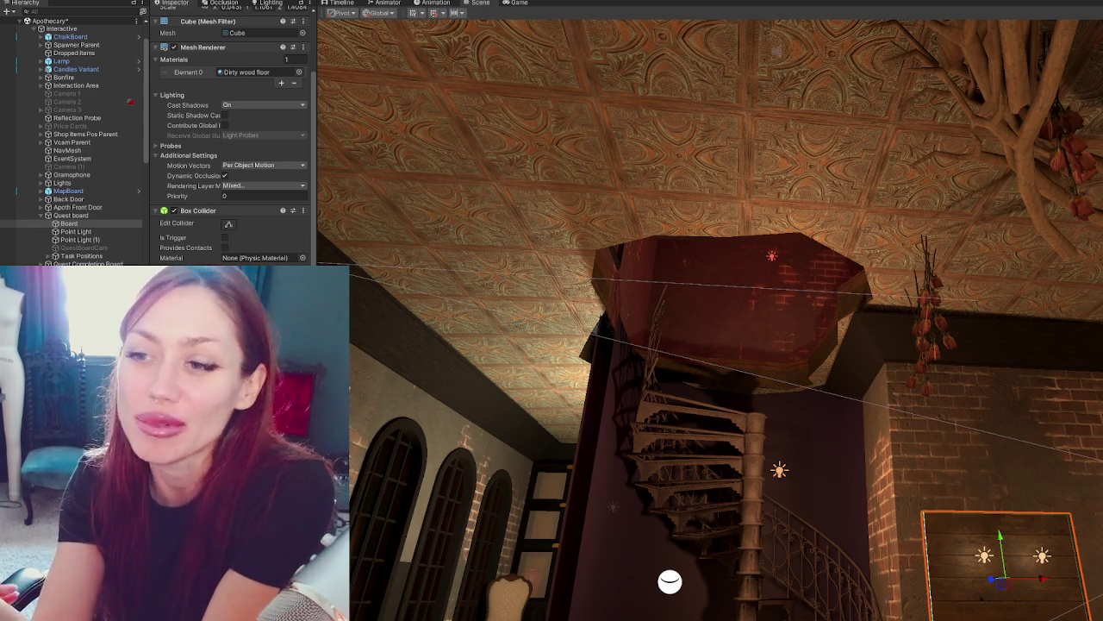
Set the Ceiling material's texture Offset X to -0.2.
{"action": "left_click", "coordinate": [531, 217]}
{"action": "left_click_drag", "start_coordinate": [518, 228], "coordinate": [690, 226], "text": "alt"}
{"action": "scroll", "coordinate": [334, 234], "scroll_direction": "down", "scroll_amount": 2}
{"action": "scroll", "coordinate": [275, 258], "scroll_direction": "down", "scroll_amount": 10}
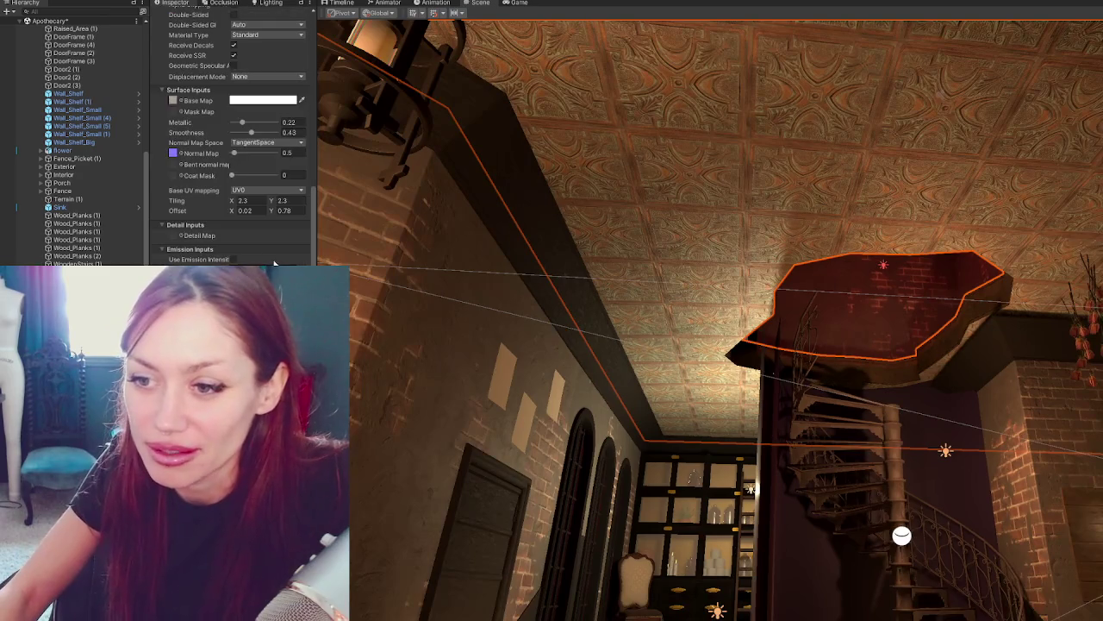
{"action": "left_click", "coordinate": [255, 209]}
{"action": "type", "text": "-0.2"}
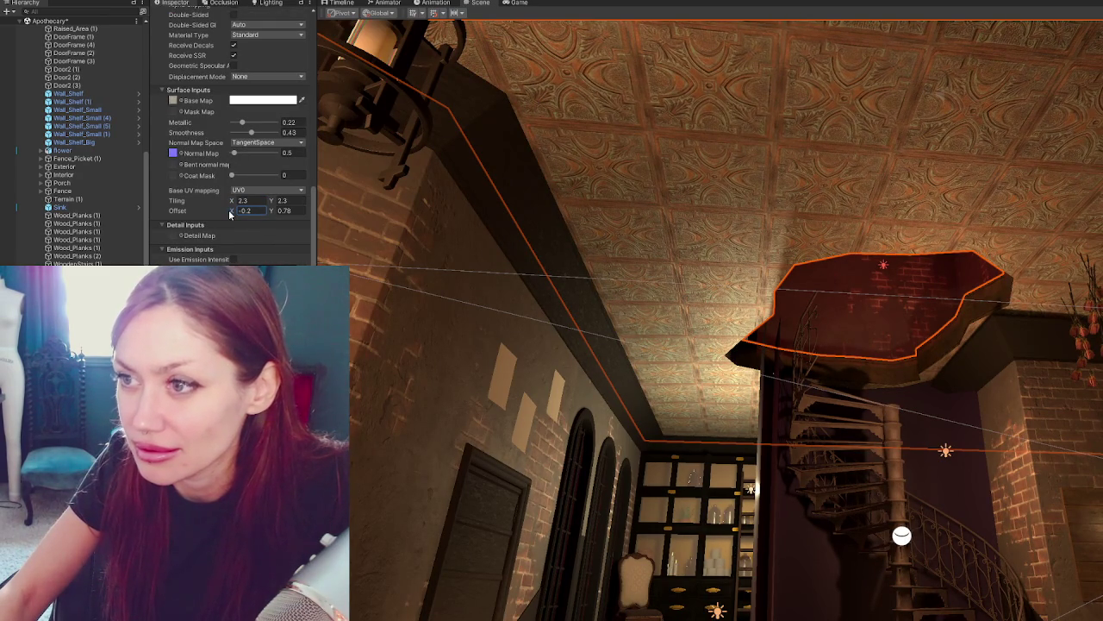
Deselect and reselect the ceiling to review the shifted pattern from new angles.
{"action": "left_click", "coordinate": [793, 431]}
{"action": "mouse_move", "coordinate": [793, 431]}
{"action": "right_mouse_down"}
{"action": "mouse_move", "coordinate": [831, 337]}
{"action": "mouse_move", "coordinate": [893, 339]}
{"action": "right_mouse_up"}
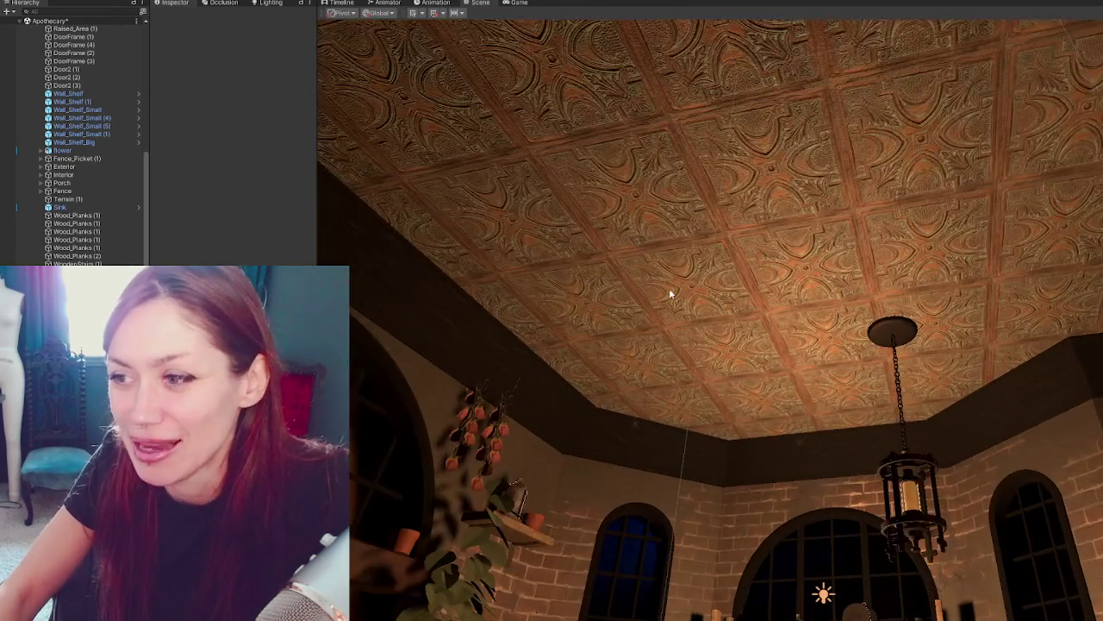
{"action": "left_click", "coordinate": [669, 290]}
{"action": "scroll", "coordinate": [240, 258], "scroll_direction": "up", "scroll_amount": 1}
{"action": "scroll", "coordinate": [241, 259], "scroll_direction": "up", "scroll_amount": 1}
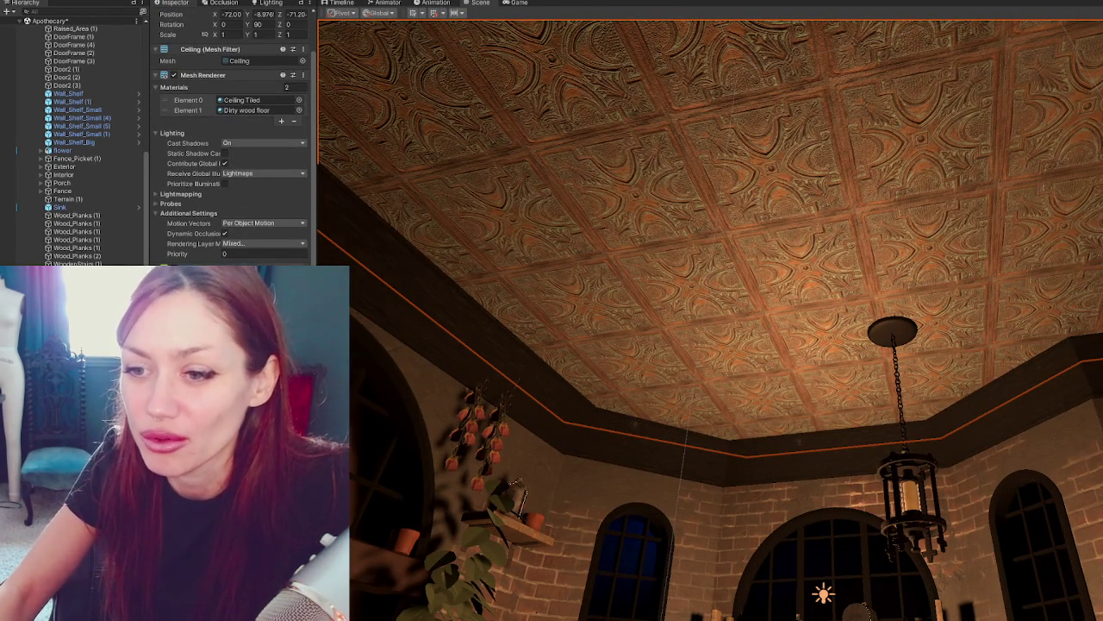
{"action": "scroll", "coordinate": [232, 172], "scroll_direction": "down", "scroll_amount": 3}
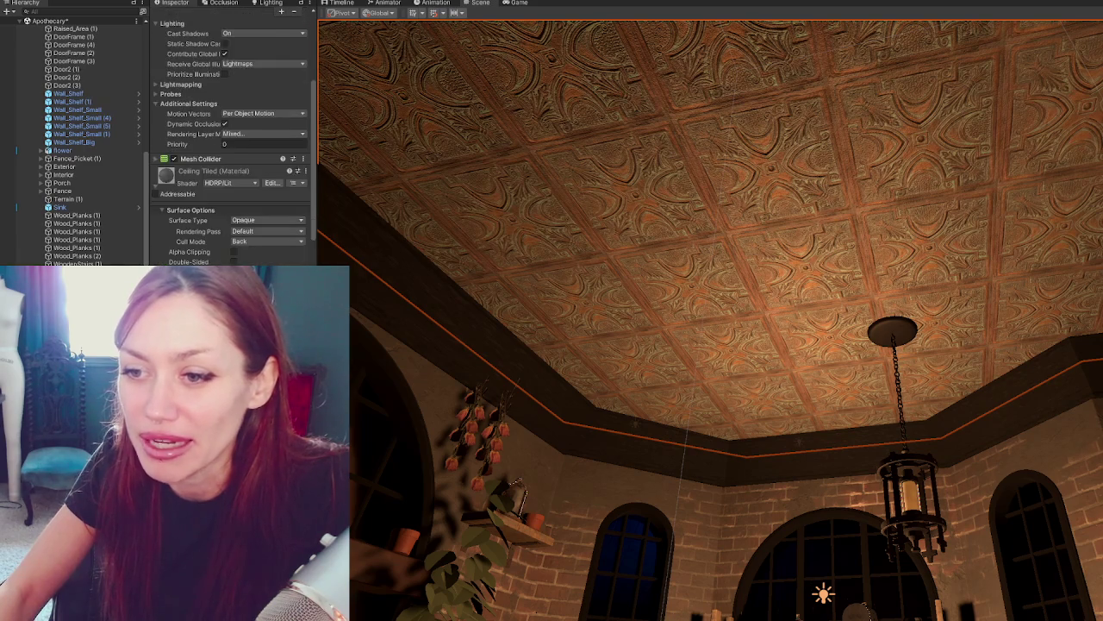
{"action": "scroll", "coordinate": [233, 172], "scroll_direction": "down", "scroll_amount": 3}
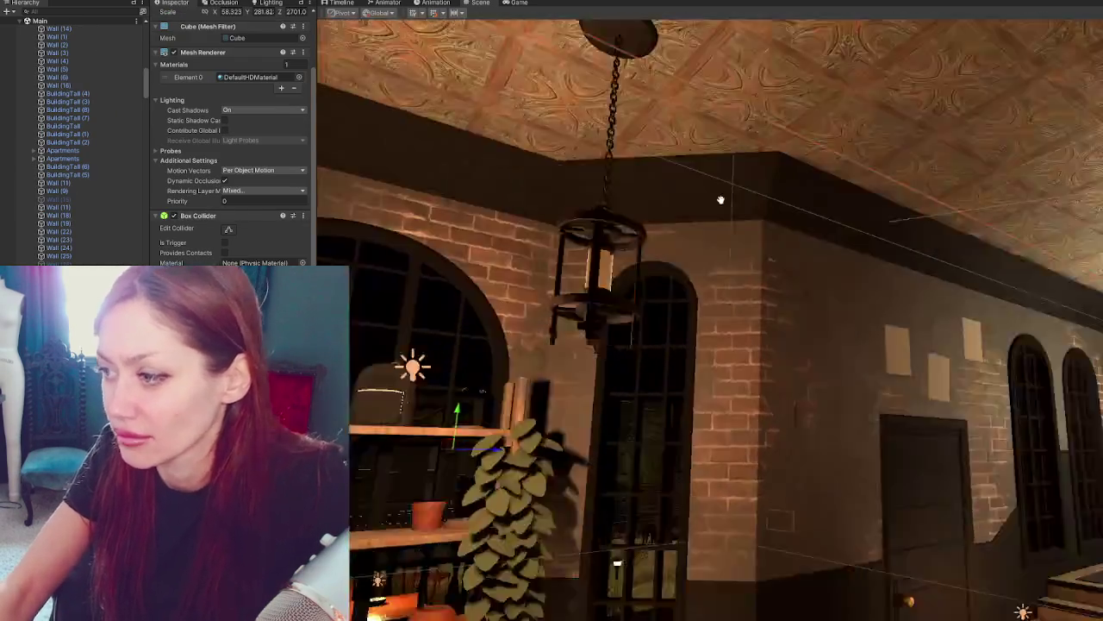
{"action": "mouse_move", "coordinate": [721, 200]}
{"action": "right_mouse_down"}
{"action": "mouse_move", "coordinate": [749, 213]}
{"action": "mouse_move", "coordinate": [720, 190]}
{"action": "mouse_move", "coordinate": [719, 241]}
{"action": "right_mouse_up"}
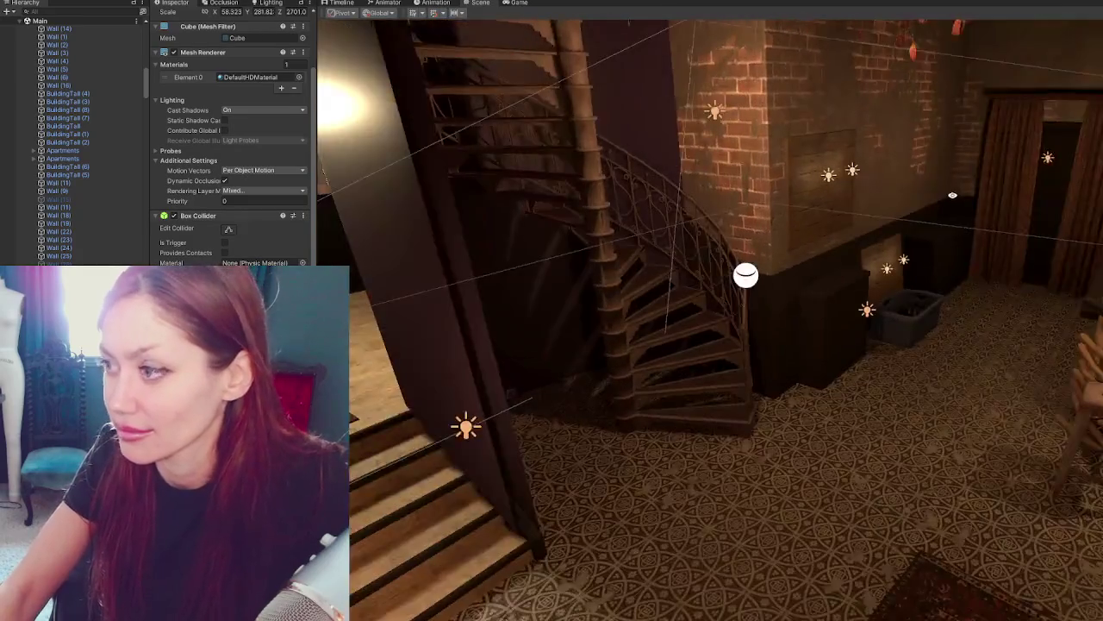
Duplicate the landing rug and move the copy down onto the floor at the stair foot.
{"action": "right_click_drag", "start_coordinate": [719, 241], "coordinate": [810, 201]}
{"action": "left_click_drag", "start_coordinate": [810, 202], "coordinate": [966, 188], "text": "alt"}
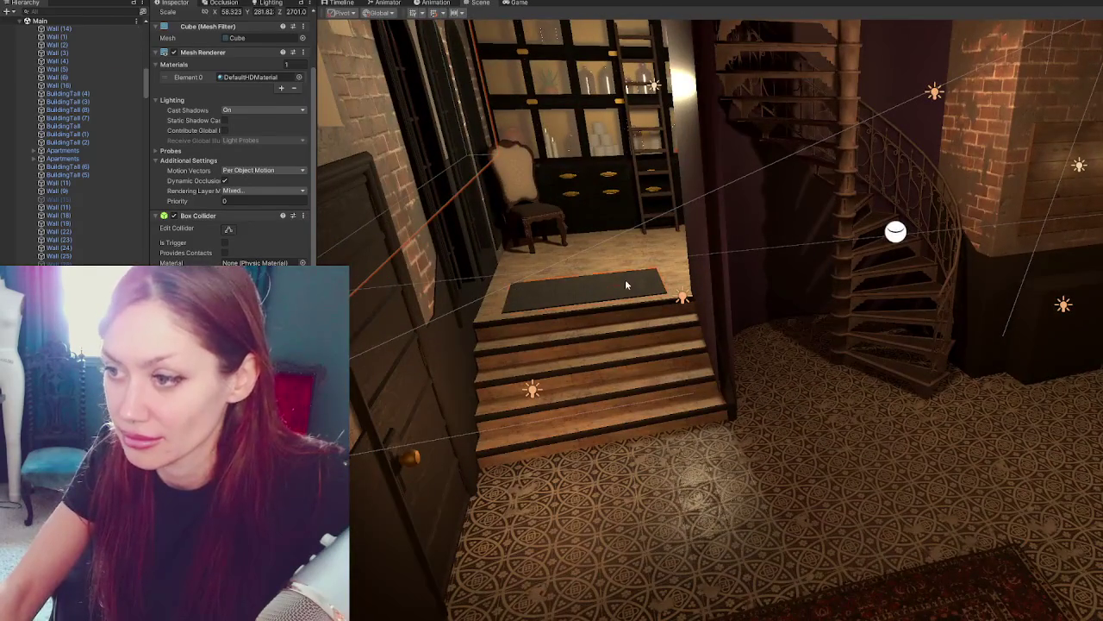
{"action": "left_click", "coordinate": [627, 284]}
{"action": "key", "text": "ctrl+d"}
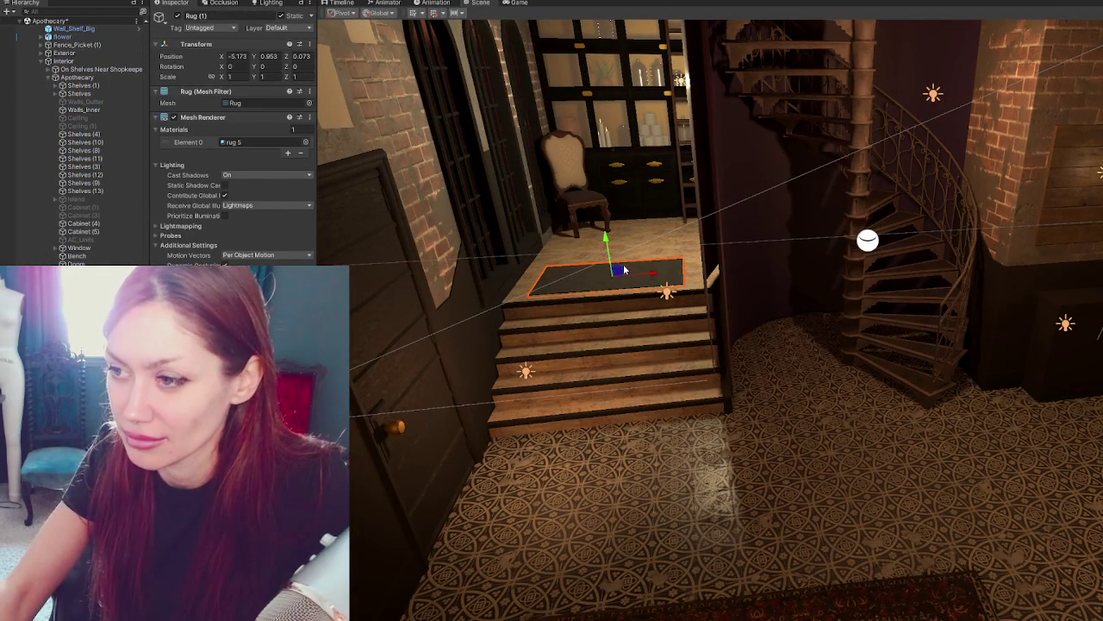
{"action": "mouse_move", "coordinate": [623, 270]}
{"action": "left_mouse_down", "text": "alt"}
{"action": "mouse_move", "coordinate": [635, 248]}
{"action": "mouse_move", "coordinate": [562, 379]}
{"action": "mouse_move", "coordinate": [452, 460]}
{"action": "mouse_move", "coordinate": [523, 395]}
{"action": "mouse_move", "coordinate": [583, 470]}
{"action": "mouse_move", "coordinate": [554, 497]}
{"action": "mouse_move", "coordinate": [547, 461]}
{"action": "mouse_move", "coordinate": [471, 477]}
{"action": "left_mouse_up", "text": "alt"}
{"action": "key", "text": "e"}
Duplicate the rug again and set the new copy just above the floor tiles.
{"action": "key", "text": "ctrl+d"}
{"action": "key", "text": "w"}
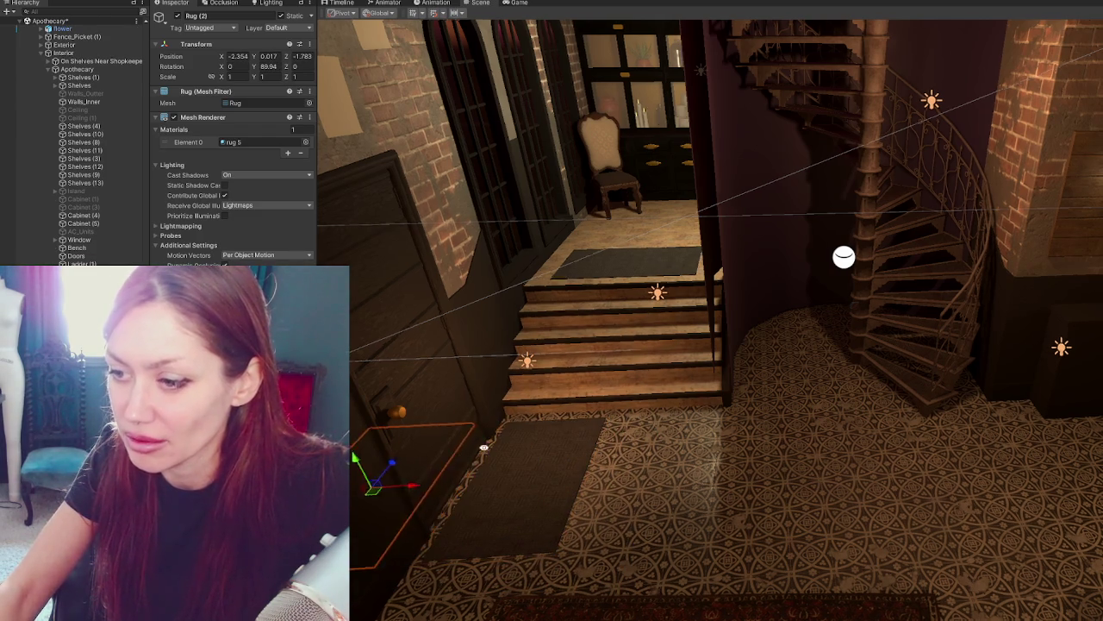
{"action": "key", "text": "f"}
{"action": "left_click_drag", "start_coordinate": [747, 413], "coordinate": [756, 402]}
{"action": "mouse_move", "coordinate": [756, 401]}
{"action": "right_mouse_down"}
{"action": "mouse_move", "coordinate": [772, 395]}
{"action": "mouse_move", "coordinate": [736, 339]}
{"action": "right_mouse_up"}
Rotate and slide the other rug copy so it lies in front of the steps.
{"action": "left_click", "coordinate": [639, 307]}
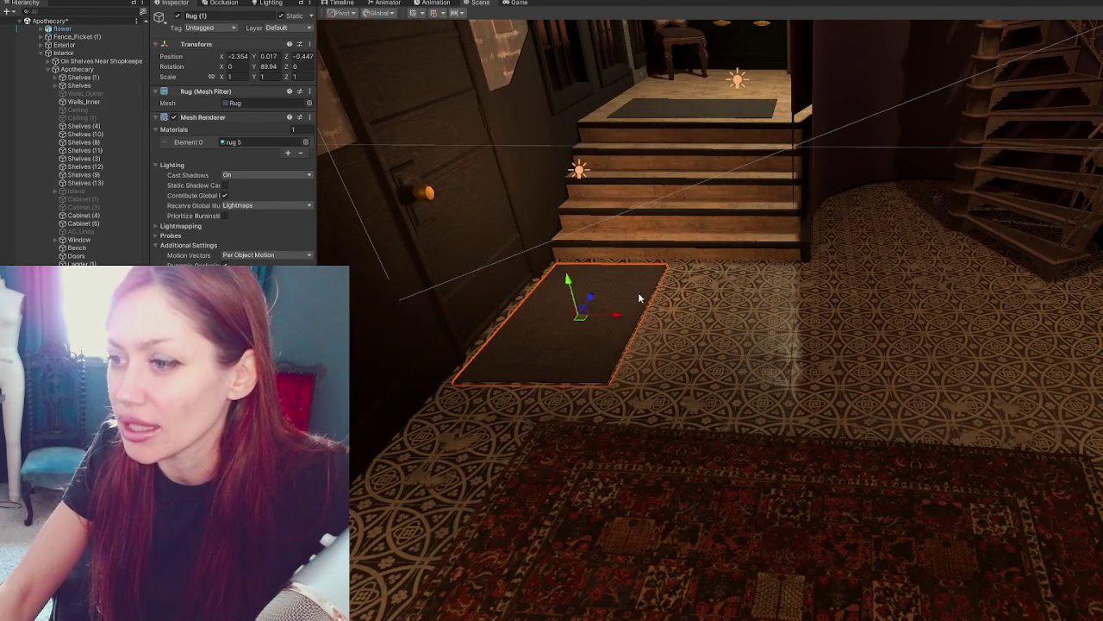
{"action": "key", "text": "e"}
{"action": "mouse_move", "coordinate": [607, 325]}
{"action": "left_mouse_down"}
{"action": "mouse_move", "coordinate": [533, 351]}
{"action": "mouse_move", "coordinate": [547, 350]}
{"action": "left_mouse_up"}
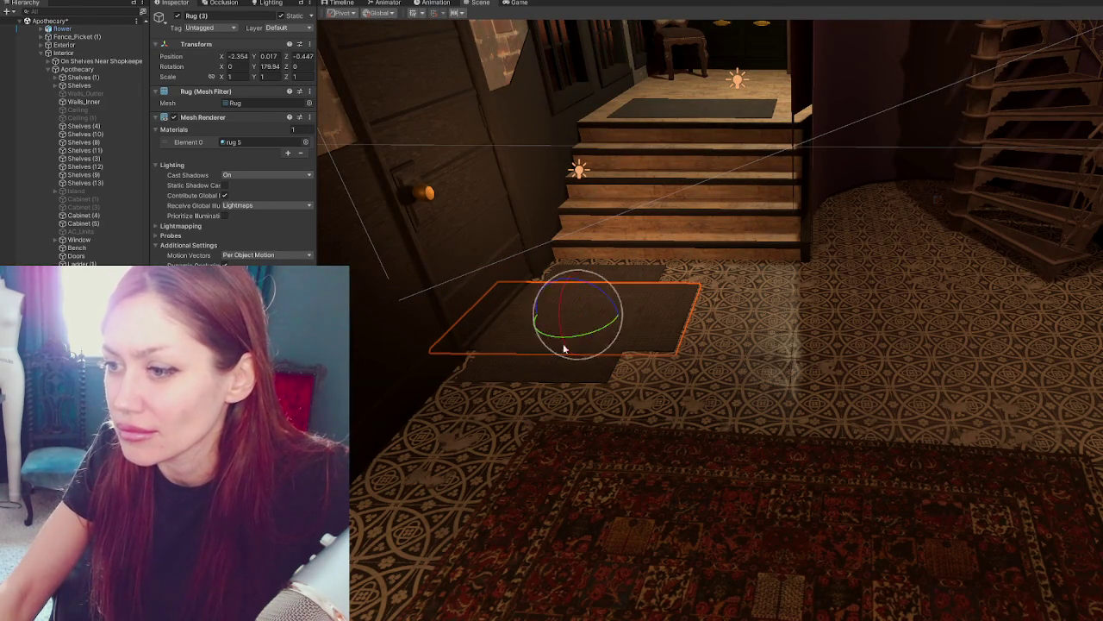
{"action": "mouse_move", "coordinate": [601, 318]}
{"action": "left_mouse_down"}
{"action": "mouse_move", "coordinate": [689, 327]}
{"action": "mouse_move", "coordinate": [686, 285]}
{"action": "left_mouse_up"}
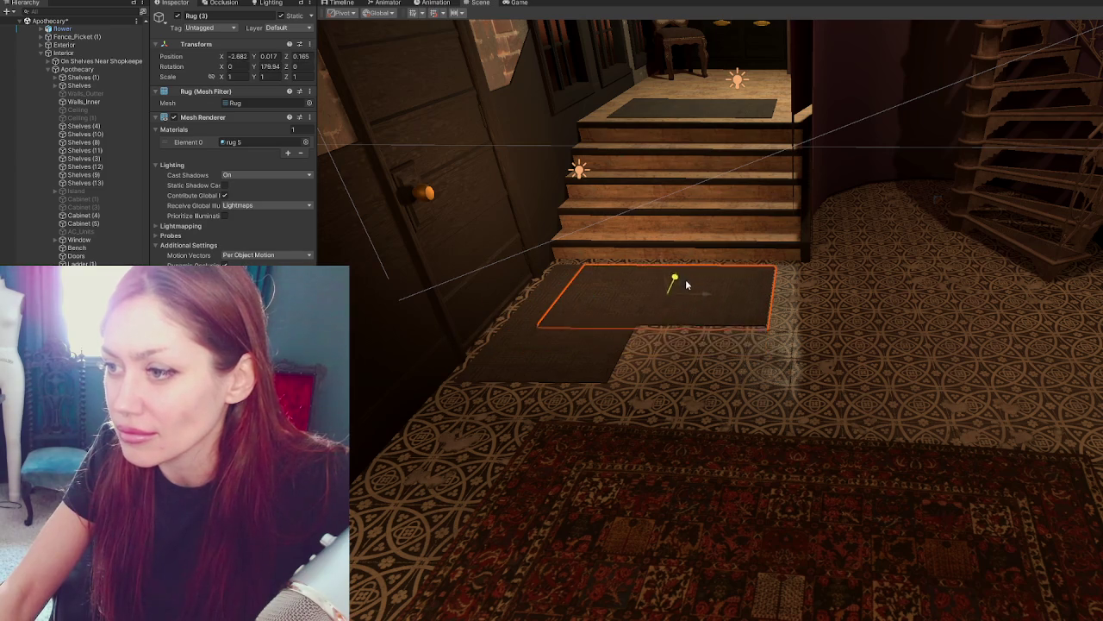
{"action": "key", "text": "e"}
{"action": "left_click_drag", "start_coordinate": [595, 332], "coordinate": [641, 322]}
{"action": "mouse_move", "coordinate": [682, 352]}
{"action": "right_mouse_down"}
{"action": "mouse_move", "coordinate": [709, 394]}
{"action": "mouse_move", "coordinate": [776, 369]}
{"action": "mouse_move", "coordinate": [635, 399]}
{"action": "mouse_move", "coordinate": [788, 399]}
{"action": "mouse_move", "coordinate": [819, 348]}
{"action": "mouse_move", "coordinate": [672, 453]}
{"action": "mouse_move", "coordinate": [735, 335]}
{"action": "mouse_move", "coordinate": [818, 339]}
{"action": "right_mouse_up"}
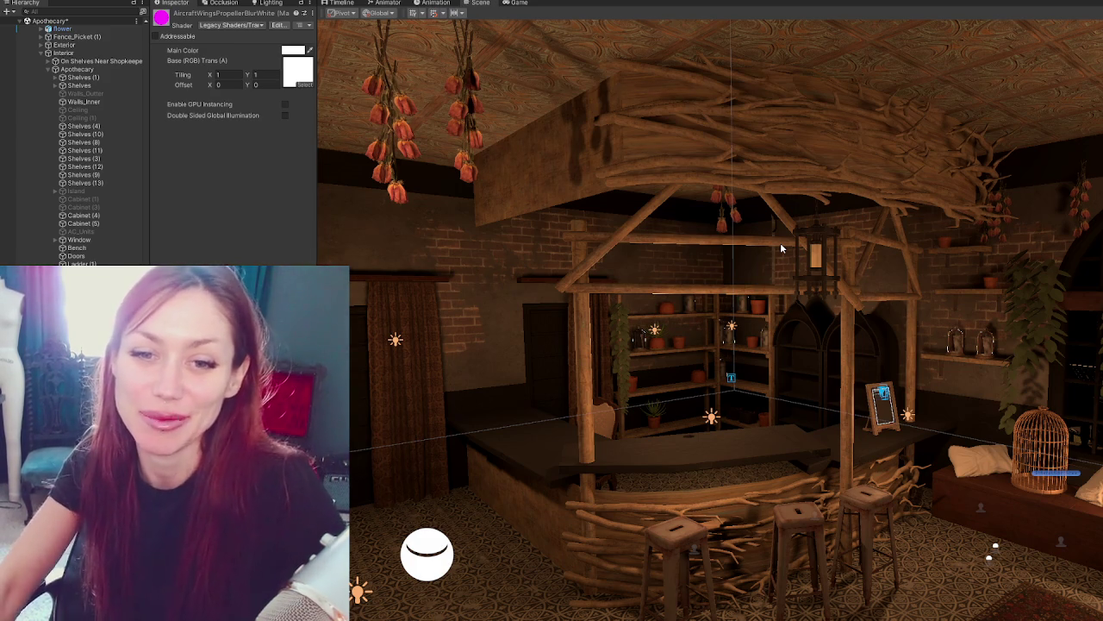
Fly past the counter and curtained doorway, then select the spiral staircase 'stairs' object.
{"action": "mouse_move", "coordinate": [784, 303]}
{"action": "right_mouse_down"}
{"action": "mouse_move", "coordinate": [868, 297]}
{"action": "mouse_move", "coordinate": [757, 281]}
{"action": "mouse_move", "coordinate": [758, 294]}
{"action": "mouse_move", "coordinate": [770, 261]}
{"action": "right_mouse_up"}
{"action": "mouse_move", "coordinate": [734, 394]}
{"action": "right_mouse_down"}
{"action": "mouse_move", "coordinate": [765, 334]}
{"action": "mouse_move", "coordinate": [697, 317]}
{"action": "mouse_move", "coordinate": [856, 181]}
{"action": "right_mouse_up"}
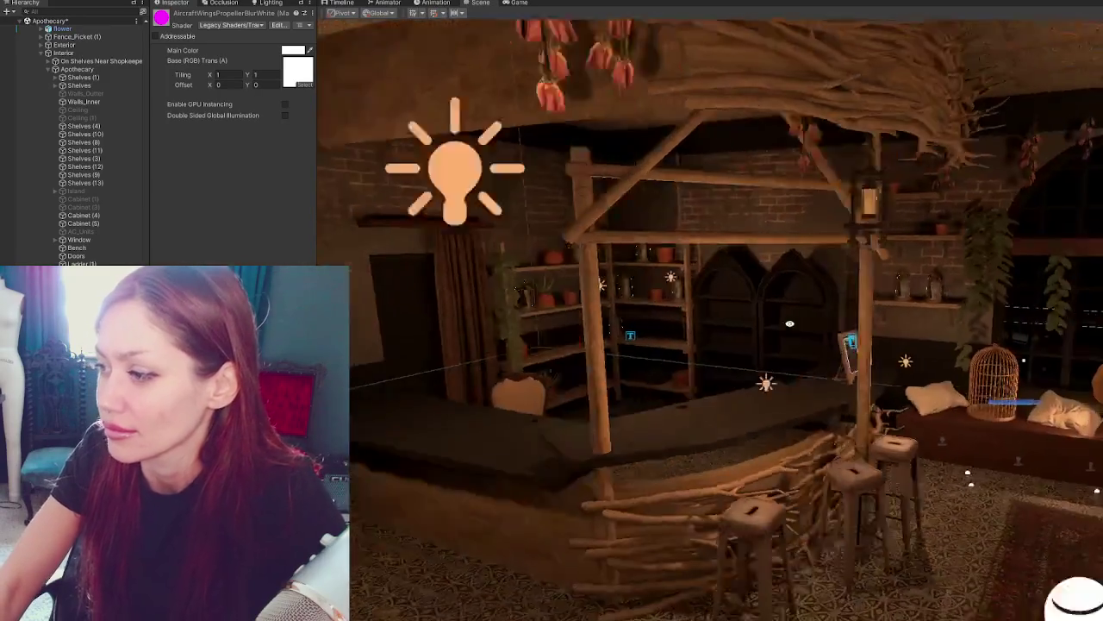
{"action": "right_click_drag", "start_coordinate": [945, 294], "coordinate": [1017, 285]}
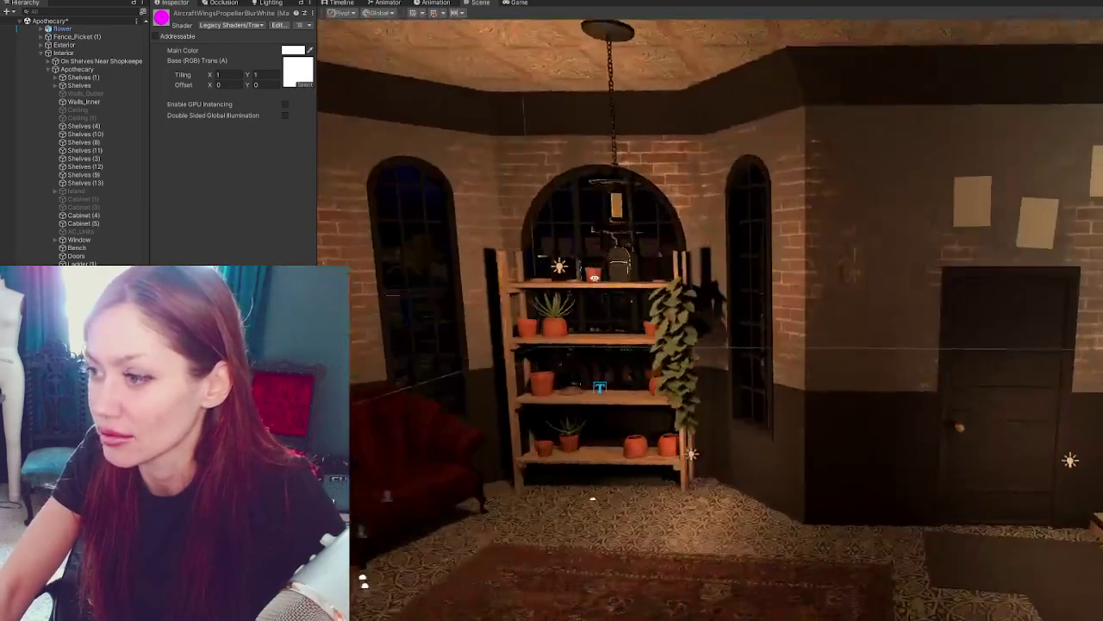
{"action": "mouse_move", "coordinate": [593, 498]}
{"action": "right_mouse_down"}
{"action": "mouse_move", "coordinate": [627, 260]}
{"action": "mouse_move", "coordinate": [579, 294]}
{"action": "right_mouse_up"}
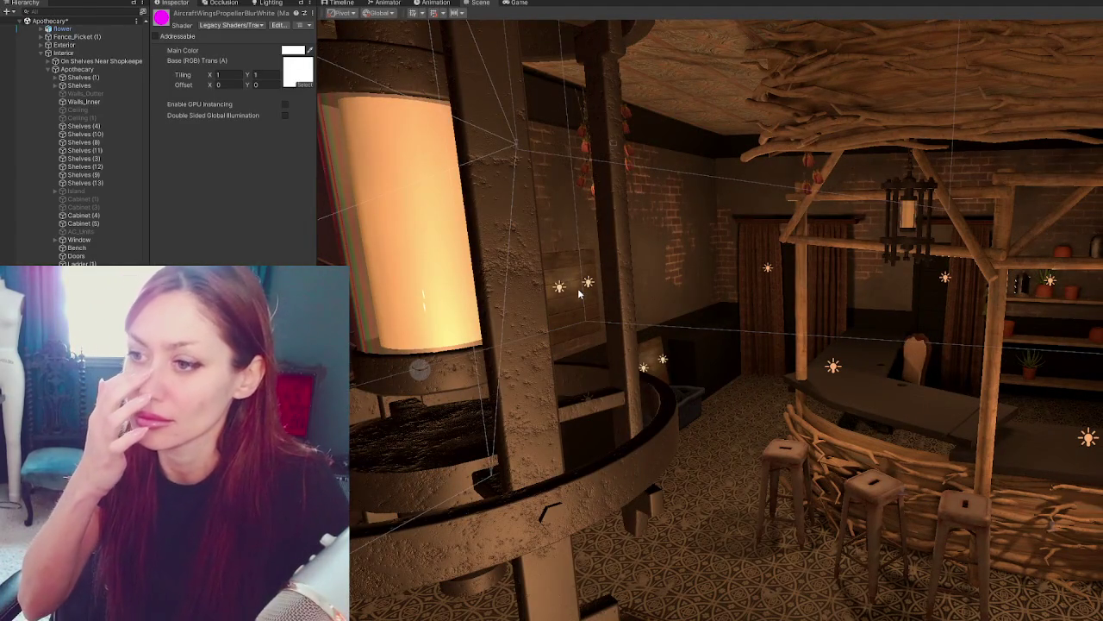
{"action": "right_click_drag", "start_coordinate": [580, 294], "coordinate": [1087, 176]}
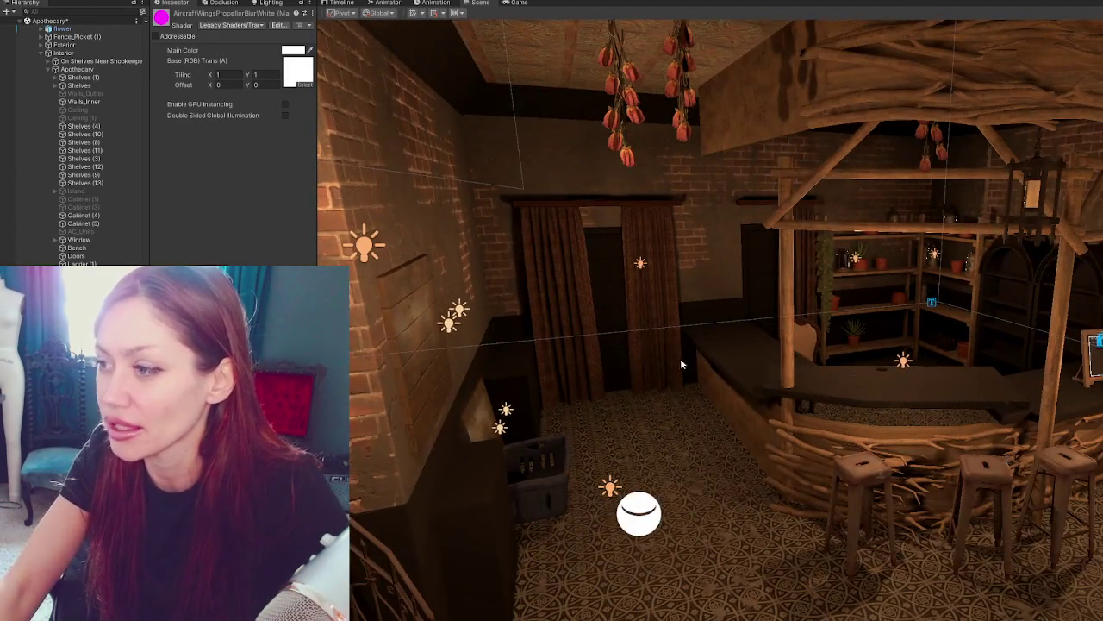
{"action": "right_click_drag", "start_coordinate": [681, 363], "coordinate": [819, 462]}
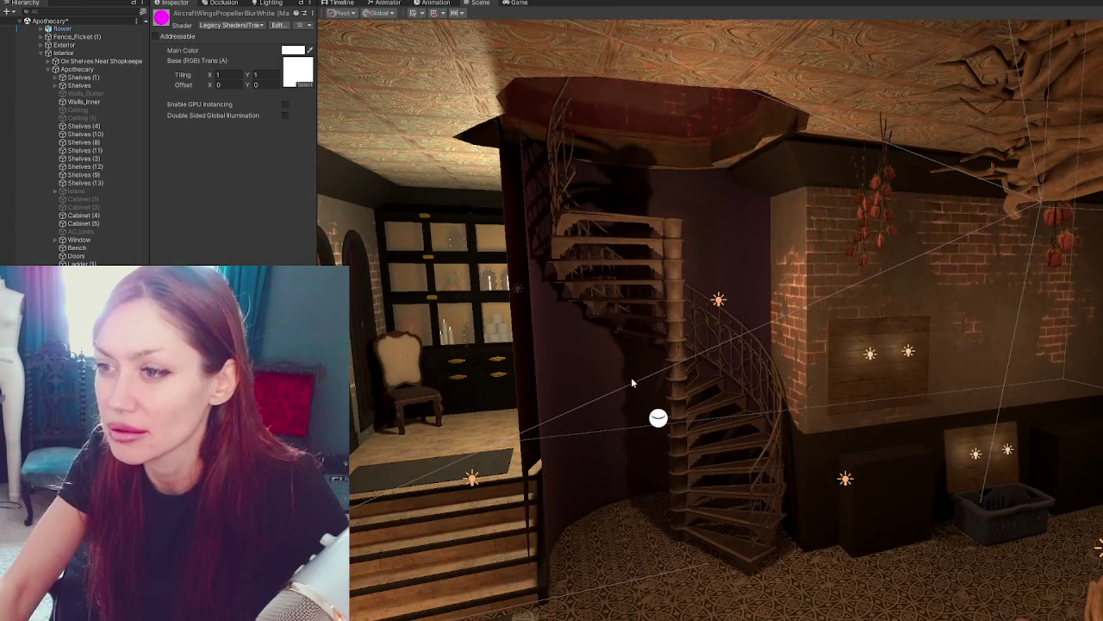
{"action": "left_click", "coordinate": [700, 426]}
{"action": "mouse_move", "coordinate": [700, 426]}
{"action": "right_mouse_down"}
{"action": "mouse_move", "coordinate": [934, 317]}
{"action": "mouse_move", "coordinate": [904, 461]}
{"action": "mouse_move", "coordinate": [944, 399]}
{"action": "right_mouse_up"}
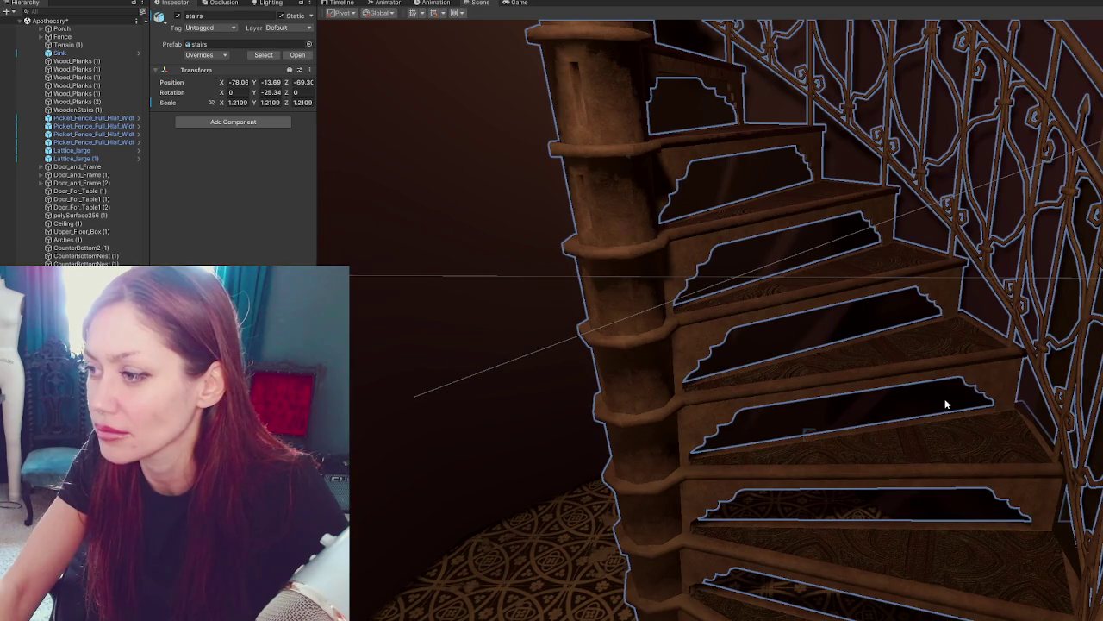
Duplicate the spiral staircase as stairs (1) and raise the copy to about Y -9.74.
{"action": "mouse_move", "coordinate": [946, 403]}
{"action": "right_mouse_down"}
{"action": "mouse_move", "coordinate": [942, 328]}
{"action": "mouse_move", "coordinate": [1005, 274]}
{"action": "right_mouse_up"}
{"action": "right_click_drag", "start_coordinate": [913, 288], "coordinate": [912, 289]}
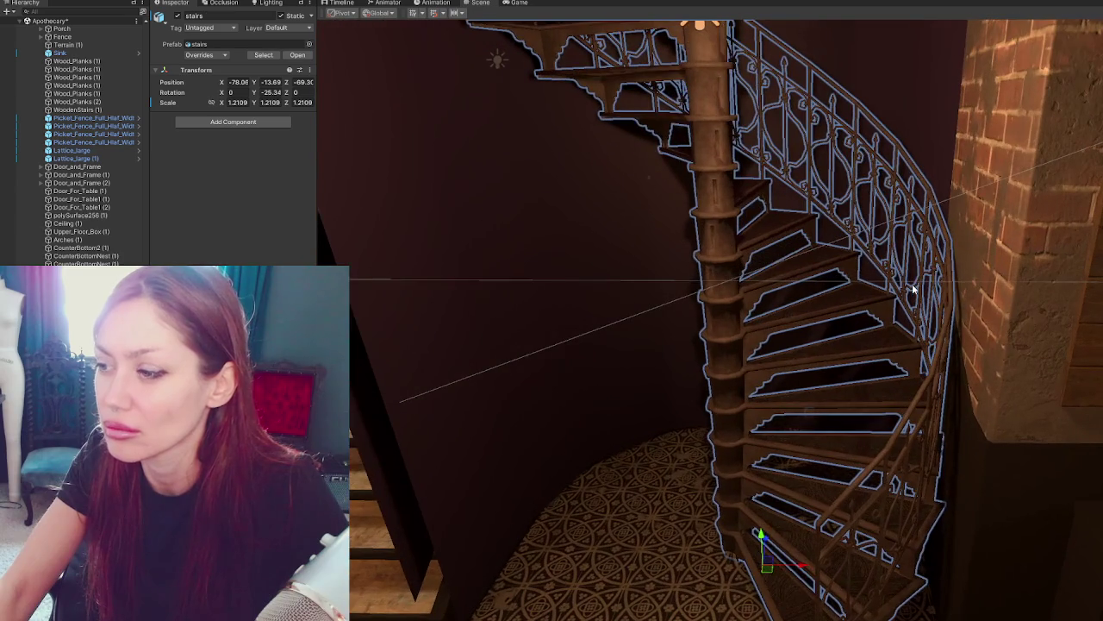
{"action": "right_click_drag", "start_coordinate": [911, 283], "coordinate": [816, 420]}
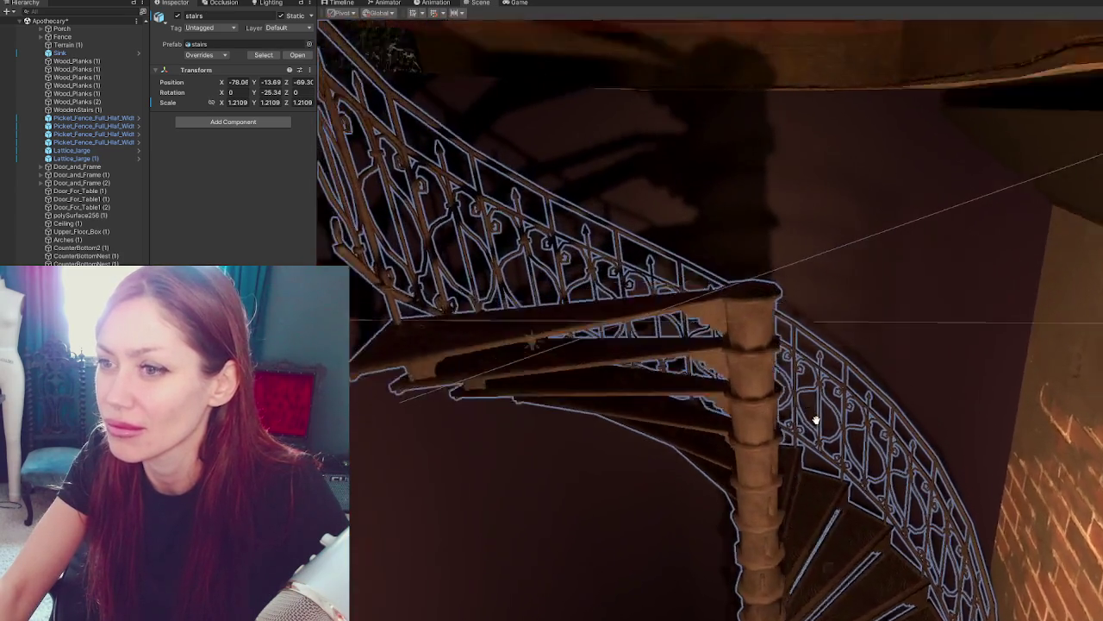
{"action": "middle_click_drag", "start_coordinate": [815, 420], "coordinate": [835, 451]}
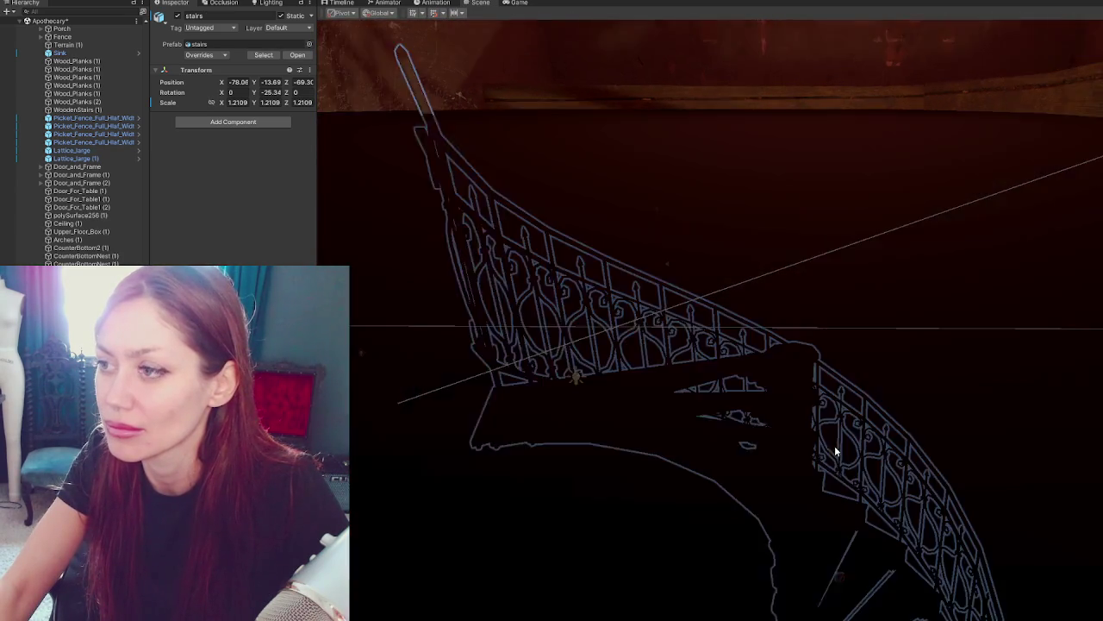
{"action": "right_click_drag", "start_coordinate": [835, 451], "coordinate": [842, 437]}
{"action": "scroll", "coordinate": [867, 499], "scroll_direction": "down", "scroll_amount": 5}
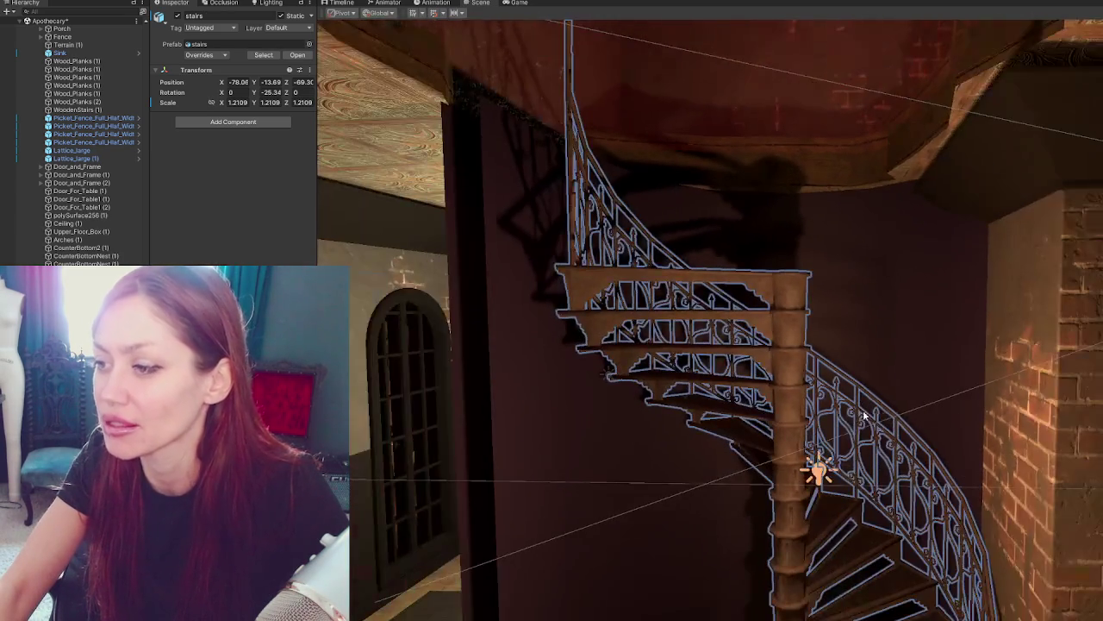
{"action": "key", "text": "ctrl+d"}
{"action": "scroll", "coordinate": [814, 533], "scroll_direction": "down", "scroll_amount": 3}
{"action": "scroll", "coordinate": [815, 533], "scroll_direction": "down", "scroll_amount": 3}
{"action": "mouse_move", "coordinate": [814, 551]}
{"action": "left_mouse_down"}
{"action": "mouse_move", "coordinate": [821, 270]}
{"action": "mouse_move", "coordinate": [736, 308]}
{"action": "left_mouse_up"}
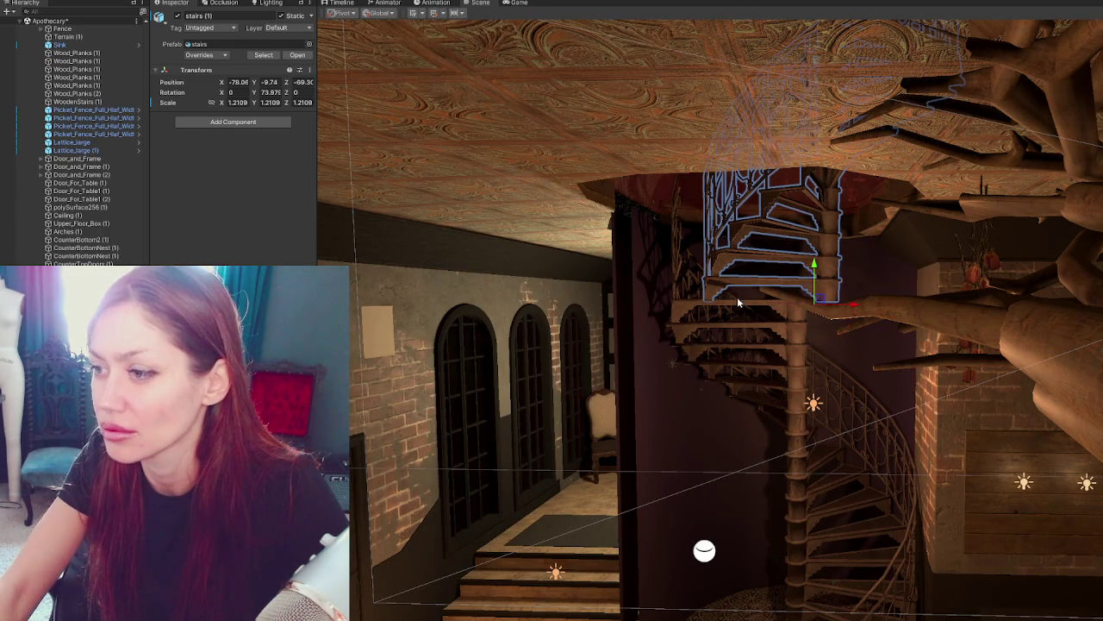
Nudge the duplicate staircase slightly along X and frame it in the Scene view.
{"action": "left_click_drag", "start_coordinate": [850, 306], "coordinate": [819, 310]}
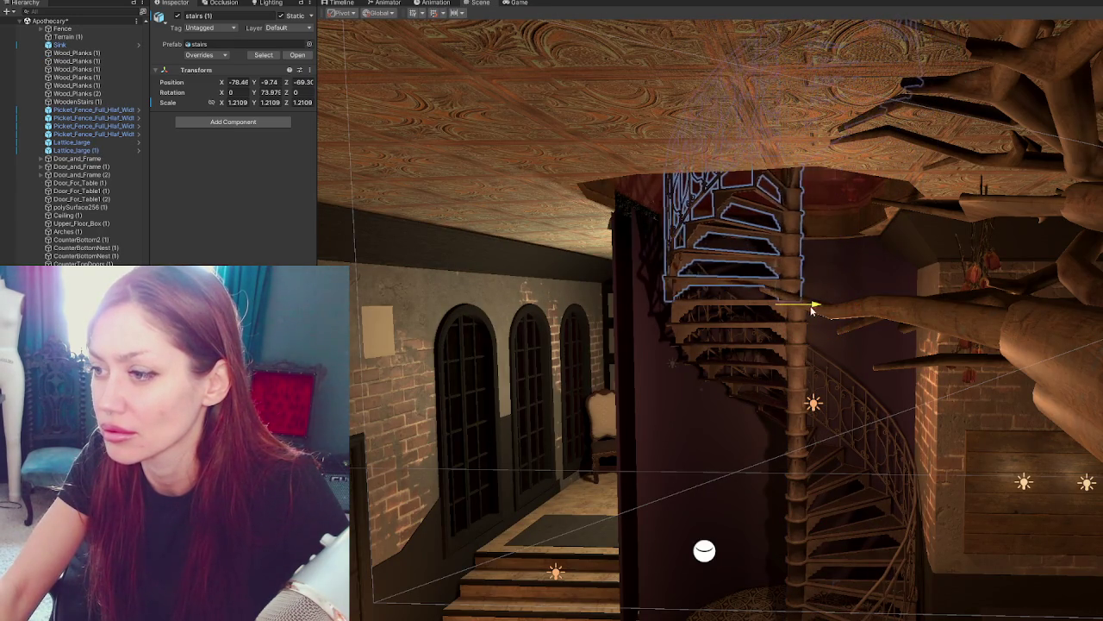
{"action": "key", "text": "f"}
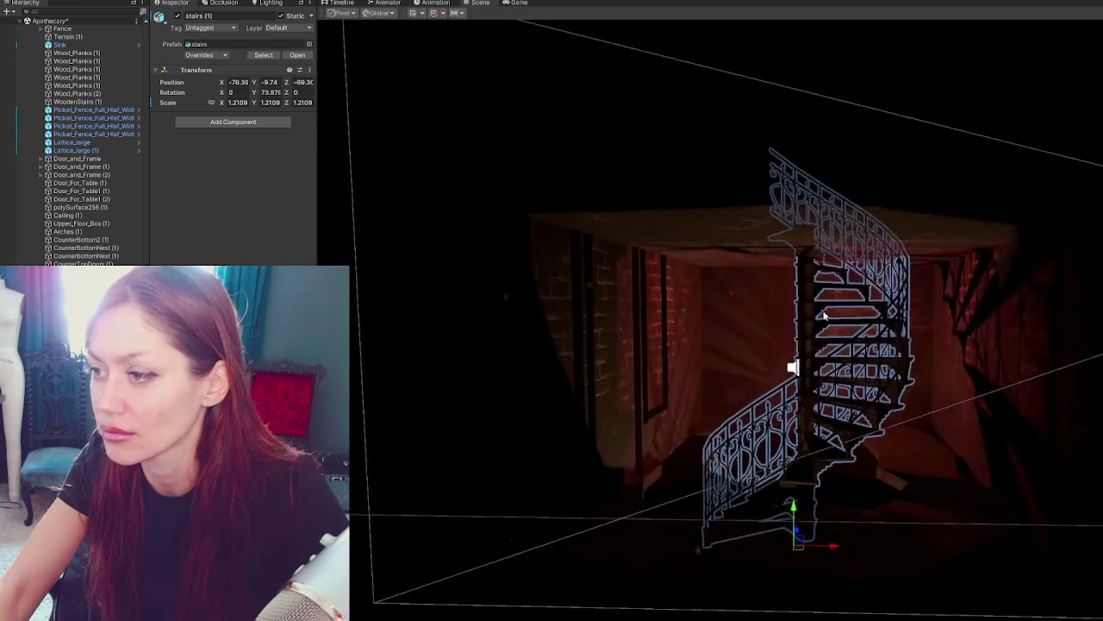
{"action": "left_click_drag", "start_coordinate": [877, 314], "coordinate": [833, 341], "text": "alt"}
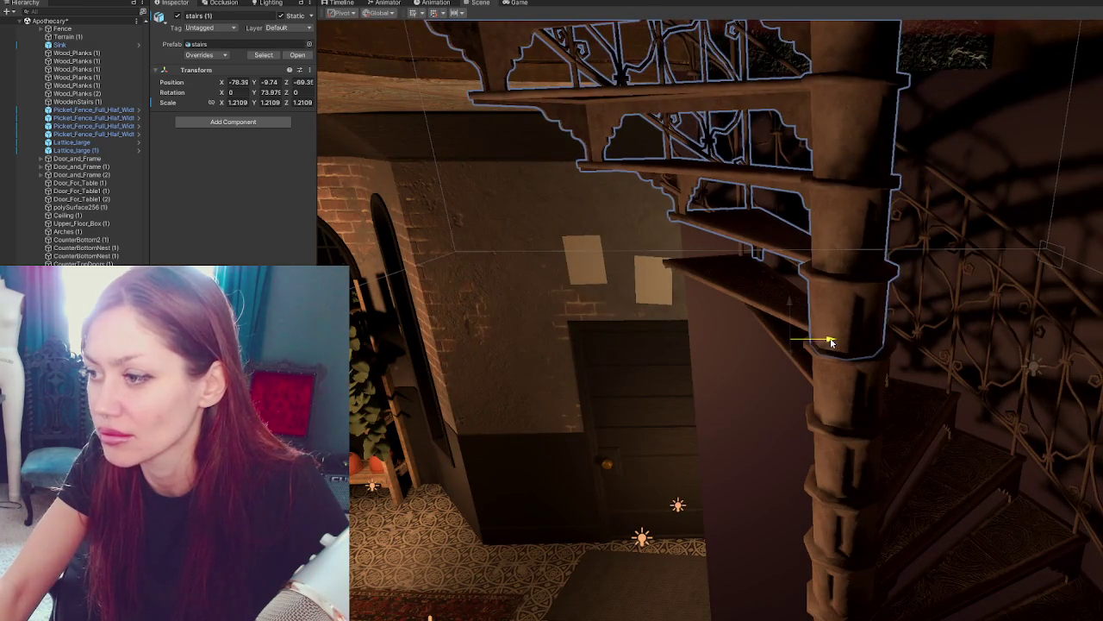
{"action": "scroll", "coordinate": [894, 326], "scroll_direction": "up", "scroll_amount": 8}
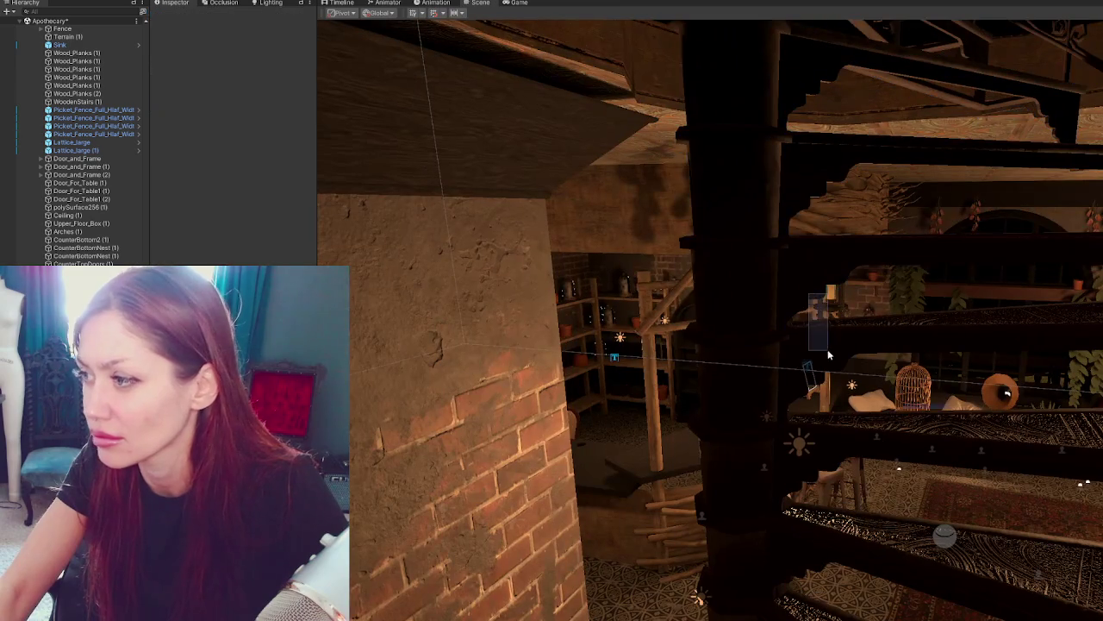
{"action": "left_click", "coordinate": [828, 351]}
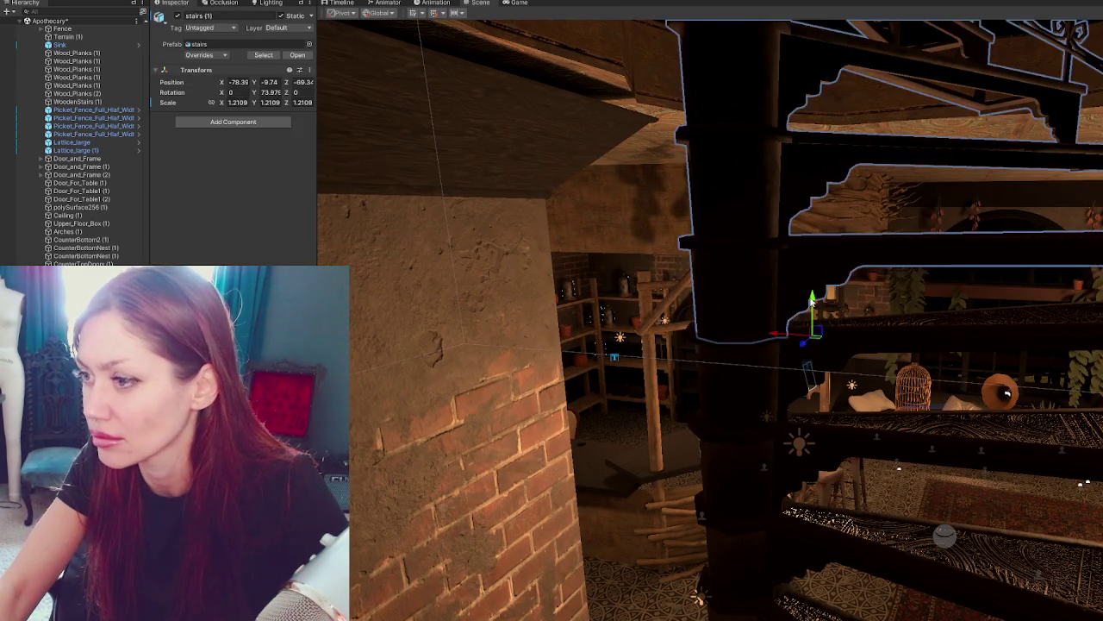
{"action": "mouse_move", "coordinate": [822, 380]}
{"action": "left_mouse_down", "text": "alt"}
{"action": "mouse_move", "coordinate": [810, 411]}
{"action": "mouse_move", "coordinate": [859, 413]}
{"action": "mouse_move", "coordinate": [848, 418]}
{"action": "left_mouse_up", "text": "alt"}
Rotate, raise and shift the copy so it continues through the ceiling opening.
{"action": "key", "text": "e"}
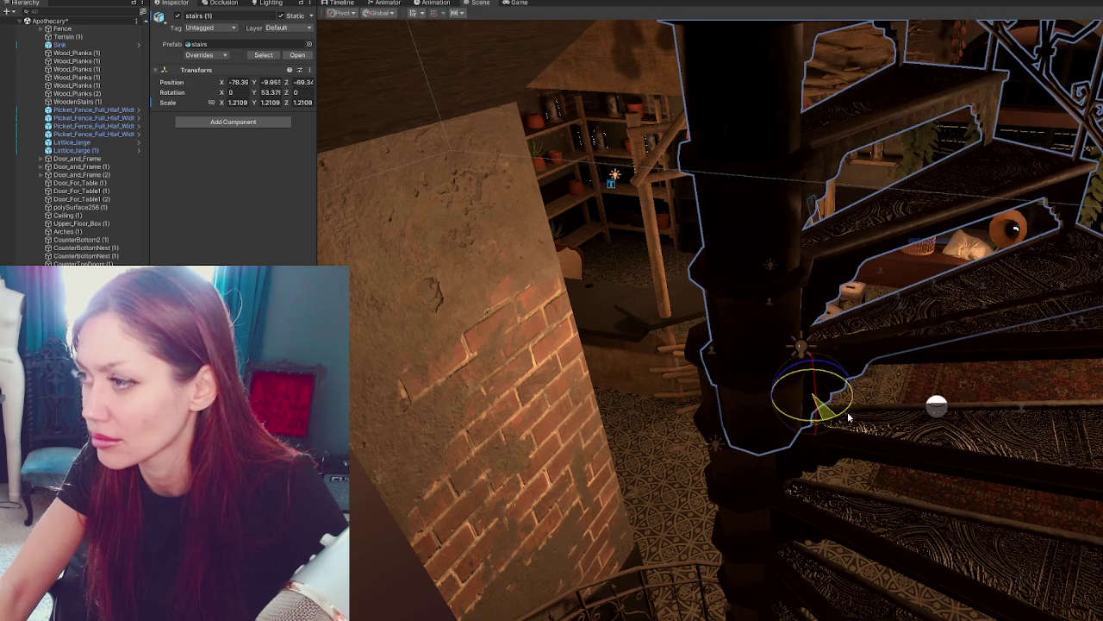
{"action": "left_click_drag", "start_coordinate": [834, 367], "coordinate": [836, 294]}
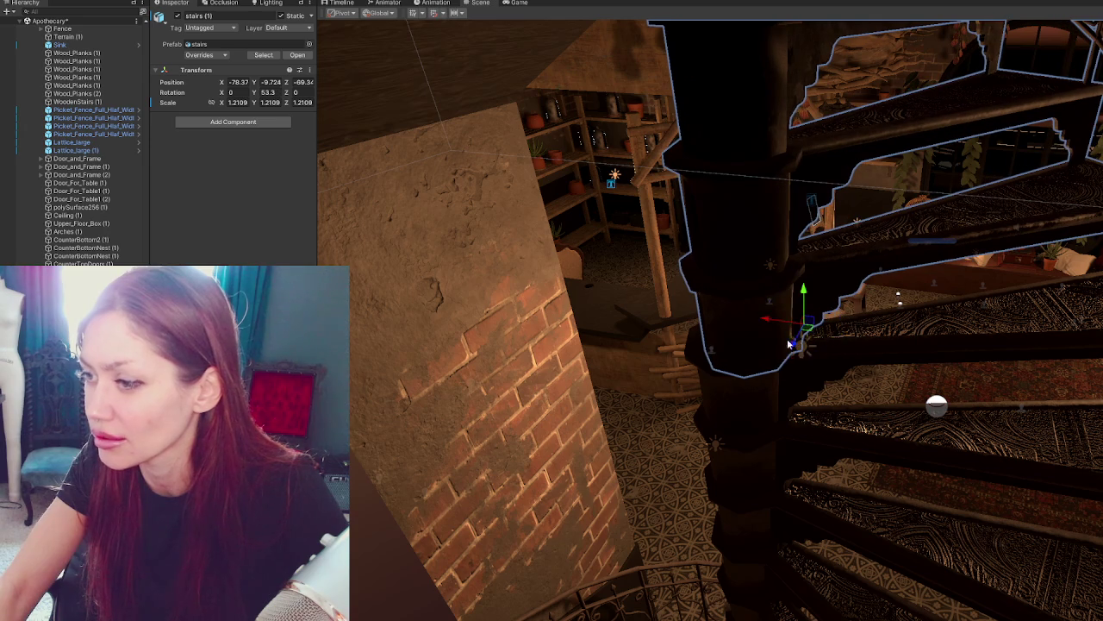
{"action": "mouse_move", "coordinate": [799, 342]}
{"action": "left_mouse_down"}
{"action": "mouse_move", "coordinate": [760, 319]}
{"action": "mouse_move", "coordinate": [798, 345]}
{"action": "mouse_move", "coordinate": [832, 233]}
{"action": "mouse_move", "coordinate": [862, 21]}
{"action": "mouse_move", "coordinate": [443, 278]}
{"action": "mouse_move", "coordinate": [318, 226]}
{"action": "mouse_move", "coordinate": [279, 166]}
{"action": "mouse_move", "coordinate": [310, 172]}
{"action": "mouse_move", "coordinate": [348, 219]}
{"action": "mouse_move", "coordinate": [372, 17]}
{"action": "mouse_move", "coordinate": [776, 138]}
{"action": "mouse_move", "coordinate": [1043, 304]}
{"action": "mouse_move", "coordinate": [937, 190]}
{"action": "mouse_move", "coordinate": [956, 301]}
{"action": "mouse_move", "coordinate": [1002, 347]}
{"action": "mouse_move", "coordinate": [942, 358]}
{"action": "mouse_move", "coordinate": [879, 258]}
{"action": "mouse_move", "coordinate": [875, 226]}
{"action": "left_mouse_up"}
{"action": "mouse_move", "coordinate": [861, 126]}
{"action": "left_mouse_down", "text": "alt"}
{"action": "mouse_move", "coordinate": [892, 191]}
{"action": "mouse_move", "coordinate": [797, 232]}
{"action": "mouse_move", "coordinate": [573, 295]}
{"action": "left_mouse_up", "text": "alt"}
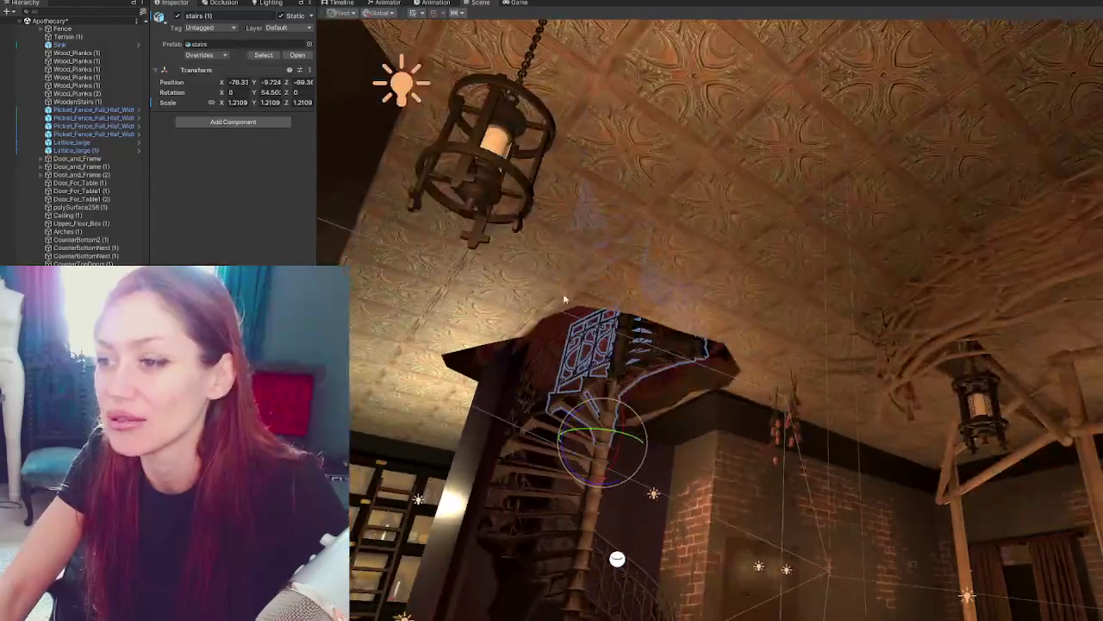
{"action": "left_click_drag", "start_coordinate": [823, 92], "coordinate": [708, 230], "text": "alt"}
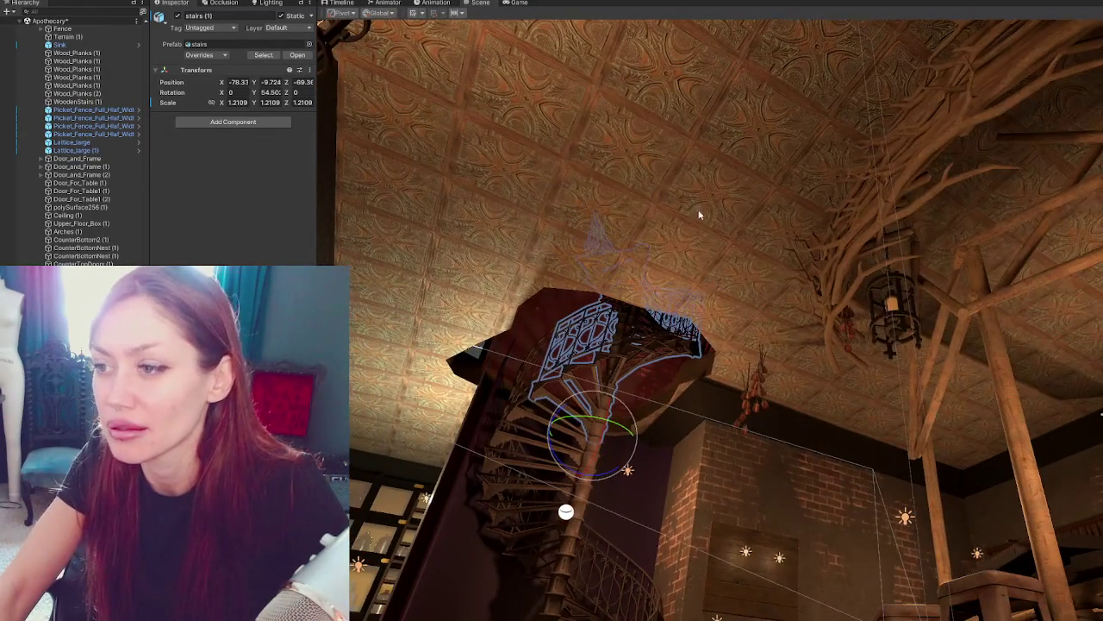
{"action": "mouse_move", "coordinate": [571, 262]}
{"action": "left_mouse_down", "text": "alt"}
{"action": "mouse_move", "coordinate": [426, 198]}
{"action": "mouse_move", "coordinate": [510, 287]}
{"action": "left_mouse_up", "text": "alt"}
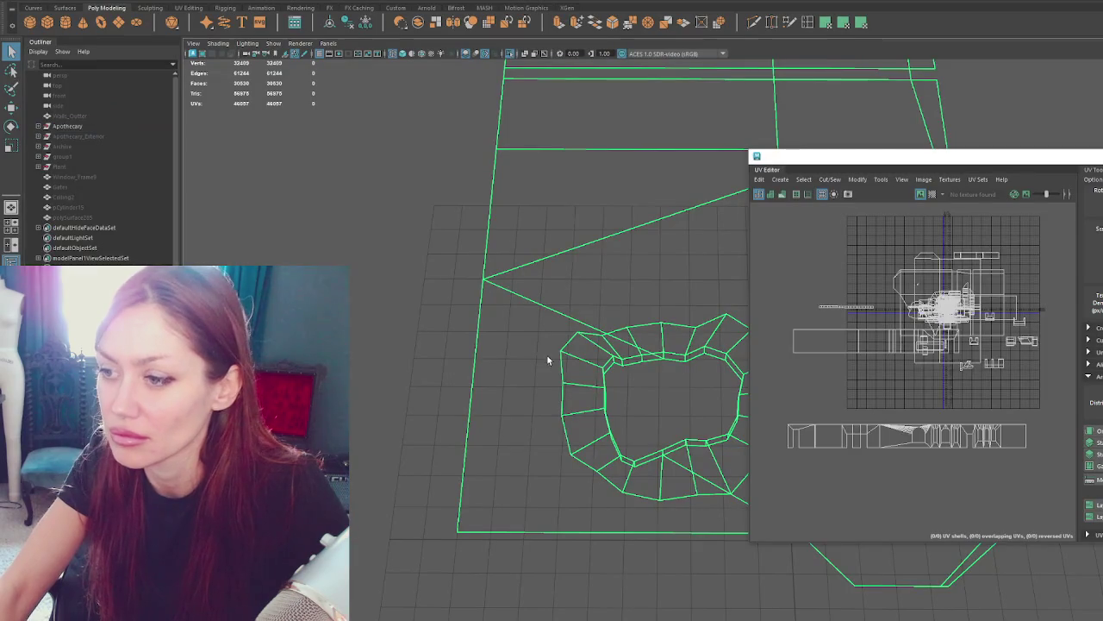
{"action": "left_click", "coordinate": [546, 354]}
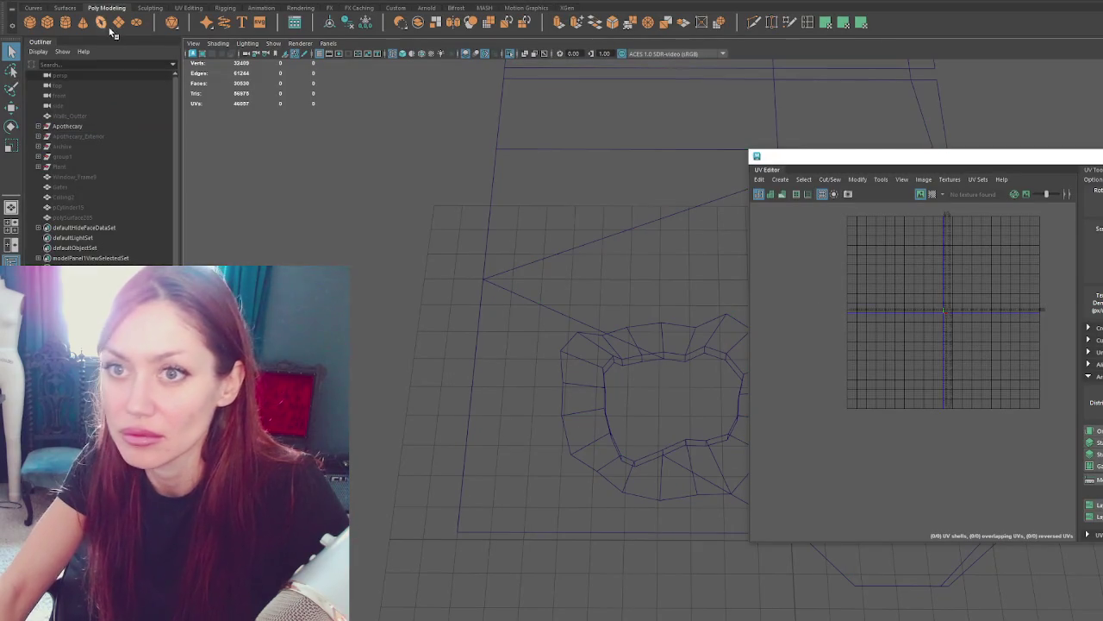
Create a polygon cube, move it toward the staircase opening and stretch it along X.
{"action": "left_click", "coordinate": [47, 21]}
{"action": "key", "text": "w"}
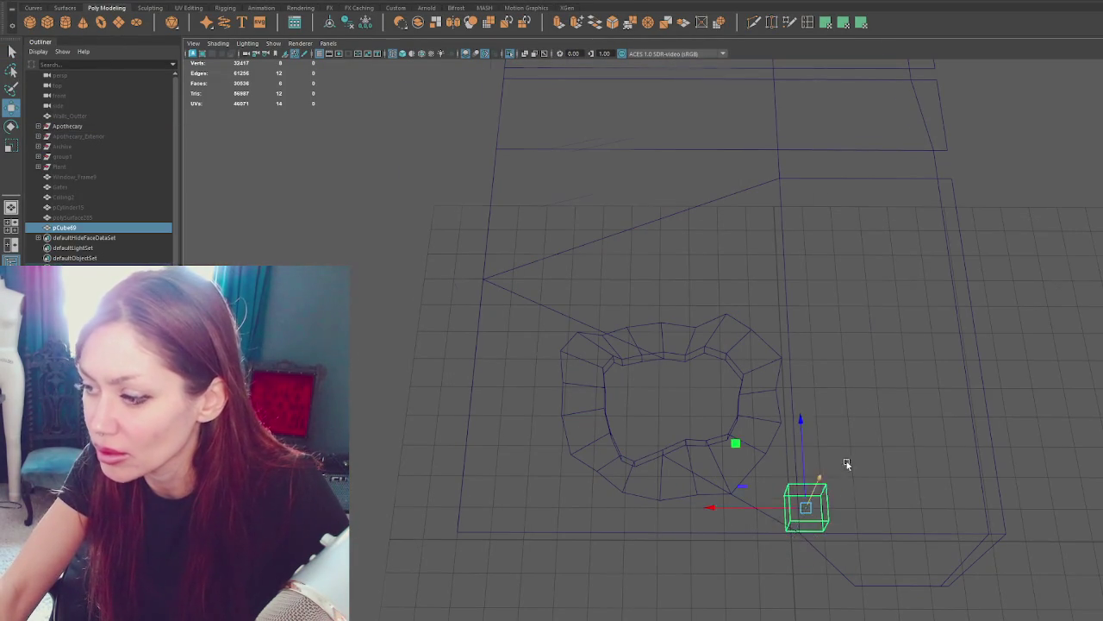
{"action": "left_click_drag", "start_coordinate": [837, 468], "coordinate": [887, 315], "text": "alt"}
{"action": "mouse_move", "coordinate": [856, 382]}
{"action": "left_mouse_down"}
{"action": "mouse_move", "coordinate": [797, 322]}
{"action": "mouse_move", "coordinate": [679, 393]}
{"action": "mouse_move", "coordinate": [660, 447]}
{"action": "left_mouse_up"}
{"action": "key", "text": "e"}
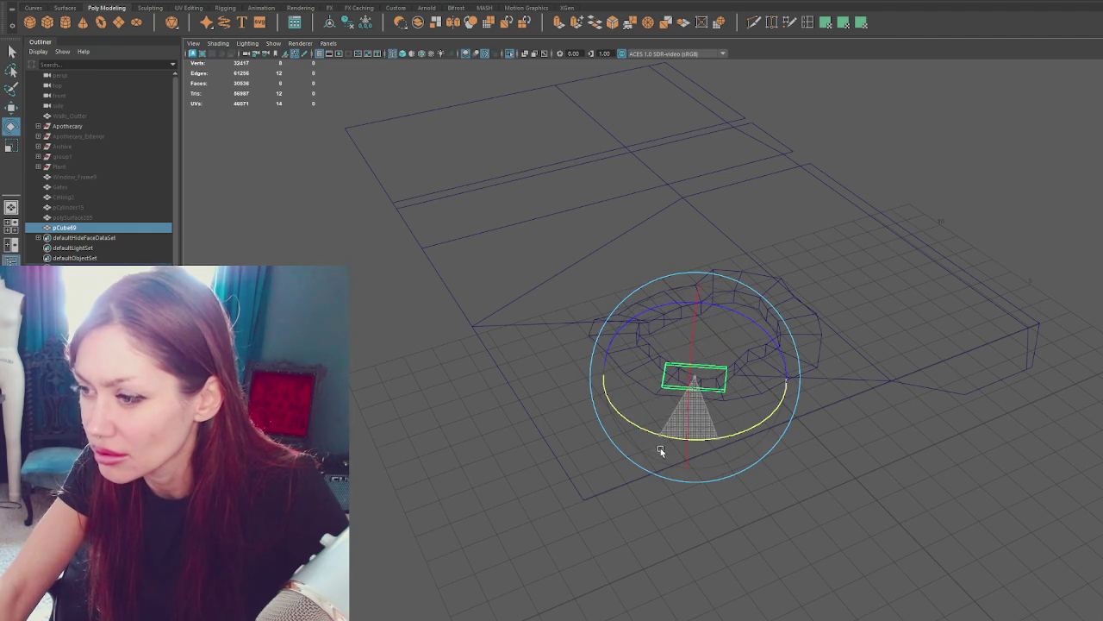
{"action": "key", "text": "w"}
{"action": "mouse_move", "coordinate": [662, 377]}
{"action": "left_mouse_down"}
{"action": "mouse_move", "coordinate": [620, 376]}
{"action": "mouse_move", "coordinate": [778, 423]}
{"action": "left_mouse_up"}
Raise the cube into the opening and adjust its position and rotation in shaded view.
{"action": "key", "text": "w"}
{"action": "mouse_move", "coordinate": [694, 398]}
{"action": "left_mouse_down", "text": "alt"}
{"action": "mouse_move", "coordinate": [618, 256]}
{"action": "mouse_move", "coordinate": [679, 298]}
{"action": "left_mouse_up", "text": "alt"}
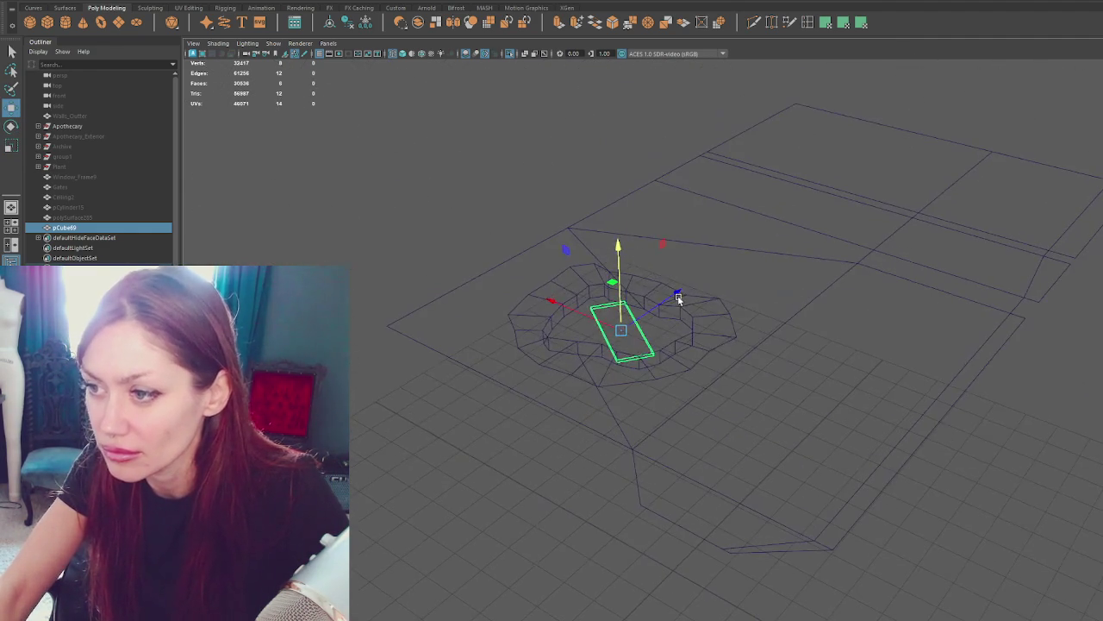
{"action": "left_click_drag", "start_coordinate": [624, 276], "coordinate": [636, 233]}
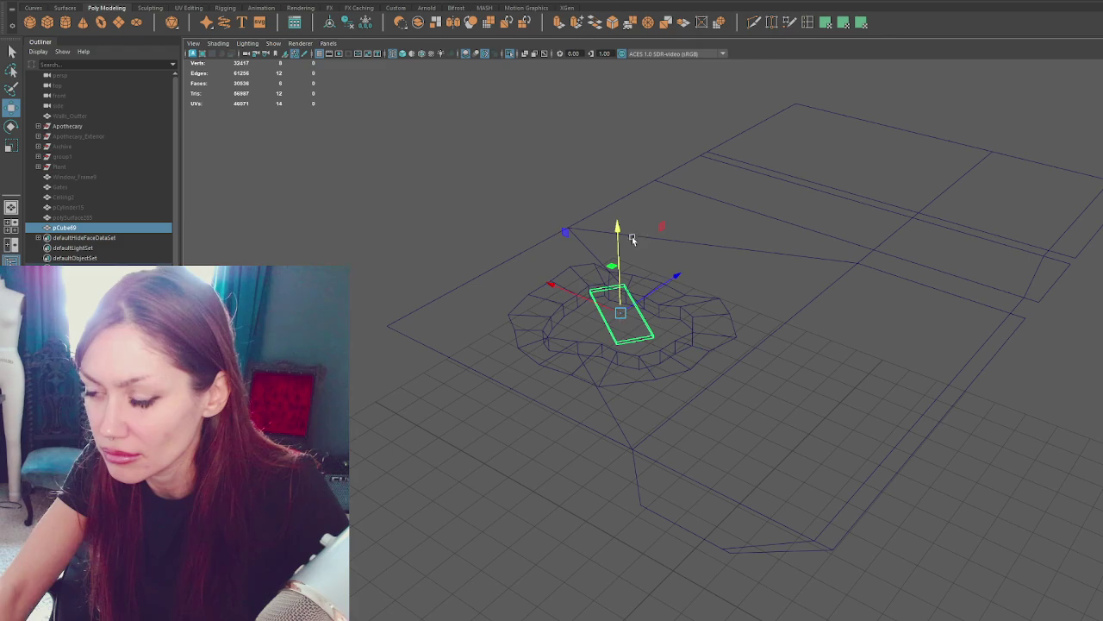
{"action": "mouse_move", "coordinate": [638, 297]}
{"action": "left_mouse_down"}
{"action": "mouse_move", "coordinate": [596, 330]}
{"action": "mouse_move", "coordinate": [660, 308]}
{"action": "mouse_move", "coordinate": [669, 291]}
{"action": "mouse_move", "coordinate": [666, 318]}
{"action": "left_mouse_up"}
{"action": "key", "text": "f"}
{"action": "key", "text": "5"}
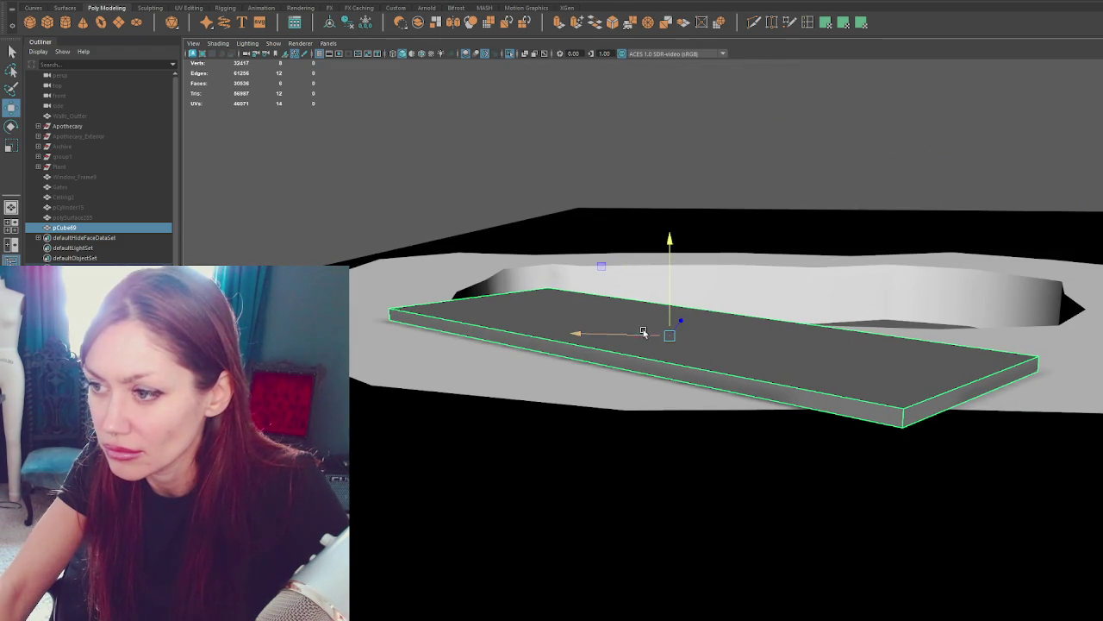
{"action": "mouse_move", "coordinate": [598, 339]}
{"action": "left_mouse_down", "text": "alt"}
{"action": "mouse_move", "coordinate": [628, 398]}
{"action": "mouse_move", "coordinate": [700, 338]}
{"action": "left_mouse_up", "text": "alt"}
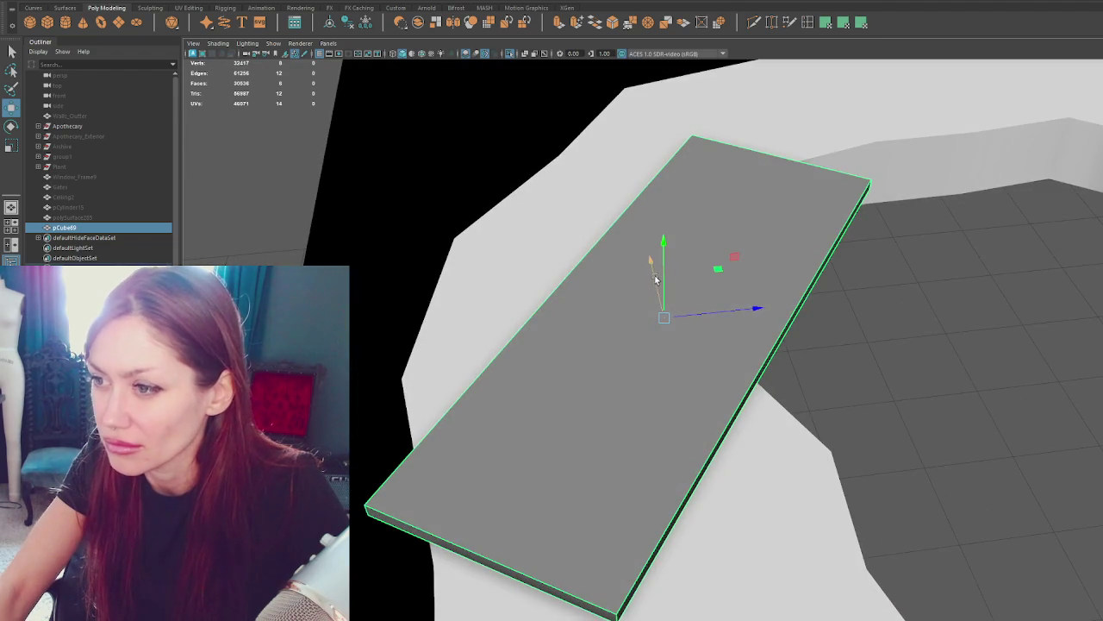
{"action": "left_click_drag", "start_coordinate": [655, 278], "coordinate": [646, 222]}
{"action": "key", "text": "e"}
{"action": "left_click_drag", "start_coordinate": [702, 319], "coordinate": [714, 316]}
Fine-tune the slab's position, rotation and scale, then bevel its edges slightly.
{"action": "key", "text": "w"}
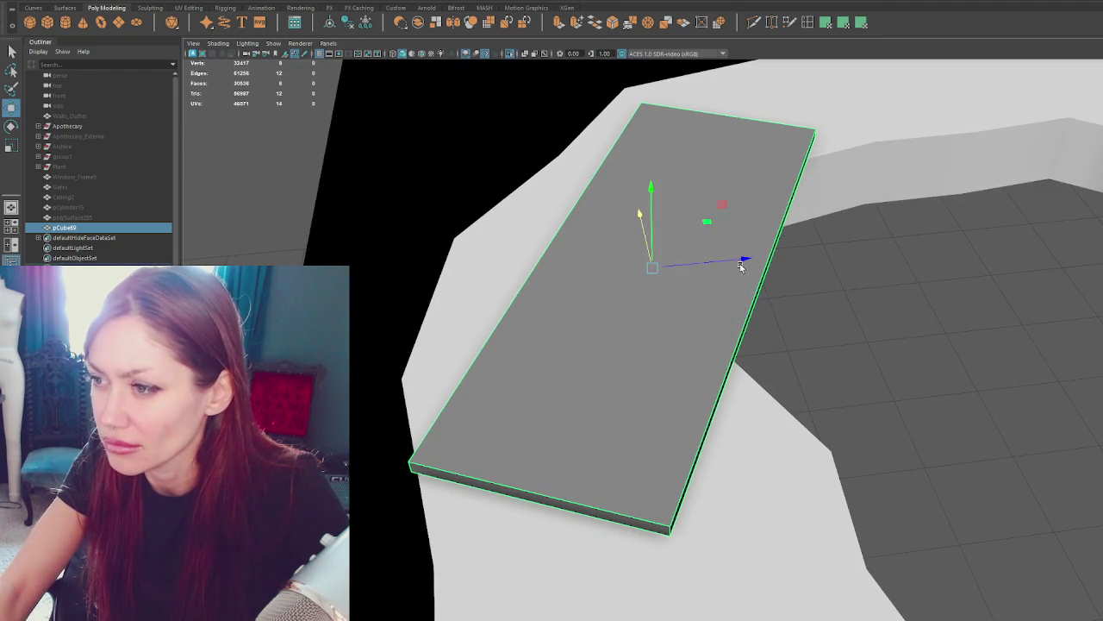
{"action": "left_click_drag", "start_coordinate": [741, 268], "coordinate": [849, 254]}
{"action": "key", "text": "e"}
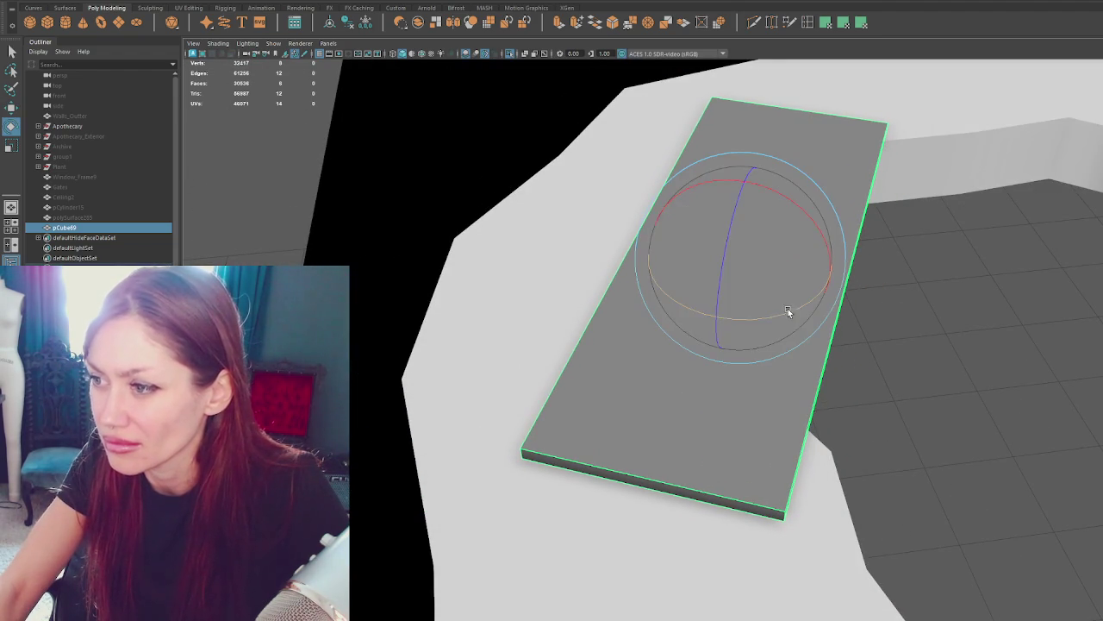
{"action": "left_click_drag", "start_coordinate": [787, 310], "coordinate": [794, 312]}
{"action": "key", "text": "r"}
{"action": "left_click_drag", "start_coordinate": [804, 271], "coordinate": [810, 273]}
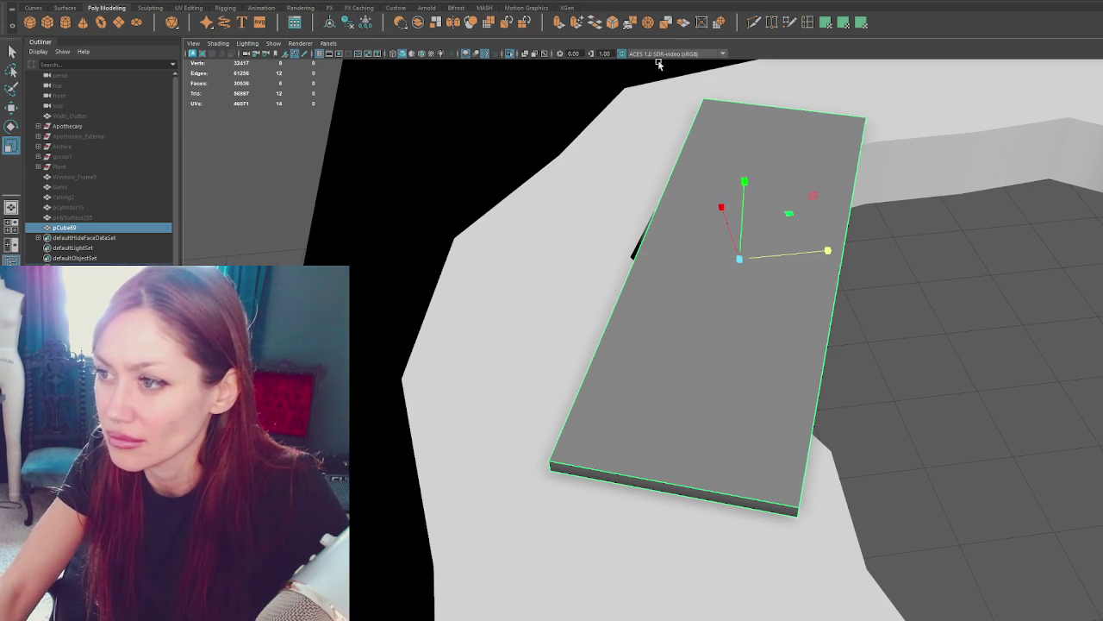
{"action": "left_click", "coordinate": [616, 23]}
{"action": "left_click_drag", "start_coordinate": [923, 372], "coordinate": [928, 378]}
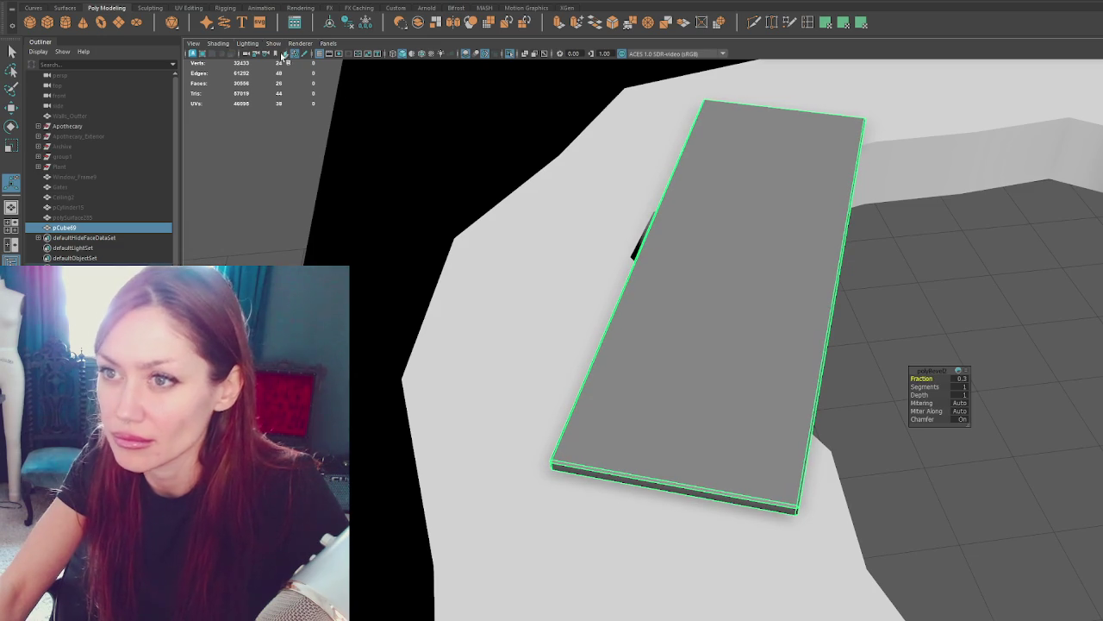
Select the whole slab and unfold its UVs in the UV Editor.
{"action": "key", "text": "q"}
{"action": "left_click_drag", "start_coordinate": [516, 116], "coordinate": [693, 391]}
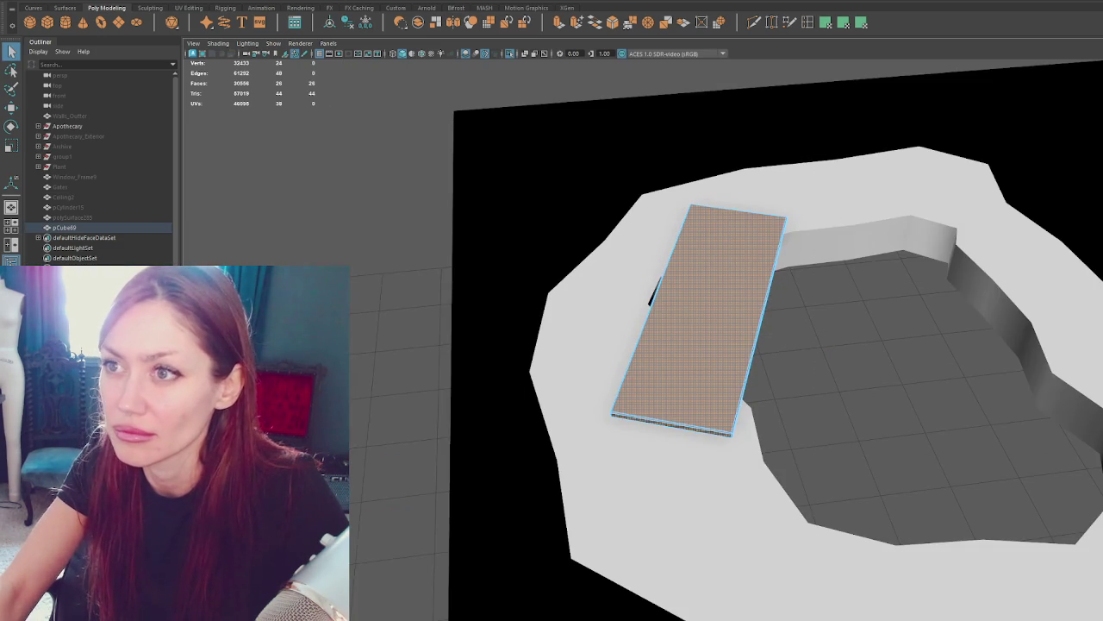
{"action": "left_click", "coordinate": [448, 17]}
{"action": "right_click_drag", "start_coordinate": [906, 282], "coordinate": [759, 276]}
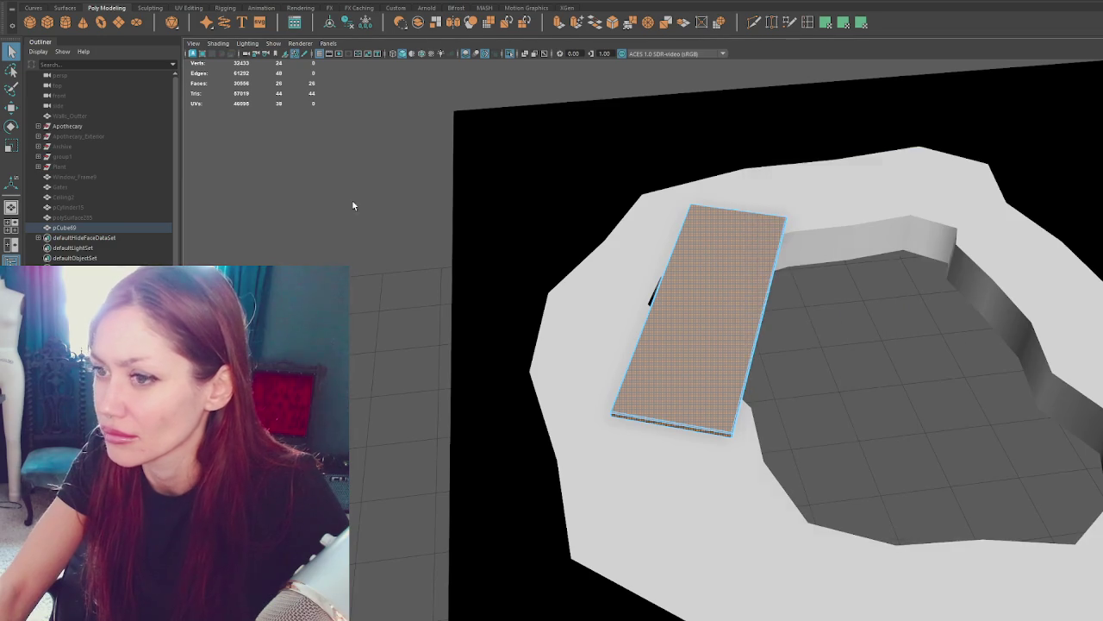
{"action": "left_click", "coordinate": [723, 271]}
Switch to vertex mode and pick the slab's bottom-right corner vertex from above.
{"action": "key", "text": "F9"}
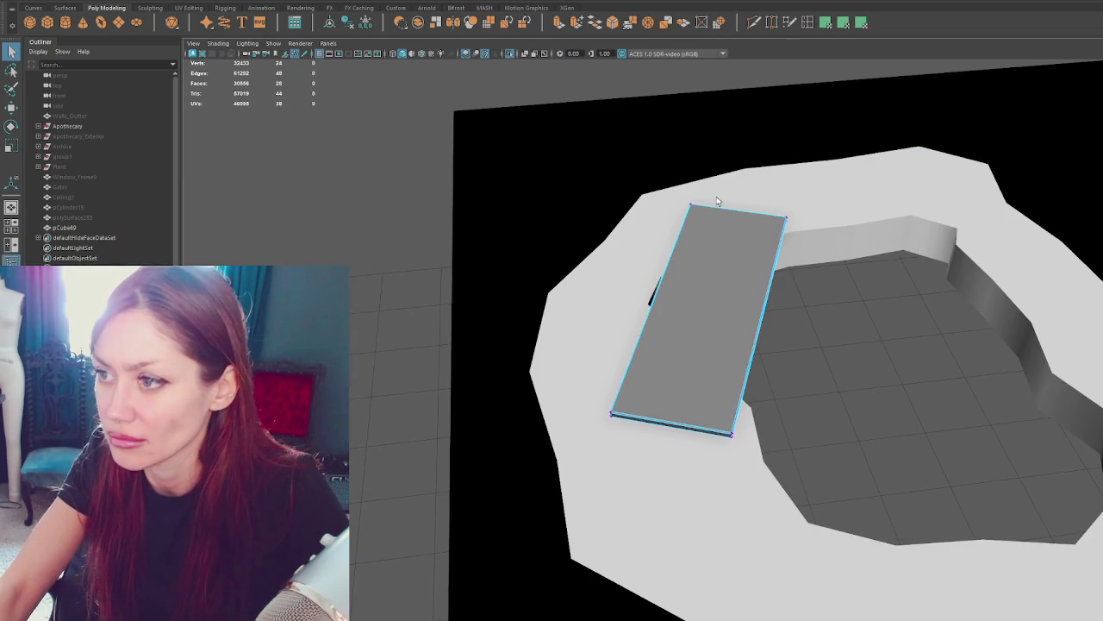
{"action": "scroll", "coordinate": [707, 232], "scroll_direction": "up", "scroll_amount": 5}
{"action": "scroll", "coordinate": [769, 295], "scroll_direction": "down", "scroll_amount": 3}
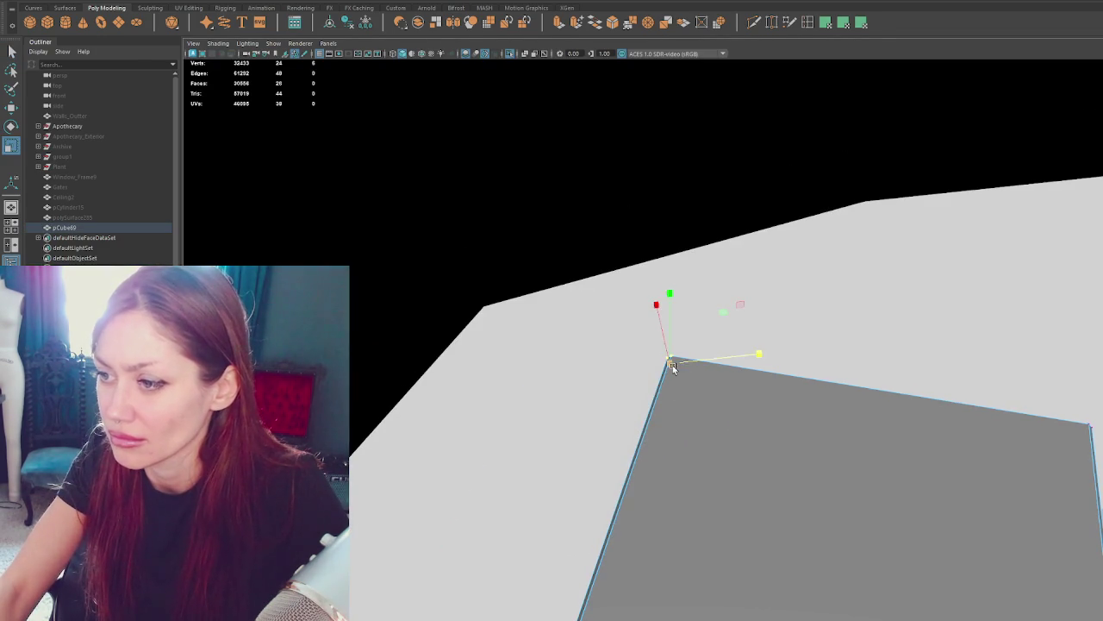
{"action": "scroll", "coordinate": [678, 365], "scroll_direction": "down", "scroll_amount": 3}
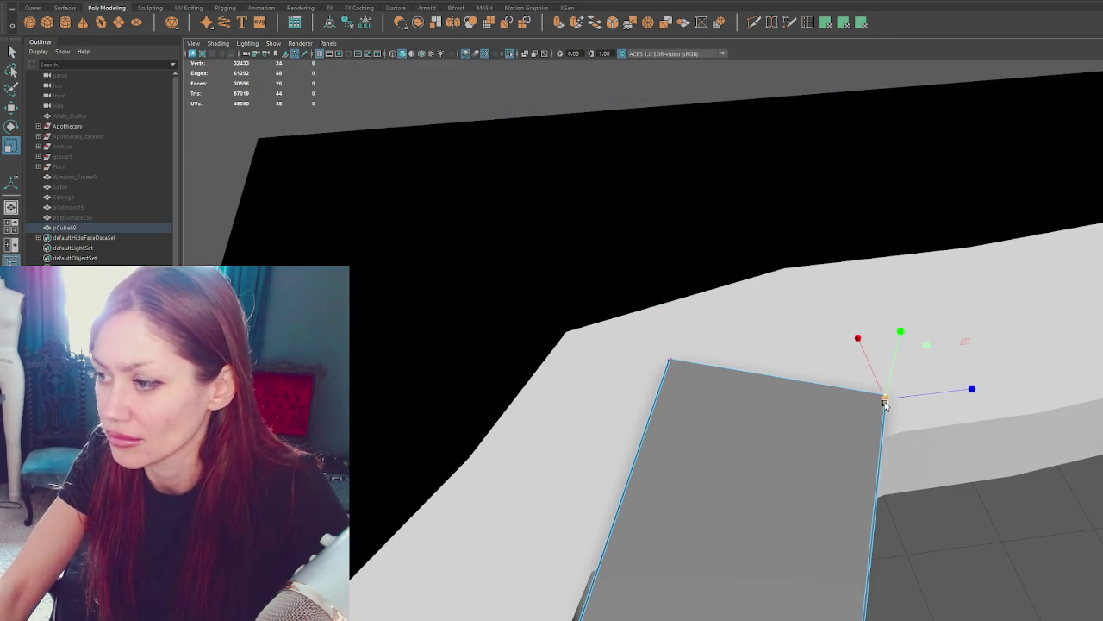
{"action": "key", "text": "w"}
{"action": "mouse_move", "coordinate": [897, 398]}
{"action": "left_mouse_down", "text": "alt"}
{"action": "mouse_move", "coordinate": [792, 468]}
{"action": "mouse_move", "coordinate": [757, 511]}
{"action": "left_mouse_up", "text": "alt"}
{"action": "left_click", "coordinate": [755, 515]}
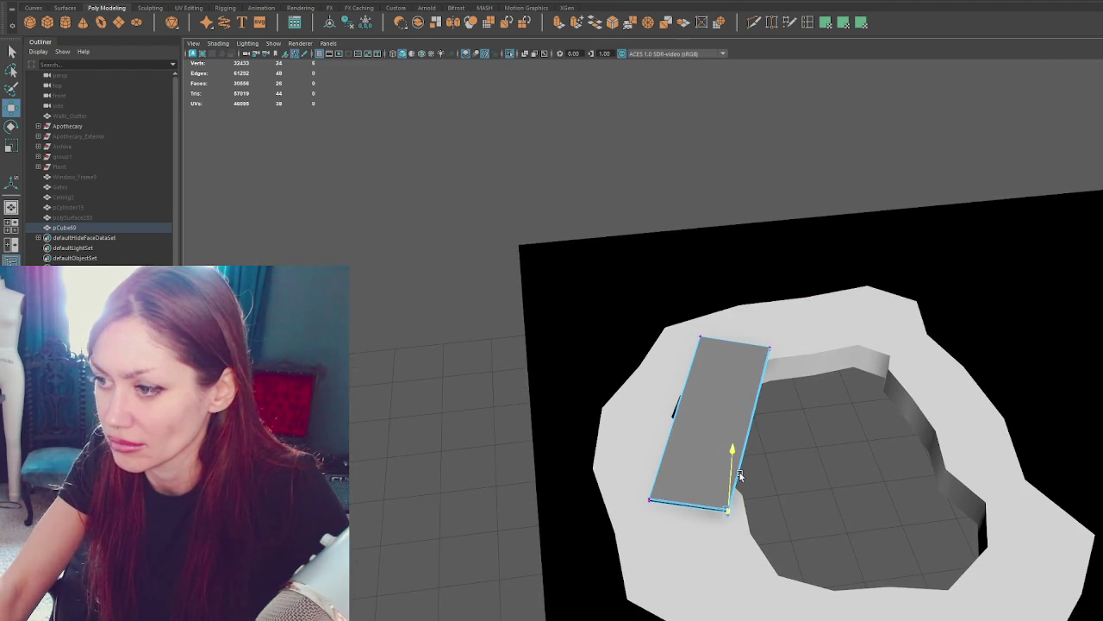
{"action": "key", "text": "F8"}
Rename pCube69 to Ceiling_Board in the Outliner.
{"action": "double_click", "coordinate": [121, 227]}
{"action": "type", "text": "Ceiling_Board"}
{"action": "key", "text": "Return"}
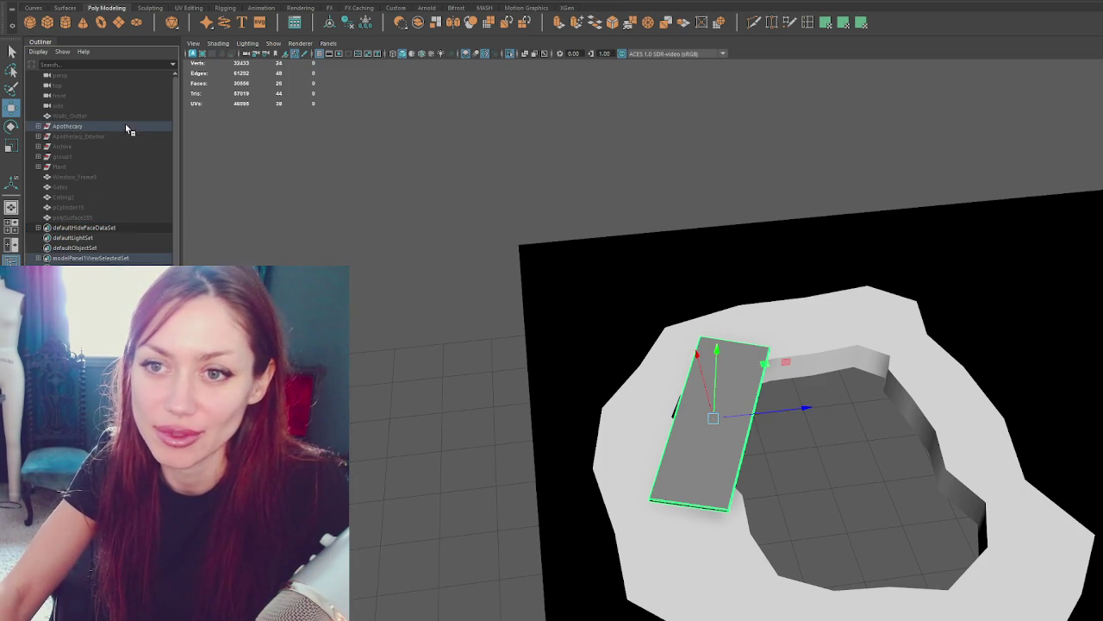
Lower Ceiling_Board's front corner vertex onto the opening's ledge.
{"action": "key", "text": "f"}
{"action": "scroll", "coordinate": [90, 250], "scroll_direction": "down", "scroll_amount": 5}
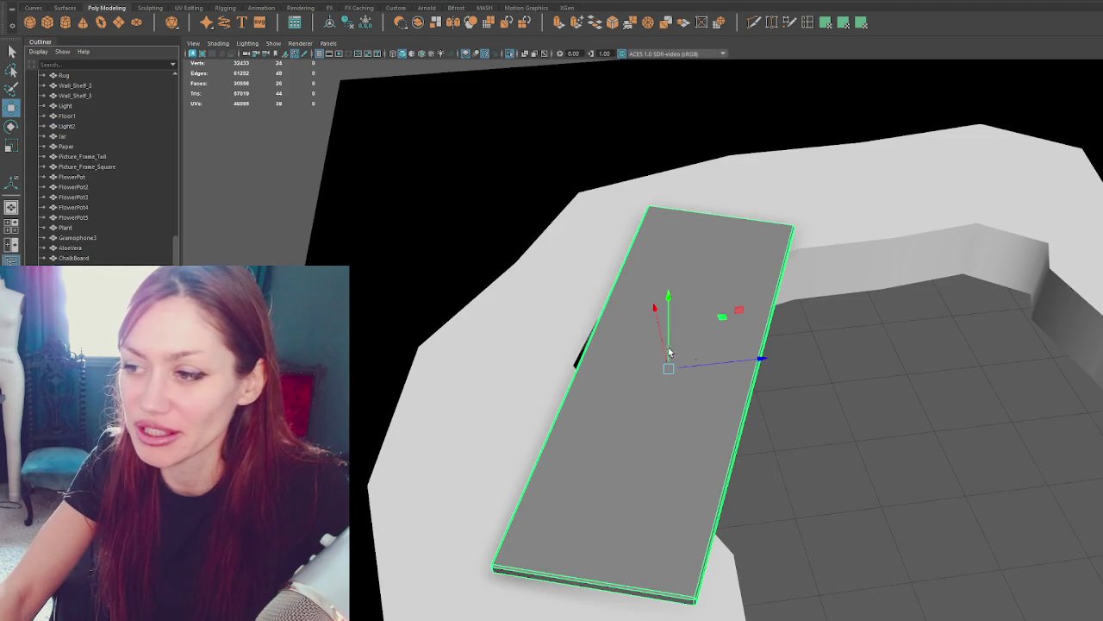
{"action": "mouse_move", "coordinate": [773, 392]}
{"action": "left_mouse_down", "text": "alt"}
{"action": "mouse_move", "coordinate": [788, 382]}
{"action": "mouse_move", "coordinate": [721, 365]}
{"action": "left_mouse_up", "text": "alt"}
{"action": "right_click_drag", "start_coordinate": [241, 251], "coordinate": [367, 263], "text": "shift"}
{"action": "mouse_move", "coordinate": [483, 345]}
{"action": "left_mouse_down", "text": "alt"}
{"action": "mouse_move", "coordinate": [505, 352]}
{"action": "mouse_move", "coordinate": [443, 337]}
{"action": "mouse_move", "coordinate": [552, 379]}
{"action": "mouse_move", "coordinate": [551, 313]}
{"action": "mouse_move", "coordinate": [618, 327]}
{"action": "mouse_move", "coordinate": [609, 332]}
{"action": "left_mouse_up", "text": "alt"}
{"action": "left_click_drag", "start_coordinate": [442, 239], "coordinate": [460, 250], "text": "alt"}
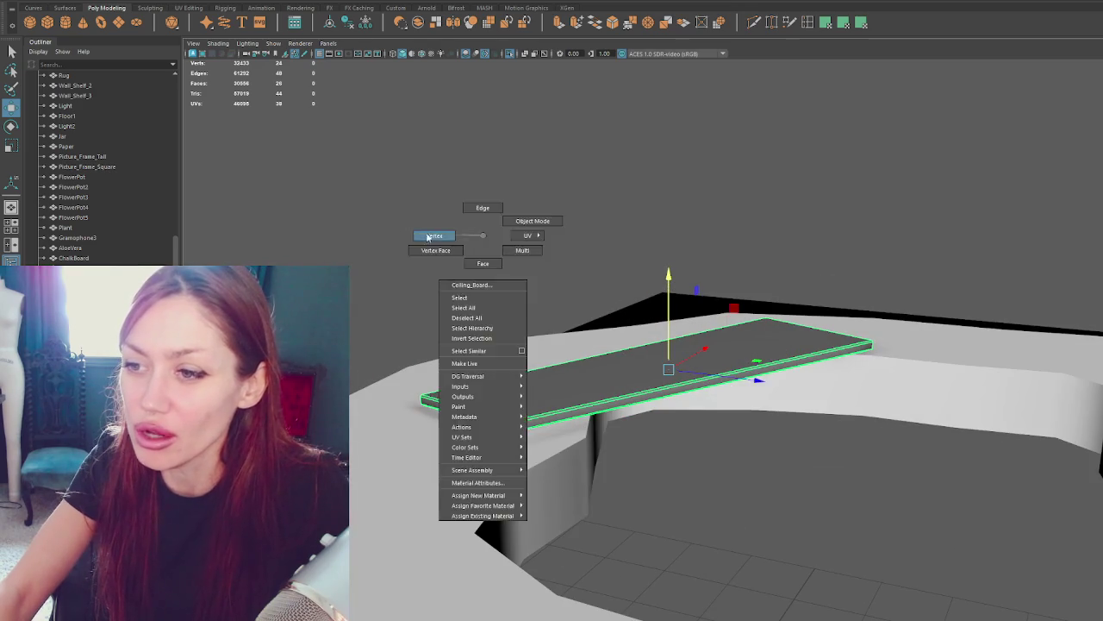
{"action": "right_click_drag", "start_coordinate": [480, 238], "coordinate": [523, 431]}
{"action": "left_click", "coordinate": [513, 425]}
{"action": "key", "text": "w"}
{"action": "left_click_drag", "start_coordinate": [511, 379], "coordinate": [500, 403]}
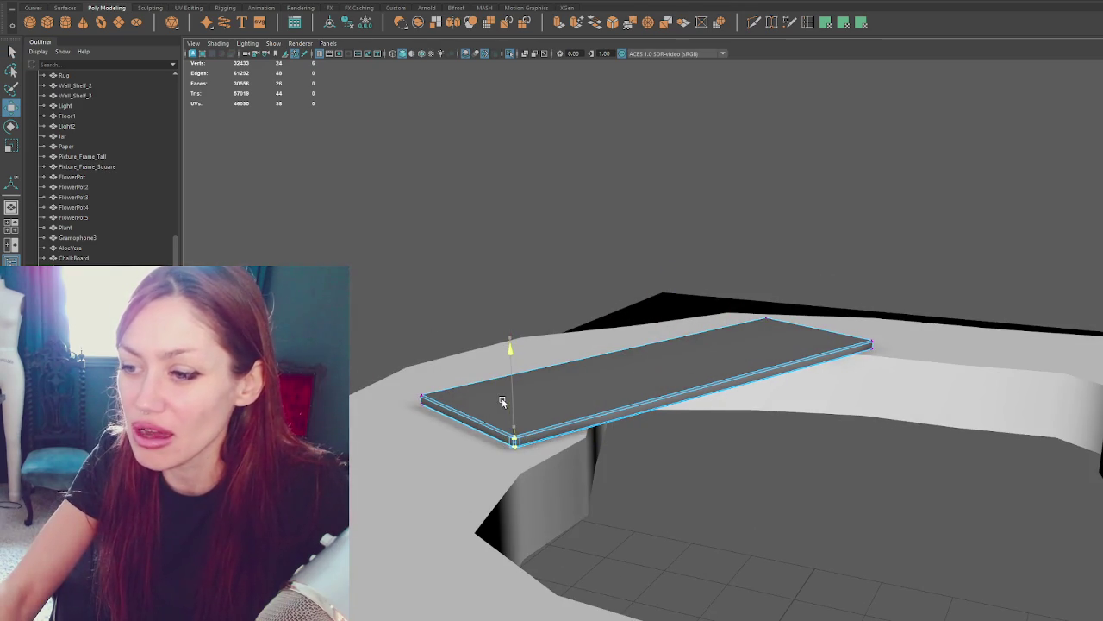
Select the left corner vertex, return to object mode and check the board's fit.
{"action": "left_click", "coordinate": [422, 399]}
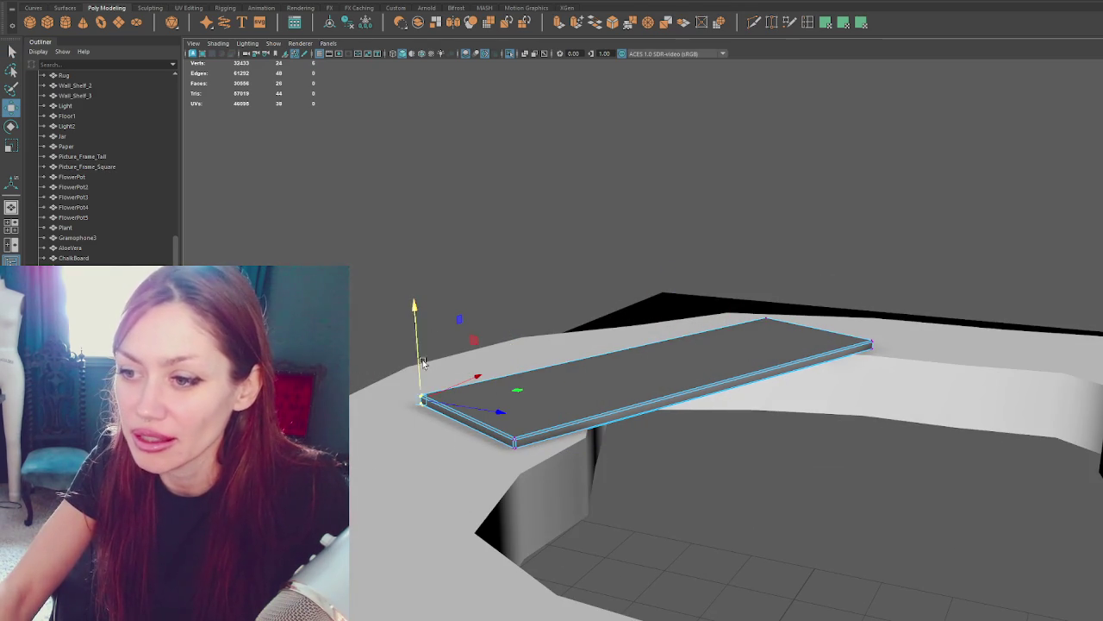
{"action": "left_click_drag", "start_coordinate": [418, 366], "coordinate": [486, 364], "text": "alt"}
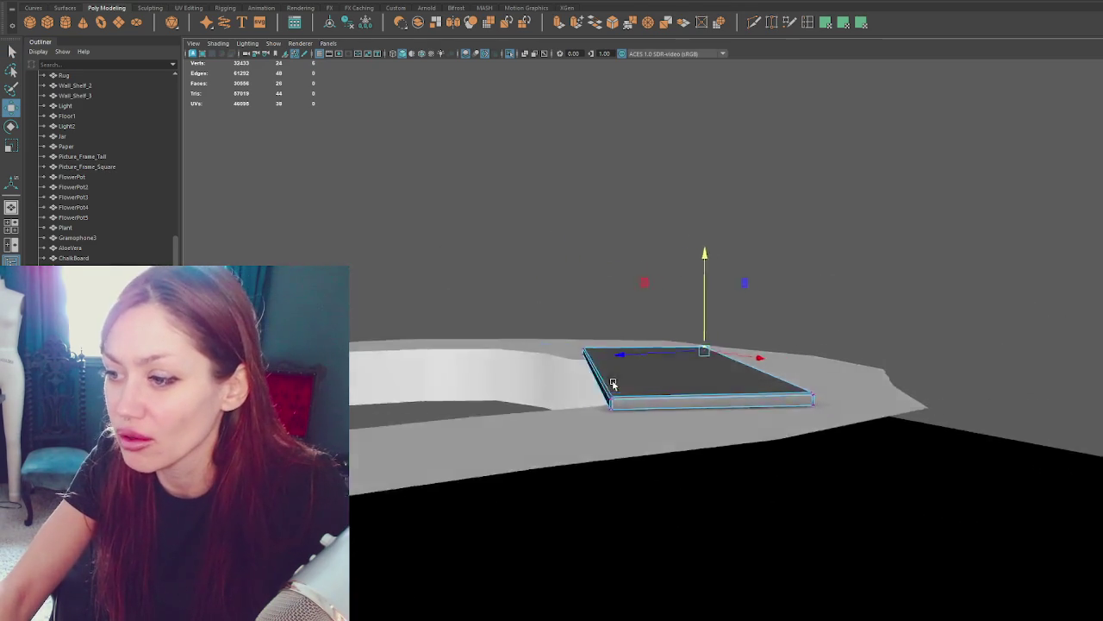
{"action": "key", "text": "F8"}
{"action": "mouse_move", "coordinate": [616, 210]}
{"action": "left_mouse_down", "text": "alt"}
{"action": "mouse_move", "coordinate": [722, 323]}
{"action": "mouse_move", "coordinate": [636, 163]}
{"action": "mouse_move", "coordinate": [704, 192]}
{"action": "mouse_move", "coordinate": [593, 211]}
{"action": "left_mouse_up", "text": "alt"}
{"action": "left_click", "coordinate": [635, 163]}
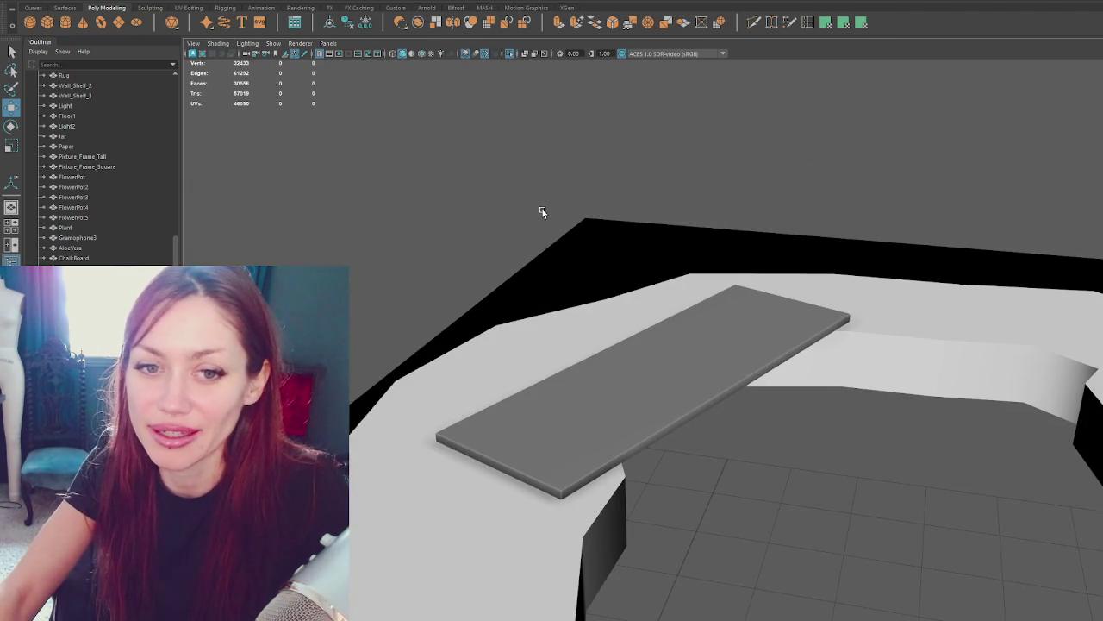
{"action": "left_click", "coordinate": [668, 432]}
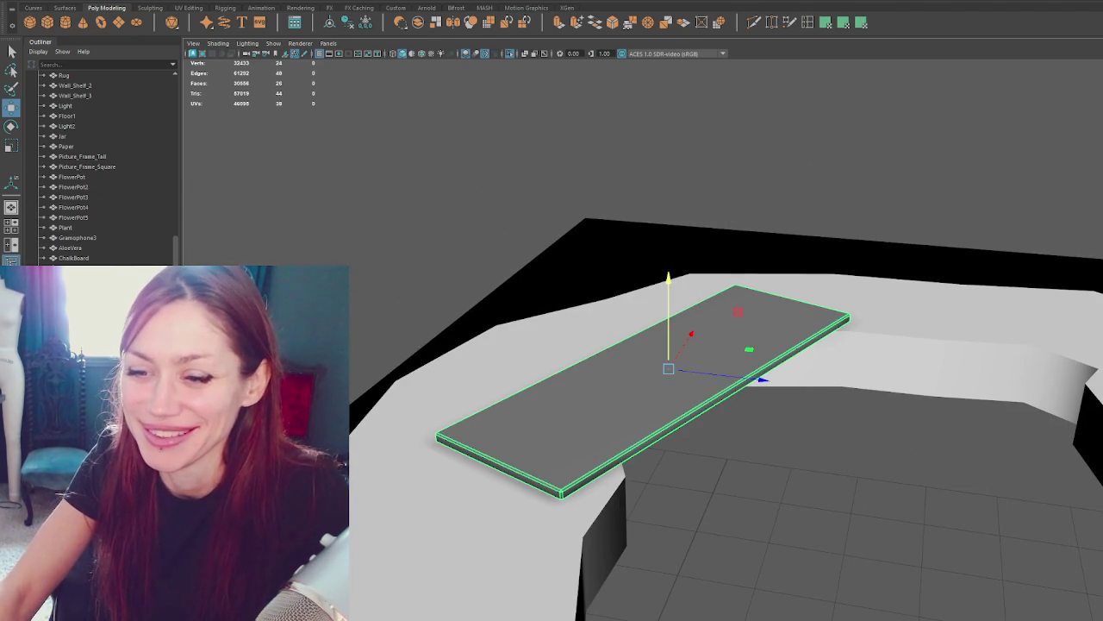
Export the selected Apothecary group over Apothecary.fbx, replacing the existing file.
{"action": "left_click", "coordinate": [132, 126]}
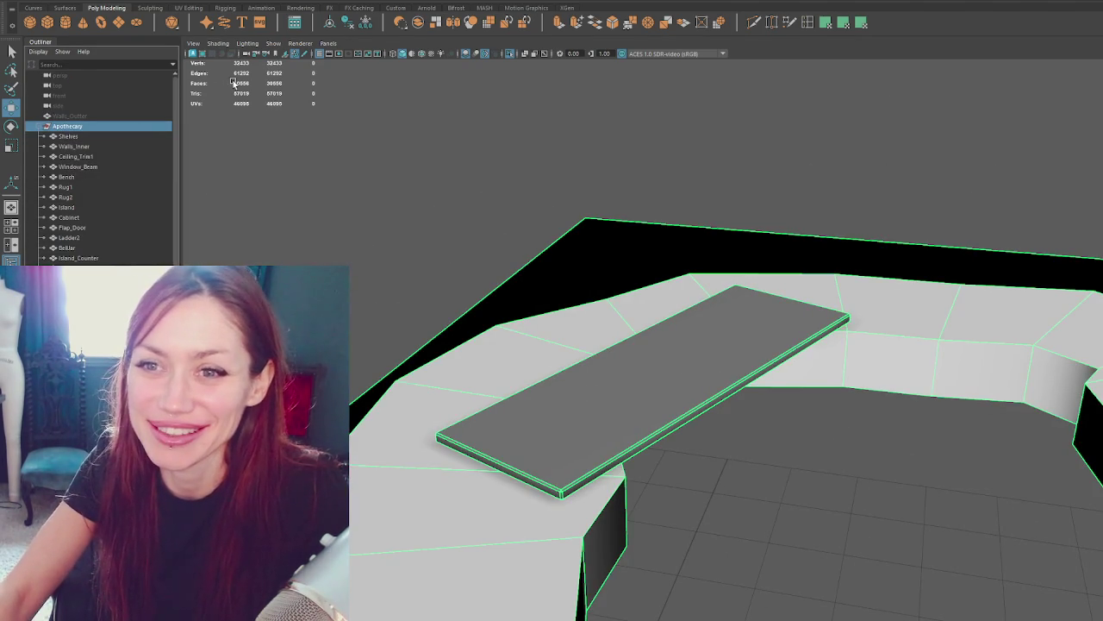
{"action": "left_click", "coordinate": [27, 1]}
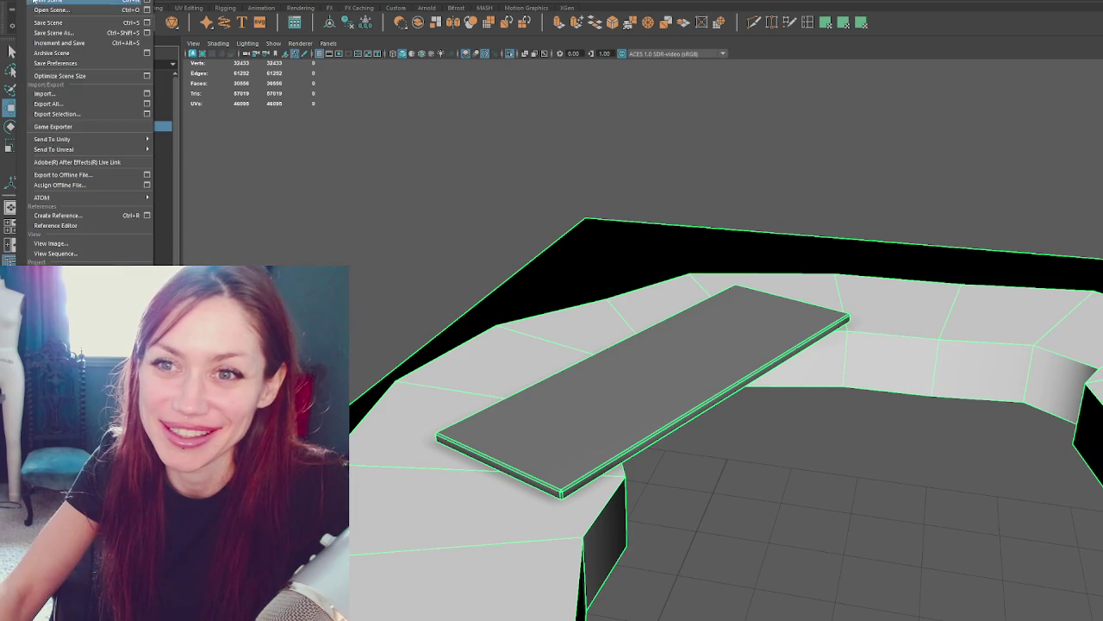
{"action": "left_click", "coordinate": [56, 114]}
{"action": "left_click", "coordinate": [347, 186]}
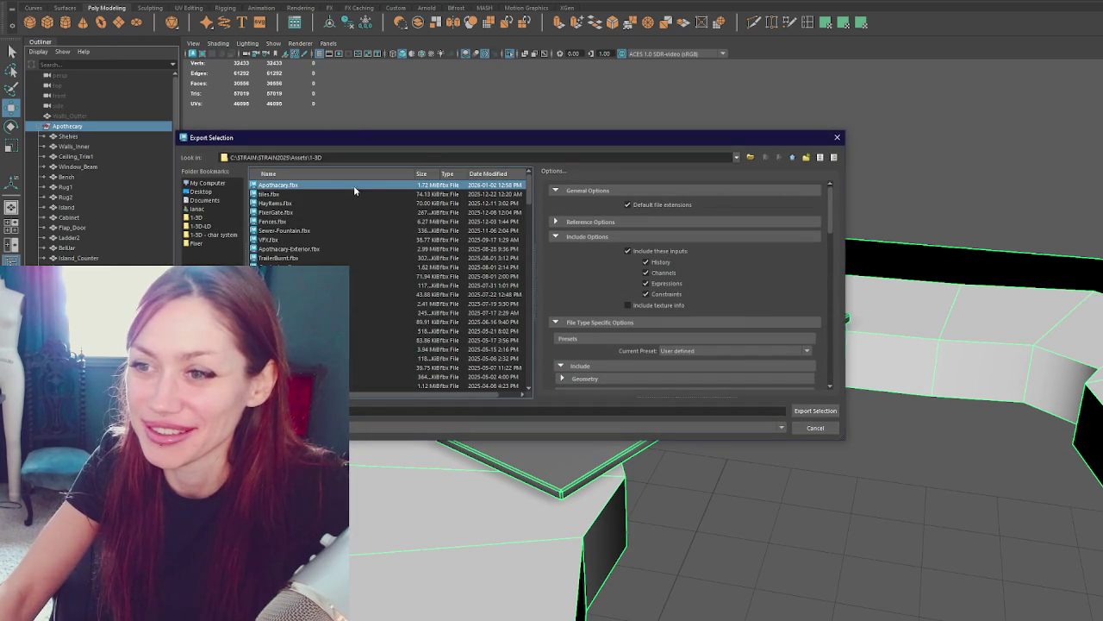
{"action": "double_click", "coordinate": [383, 188]}
{"action": "left_click", "coordinate": [483, 300]}
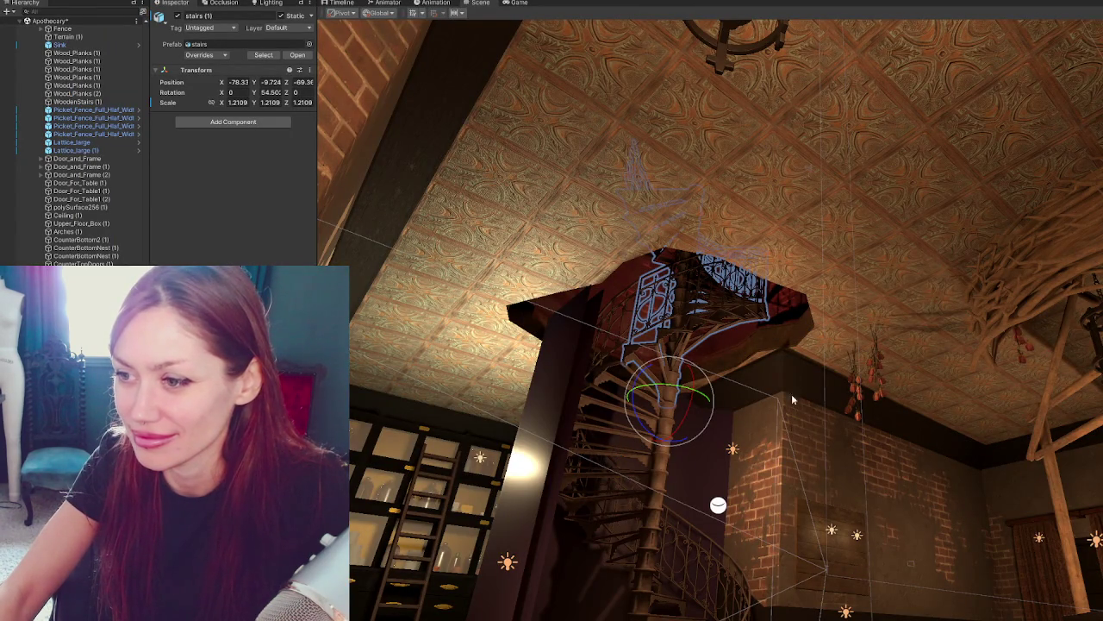
Collapse the Hierarchy groups and enable the Apothecary model.
{"action": "scroll", "coordinate": [121, 115], "scroll_direction": "up", "scroll_amount": 1}
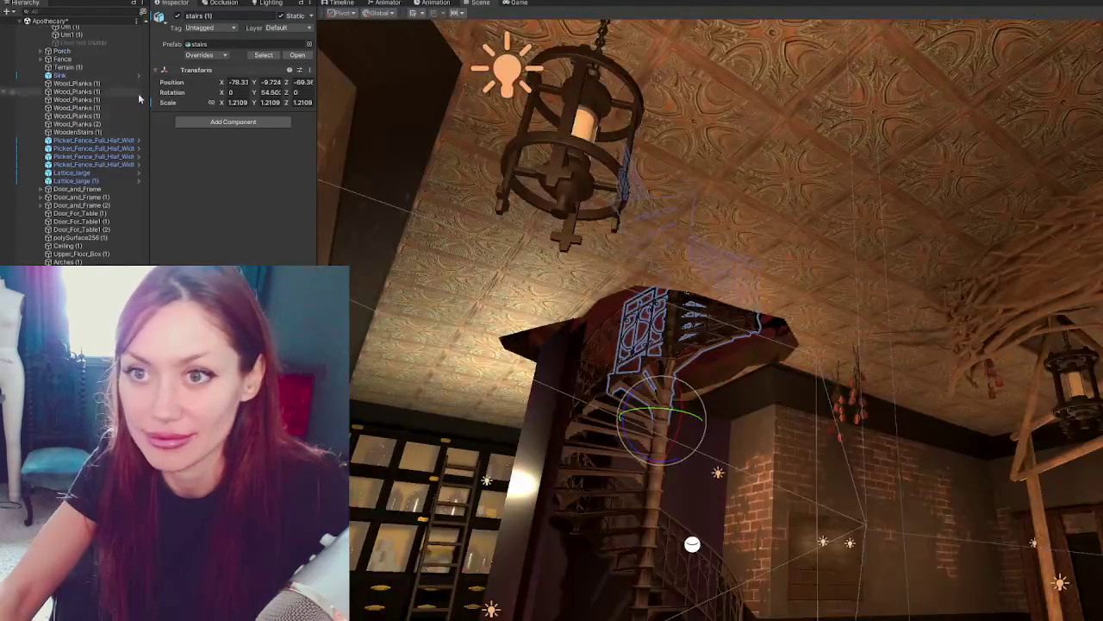
{"action": "scroll", "coordinate": [69, 129], "scroll_direction": "up", "scroll_amount": 5}
{"action": "scroll", "coordinate": [69, 129], "scroll_direction": "up", "scroll_amount": 5}
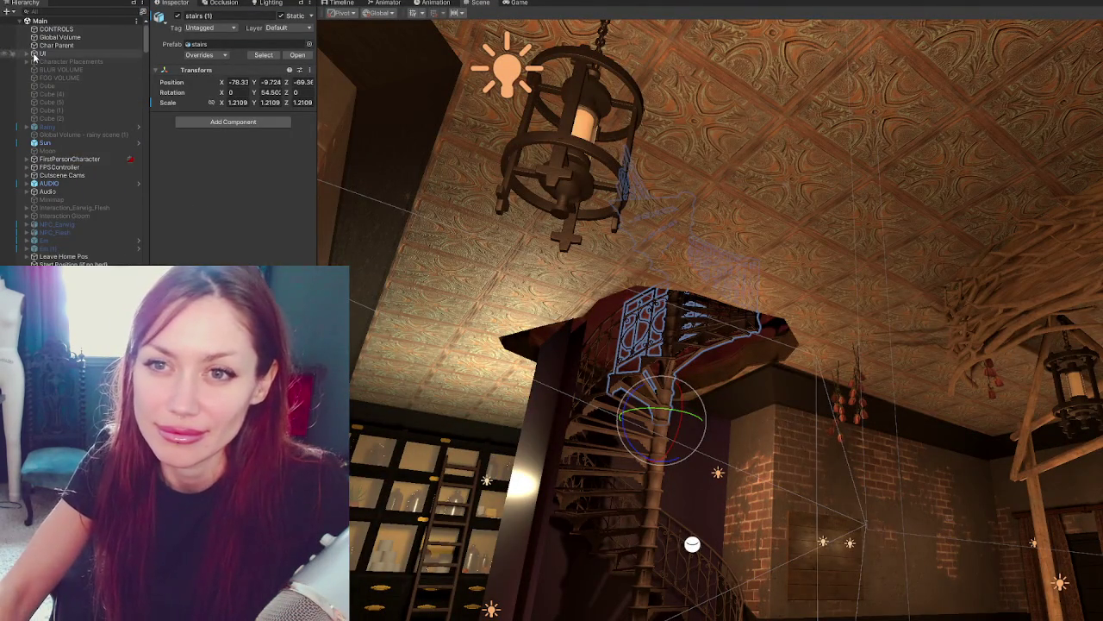
{"action": "left_click", "coordinate": [22, 22]}
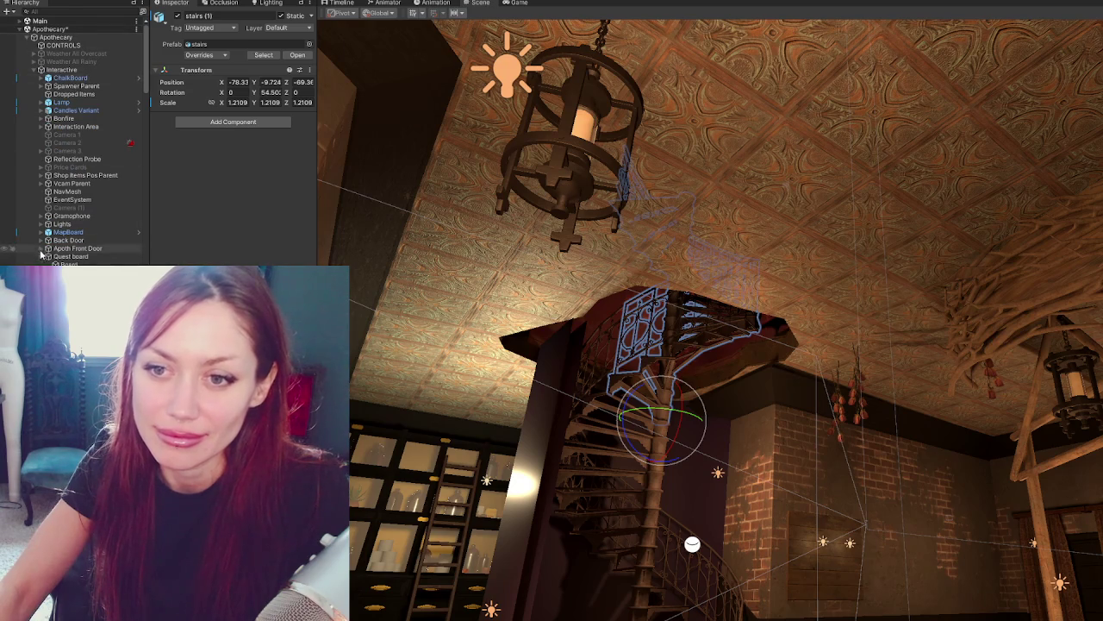
{"action": "left_click", "coordinate": [37, 71]}
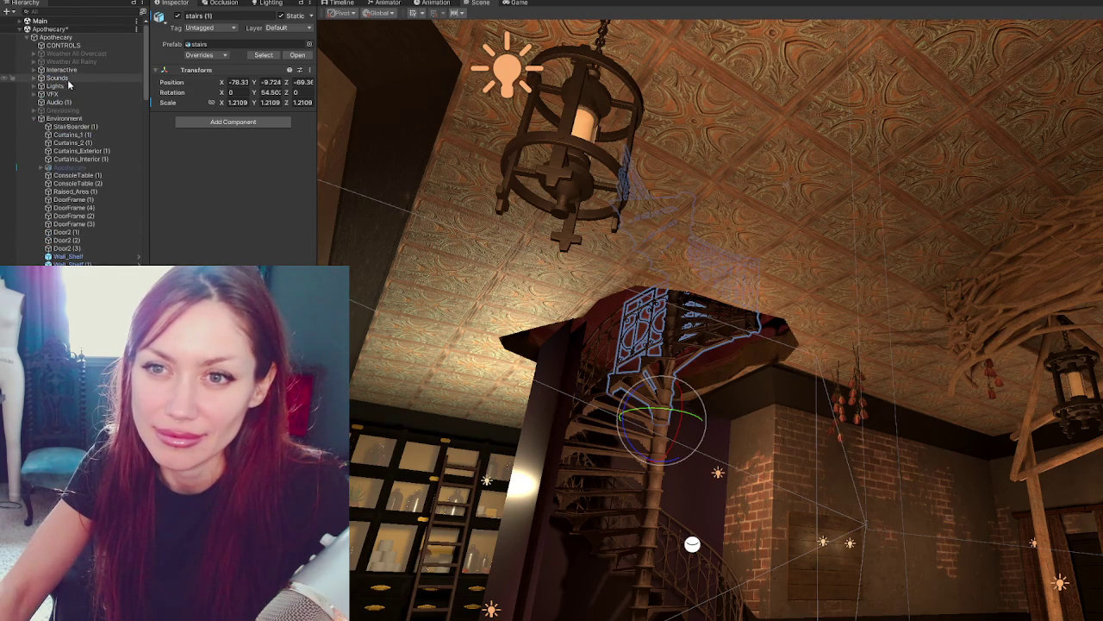
{"action": "left_click", "coordinate": [69, 166]}
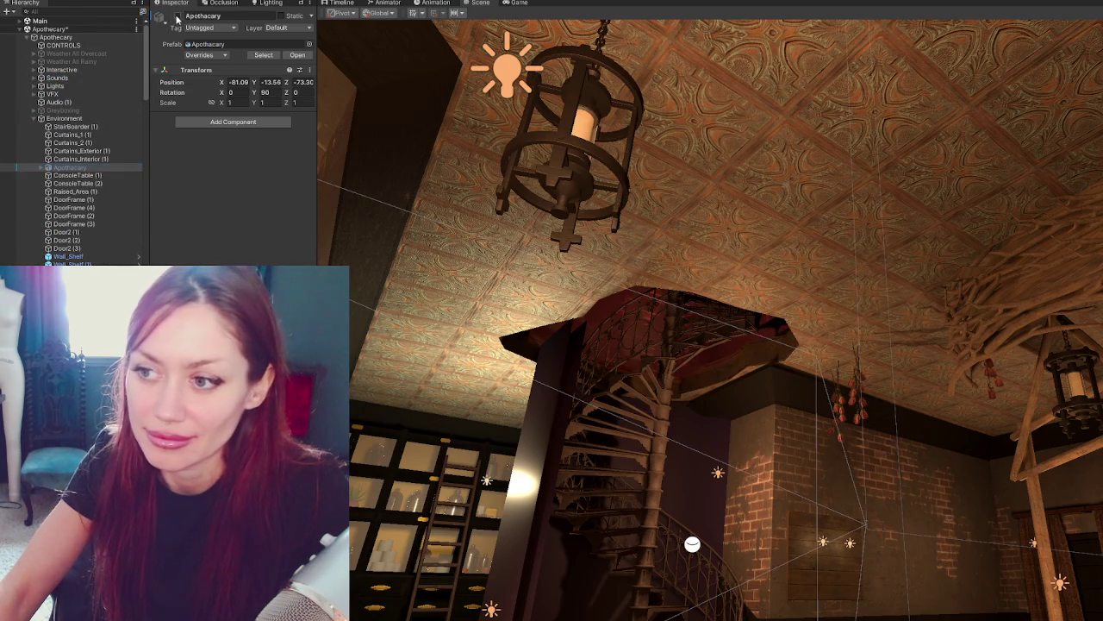
{"action": "left_click", "coordinate": [177, 16]}
Duplicate Ceiling_Board, move the copy out of Apothecary, then disable Apothecary again.
{"action": "left_click", "coordinate": [549, 334]}
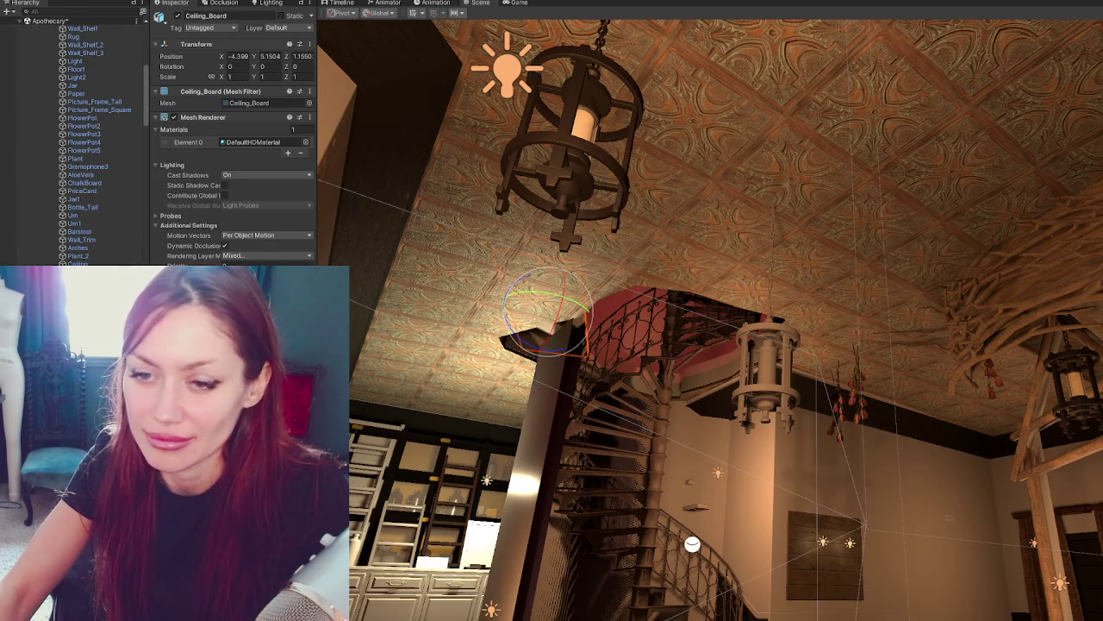
{"action": "key", "text": "ctrl+d"}
{"action": "scroll", "coordinate": [115, 39], "scroll_direction": "up", "scroll_amount": 3}
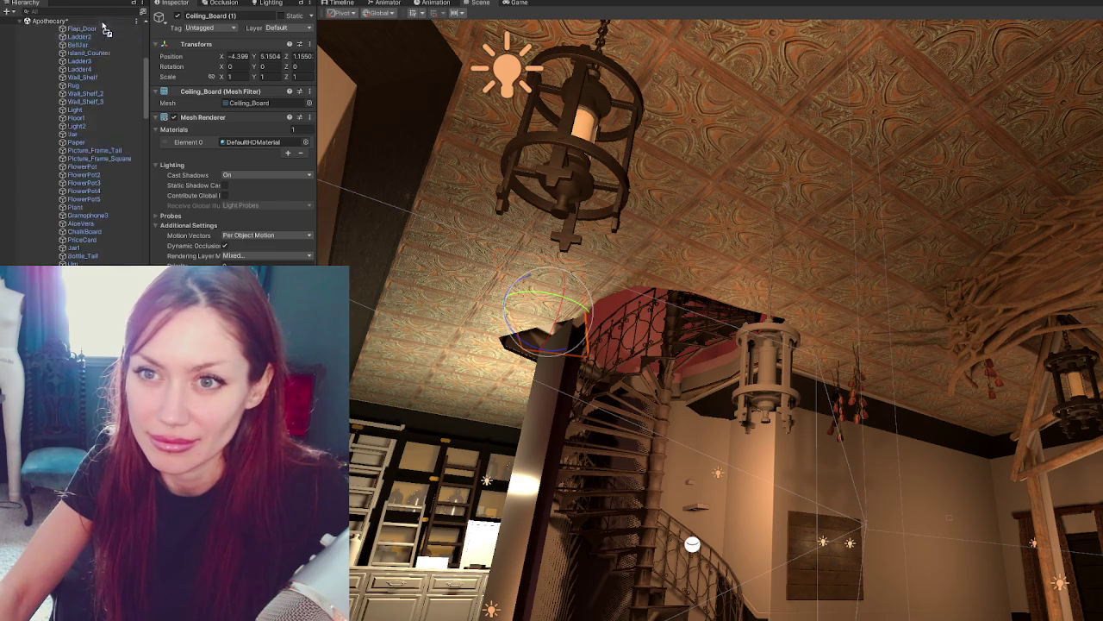
{"action": "scroll", "coordinate": [110, 60], "scroll_direction": "up", "scroll_amount": 3}
{"action": "scroll", "coordinate": [105, 82], "scroll_direction": "up", "scroll_amount": 3}
{"action": "left_click_drag", "start_coordinate": [98, 108], "coordinate": [82, 95]}
{"action": "left_click", "coordinate": [76, 102]}
{"action": "left_click", "coordinate": [176, 15]}
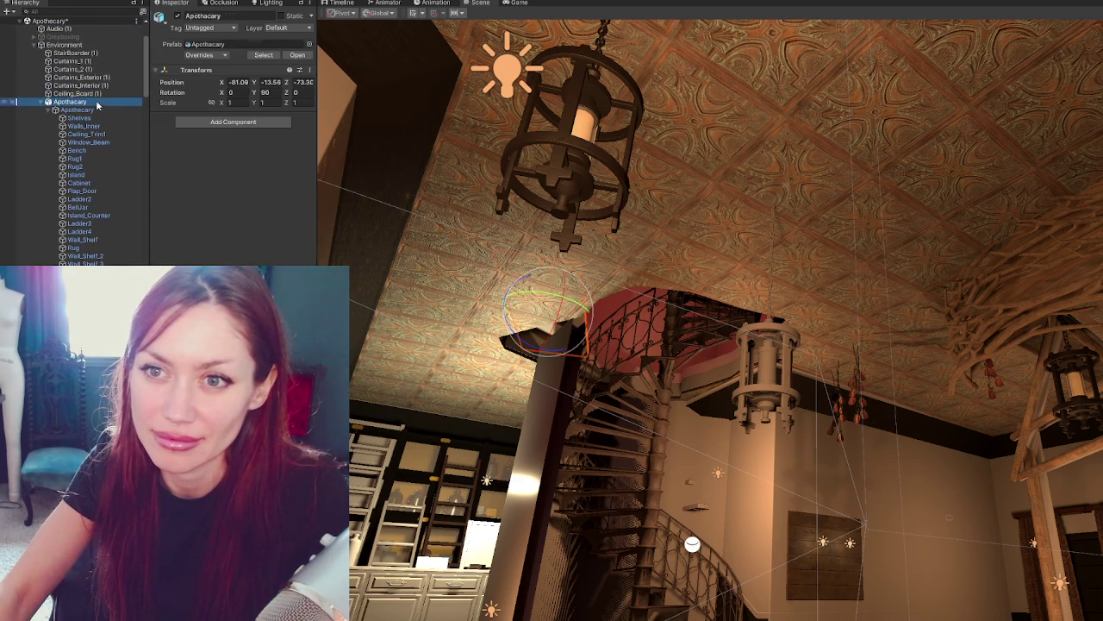
{"action": "left_click", "coordinate": [41, 102]}
Select the quest board and bring the view toward the spiral staircase.
{"action": "left_click", "coordinate": [805, 576]}
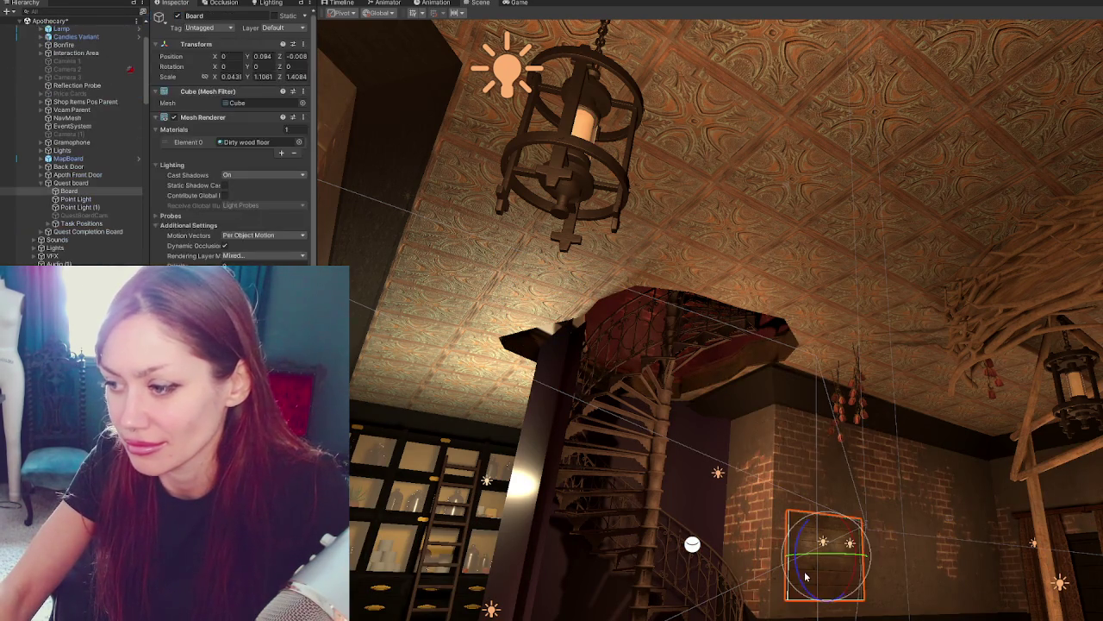
{"action": "scroll", "coordinate": [233, 138], "scroll_direction": "down", "scroll_amount": 3}
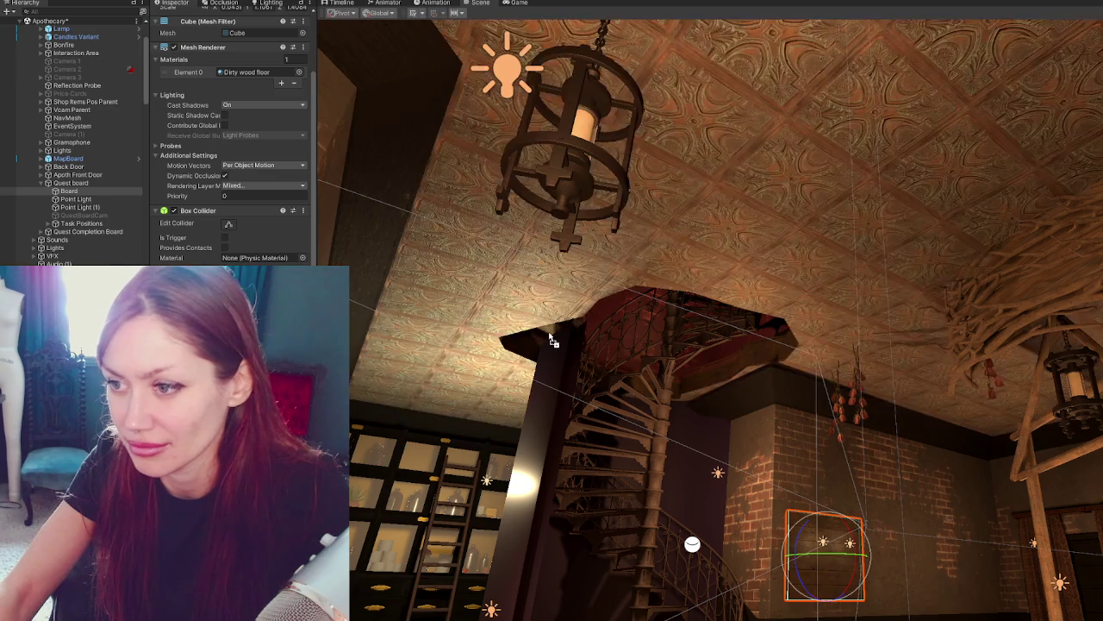
{"action": "mouse_move", "coordinate": [558, 338]}
{"action": "right_mouse_down"}
{"action": "mouse_move", "coordinate": [551, 293]}
{"action": "mouse_move", "coordinate": [534, 284]}
{"action": "right_mouse_up"}
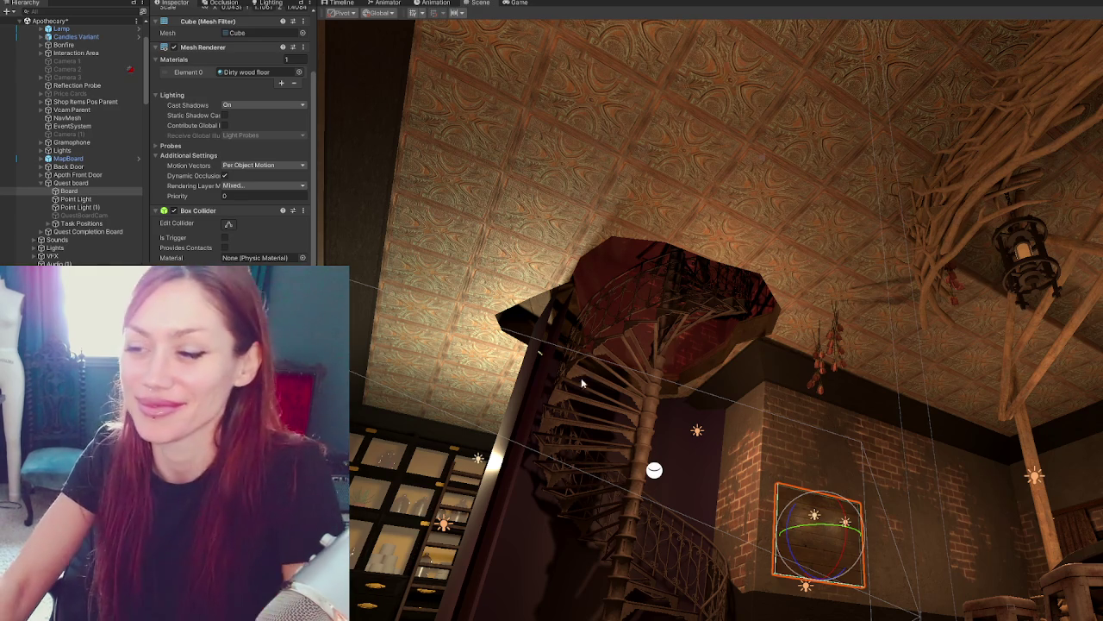
Look up at the staircase opening and select the ceiling board beside it.
{"action": "mouse_move", "coordinate": [714, 312]}
{"action": "right_mouse_down"}
{"action": "mouse_move", "coordinate": [583, 285]}
{"action": "mouse_move", "coordinate": [610, 241]}
{"action": "mouse_move", "coordinate": [571, 221]}
{"action": "right_mouse_up"}
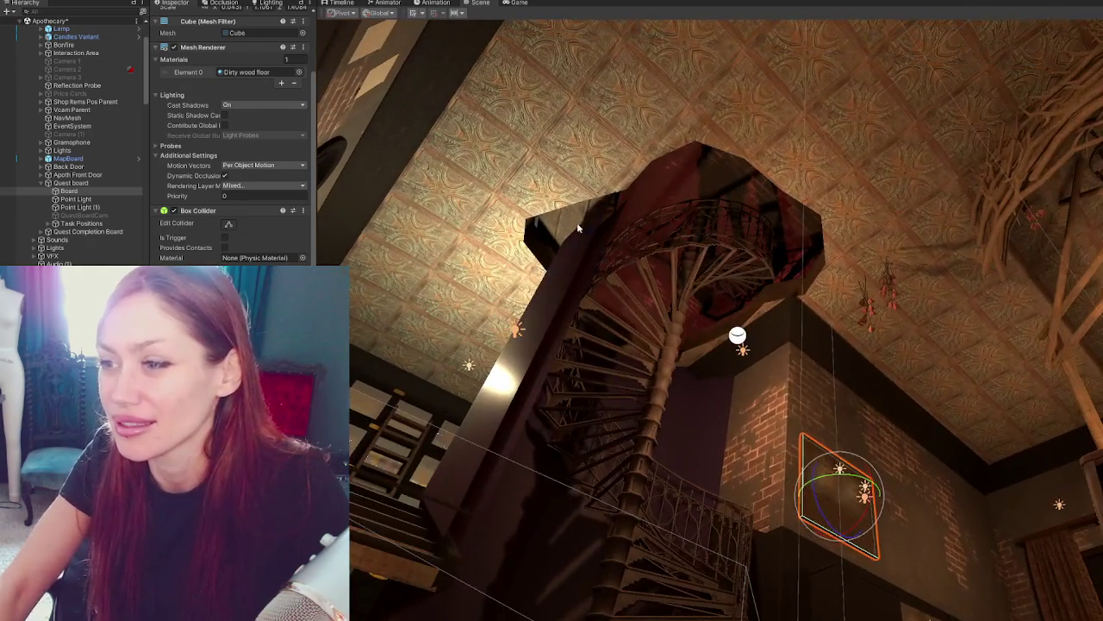
{"action": "left_click", "coordinate": [572, 221]}
Slide Ceiling_Board (2) along X and Z against the opening and rotate it to about 108°.
{"action": "key", "text": "w"}
{"action": "left_click", "coordinate": [769, 312]}
{"action": "left_click", "coordinate": [624, 254]}
{"action": "left_click_drag", "start_coordinate": [625, 254], "coordinate": [766, 349]}
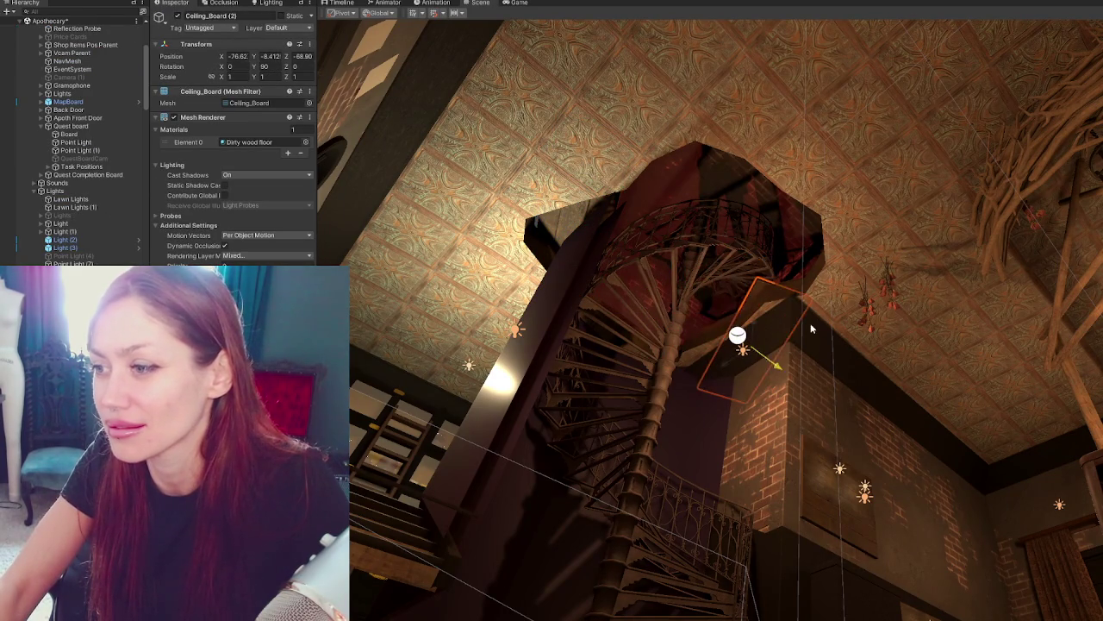
{"action": "left_click", "coordinate": [722, 362]}
{"action": "left_click", "coordinate": [722, 362]}
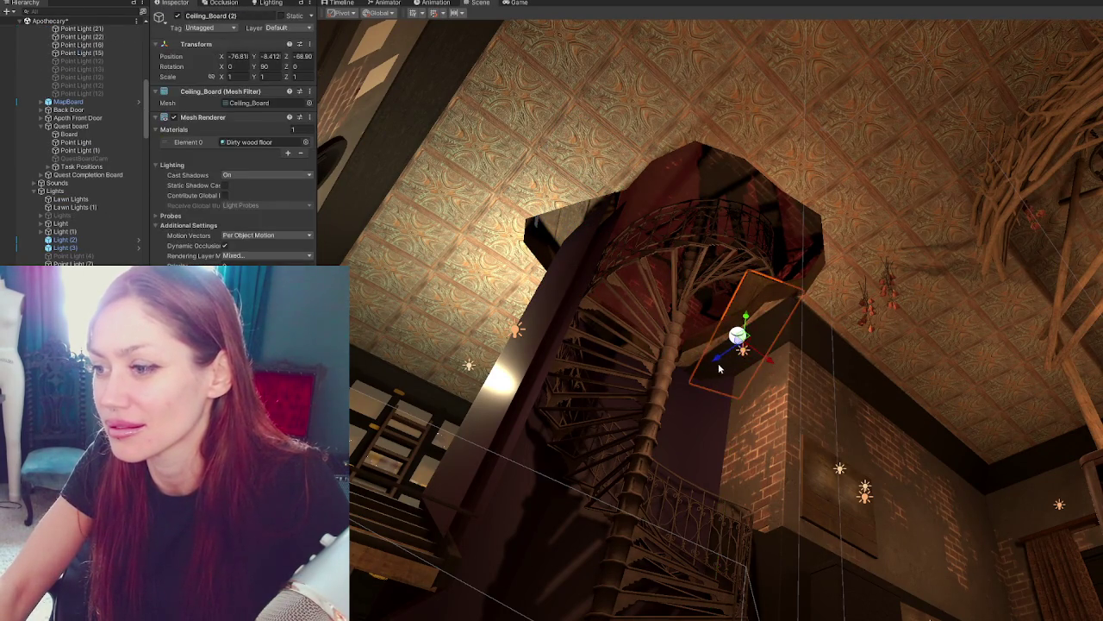
{"action": "left_click_drag", "start_coordinate": [722, 362], "coordinate": [797, 301]}
{"action": "key", "text": "e"}
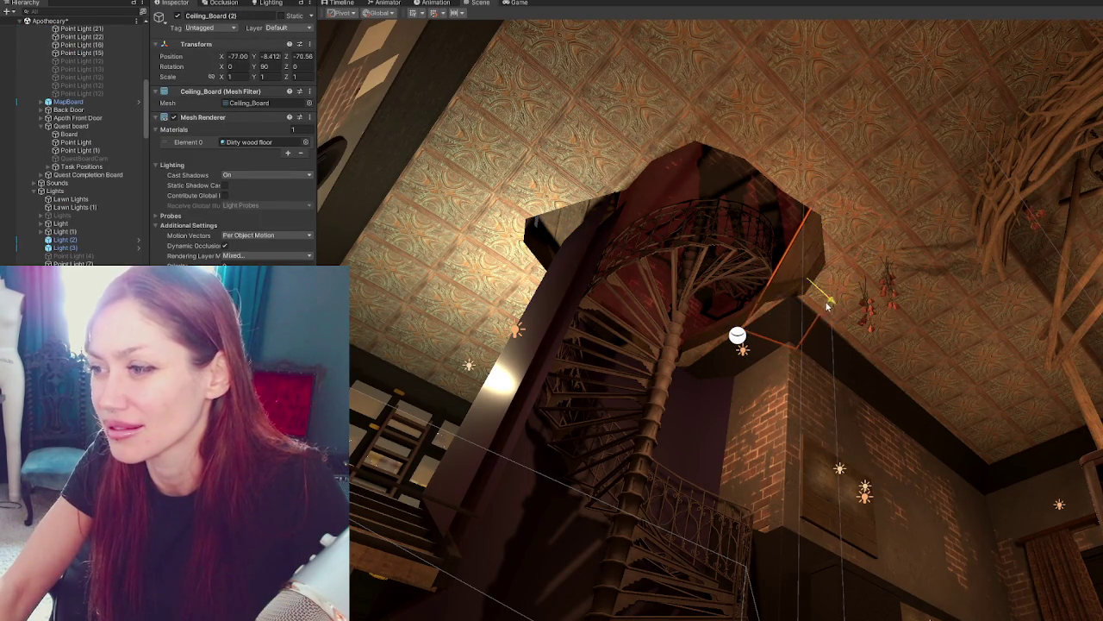
{"action": "mouse_move", "coordinate": [823, 258]}
{"action": "left_mouse_down"}
{"action": "mouse_move", "coordinate": [794, 250]}
{"action": "mouse_move", "coordinate": [783, 302]}
{"action": "mouse_move", "coordinate": [840, 206]}
{"action": "left_mouse_up"}
{"action": "key", "text": "w"}
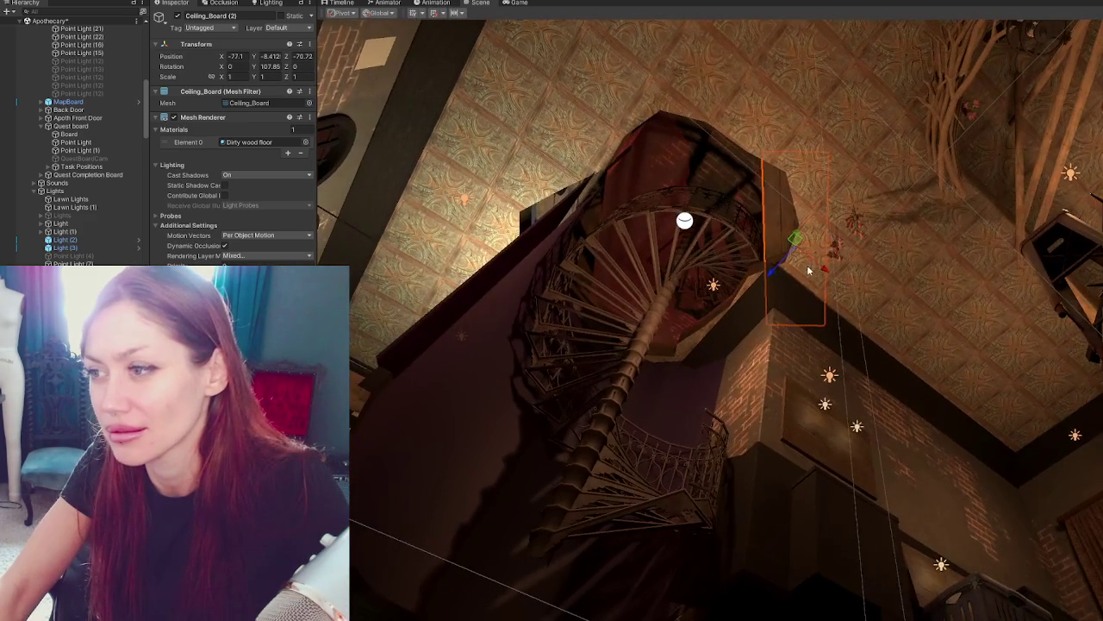
Rotate Ceiling_Board (3) to 26.56° on Y at the opening's edge.
{"action": "left_click", "coordinate": [668, 183]}
{"action": "mouse_move", "coordinate": [695, 126]}
{"action": "left_mouse_down"}
{"action": "mouse_move", "coordinate": [680, 195]}
{"action": "mouse_move", "coordinate": [728, 155]}
{"action": "left_mouse_up"}
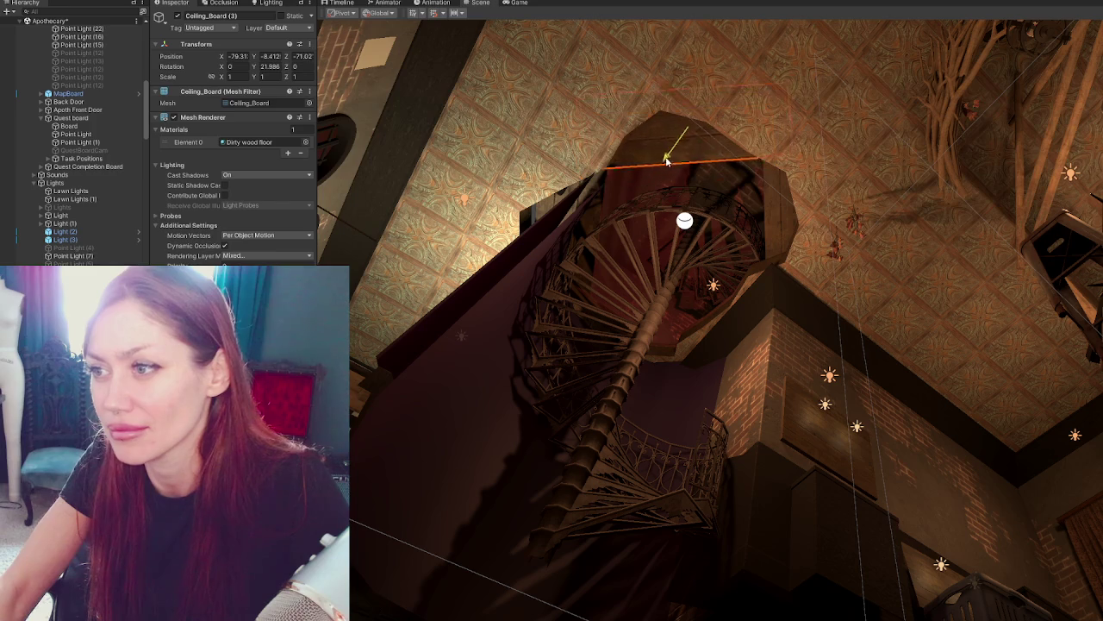
{"action": "key", "text": "e"}
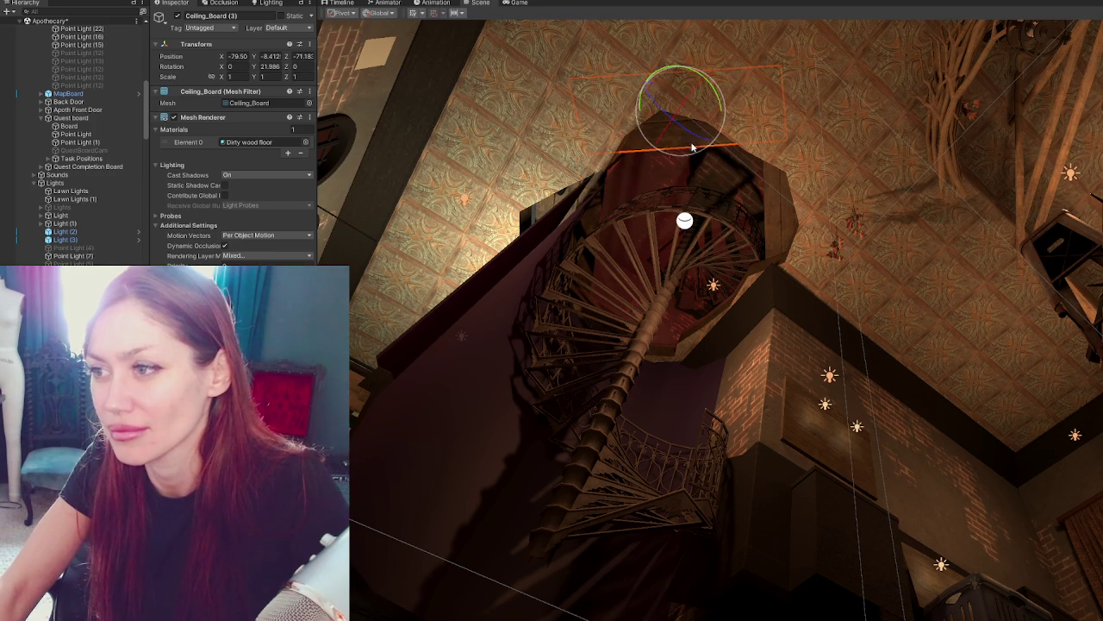
{"action": "mouse_move", "coordinate": [724, 101]}
{"action": "right_mouse_down"}
{"action": "mouse_move", "coordinate": [639, 292]}
{"action": "mouse_move", "coordinate": [668, 516]}
{"action": "right_mouse_up"}
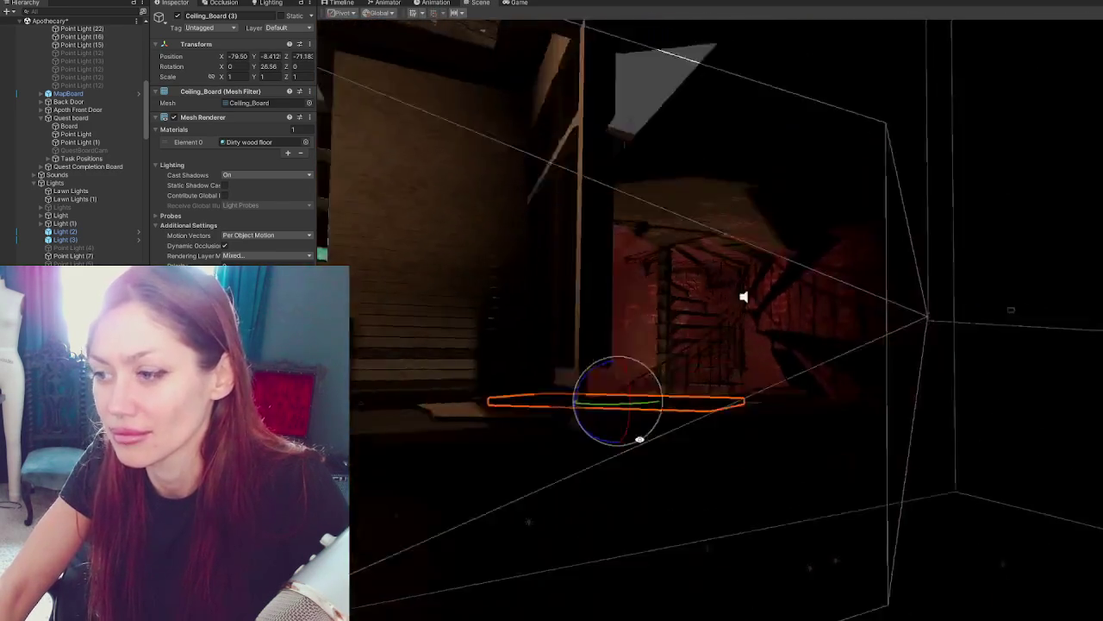
{"action": "mouse_move", "coordinate": [744, 296]}
{"action": "right_mouse_down"}
{"action": "mouse_move", "coordinate": [776, 342]}
{"action": "mouse_move", "coordinate": [818, 362]}
{"action": "mouse_move", "coordinate": [786, 279]}
{"action": "mouse_move", "coordinate": [484, 395]}
{"action": "right_mouse_up"}
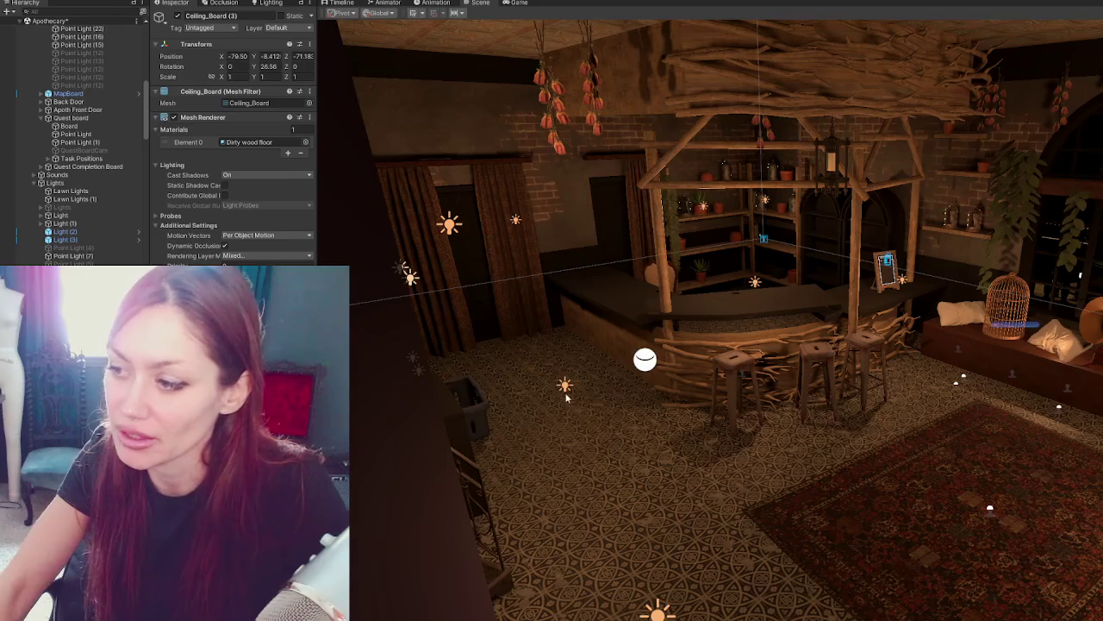
{"action": "scroll", "coordinate": [800, 451], "scroll_direction": "up", "scroll_amount": 2}
{"action": "scroll", "coordinate": [797, 423], "scroll_direction": "up", "scroll_amount": 2}
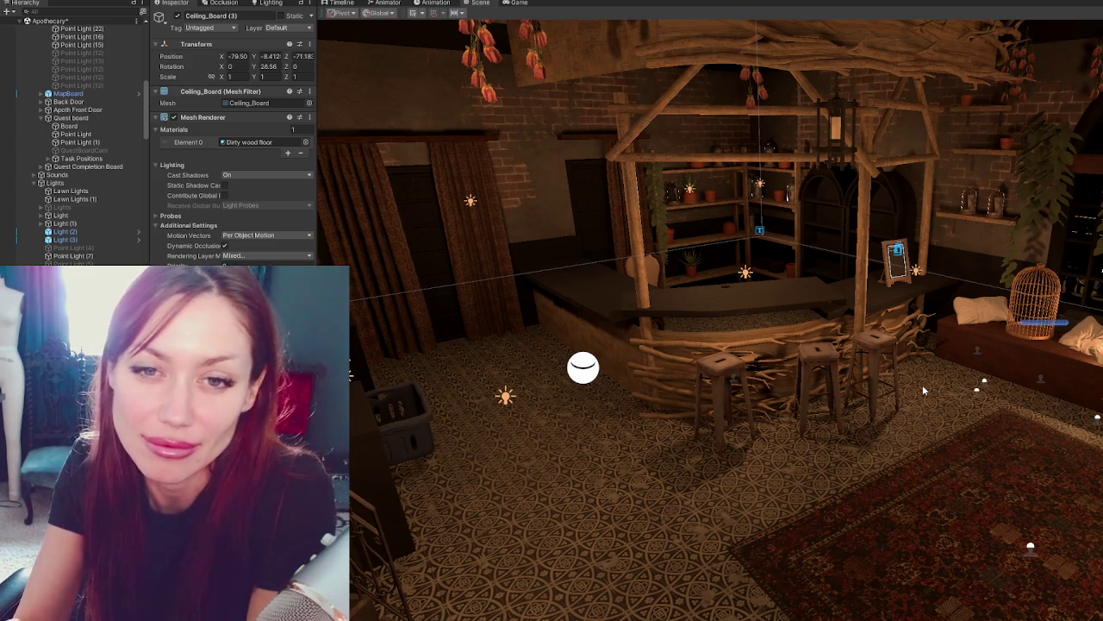
Move the hanging lantern Light (1) left to X -72.89 above the curtained doorway.
{"action": "left_click", "coordinate": [795, 306]}
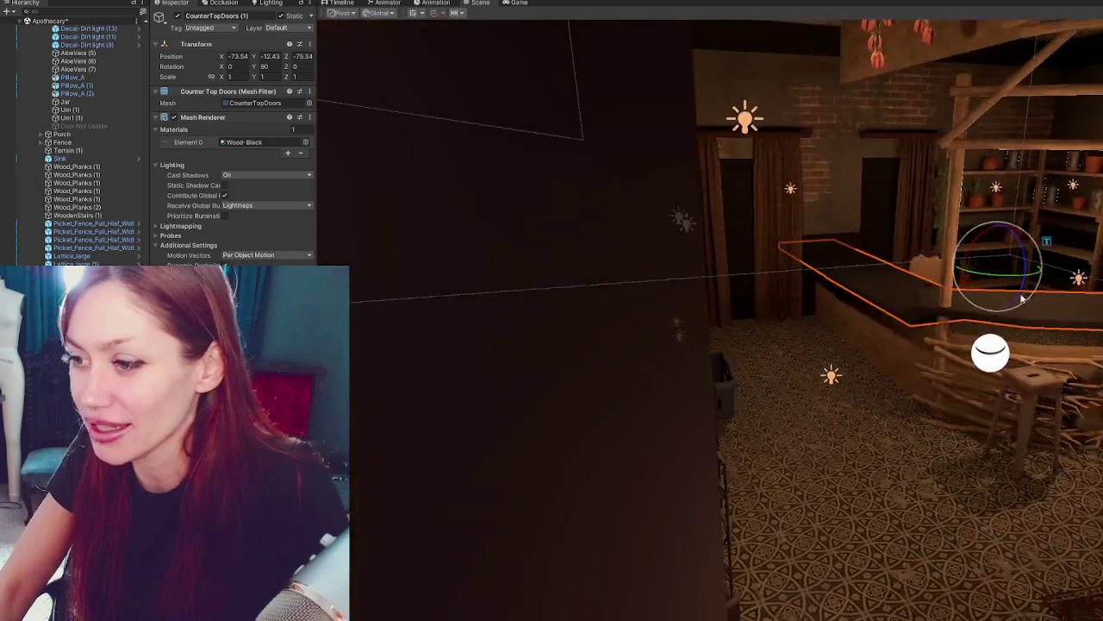
{"action": "middle_click_drag", "start_coordinate": [795, 306], "coordinate": [819, 364]}
{"action": "mouse_move", "coordinate": [819, 364]}
{"action": "left_mouse_down", "text": "alt"}
{"action": "mouse_move", "coordinate": [826, 298]}
{"action": "mouse_move", "coordinate": [802, 289]}
{"action": "left_mouse_up", "text": "alt"}
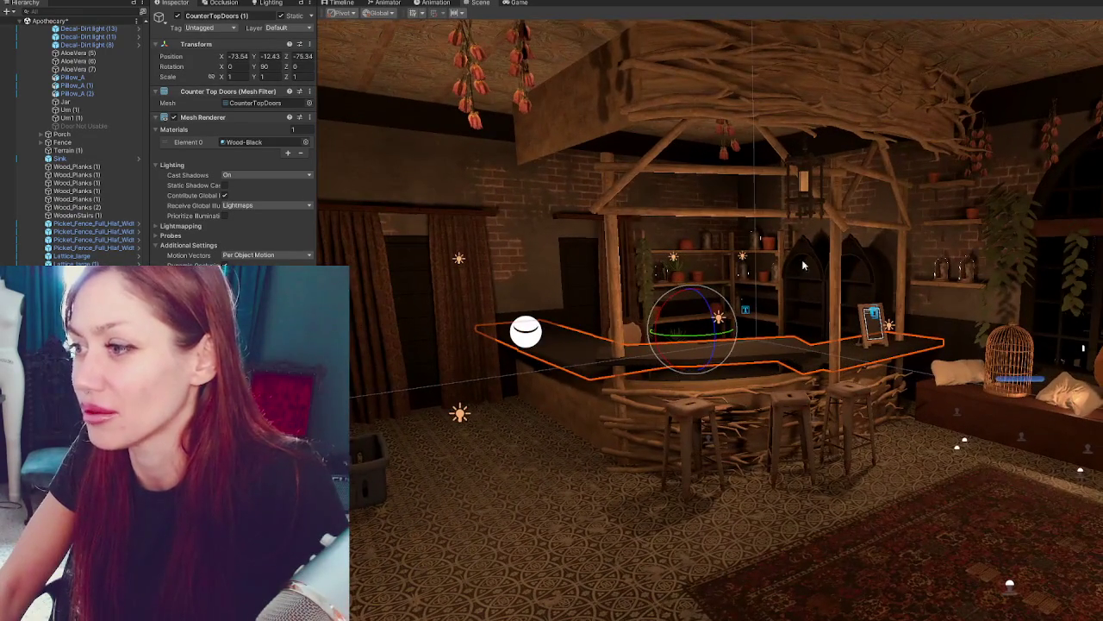
{"action": "left_click", "coordinate": [807, 207]}
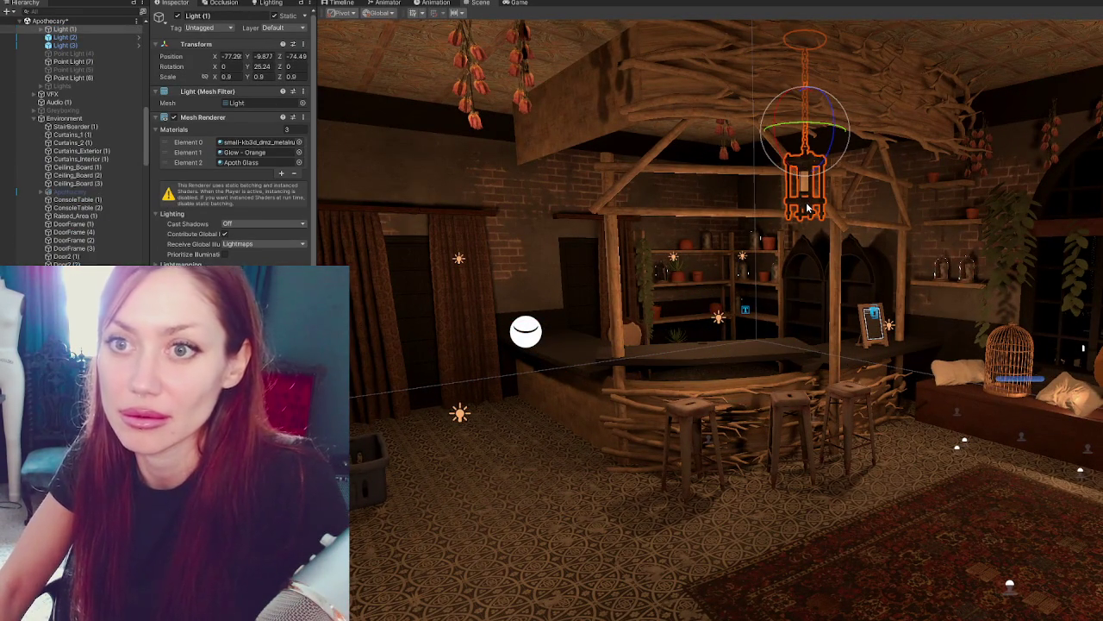
{"action": "key", "text": "w"}
{"action": "mouse_move", "coordinate": [758, 129]}
{"action": "left_mouse_down"}
{"action": "mouse_move", "coordinate": [494, 131]}
{"action": "mouse_move", "coordinate": [530, 97]}
{"action": "mouse_move", "coordinate": [383, 127]}
{"action": "left_mouse_up"}
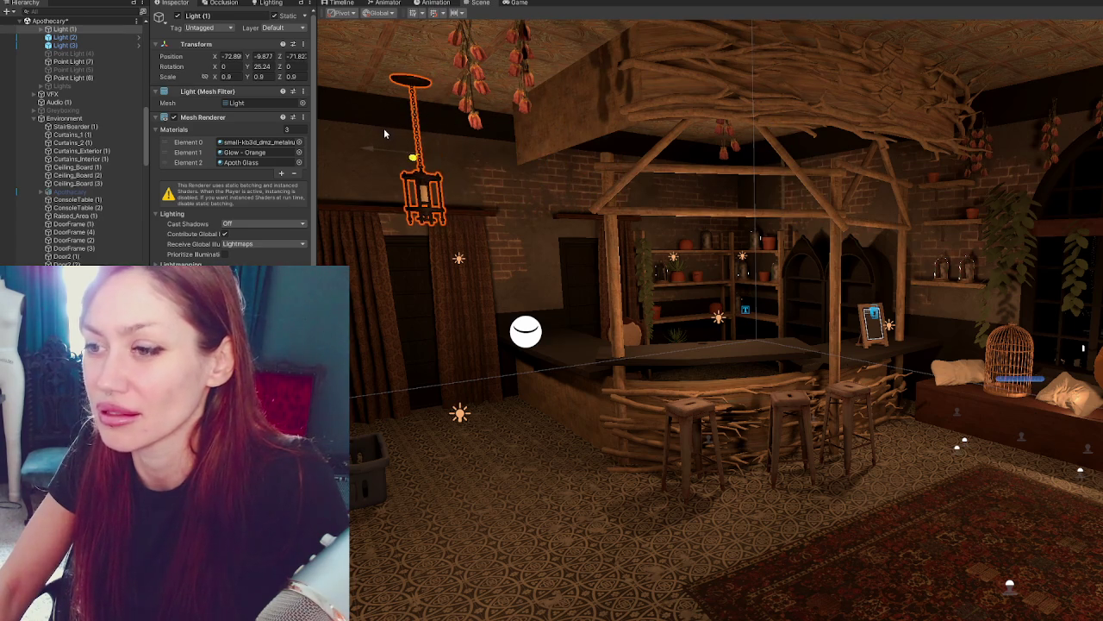
Shift the Flowers (2) and Flowers (1) bundles left beside the lantern.
{"action": "middle_click_drag", "start_coordinate": [881, 247], "coordinate": [897, 284]}
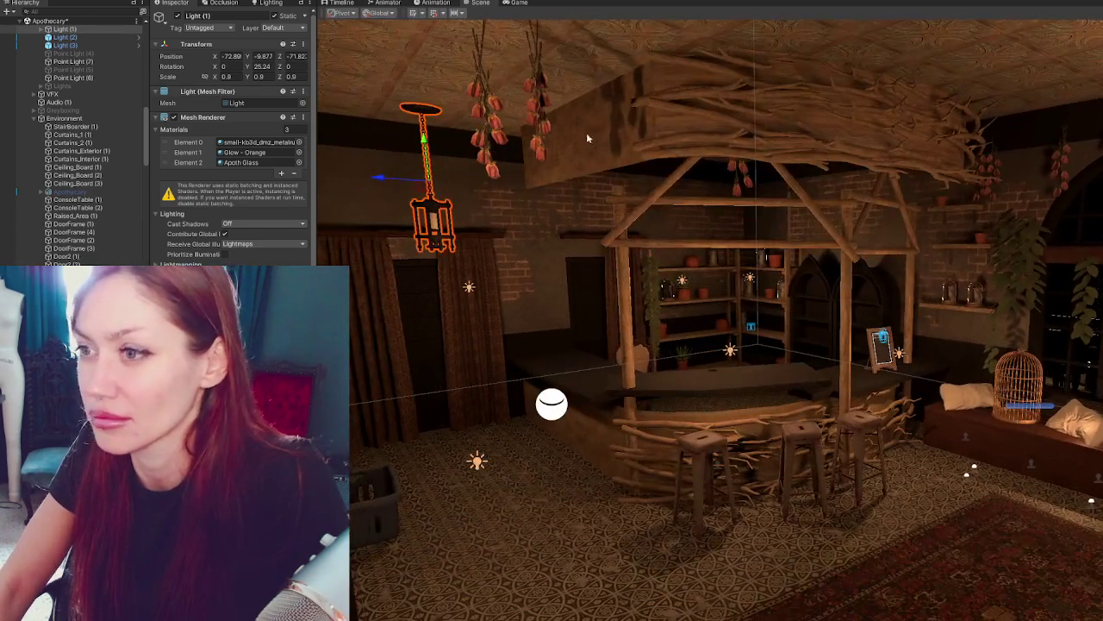
{"action": "left_click", "coordinate": [541, 112]}
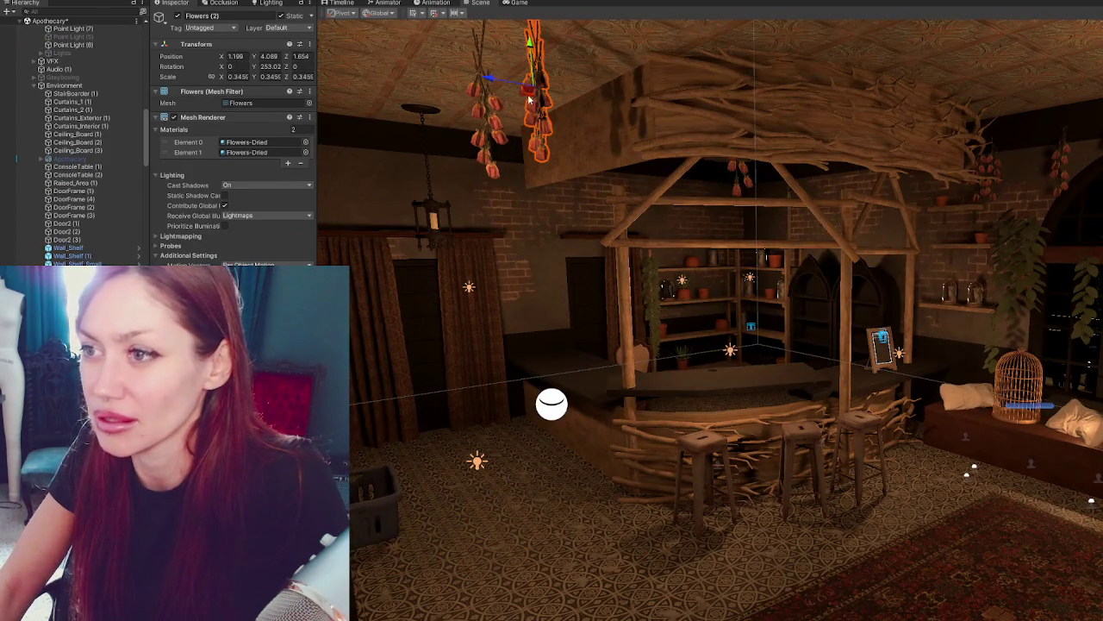
{"action": "middle_click_drag", "start_coordinate": [530, 101], "coordinate": [533, 83]}
{"action": "left_click_drag", "start_coordinate": [542, 67], "coordinate": [487, 113]}
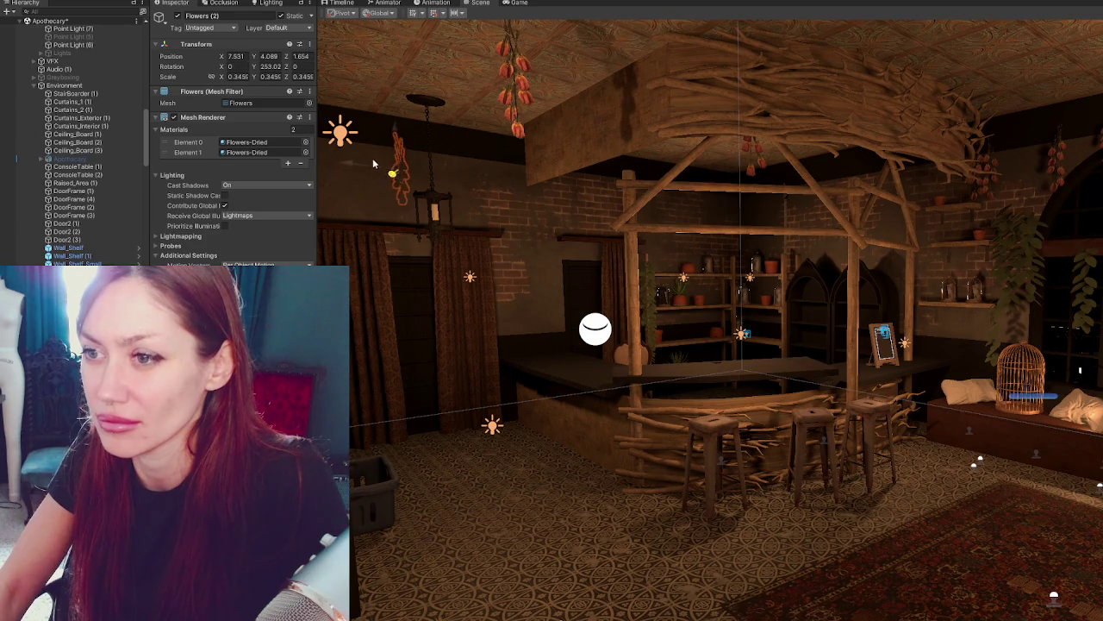
{"action": "left_click", "coordinate": [517, 91]}
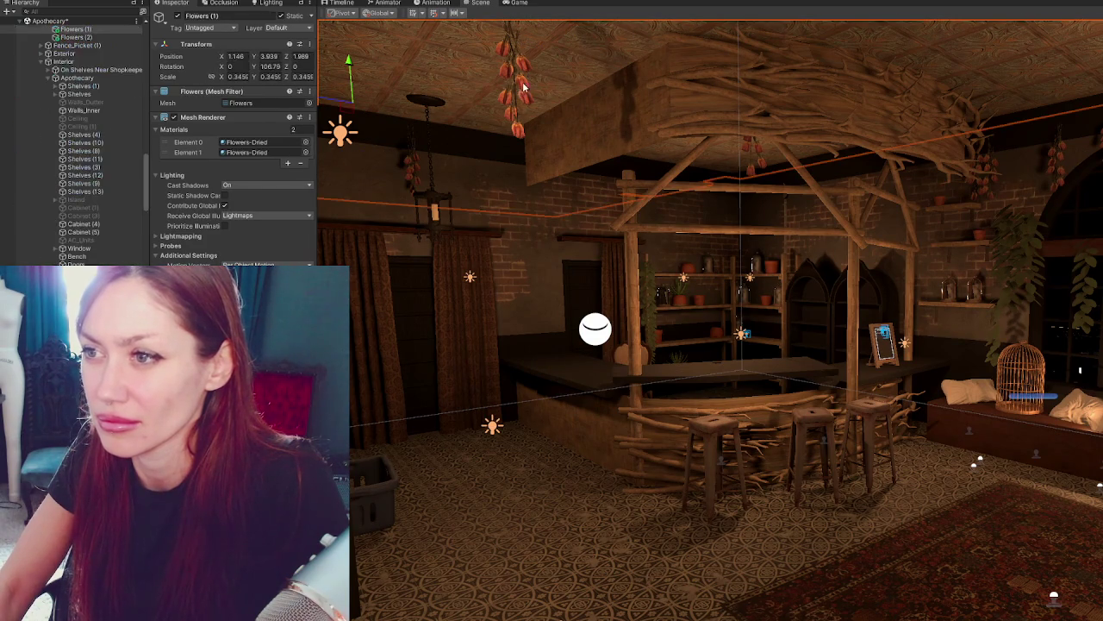
{"action": "left_click_drag", "start_coordinate": [480, 84], "coordinate": [349, 157]}
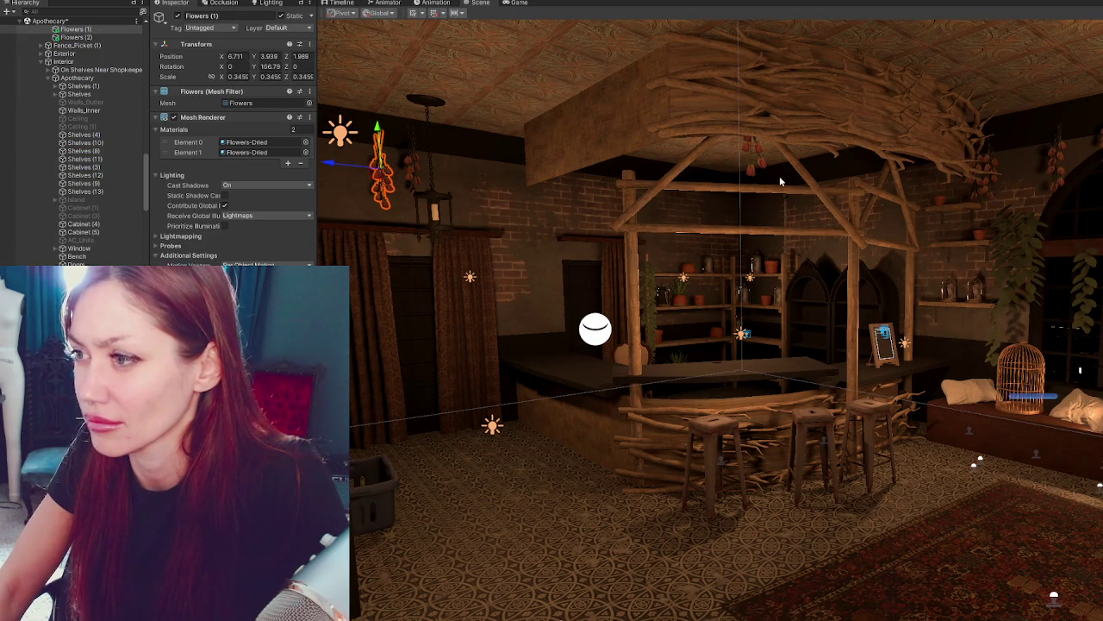
{"action": "left_click", "coordinate": [752, 172]}
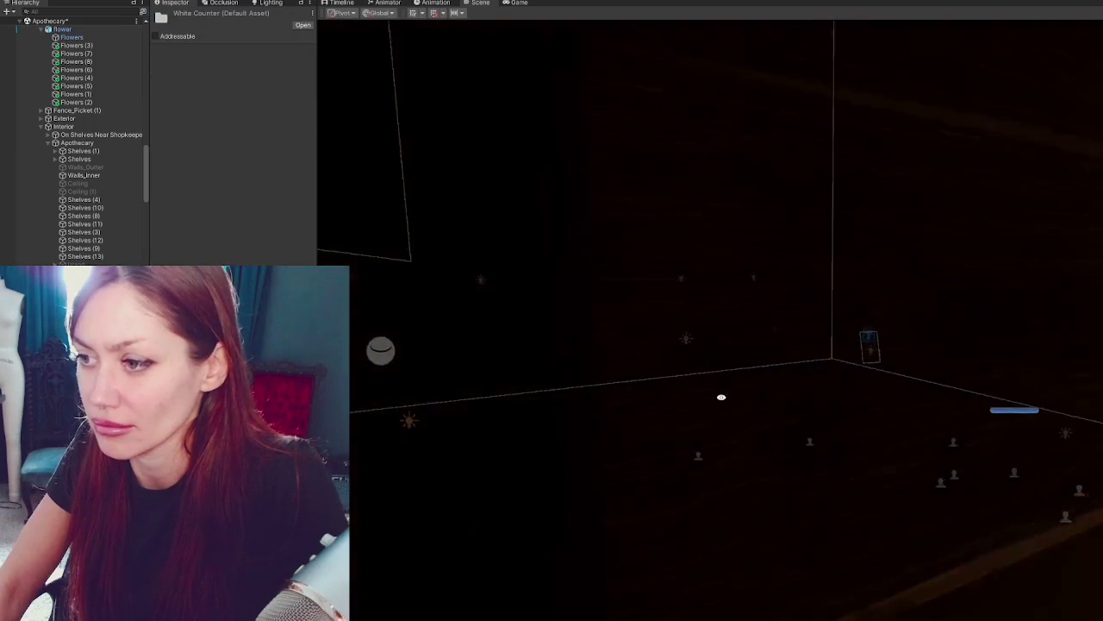
{"action": "mouse_move", "coordinate": [722, 396]}
{"action": "right_mouse_down"}
{"action": "mouse_move", "coordinate": [1080, 165]}
{"action": "mouse_move", "coordinate": [951, 245]}
{"action": "right_mouse_up"}
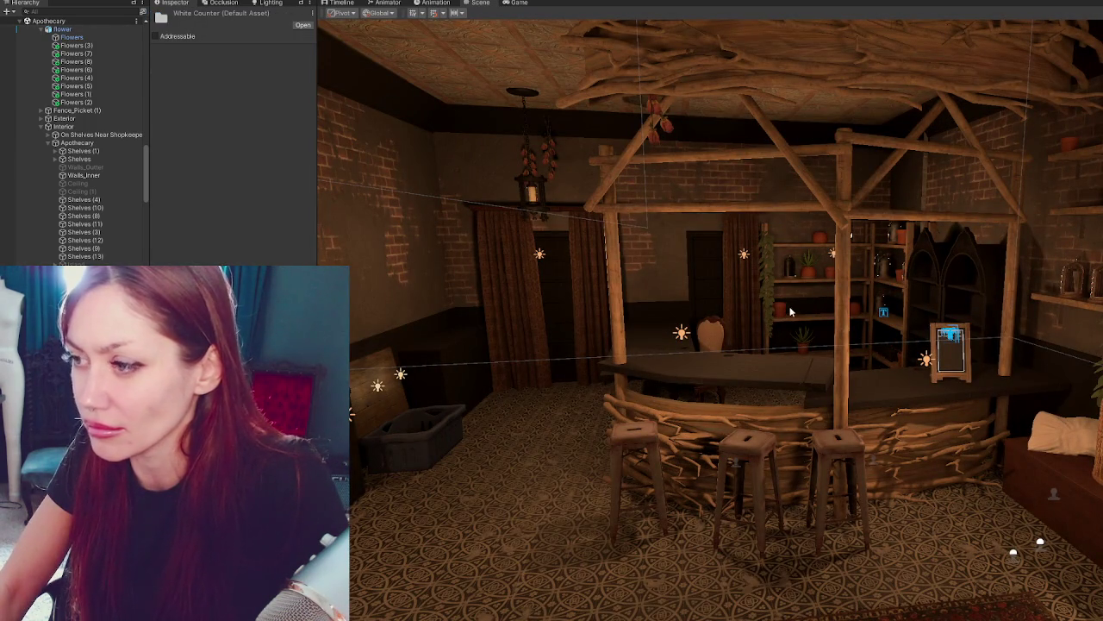
{"action": "mouse_move", "coordinate": [614, 344]}
{"action": "right_mouse_down"}
{"action": "mouse_move", "coordinate": [607, 293]}
{"action": "mouse_move", "coordinate": [887, 387]}
{"action": "mouse_move", "coordinate": [931, 383]}
{"action": "right_mouse_up"}
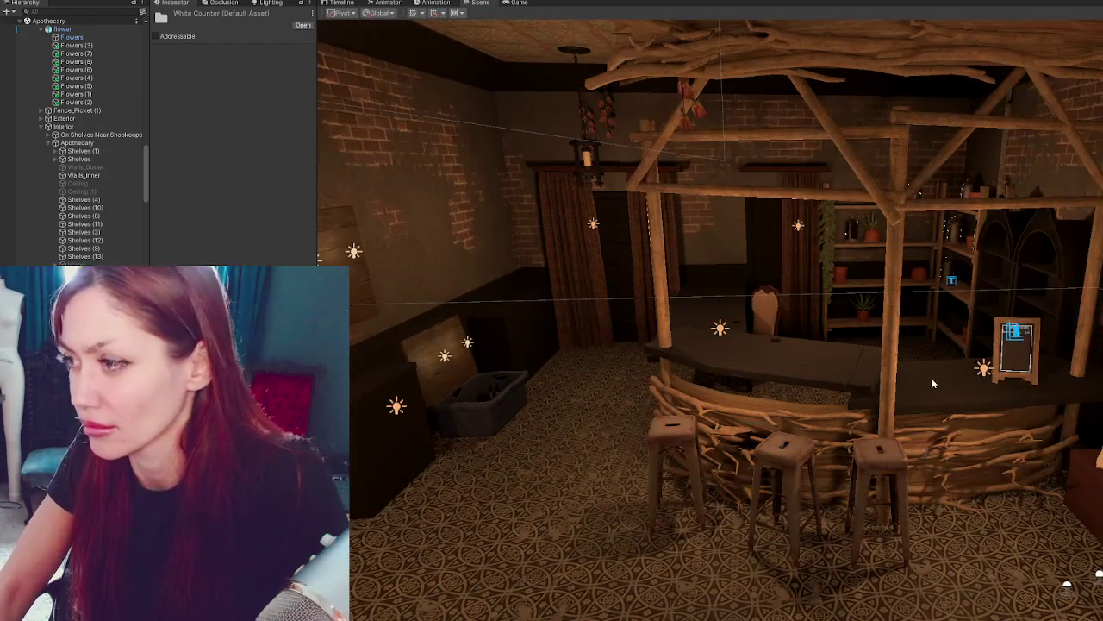
{"action": "right_click_drag", "start_coordinate": [960, 302], "coordinate": [967, 235]}
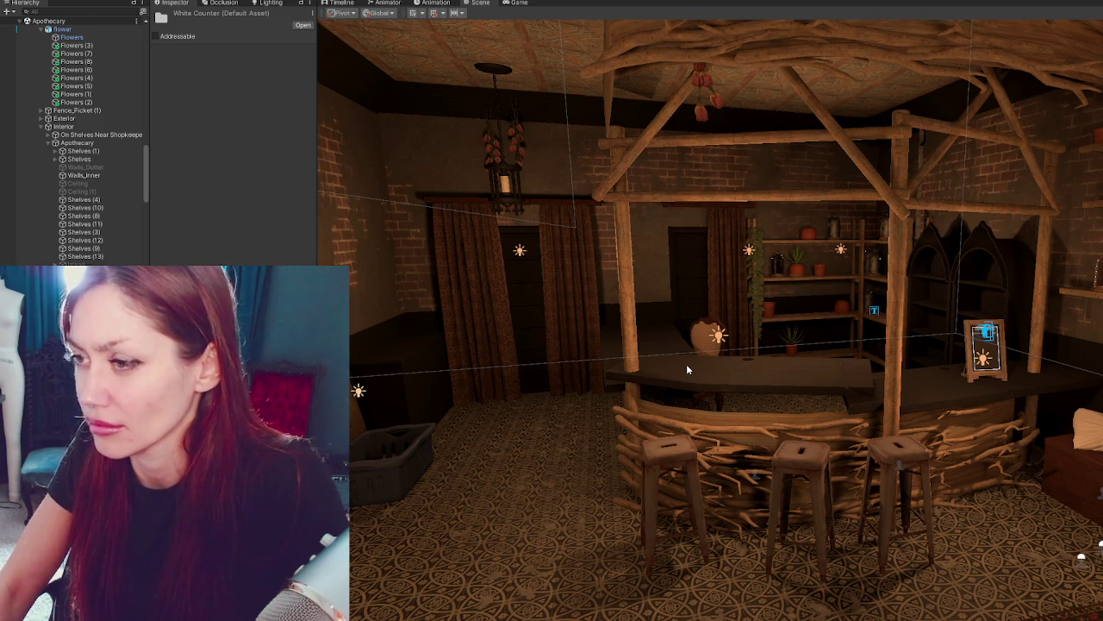
{"action": "mouse_move", "coordinate": [687, 363]}
{"action": "right_mouse_down"}
{"action": "mouse_move", "coordinate": [923, 278]}
{"action": "mouse_move", "coordinate": [967, 279]}
{"action": "right_mouse_up"}
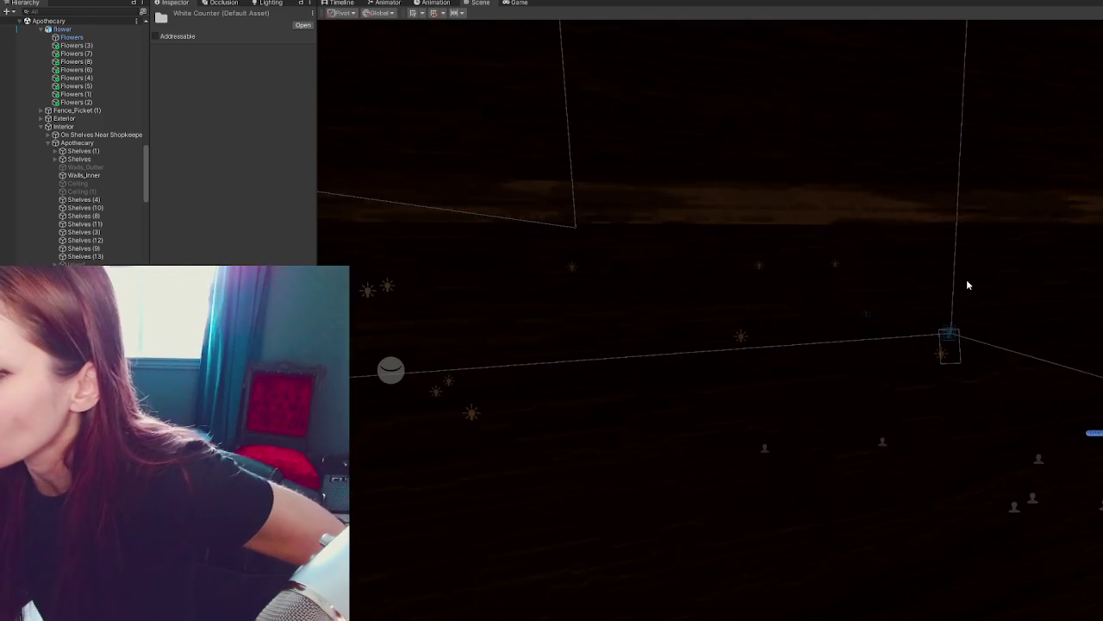
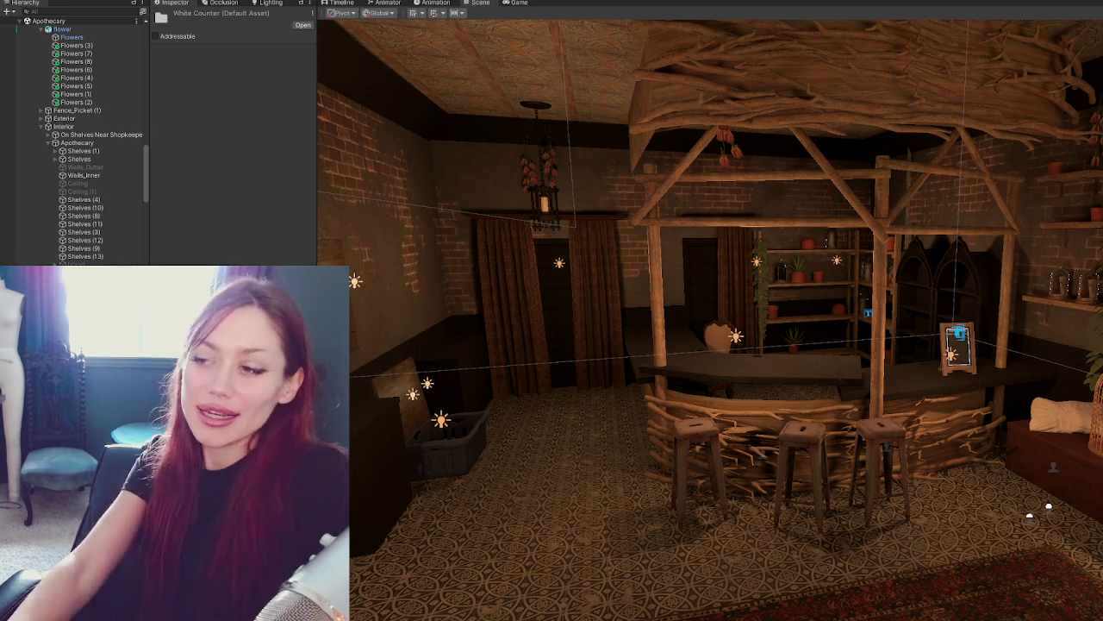
Duplicate the box, slide the copy along the wall, and turn it about 90 degrees.
{"action": "scroll", "coordinate": [812, 333], "scroll_direction": "up", "scroll_amount": 2}
{"action": "mouse_move", "coordinate": [812, 332]}
{"action": "right_mouse_down"}
{"action": "mouse_move", "coordinate": [988, 353]}
{"action": "mouse_move", "coordinate": [946, 342]}
{"action": "right_mouse_up"}
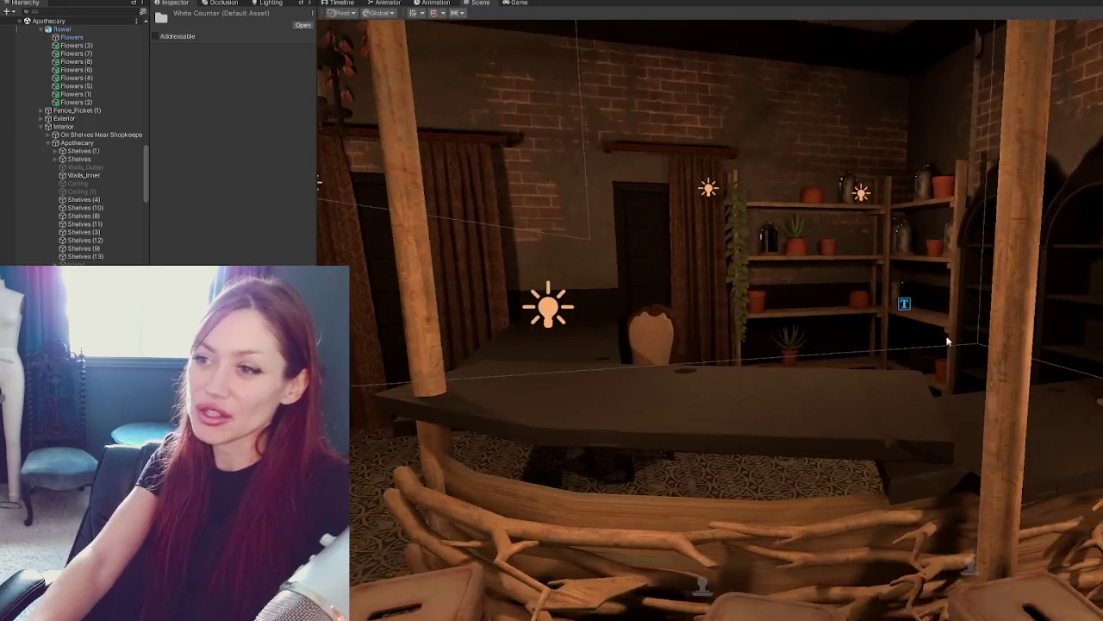
{"action": "scroll", "coordinate": [946, 342], "scroll_direction": "down", "scroll_amount": 3}
{"action": "right_click_drag", "start_coordinate": [946, 342], "coordinate": [723, 243]}
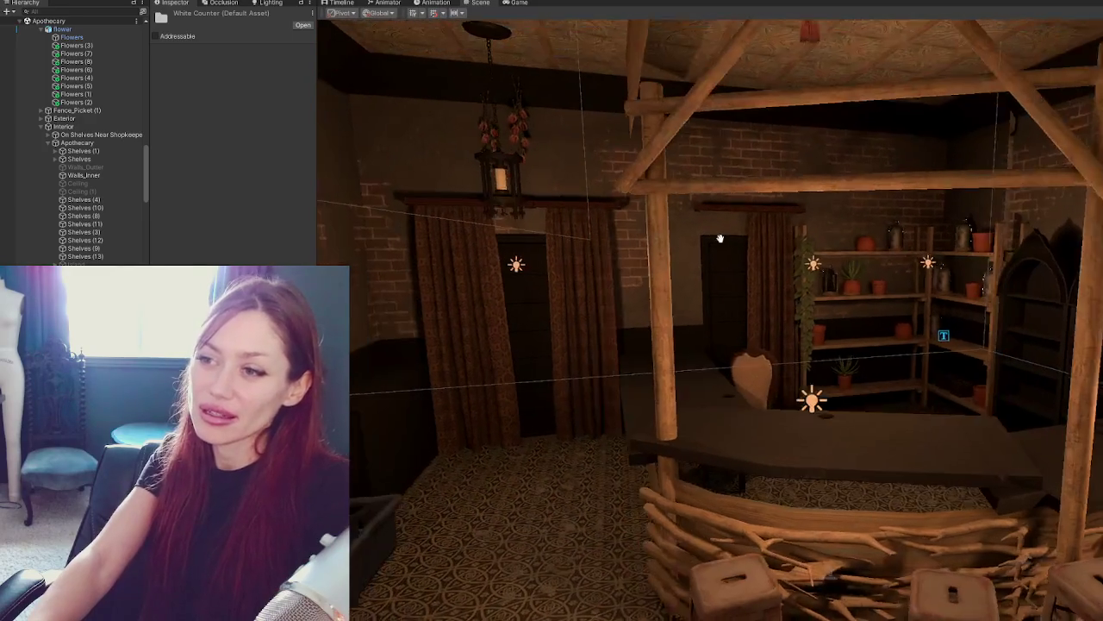
{"action": "mouse_move", "coordinate": [955, 354]}
{"action": "right_mouse_down"}
{"action": "mouse_move", "coordinate": [893, 321]}
{"action": "mouse_move", "coordinate": [686, 270]}
{"action": "mouse_move", "coordinate": [1098, 319]}
{"action": "mouse_move", "coordinate": [669, 271]}
{"action": "right_mouse_up"}
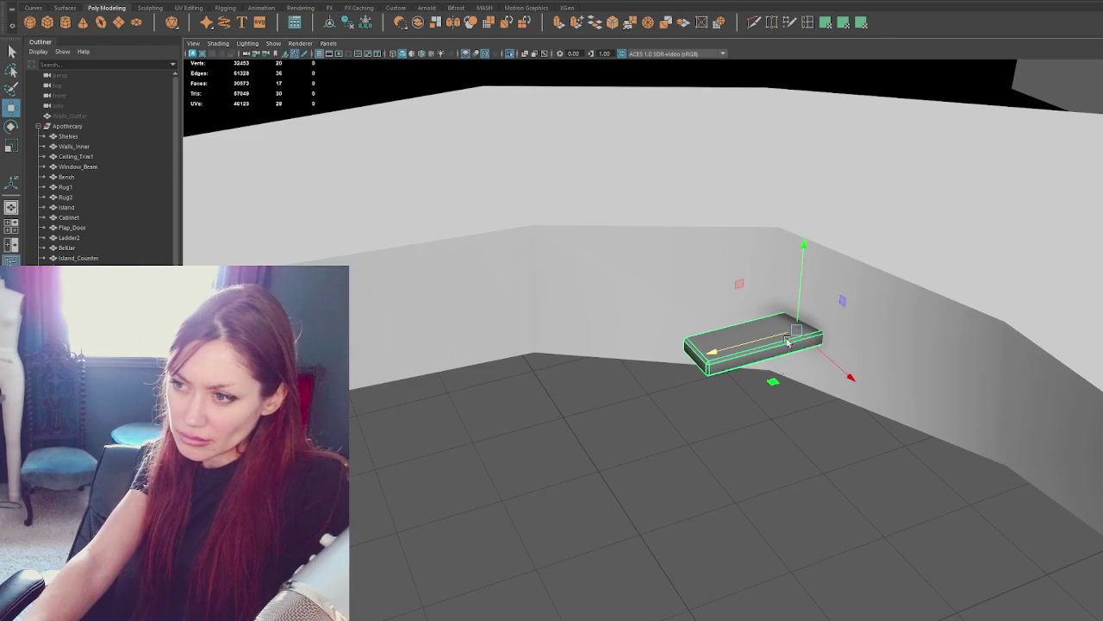
{"action": "mouse_move", "coordinate": [801, 297]}
{"action": "left_mouse_down"}
{"action": "mouse_move", "coordinate": [817, 308]}
{"action": "mouse_move", "coordinate": [730, 371]}
{"action": "mouse_move", "coordinate": [760, 361]}
{"action": "left_mouse_up"}
{"action": "key", "text": "ctrl+d"}
{"action": "left_click_drag", "start_coordinate": [847, 406], "coordinate": [905, 424]}
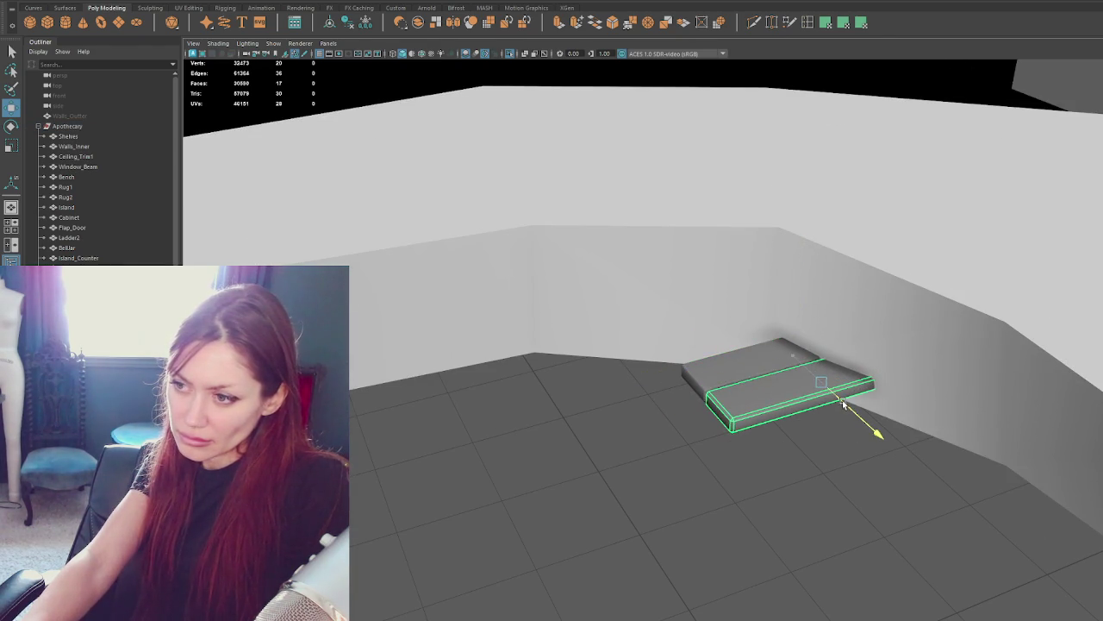
{"action": "key", "text": "e"}
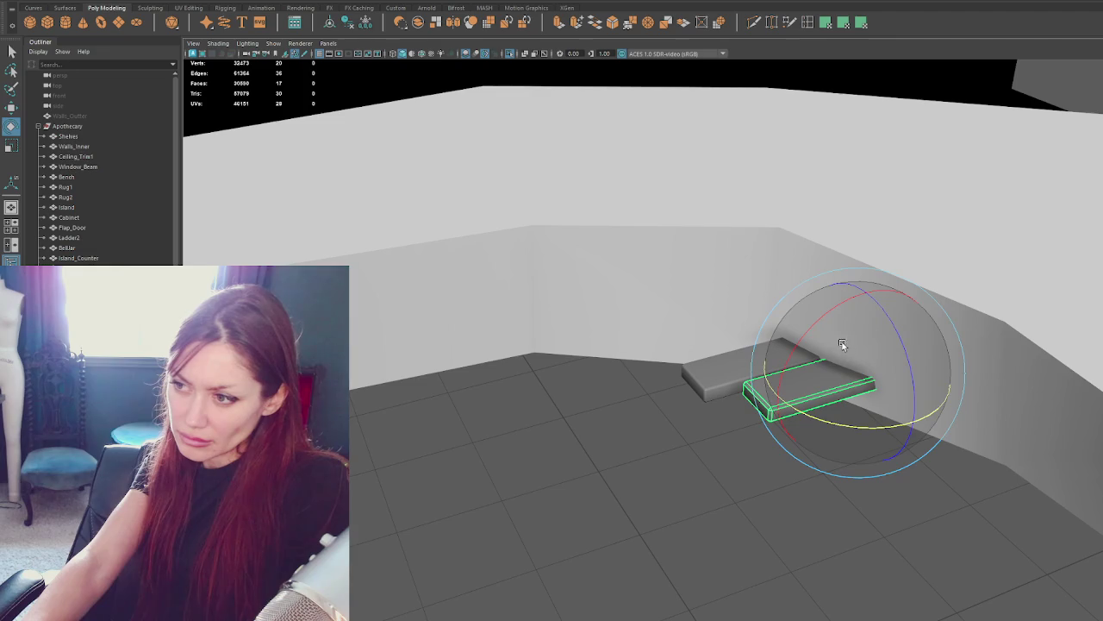
{"action": "mouse_move", "coordinate": [817, 387]}
{"action": "left_mouse_down"}
{"action": "mouse_move", "coordinate": [811, 334]}
{"action": "mouse_move", "coordinate": [729, 373]}
{"action": "mouse_move", "coordinate": [742, 356]}
{"action": "mouse_move", "coordinate": [982, 526]}
{"action": "mouse_move", "coordinate": [827, 469]}
{"action": "mouse_move", "coordinate": [861, 465]}
{"action": "mouse_move", "coordinate": [924, 393]}
{"action": "mouse_move", "coordinate": [877, 413]}
{"action": "mouse_move", "coordinate": [413, 392]}
{"action": "left_mouse_up"}
{"action": "key", "text": "w"}
{"action": "key", "text": "e"}
{"action": "key", "text": "w"}
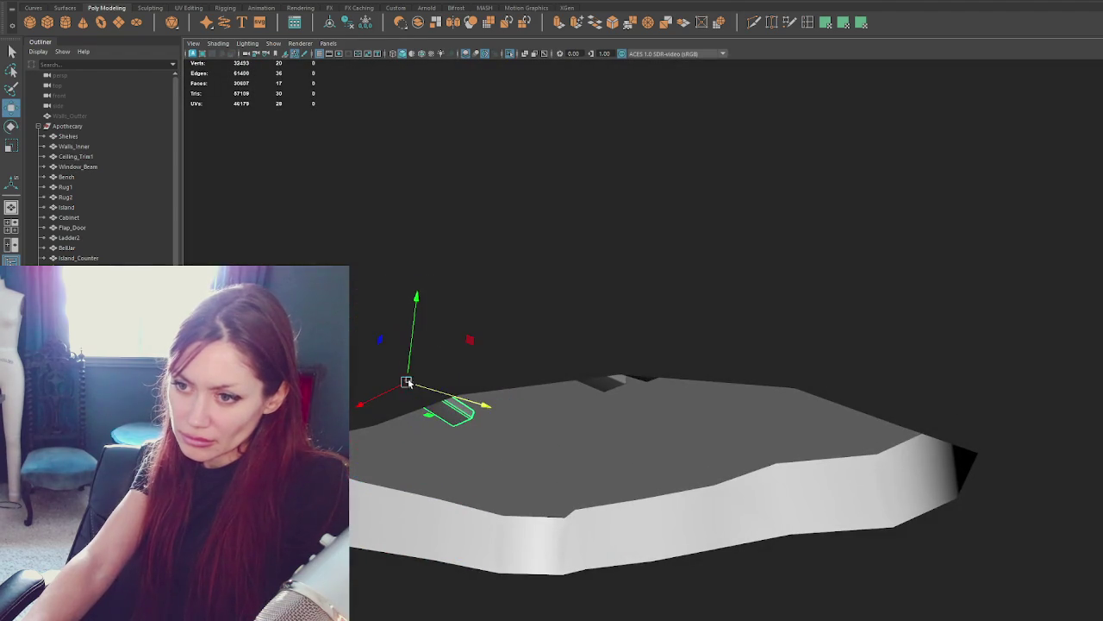
{"action": "left_click_drag", "start_coordinate": [412, 349], "coordinate": [418, 363]}
Shift, lower and rotate the plank so it lies flatter against the curved wall.
{"action": "mouse_move", "coordinate": [686, 414]}
{"action": "left_mouse_down", "text": "alt"}
{"action": "mouse_move", "coordinate": [606, 383]}
{"action": "mouse_move", "coordinate": [712, 458]}
{"action": "mouse_move", "coordinate": [535, 470]}
{"action": "mouse_move", "coordinate": [617, 597]}
{"action": "left_mouse_up", "text": "alt"}
{"action": "left_click_drag", "start_coordinate": [652, 587], "coordinate": [586, 595]}
{"action": "key", "text": "e"}
{"action": "key", "text": "w"}
{"action": "mouse_move", "coordinate": [571, 558]}
{"action": "left_mouse_down"}
{"action": "mouse_move", "coordinate": [573, 568]}
{"action": "mouse_move", "coordinate": [638, 569]}
{"action": "mouse_move", "coordinate": [581, 499]}
{"action": "mouse_move", "coordinate": [603, 529]}
{"action": "mouse_move", "coordinate": [622, 500]}
{"action": "left_mouse_up"}
{"action": "key", "text": "alt+b"}
{"action": "key", "text": "e"}
{"action": "key", "text": "w"}
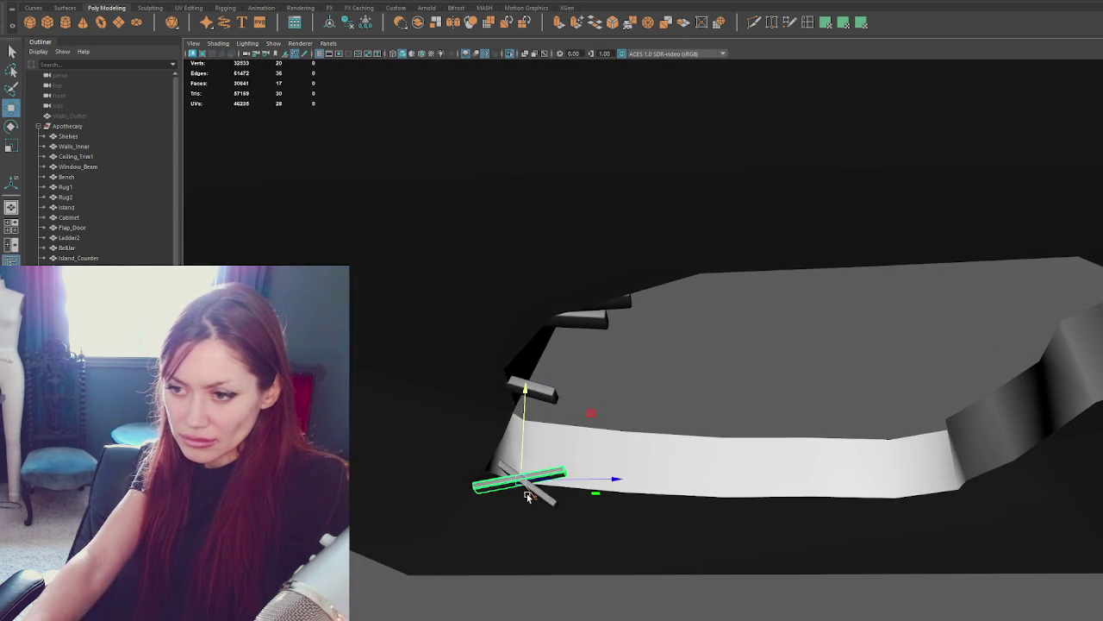
{"action": "mouse_move", "coordinate": [560, 452]}
{"action": "left_mouse_down"}
{"action": "mouse_move", "coordinate": [573, 464]}
{"action": "mouse_move", "coordinate": [516, 479]}
{"action": "mouse_move", "coordinate": [660, 482]}
{"action": "left_mouse_up"}
{"action": "key", "text": "e"}
{"action": "mouse_move", "coordinate": [1035, 531]}
{"action": "left_mouse_down"}
{"action": "mouse_move", "coordinate": [1041, 496]}
{"action": "mouse_move", "coordinate": [991, 498]}
{"action": "left_mouse_up"}
{"action": "key", "text": "w"}
Duplicate the plank and angle the new copy to follow the wall, then select the planks.
{"action": "key", "text": "ctrl+d"}
{"action": "middle_click_drag", "start_coordinate": [721, 452], "coordinate": [765, 457]}
{"action": "mouse_move", "coordinate": [713, 419]}
{"action": "left_mouse_down", "text": "alt"}
{"action": "mouse_move", "coordinate": [798, 492]}
{"action": "mouse_move", "coordinate": [504, 365]}
{"action": "left_mouse_up", "text": "alt"}
{"action": "middle_click_drag", "start_coordinate": [530, 352], "coordinate": [502, 347]}
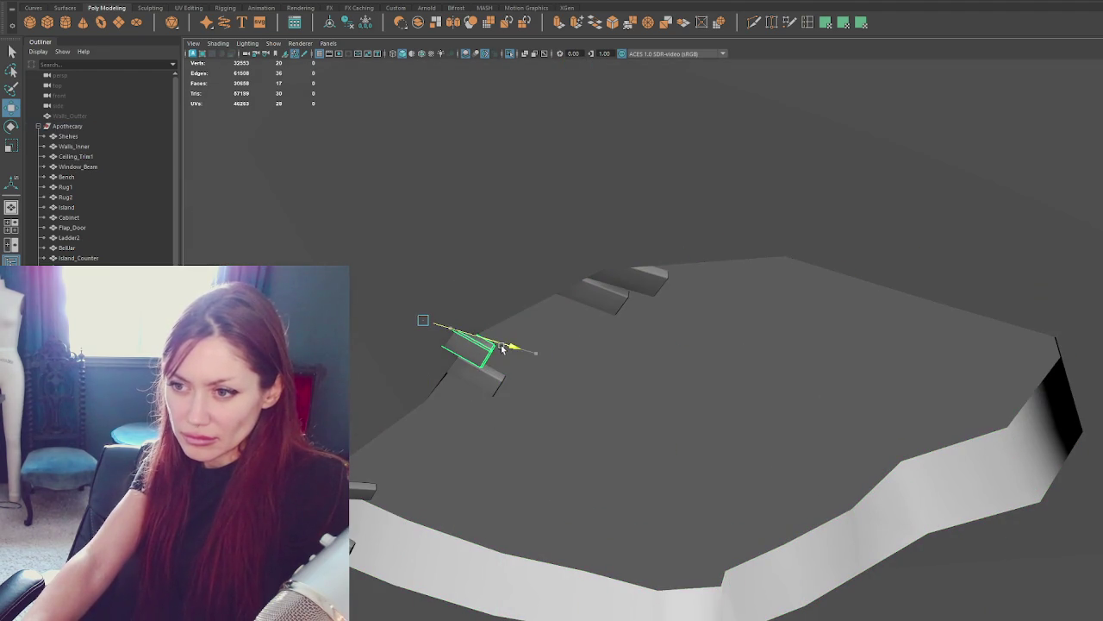
{"action": "key", "text": "e"}
{"action": "mouse_move", "coordinate": [450, 362]}
{"action": "left_mouse_down"}
{"action": "mouse_move", "coordinate": [487, 349]}
{"action": "mouse_move", "coordinate": [668, 386]}
{"action": "mouse_move", "coordinate": [651, 363]}
{"action": "left_mouse_up"}
{"action": "left_click_drag", "start_coordinate": [600, 316], "coordinate": [618, 324], "text": "alt"}
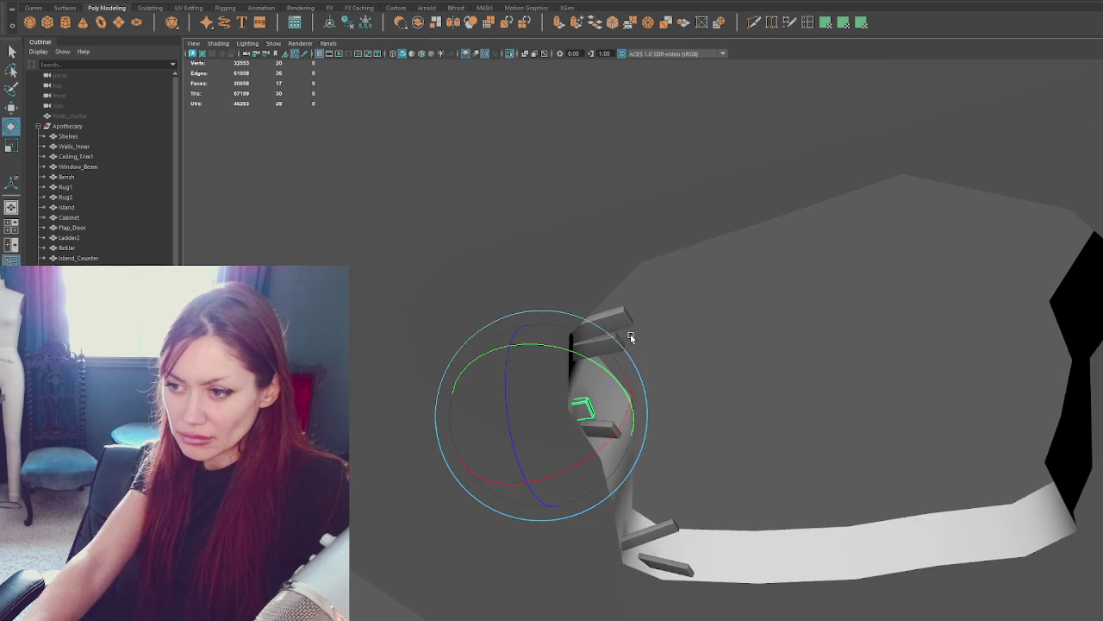
{"action": "key", "text": "q"}
{"action": "left_click", "coordinate": [651, 529], "text": "shift"}
Combine the selected planks into one object, rotate it, and move it to the far wall.
{"action": "left_click", "coordinate": [664, 565], "text": "shift"}
{"action": "left_click", "coordinate": [198, 3]}
{"action": "left_click", "coordinate": [206, 18]}
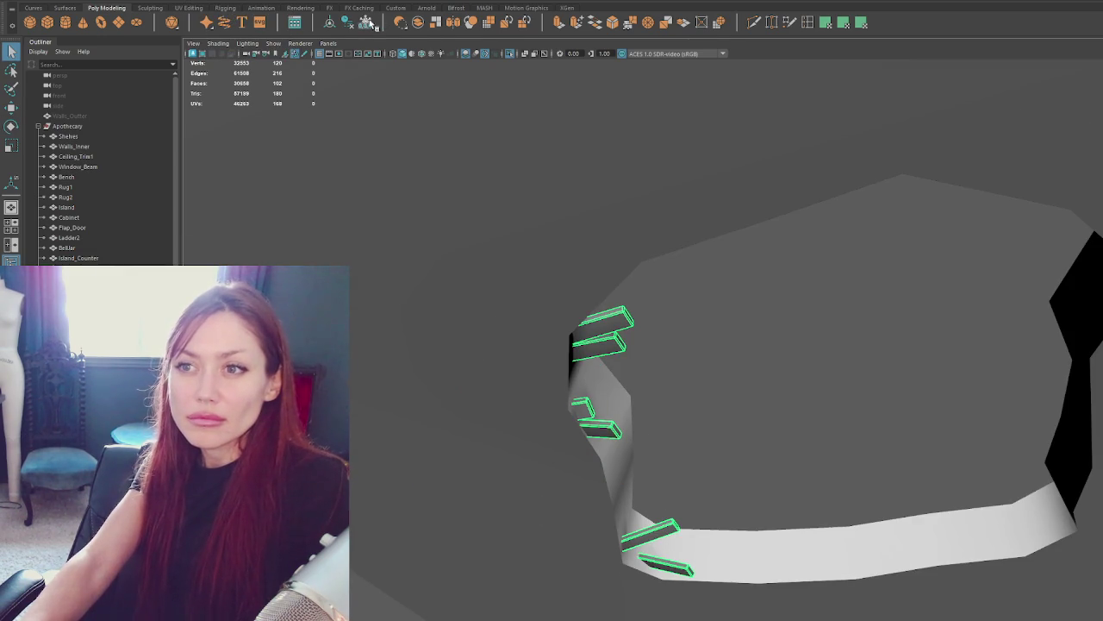
{"action": "key", "text": "e"}
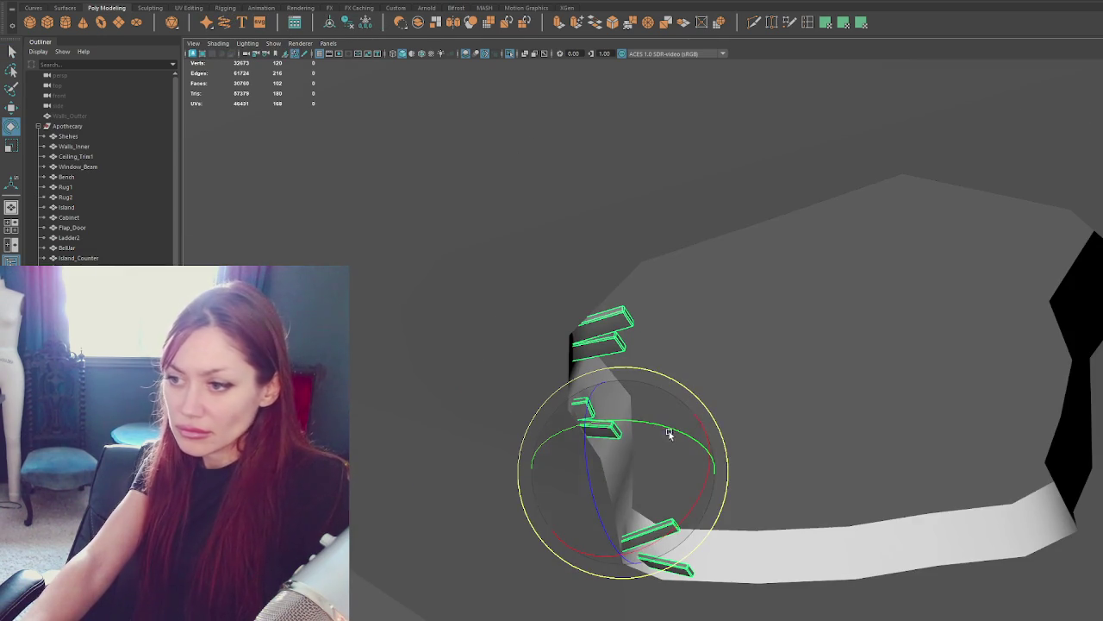
{"action": "mouse_move", "coordinate": [671, 431]}
{"action": "left_mouse_down"}
{"action": "mouse_move", "coordinate": [592, 401]}
{"action": "mouse_move", "coordinate": [522, 406]}
{"action": "mouse_move", "coordinate": [544, 364]}
{"action": "mouse_move", "coordinate": [628, 405]}
{"action": "left_mouse_up"}
{"action": "key", "text": "w"}
{"action": "left_click_drag", "start_coordinate": [672, 459], "coordinate": [1077, 379]}
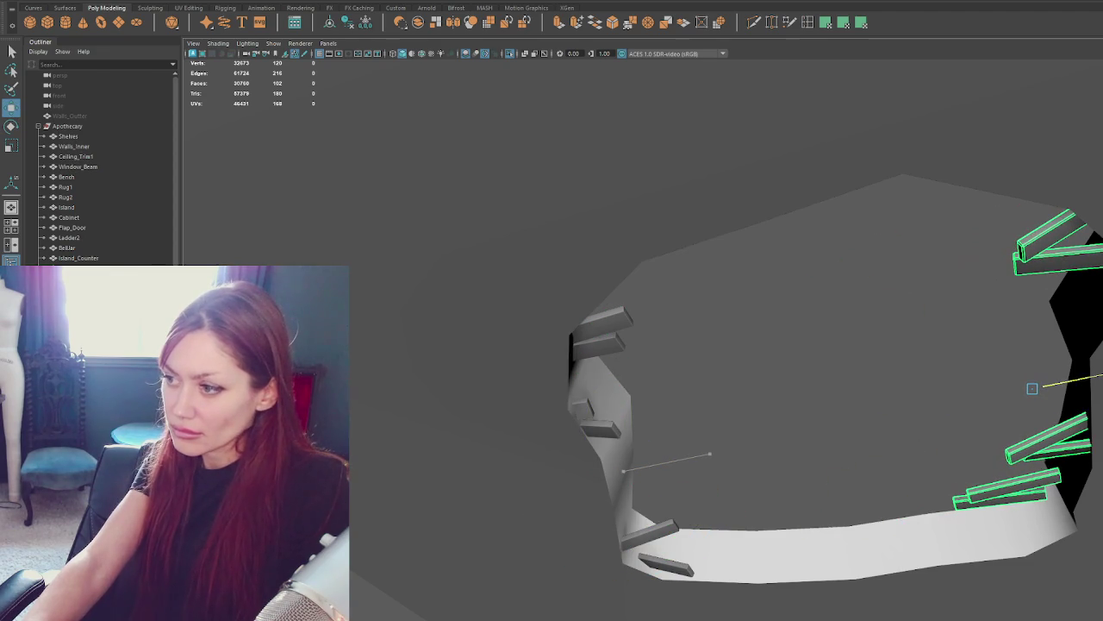
Stretch the left plank by moving its top faces.
{"action": "left_click_drag", "start_coordinate": [710, 453], "coordinate": [552, 509], "text": "alt"}
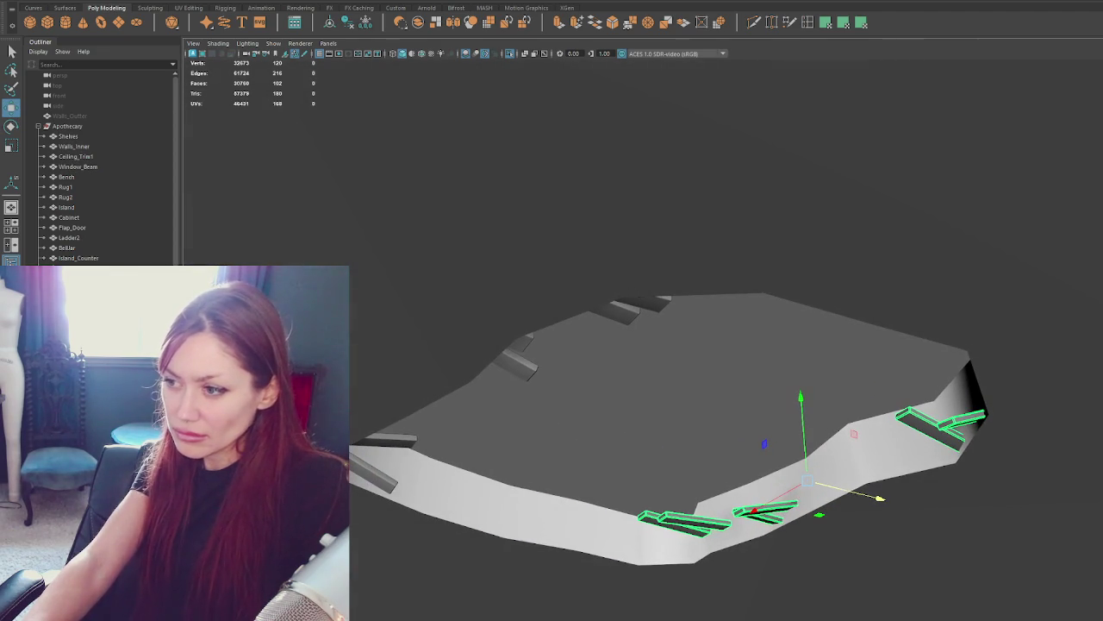
{"action": "right_click_drag", "start_coordinate": [714, 383], "coordinate": [684, 523]}
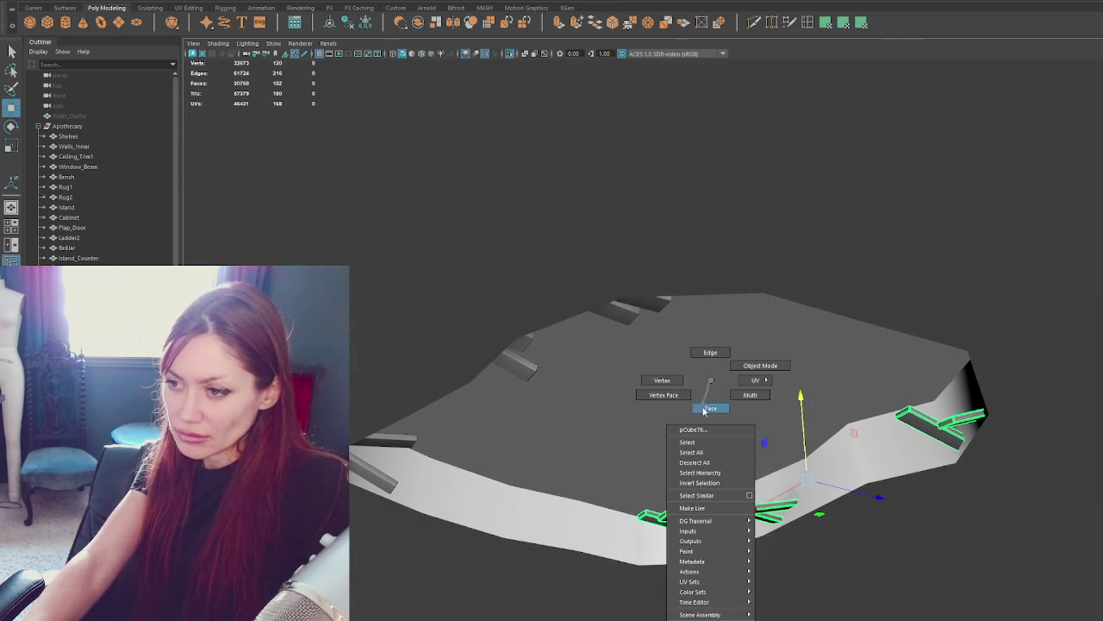
{"action": "left_click_drag", "start_coordinate": [683, 523], "coordinate": [687, 504]}
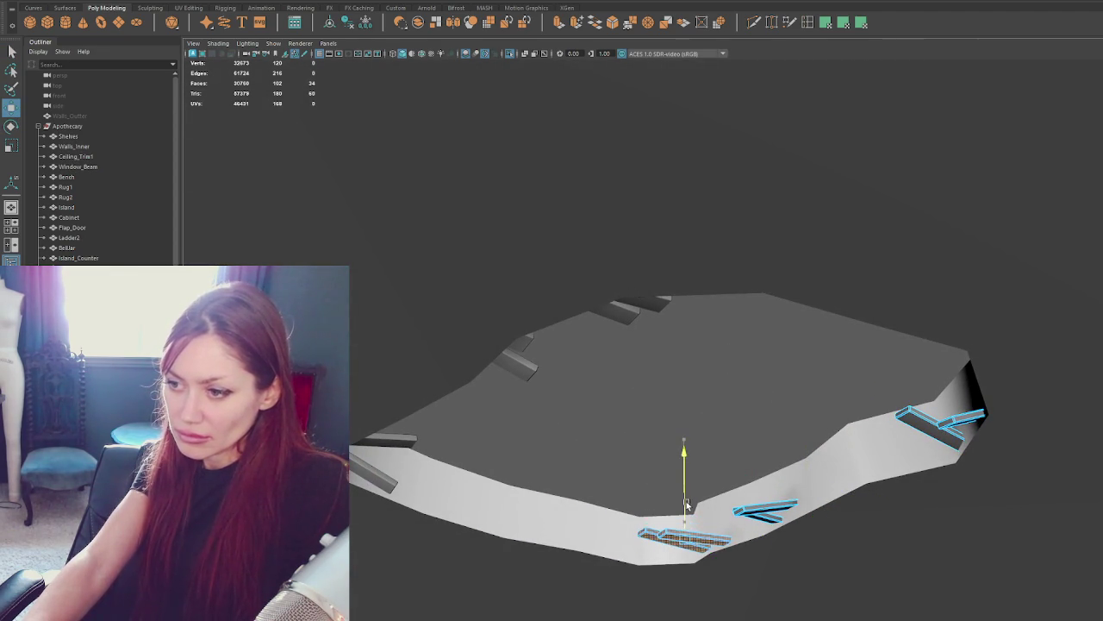
{"action": "left_click_drag", "start_coordinate": [726, 543], "coordinate": [755, 548]}
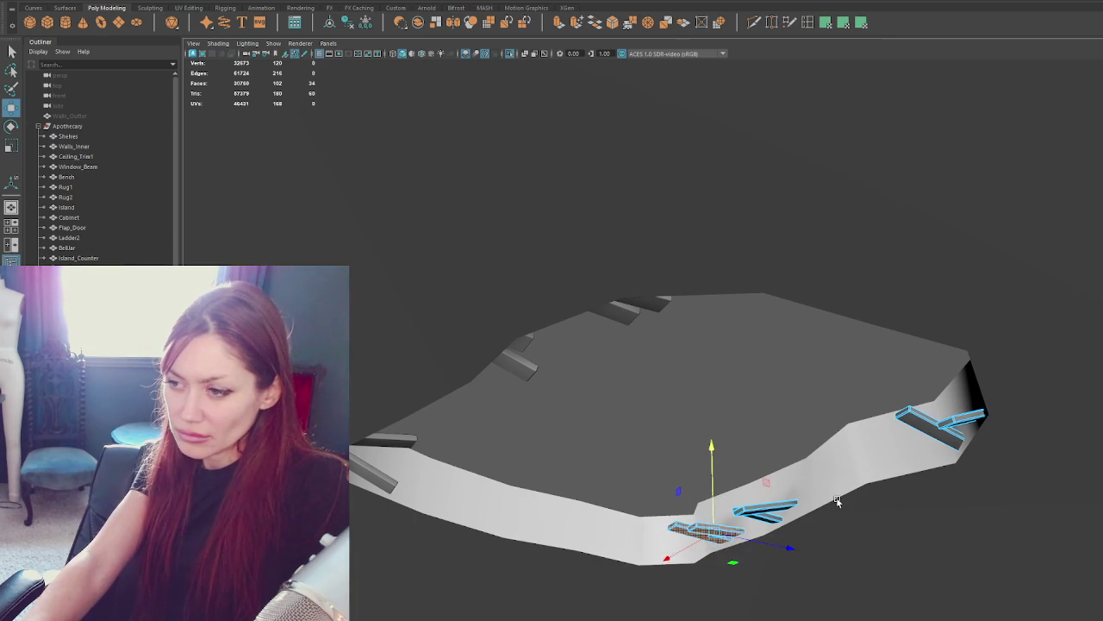
{"action": "key", "text": "F8"}
Insert horizontal edge loops along the wall band.
{"action": "left_click", "coordinate": [808, 22]}
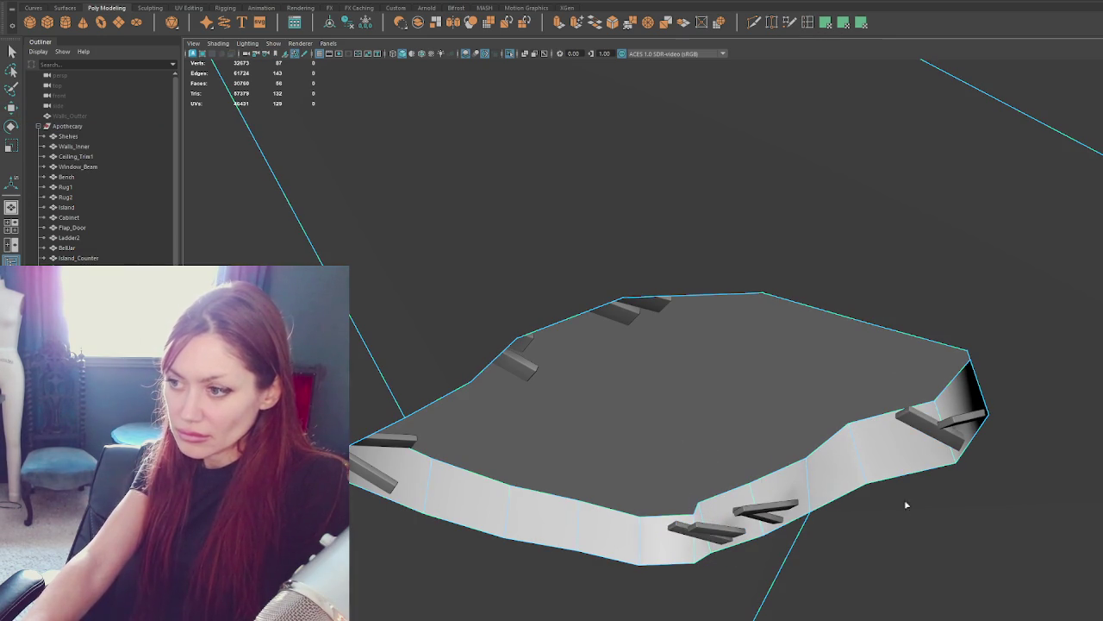
{"action": "left_click", "coordinate": [864, 469]}
{"action": "right_click_drag", "start_coordinate": [771, 382], "coordinate": [841, 466]}
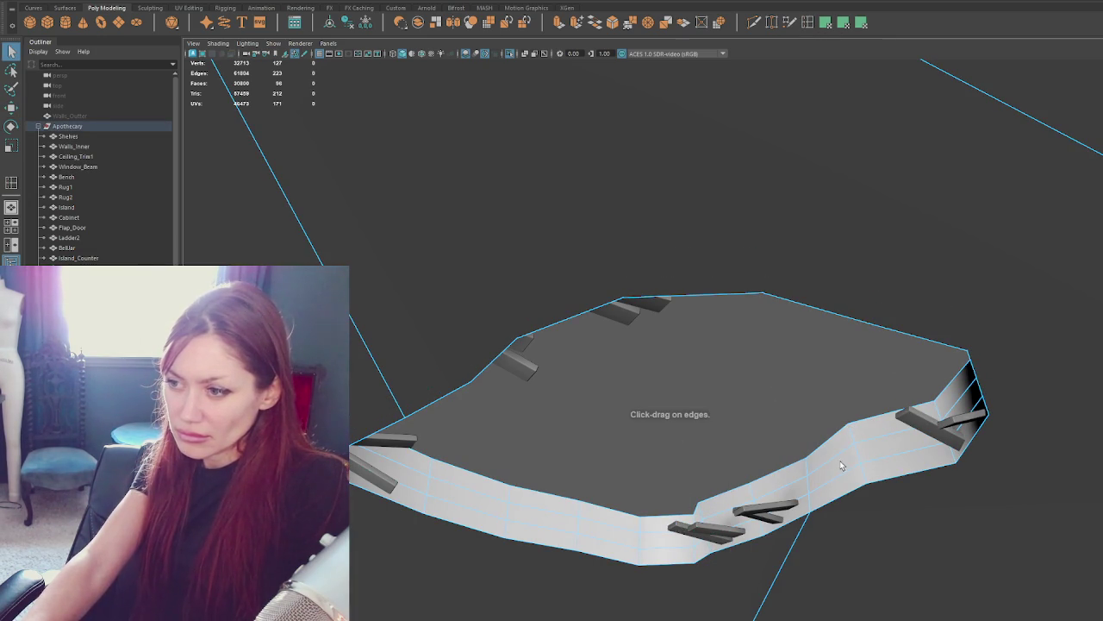
Extrude the wall band's face loop and scale it to thicken the walls.
{"action": "double_click", "coordinate": [799, 483]}
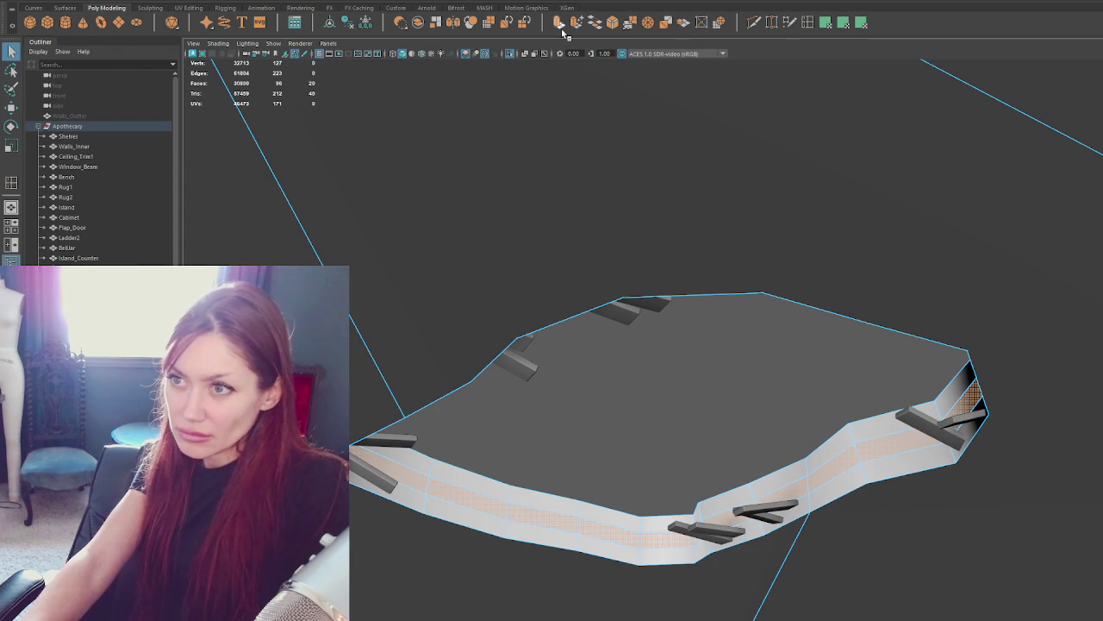
{"action": "key", "text": "ctrl+e"}
{"action": "mouse_move", "coordinate": [672, 485]}
{"action": "left_mouse_down"}
{"action": "mouse_move", "coordinate": [660, 436]}
{"action": "mouse_move", "coordinate": [629, 438]}
{"action": "left_mouse_up"}
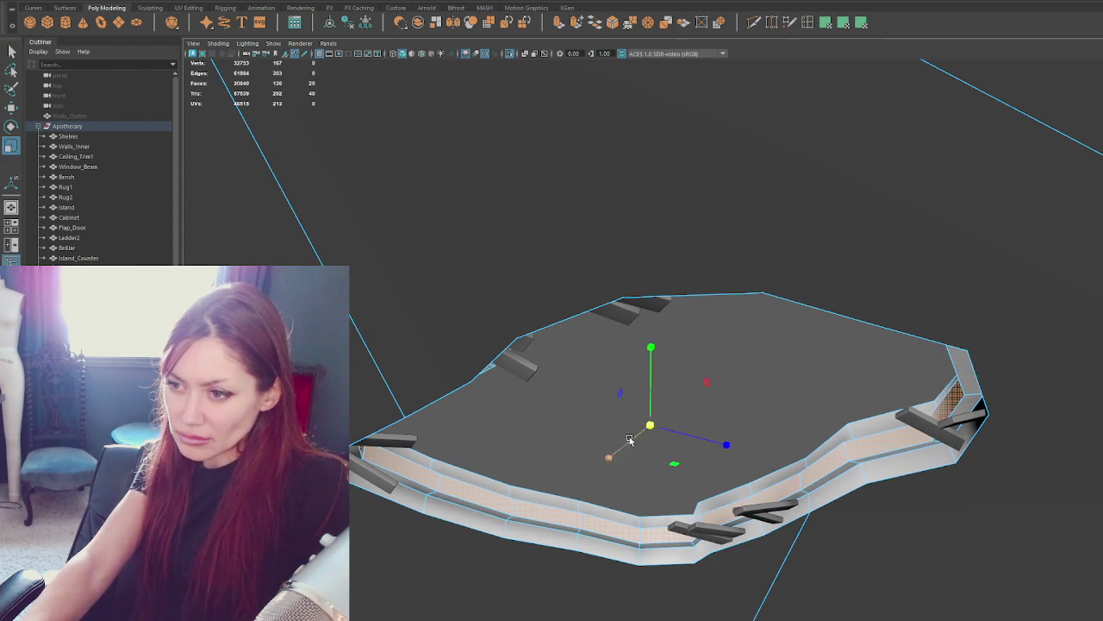
{"action": "key", "text": "w"}
{"action": "key", "text": "r"}
{"action": "mouse_move", "coordinate": [650, 414]}
{"action": "left_mouse_down"}
{"action": "mouse_move", "coordinate": [652, 422]}
{"action": "mouse_move", "coordinate": [652, 407]}
{"action": "left_mouse_up"}
{"action": "key", "text": "w"}
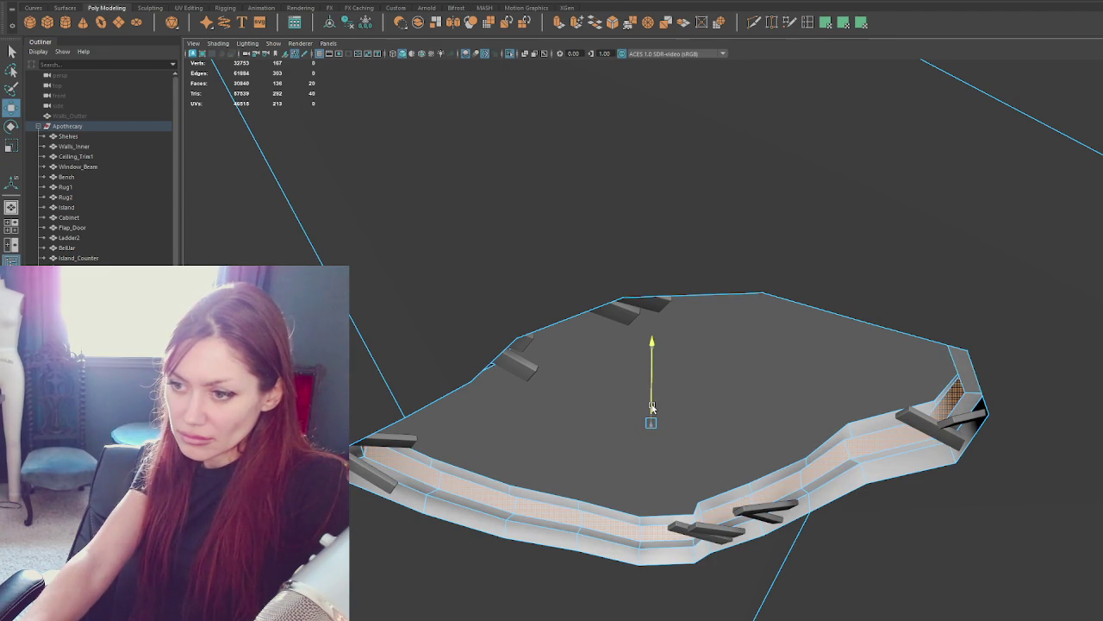
{"action": "key", "text": "F8"}
{"action": "mouse_move", "coordinate": [847, 333]}
{"action": "left_mouse_down", "text": "alt"}
{"action": "mouse_move", "coordinate": [652, 365]}
{"action": "mouse_move", "coordinate": [602, 337]}
{"action": "mouse_move", "coordinate": [578, 345]}
{"action": "left_mouse_up", "text": "alt"}
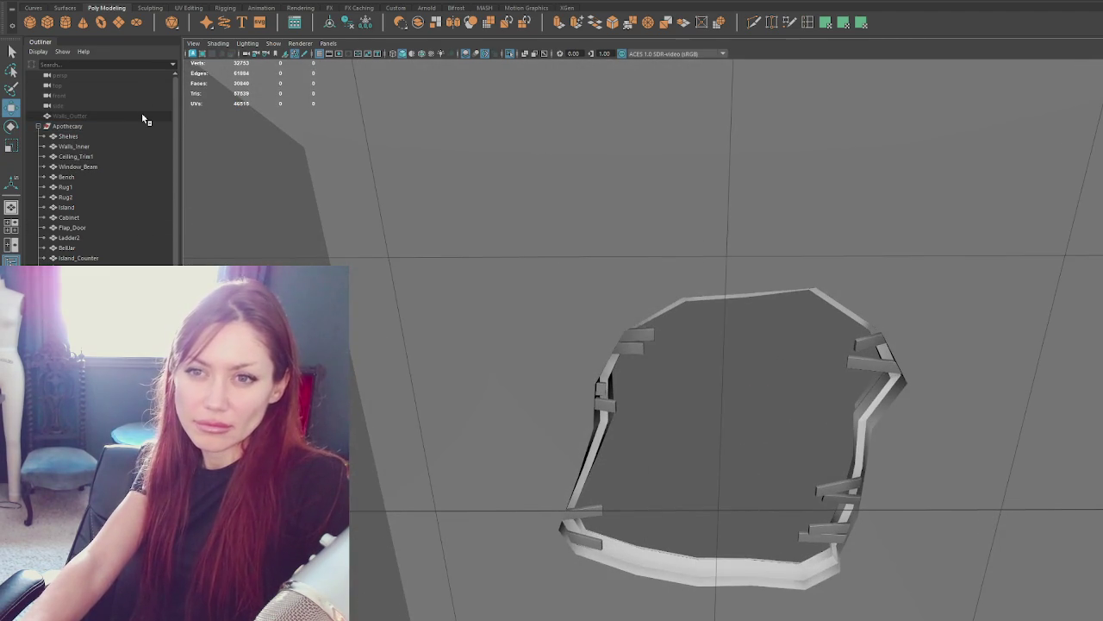
Harden the edges of the Apothecary wall object.
{"action": "left_click", "coordinate": [709, 453]}
{"action": "right_click_drag", "start_coordinate": [707, 379], "coordinate": [700, 348]}
{"action": "left_click", "coordinate": [701, 348]}
{"action": "left_click_drag", "start_coordinate": [819, 466], "coordinate": [687, 421], "text": "alt"}
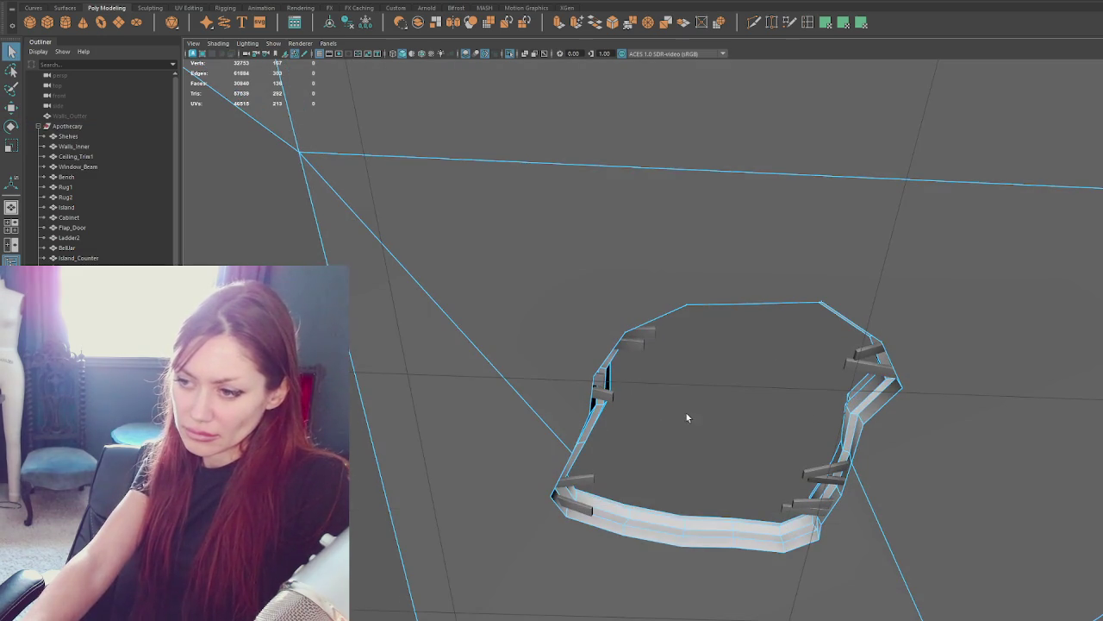
{"action": "left_click", "coordinate": [698, 538]}
{"action": "key", "text": "f"}
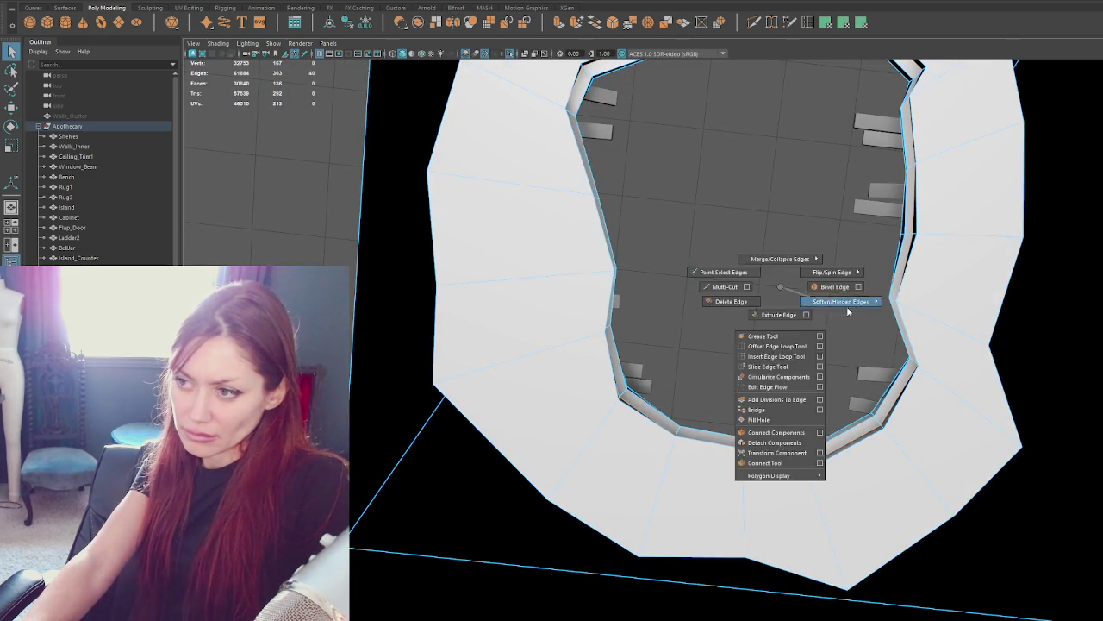
{"action": "right_click_drag", "start_coordinate": [783, 291], "coordinate": [917, 317], "text": "shift"}
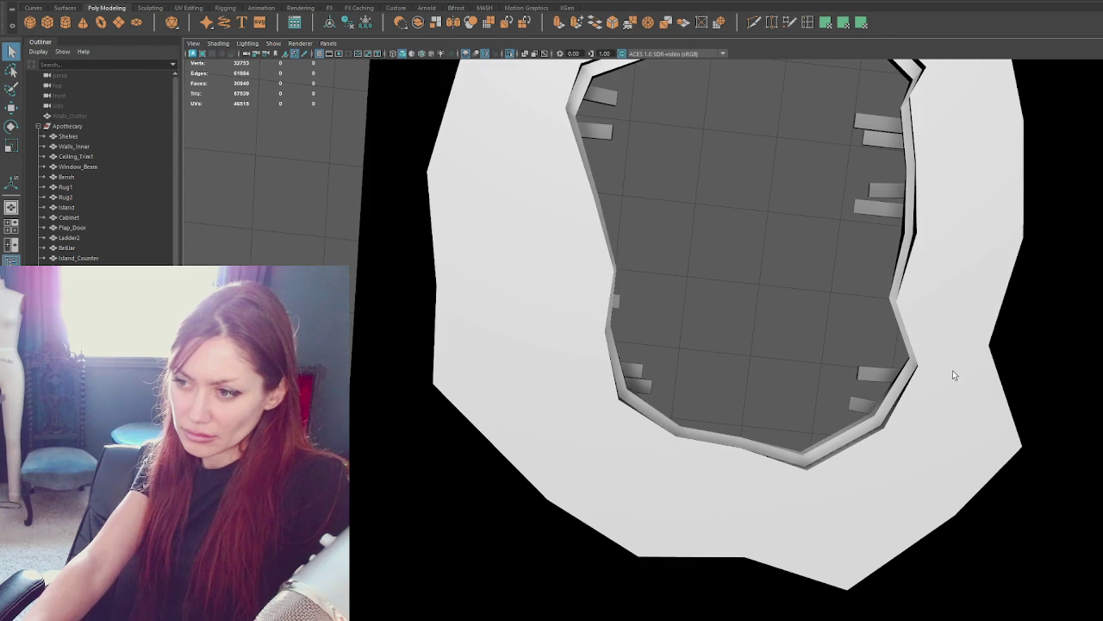
{"action": "right_click_drag", "start_coordinate": [772, 349], "coordinate": [830, 442]}
Select the bottom and top rim face loops and assign them a new Blinn material.
{"action": "left_click", "coordinate": [811, 455]}
{"action": "left_click_drag", "start_coordinate": [804, 457], "coordinate": [926, 446], "text": "alt"}
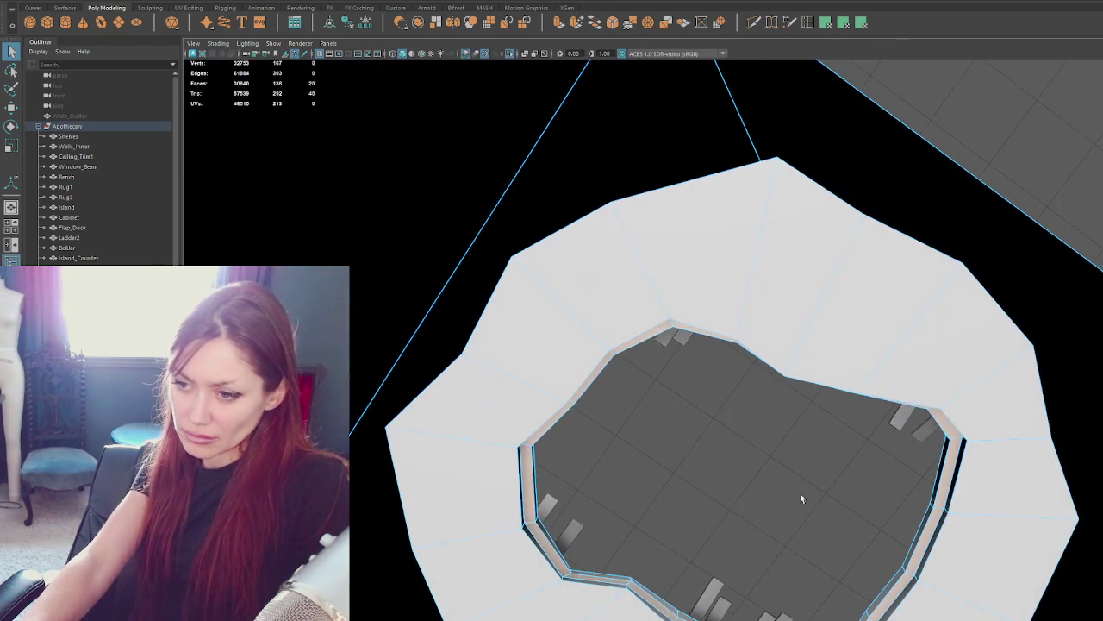
{"action": "double_click", "coordinate": [536, 510], "text": "shift"}
{"action": "left_click_drag", "start_coordinate": [701, 574], "coordinate": [676, 424], "text": "alt"}
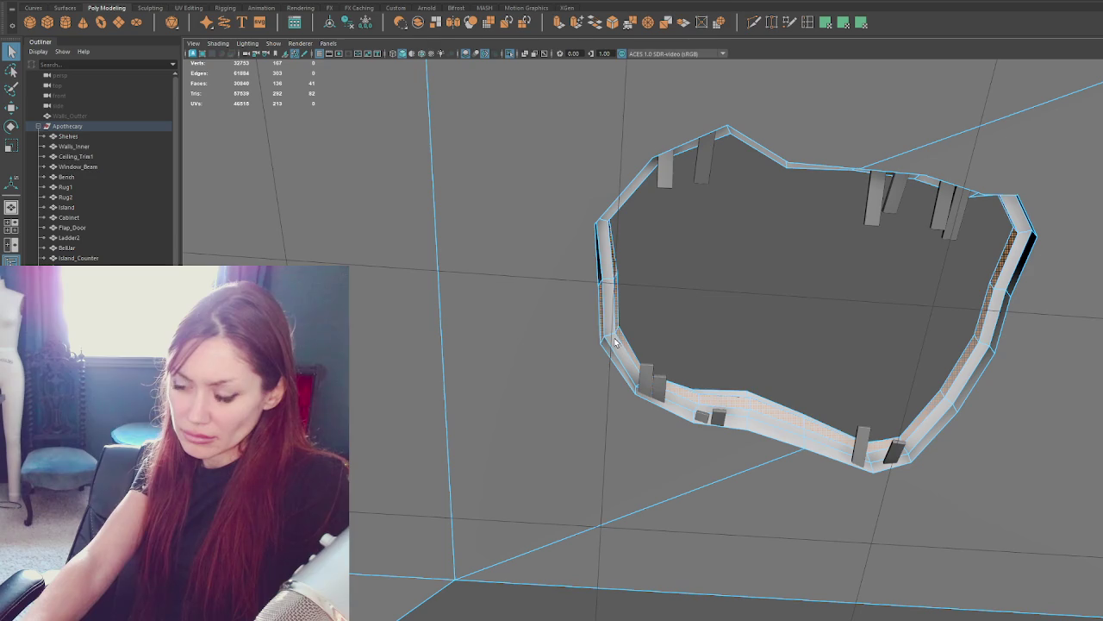
{"action": "double_click", "coordinate": [615, 338], "text": "shift"}
{"action": "right_click_drag", "start_coordinate": [760, 297], "coordinate": [871, 582]}
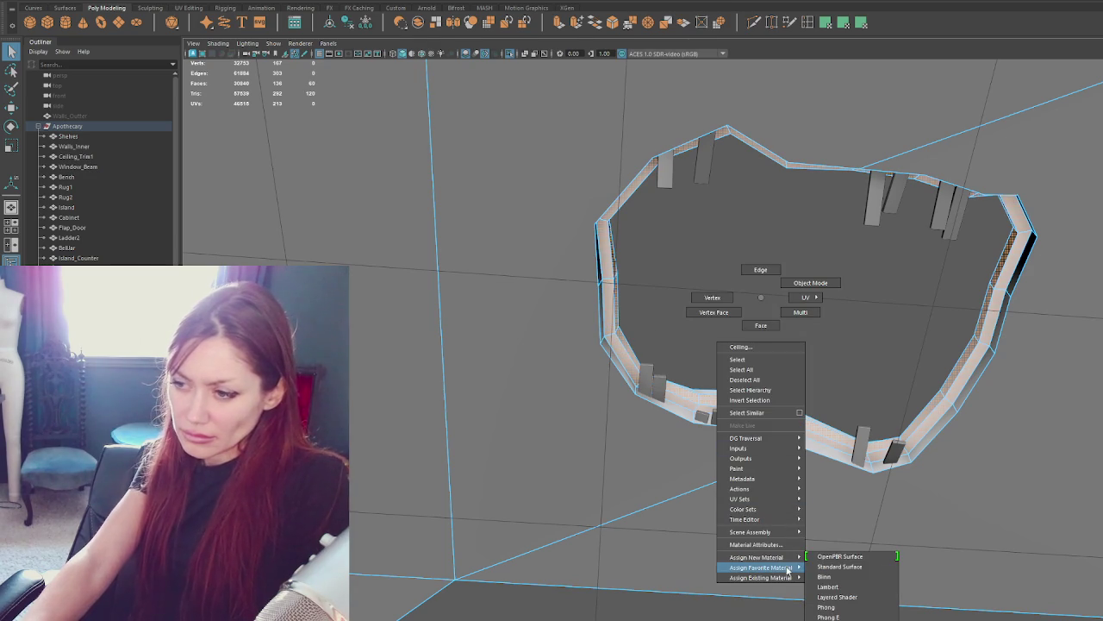
{"action": "right_click_drag", "start_coordinate": [710, 328], "coordinate": [750, 315]}
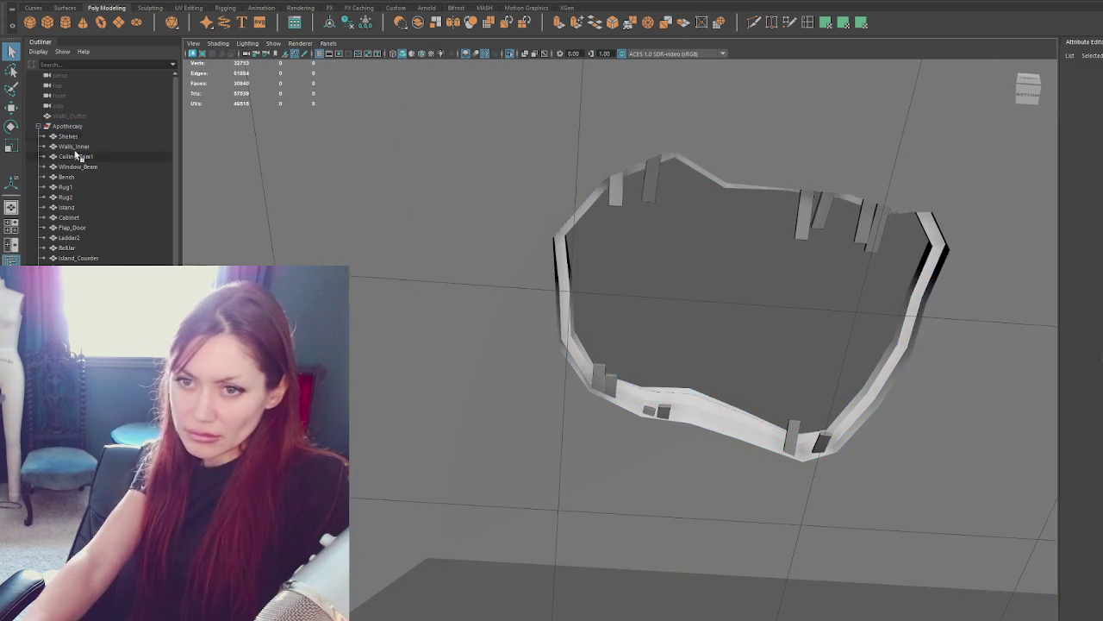
{"action": "left_click", "coordinate": [67, 126]}
Export the selected Apothecary group, overwriting Apothecary.fbx.
{"action": "left_click", "coordinate": [78, 115]}
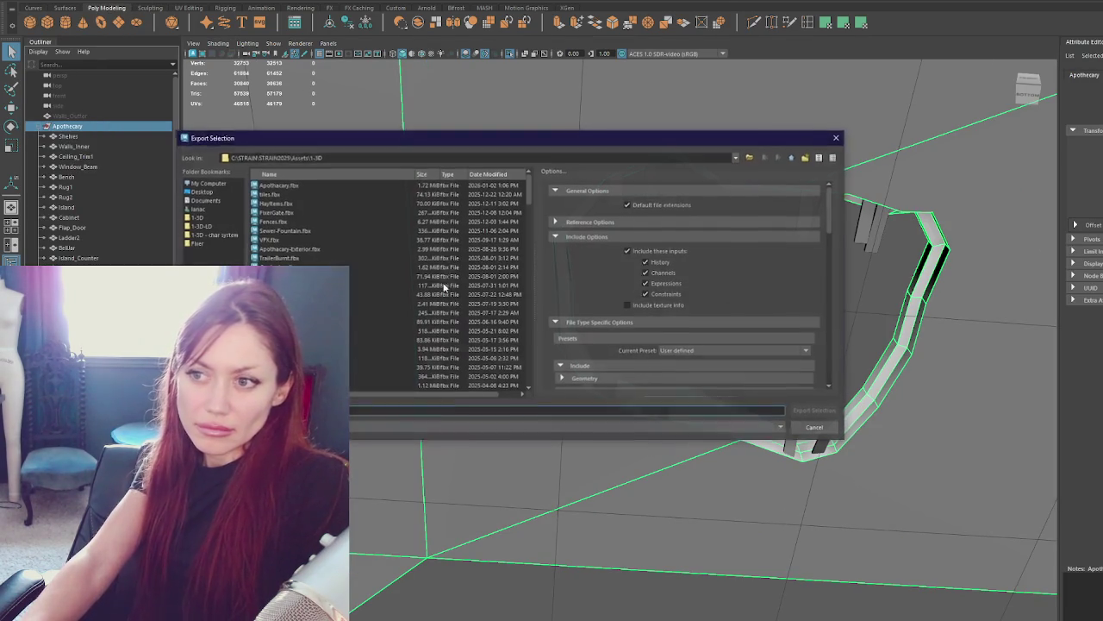
{"action": "key", "text": "Return"}
{"action": "left_click", "coordinate": [483, 300]}
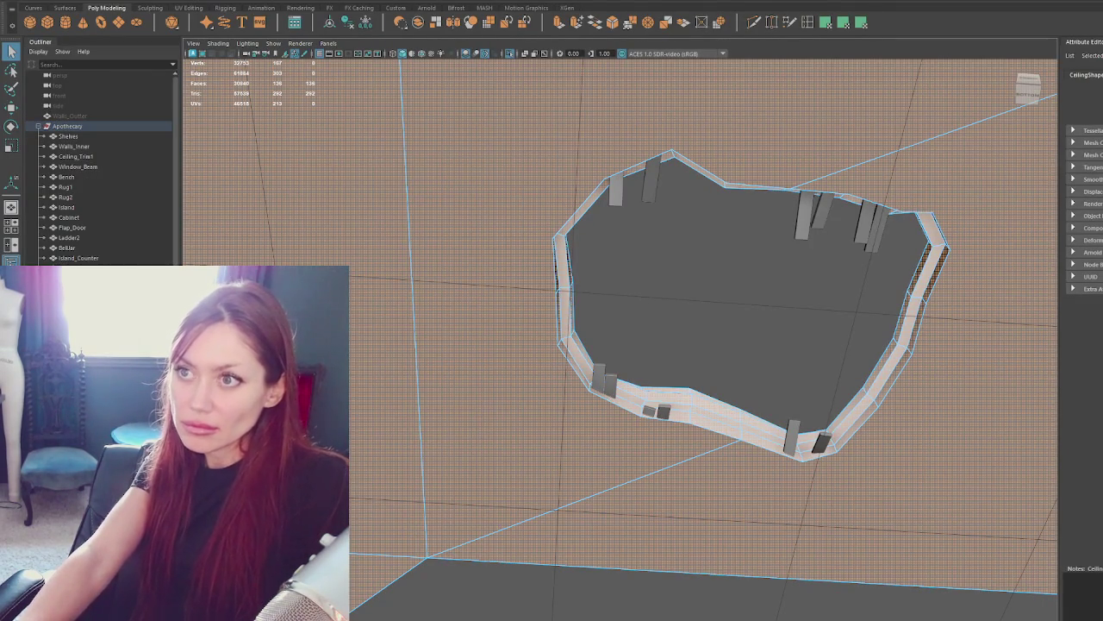
Unfold the ceiling piece's UVs in the UV Editor, then select the whole Apothecary group.
{"action": "left_click", "coordinate": [457, 8]}
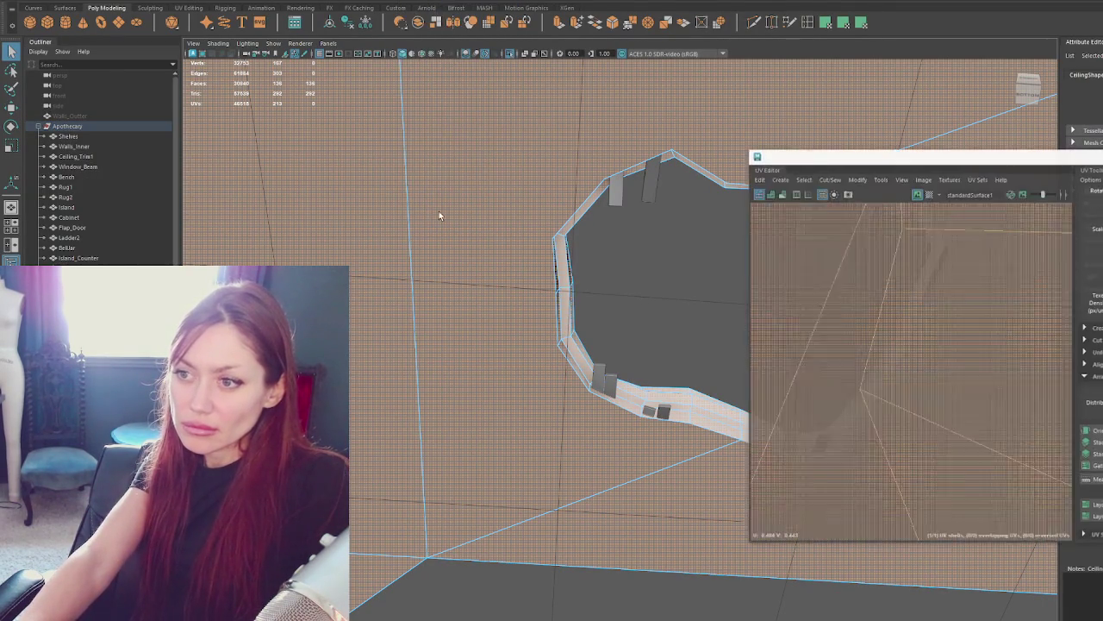
{"action": "scroll", "coordinate": [948, 327], "scroll_direction": "down", "scroll_amount": 5}
{"action": "scroll", "coordinate": [891, 303], "scroll_direction": "up", "scroll_amount": 2}
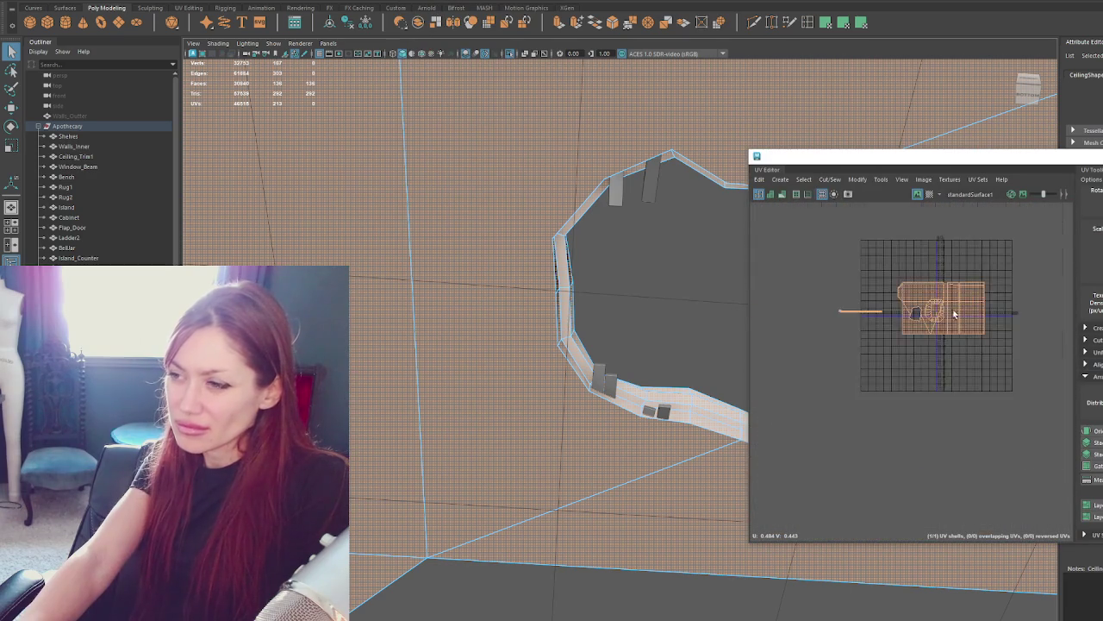
{"action": "scroll", "coordinate": [891, 302], "scroll_direction": "up", "scroll_amount": 2}
{"action": "right_click_drag", "start_coordinate": [987, 237], "coordinate": [888, 233], "text": "shift"}
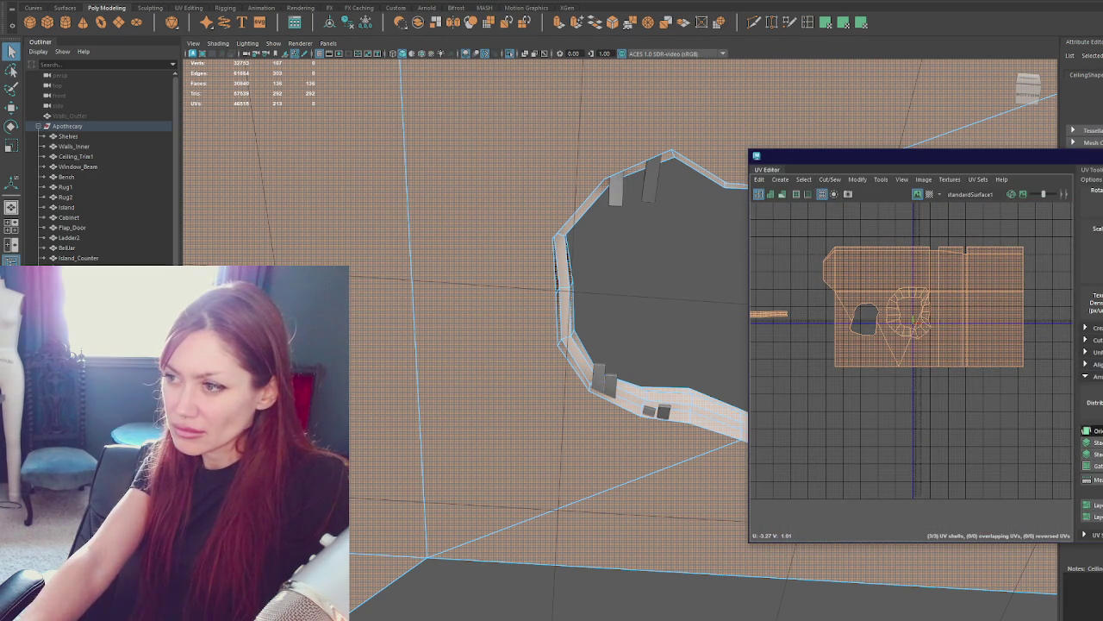
{"action": "key", "text": "F8"}
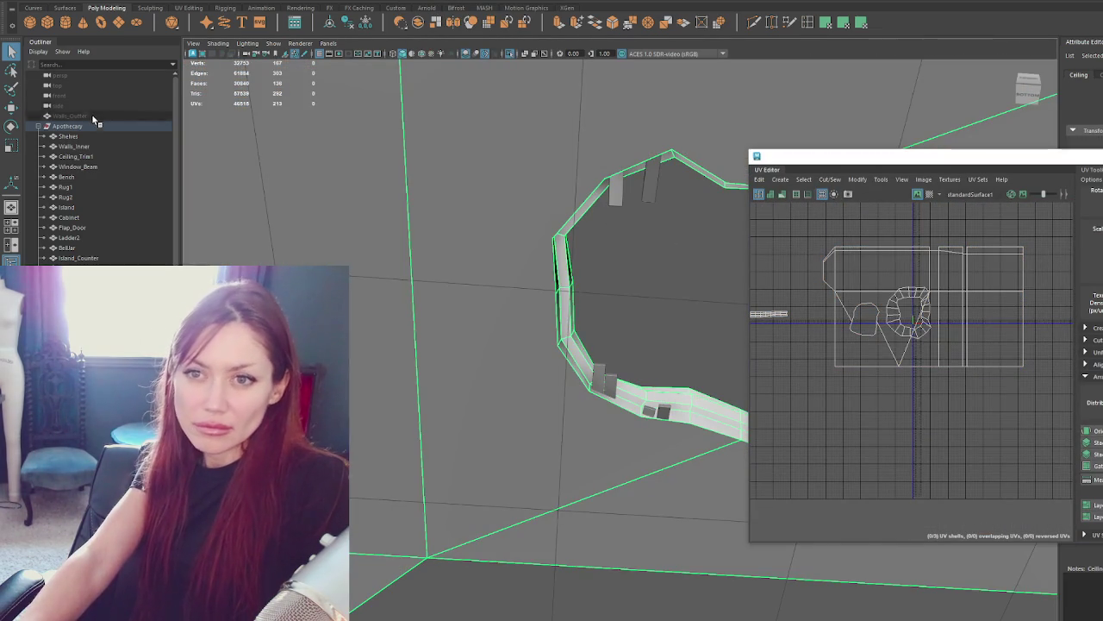
{"action": "left_click", "coordinate": [21, 1]}
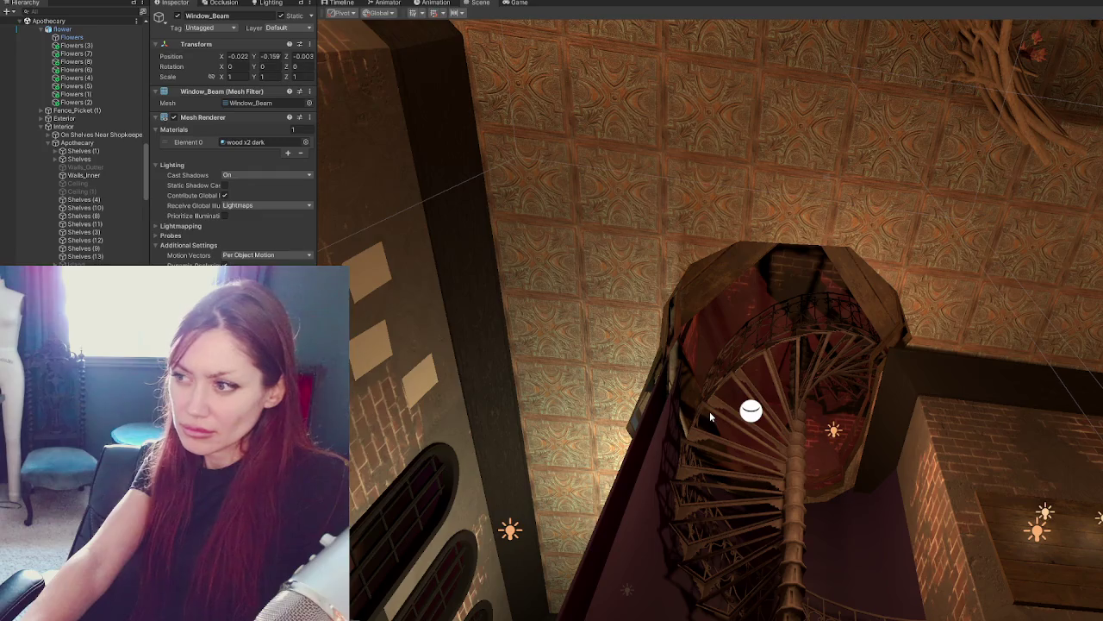
Select the ceiling piece around the stair opening and drop the lighter wood material on its trim.
{"action": "scroll", "coordinate": [813, 381], "scroll_direction": "up", "scroll_amount": 5}
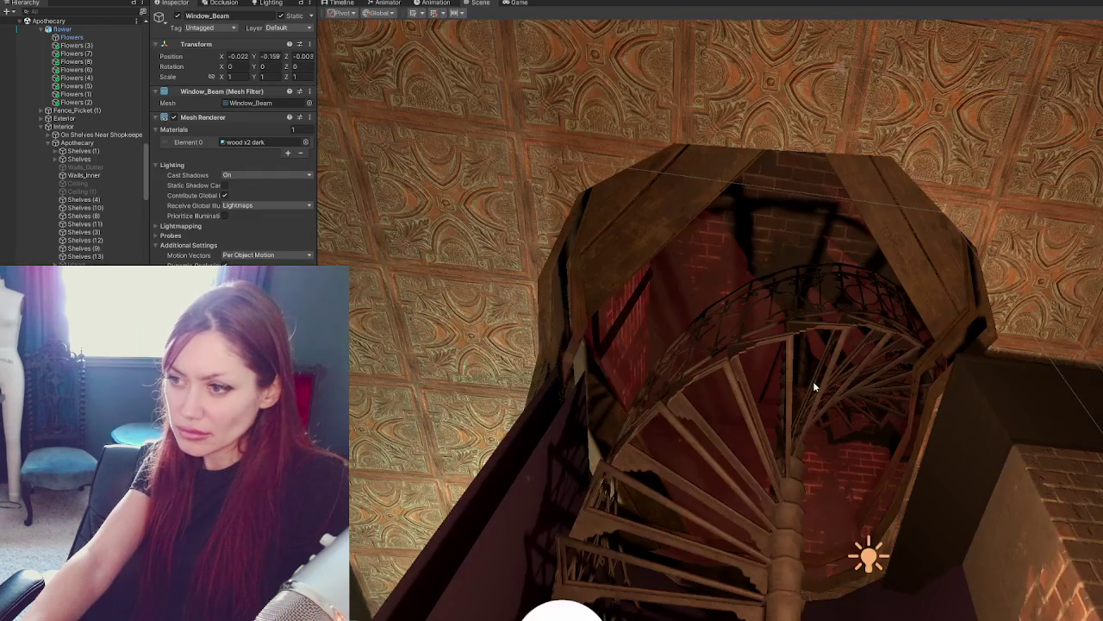
{"action": "left_click", "coordinate": [598, 234]}
{"action": "left_click", "coordinate": [522, 128]}
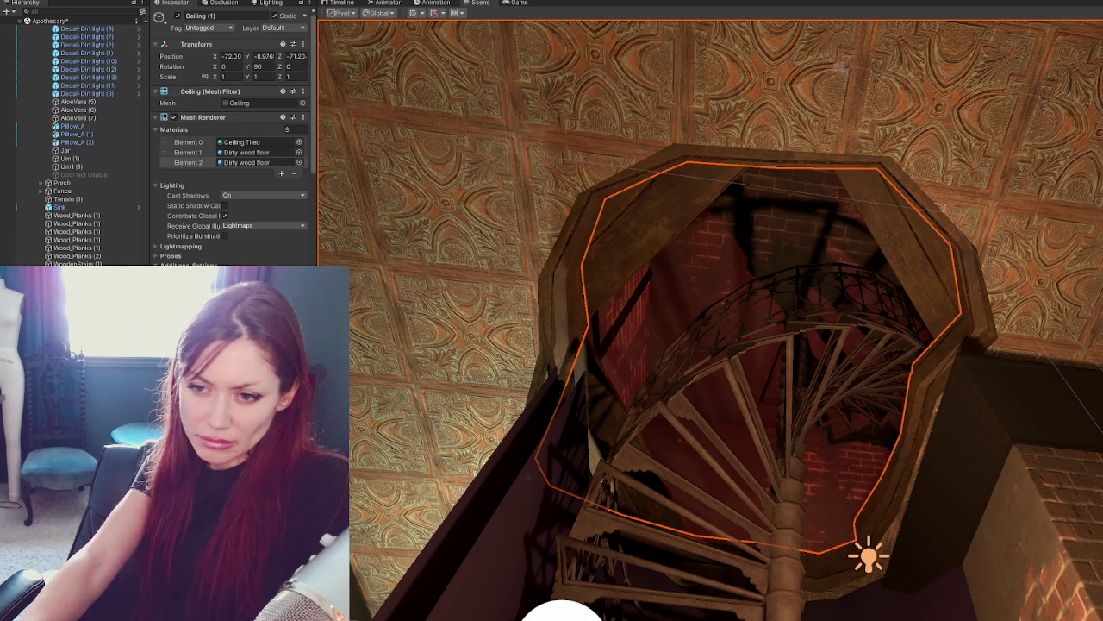
{"action": "mouse_move", "coordinate": [172, 431]}
{"action": "left_mouse_down"}
{"action": "mouse_move", "coordinate": [639, 232]}
{"action": "mouse_move", "coordinate": [927, 235]}
{"action": "mouse_move", "coordinate": [989, 297]}
{"action": "mouse_move", "coordinate": [936, 296]}
{"action": "left_mouse_up"}
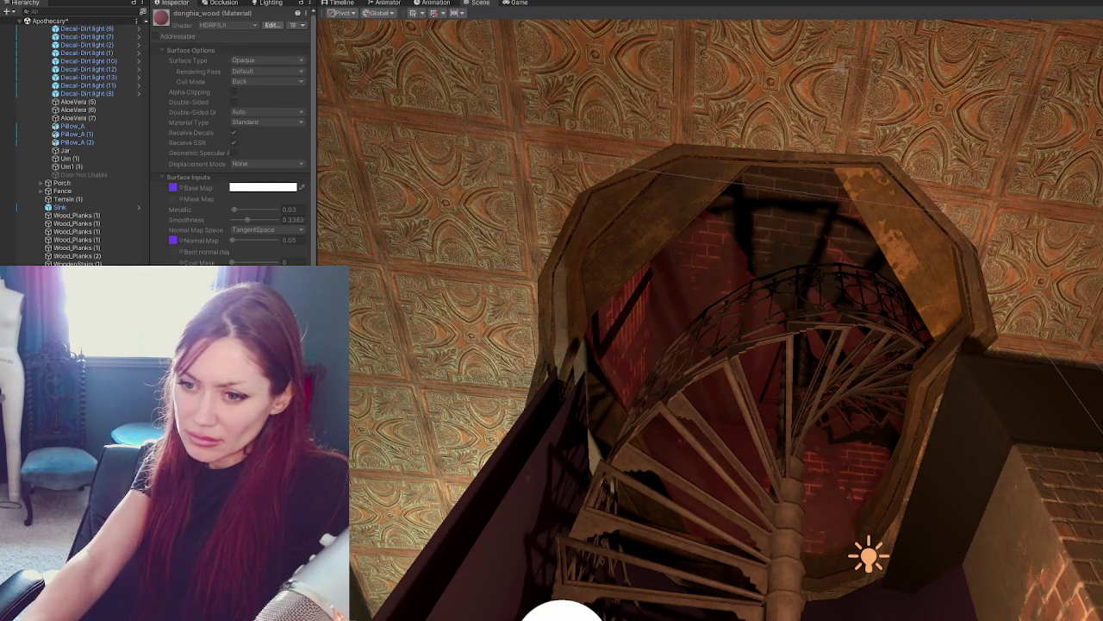
Apply the lighter wood to the ring's outer trim and fly around the stairwell to check it.
{"action": "mouse_move", "coordinate": [661, 214]}
{"action": "left_mouse_down"}
{"action": "mouse_move", "coordinate": [609, 276]}
{"action": "mouse_move", "coordinate": [847, 571]}
{"action": "mouse_move", "coordinate": [353, 529]}
{"action": "left_mouse_up"}
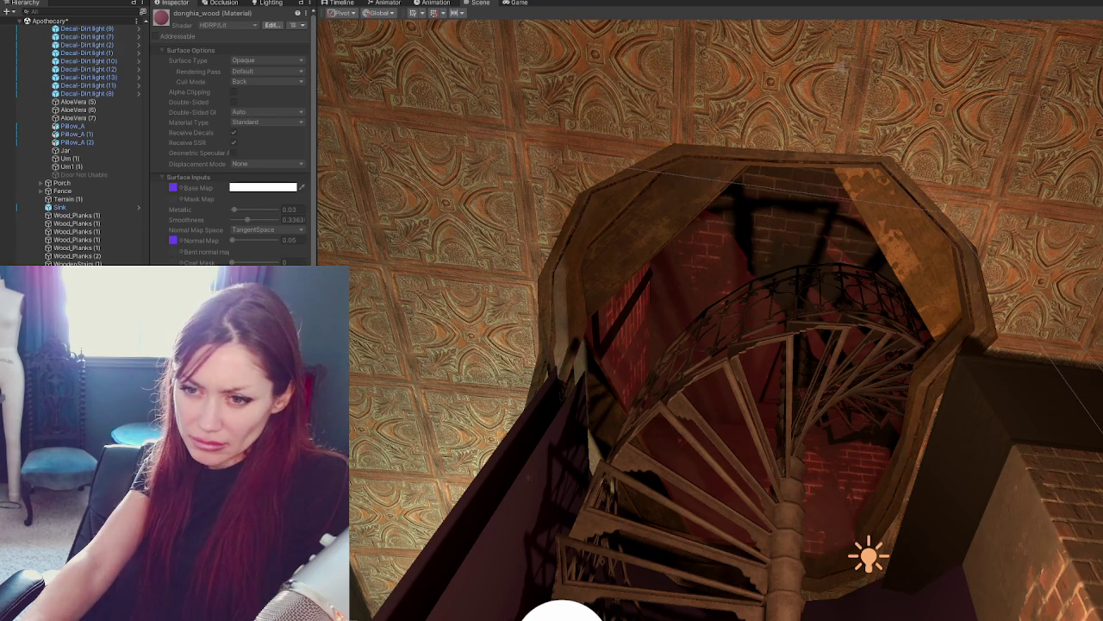
{"action": "mouse_move", "coordinate": [353, 529]}
{"action": "left_mouse_down"}
{"action": "mouse_move", "coordinate": [580, 245]}
{"action": "mouse_move", "coordinate": [617, 245]}
{"action": "left_mouse_up"}
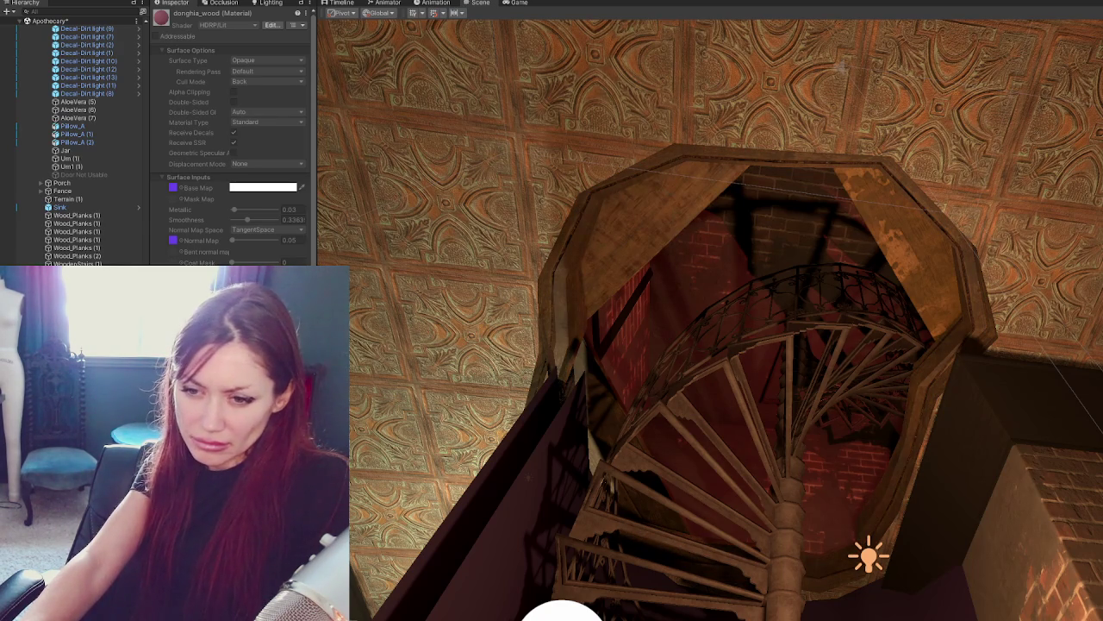
{"action": "mouse_move", "coordinate": [635, 241]}
{"action": "left_mouse_down"}
{"action": "mouse_move", "coordinate": [570, 296]}
{"action": "mouse_move", "coordinate": [551, 364]}
{"action": "mouse_move", "coordinate": [545, 304]}
{"action": "mouse_move", "coordinate": [574, 286]}
{"action": "left_mouse_up"}
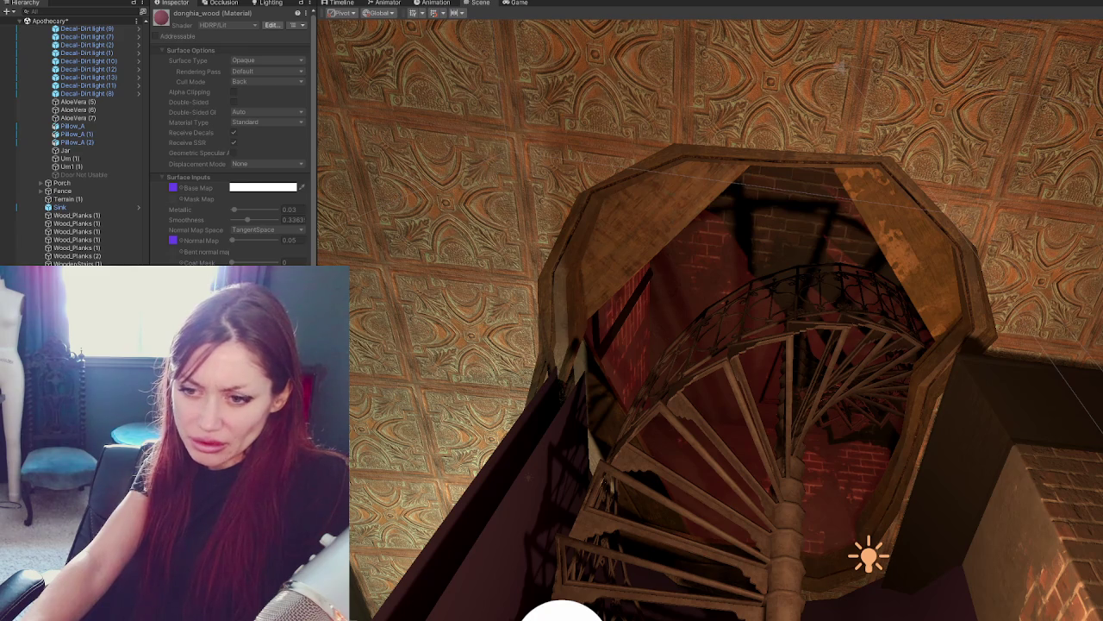
{"action": "left_click_drag", "start_coordinate": [554, 301], "coordinate": [560, 281]}
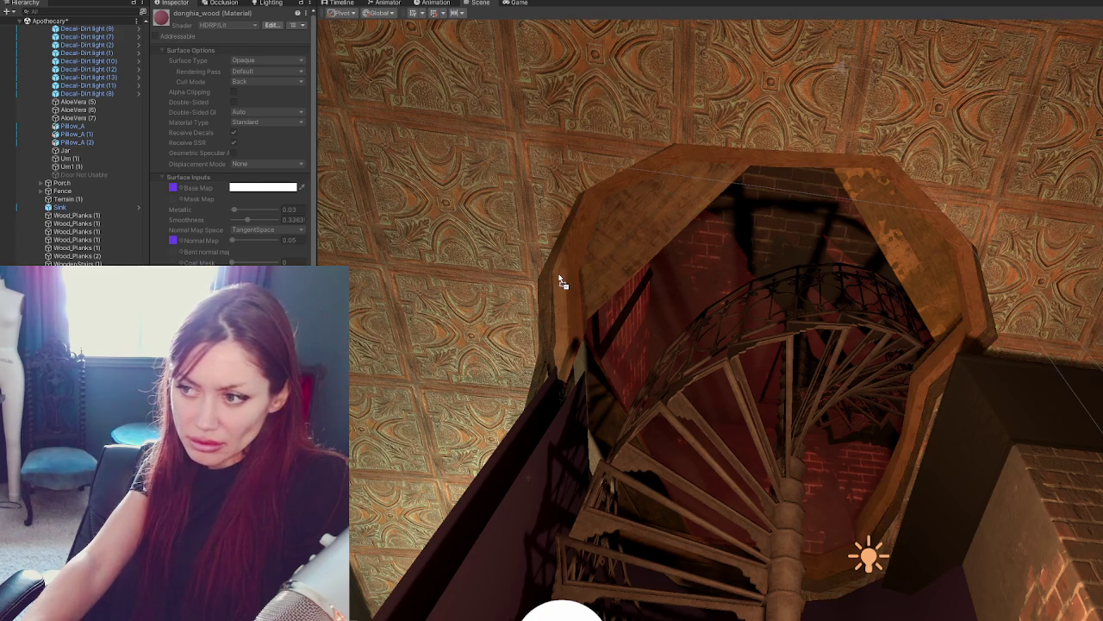
{"action": "right_click_drag", "start_coordinate": [560, 277], "coordinate": [708, 390]}
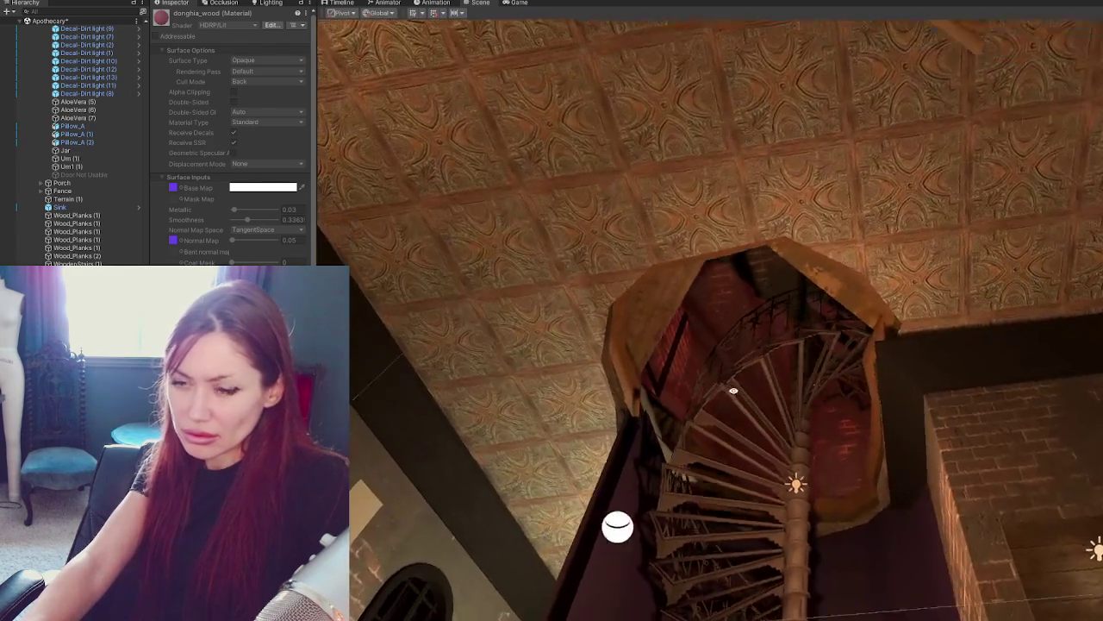
{"action": "right_click_drag", "start_coordinate": [708, 390], "coordinate": [617, 398]}
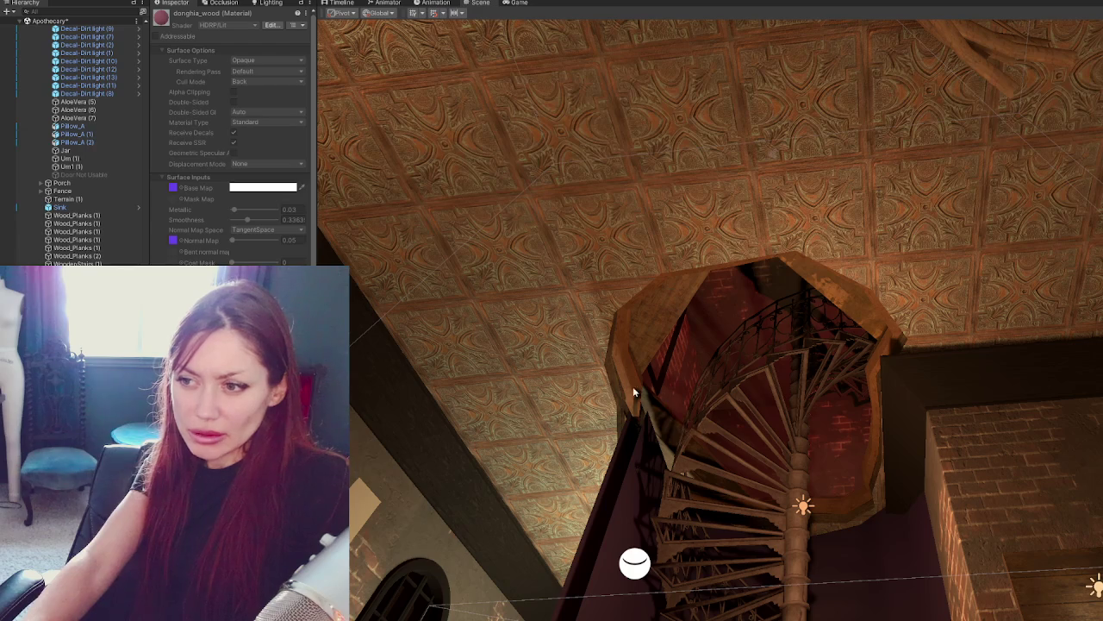
{"action": "left_click", "coordinate": [865, 510]}
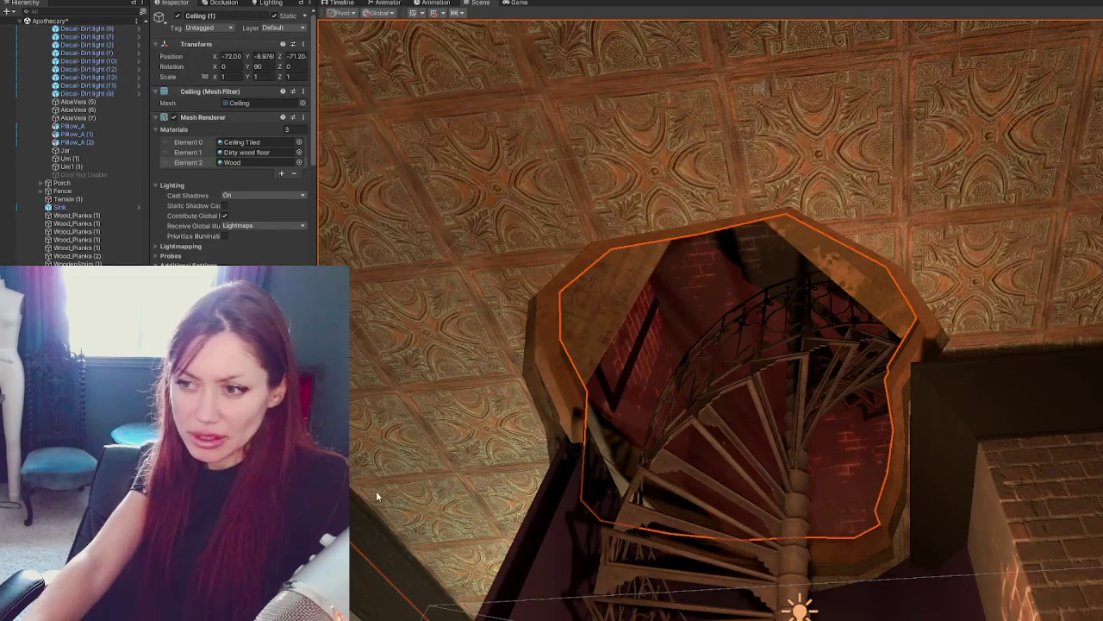
{"action": "left_click", "coordinate": [377, 490]}
Collapse the Interactive and Lights groups and expand the Apothecary model in the Hierarchy.
{"action": "scroll", "coordinate": [78, 138], "scroll_direction": "up", "scroll_amount": 5}
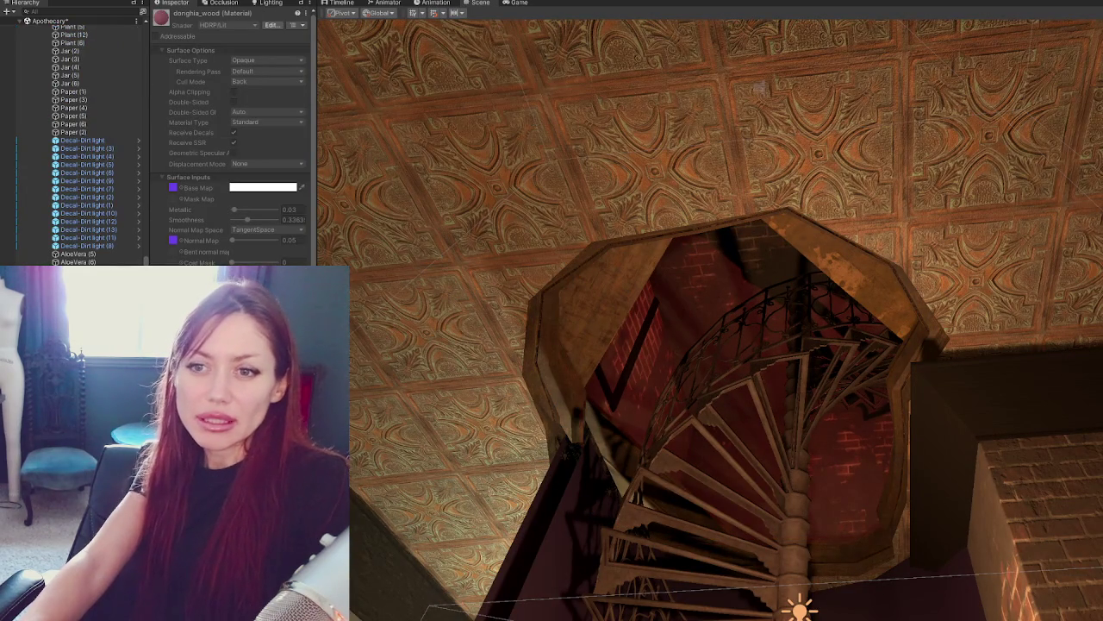
{"action": "scroll", "coordinate": [69, 86], "scroll_direction": "up", "scroll_amount": 5}
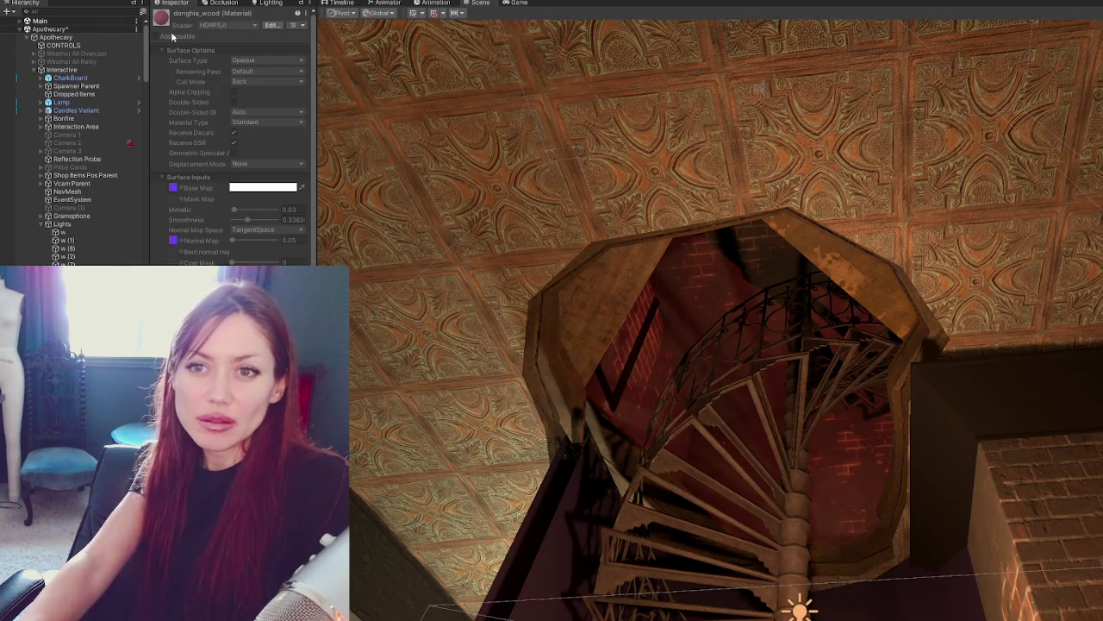
{"action": "left_click", "coordinate": [37, 69]}
{"action": "left_click", "coordinate": [37, 69]}
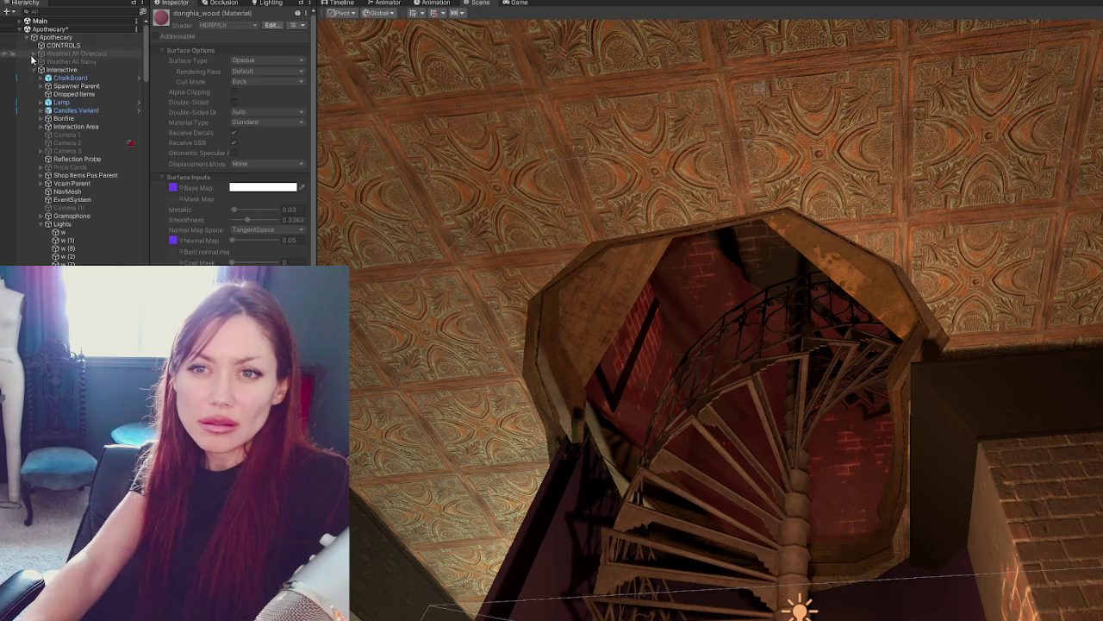
{"action": "left_click", "coordinate": [37, 70]}
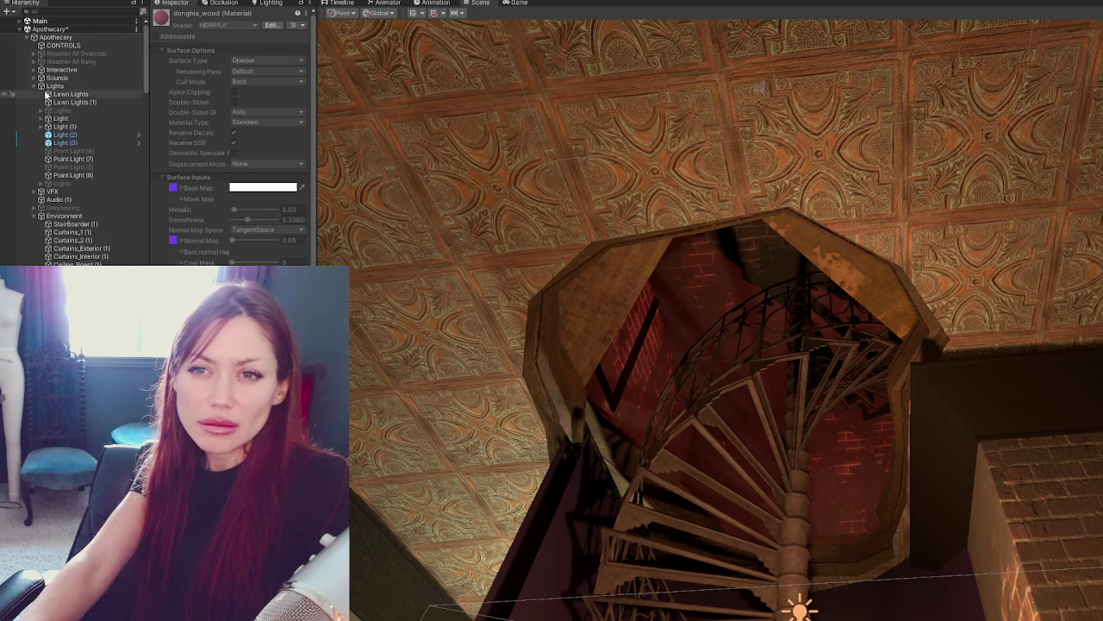
{"action": "left_click", "coordinate": [34, 87]}
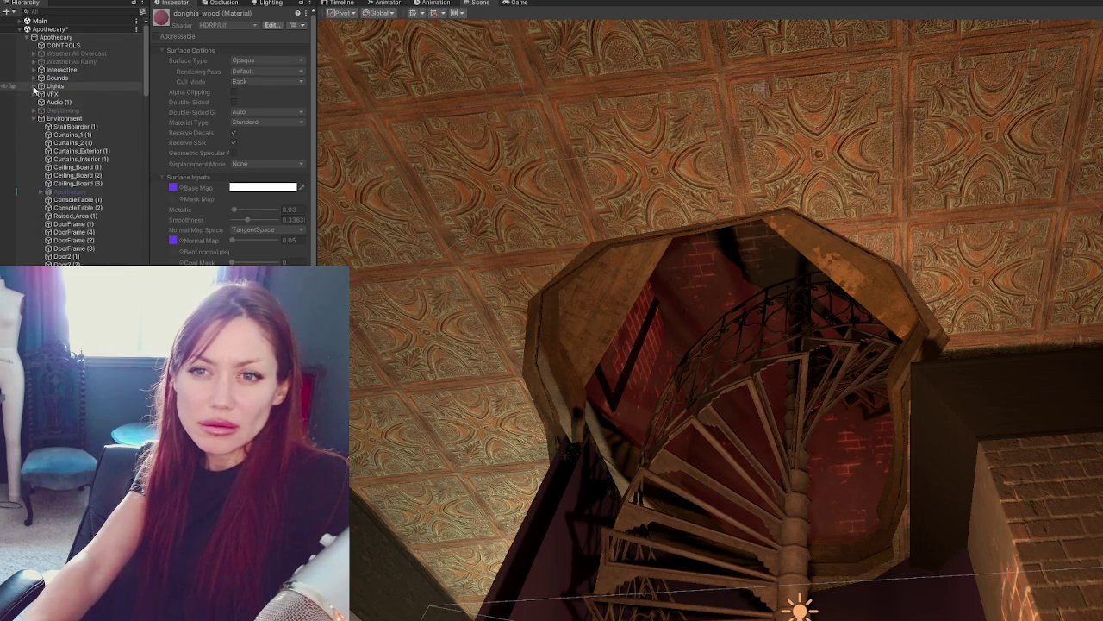
{"action": "left_click", "coordinate": [73, 127]}
{"action": "left_click", "coordinate": [79, 191]}
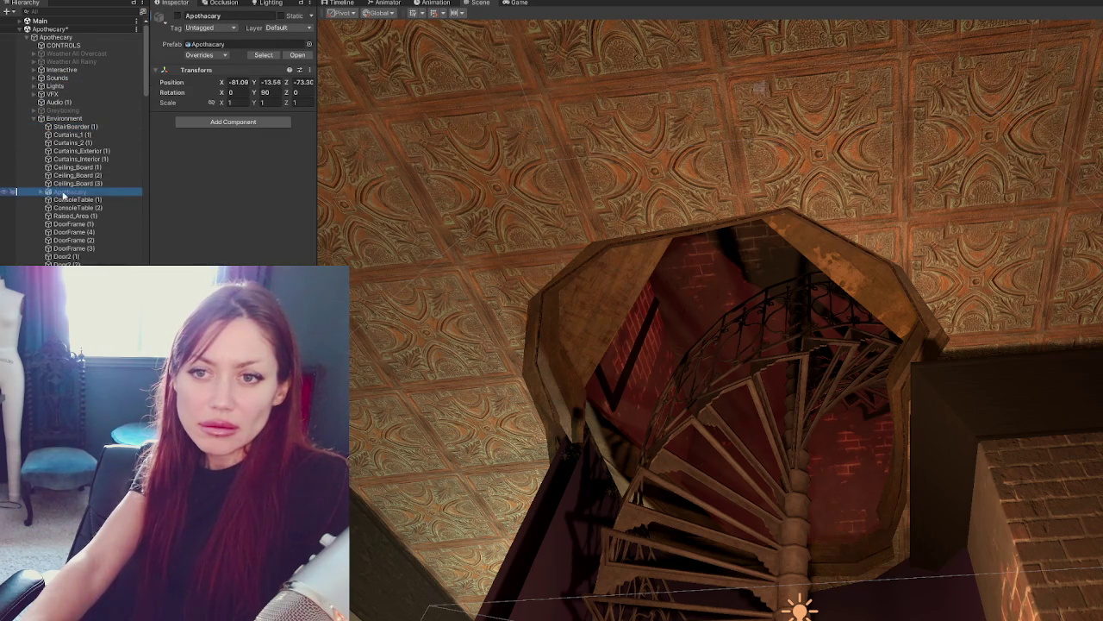
{"action": "left_click", "coordinate": [48, 191]}
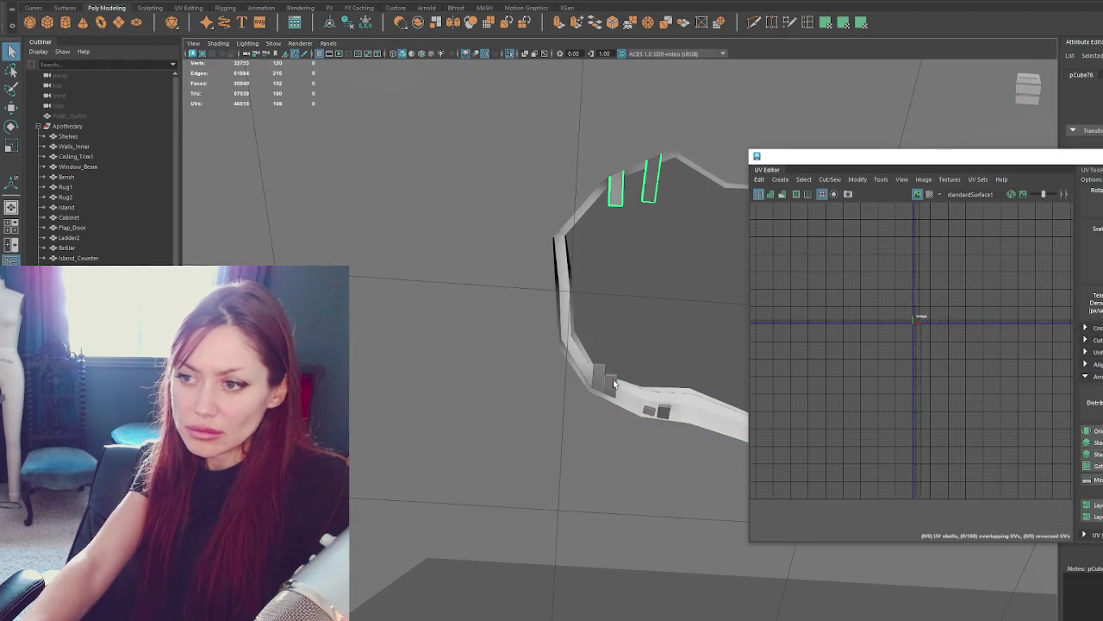
Export the selected Apothecary group over Apothecary.fbx and switch back to Unity.
{"action": "left_click", "coordinate": [614, 384], "text": "shift"}
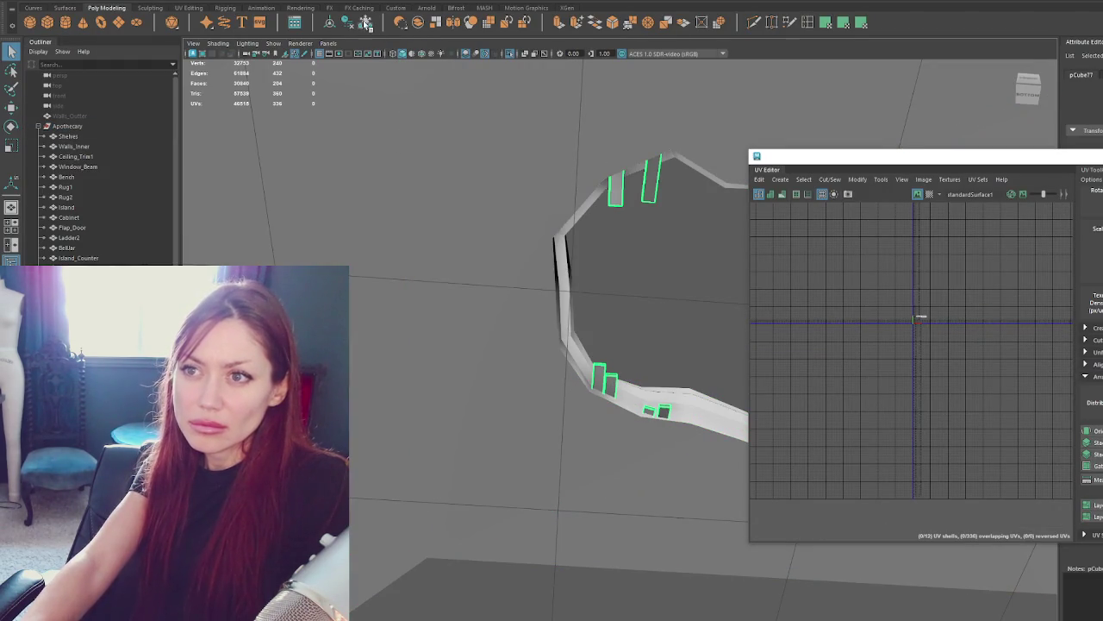
{"action": "scroll", "coordinate": [104, 164], "scroll_direction": "down", "scroll_amount": 5}
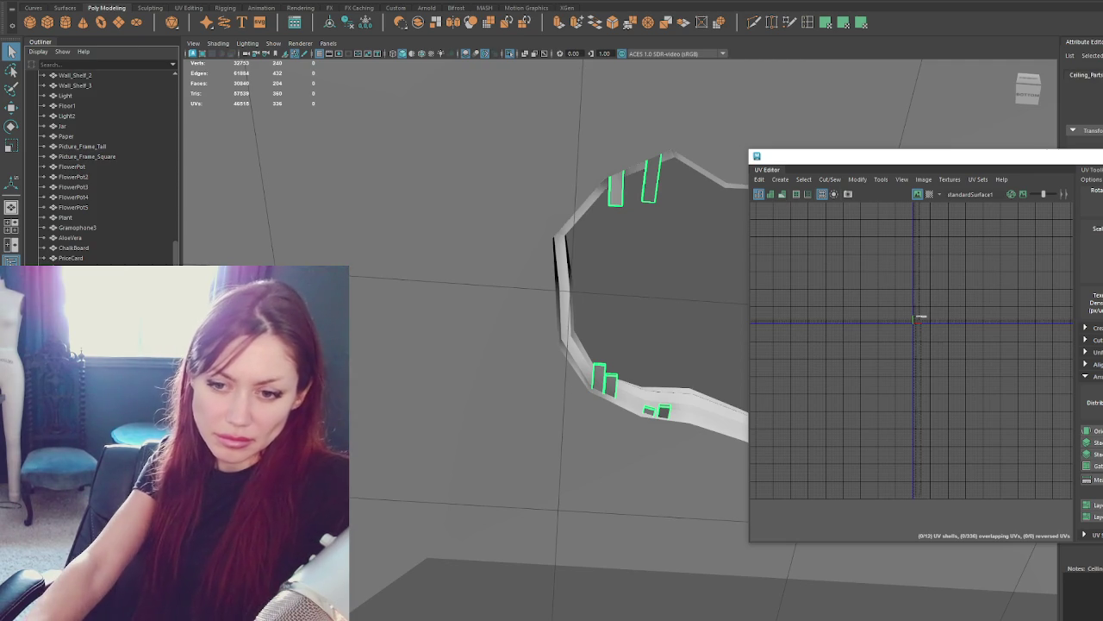
{"action": "scroll", "coordinate": [122, 71], "scroll_direction": "up", "scroll_amount": 10}
{"action": "left_click", "coordinate": [116, 126]}
{"action": "left_click", "coordinate": [24, 2]}
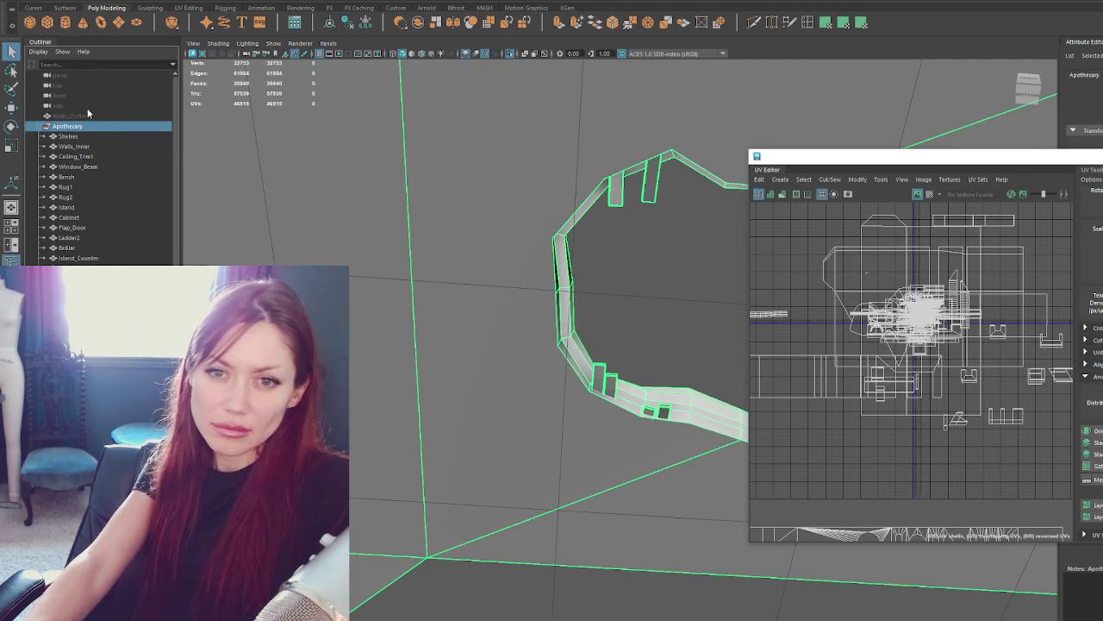
{"action": "left_click", "coordinate": [57, 114]}
{"action": "double_click", "coordinate": [277, 186]}
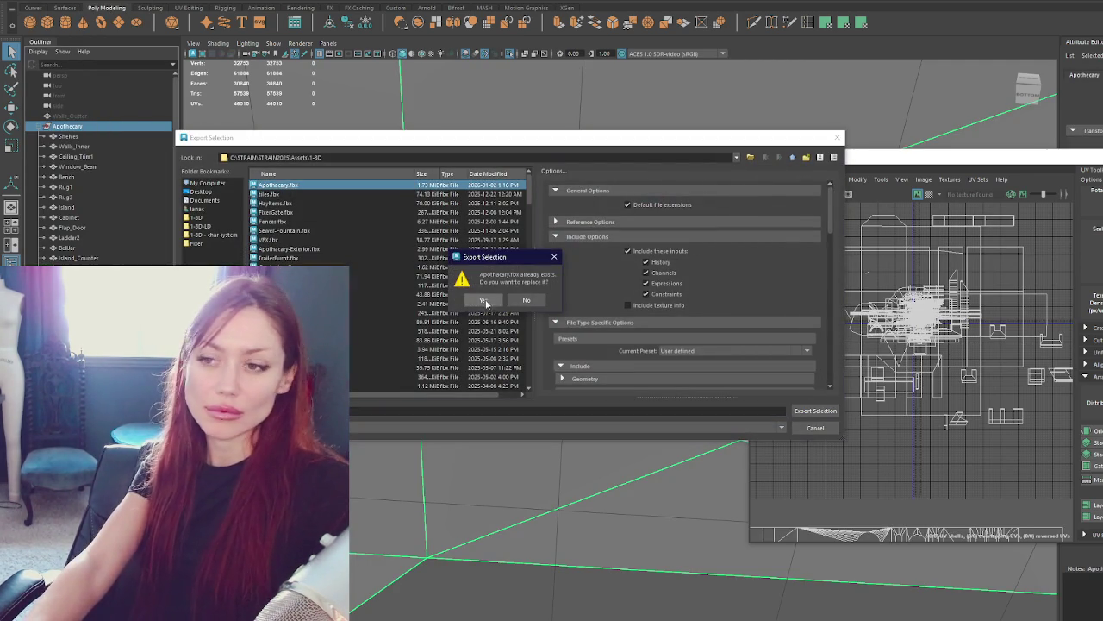
{"action": "left_click", "coordinate": [484, 299]}
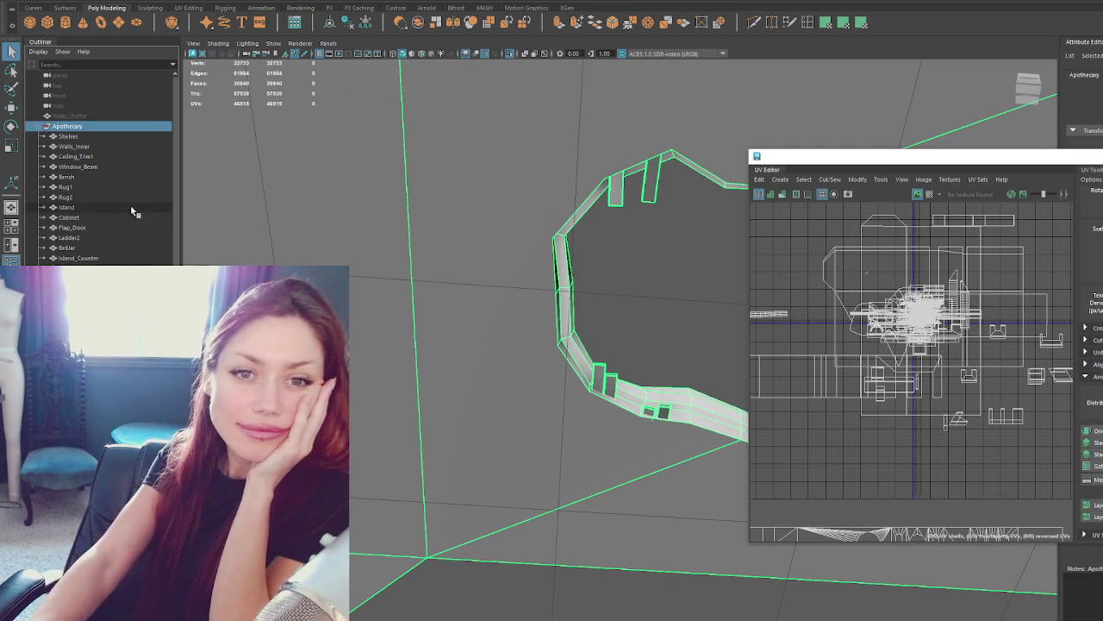
{"action": "key", "text": "alt+Tab"}
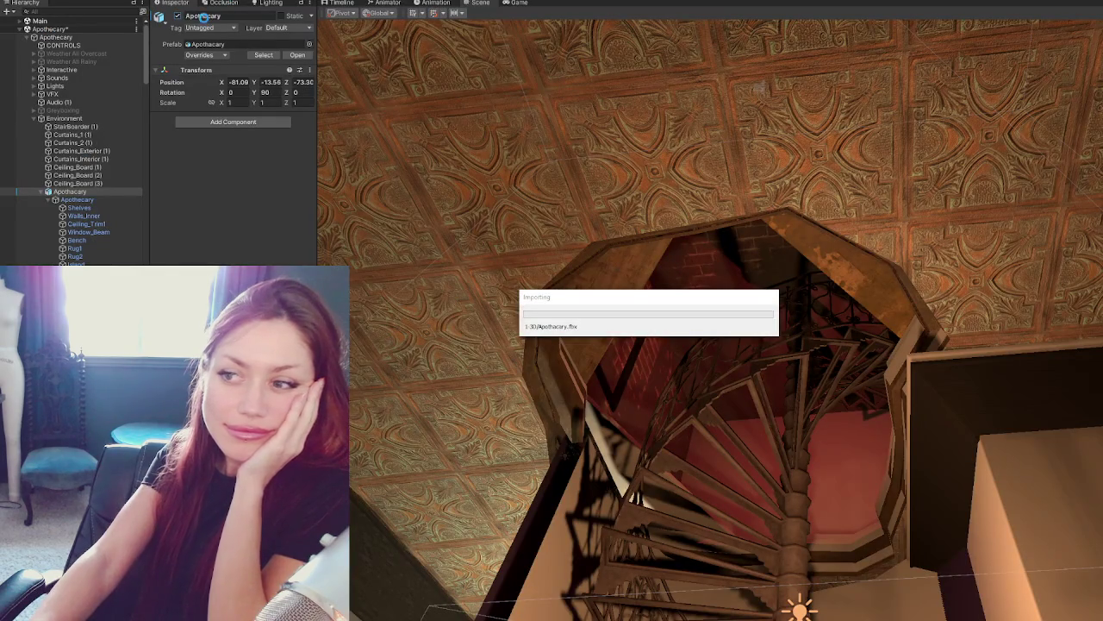
Duplicate Ceiling_Parts and move the copy into the Environment group.
{"action": "left_click", "coordinate": [562, 297]}
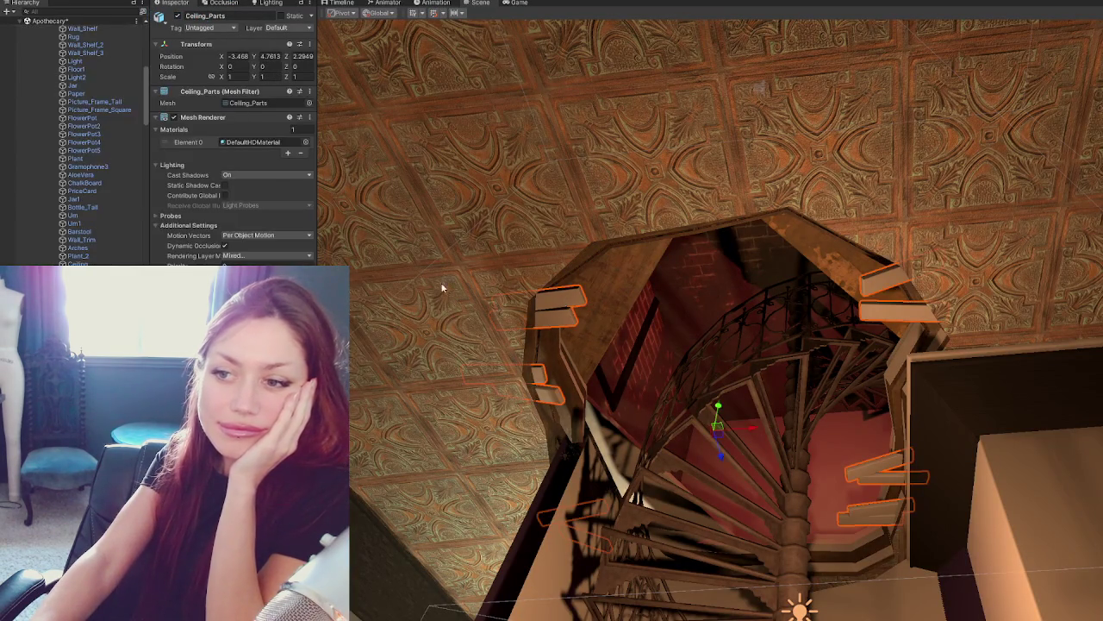
{"action": "key", "text": "ctrl+d"}
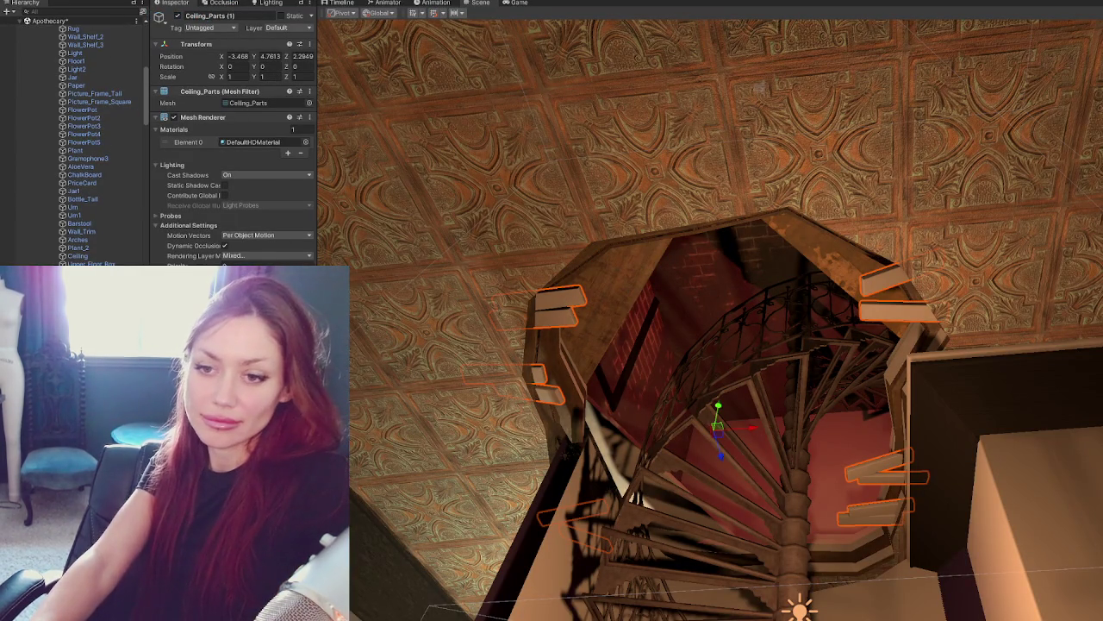
{"action": "scroll", "coordinate": [95, 143], "scroll_direction": "up", "scroll_amount": 5}
{"action": "scroll", "coordinate": [95, 142], "scroll_direction": "up", "scroll_amount": 5}
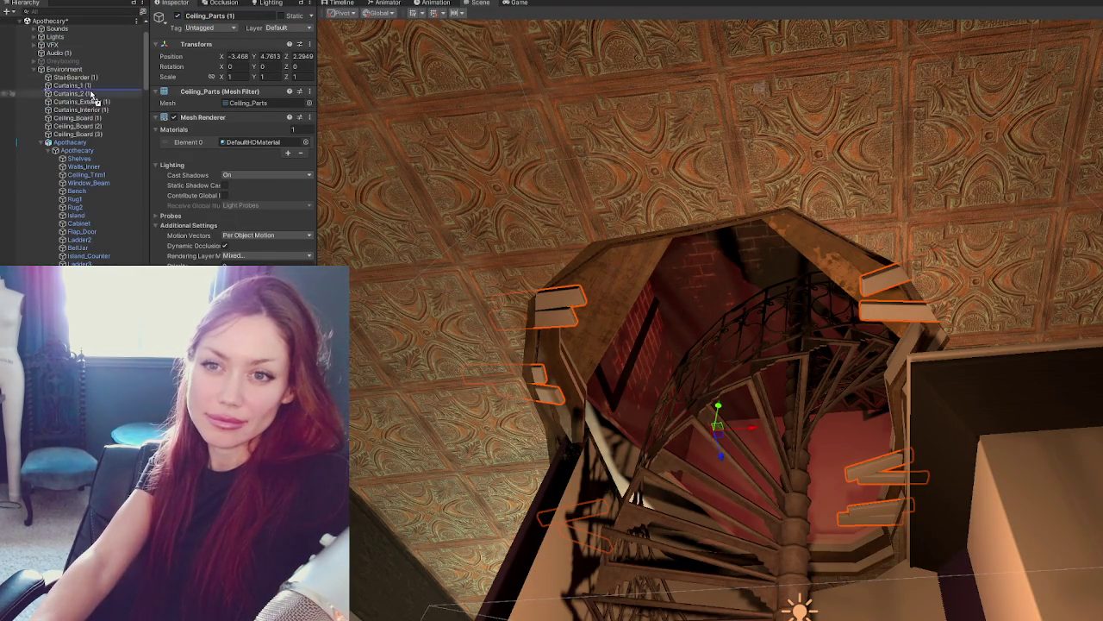
{"action": "left_click_drag", "start_coordinate": [95, 142], "coordinate": [87, 141]}
{"action": "left_click", "coordinate": [70, 150]}
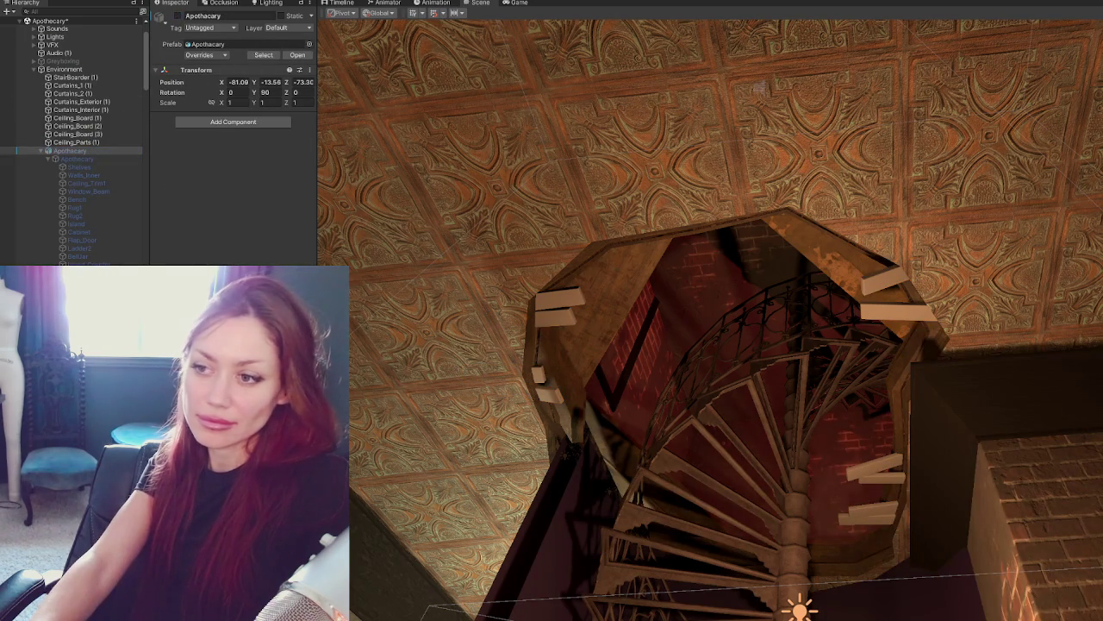
{"action": "right_click_drag", "start_coordinate": [975, 434], "coordinate": [1042, 368]}
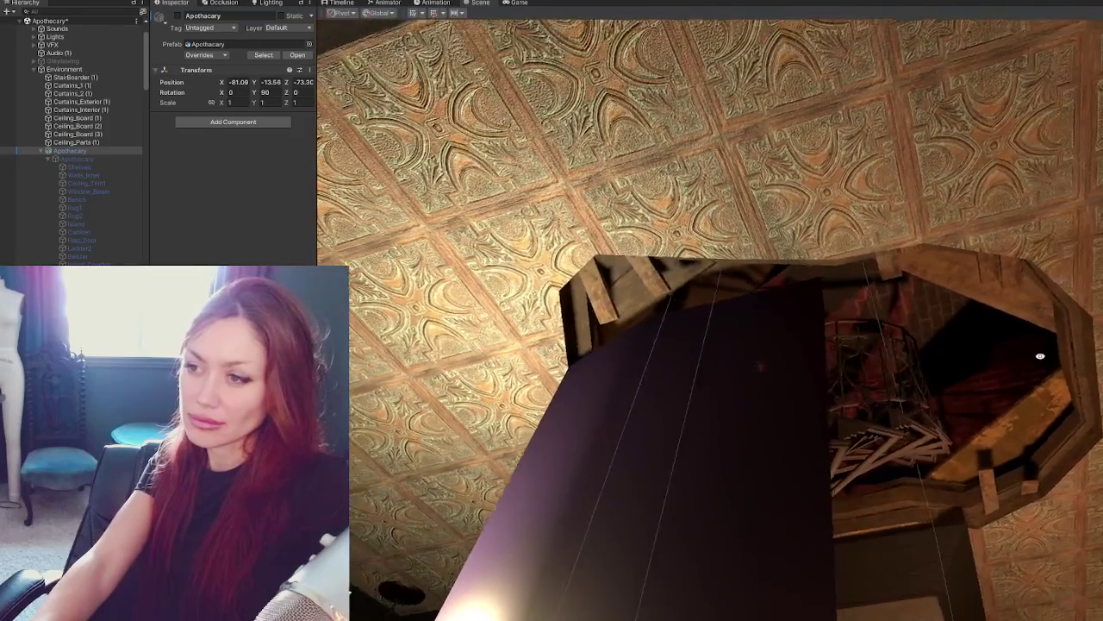
Fly up the spiral staircase and slide Ceiling_Board (2) along the X axis.
{"action": "right_click_drag", "start_coordinate": [1042, 368], "coordinate": [821, 269]}
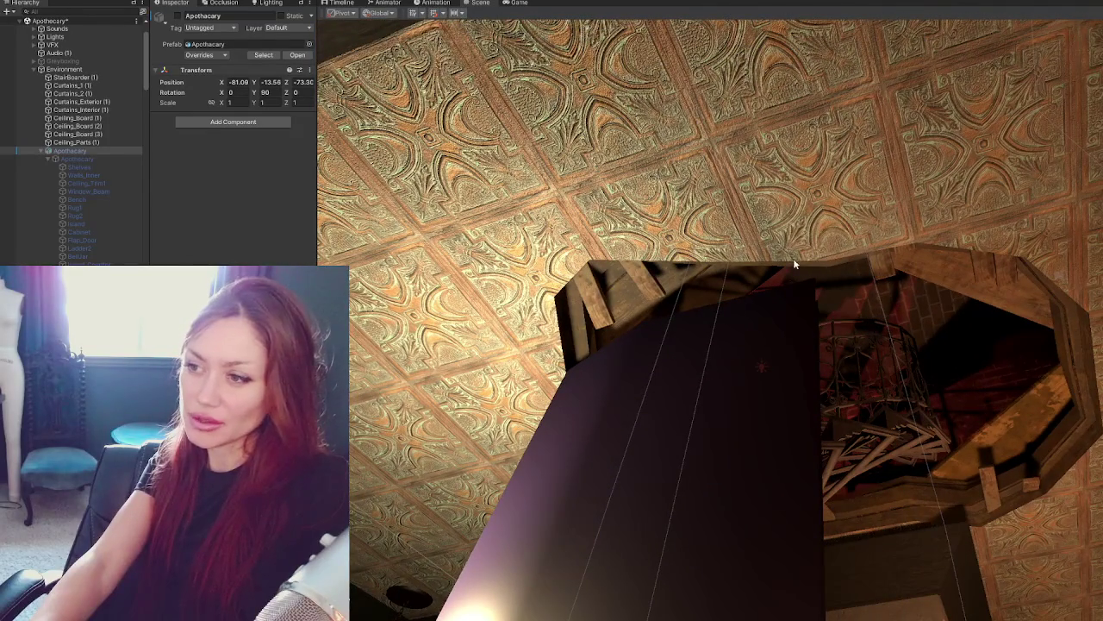
{"action": "mouse_move", "coordinate": [550, 347]}
{"action": "right_mouse_down"}
{"action": "mouse_move", "coordinate": [602, 326]}
{"action": "mouse_move", "coordinate": [583, 293]}
{"action": "mouse_move", "coordinate": [684, 319]}
{"action": "mouse_move", "coordinate": [814, 277]}
{"action": "right_mouse_up"}
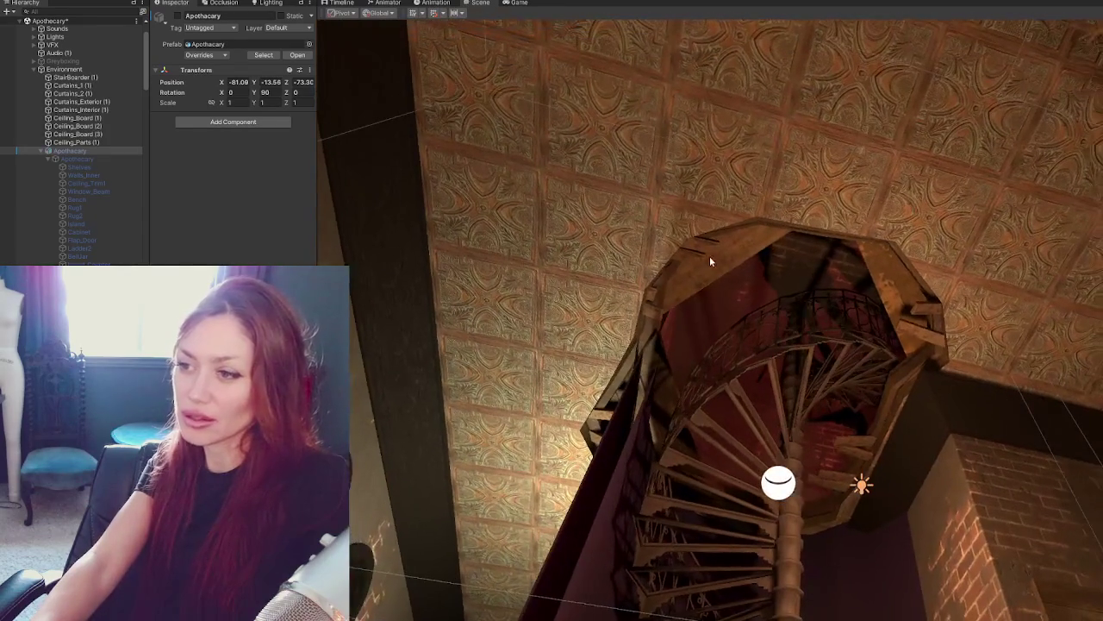
{"action": "left_click", "coordinate": [732, 260]}
{"action": "left_click", "coordinate": [879, 274]}
{"action": "mouse_move", "coordinate": [966, 330]}
{"action": "left_mouse_down"}
{"action": "mouse_move", "coordinate": [1028, 336]}
{"action": "mouse_move", "coordinate": [1008, 337]}
{"action": "mouse_move", "coordinate": [1008, 324]}
{"action": "mouse_move", "coordinate": [1013, 339]}
{"action": "mouse_move", "coordinate": [997, 339]}
{"action": "left_mouse_up"}
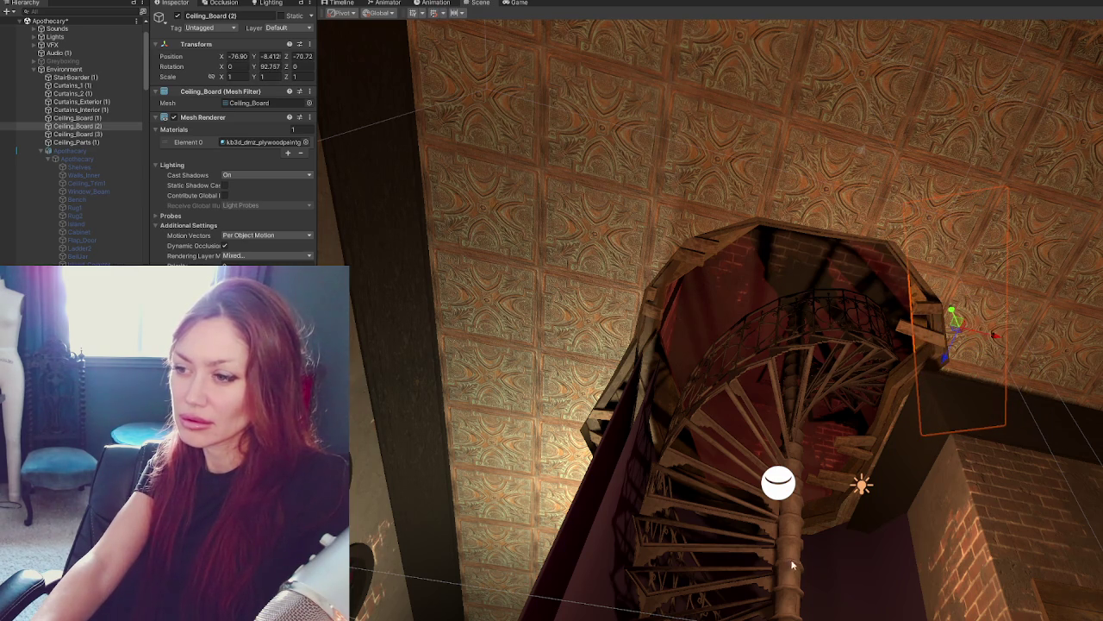
{"action": "left_click", "coordinate": [997, 338]}
{"action": "mouse_move", "coordinate": [997, 338]}
{"action": "right_mouse_down"}
{"action": "mouse_move", "coordinate": [700, 524]}
{"action": "mouse_move", "coordinate": [901, 331]}
{"action": "mouse_move", "coordinate": [762, 327]}
{"action": "mouse_move", "coordinate": [762, 135]}
{"action": "right_mouse_up"}
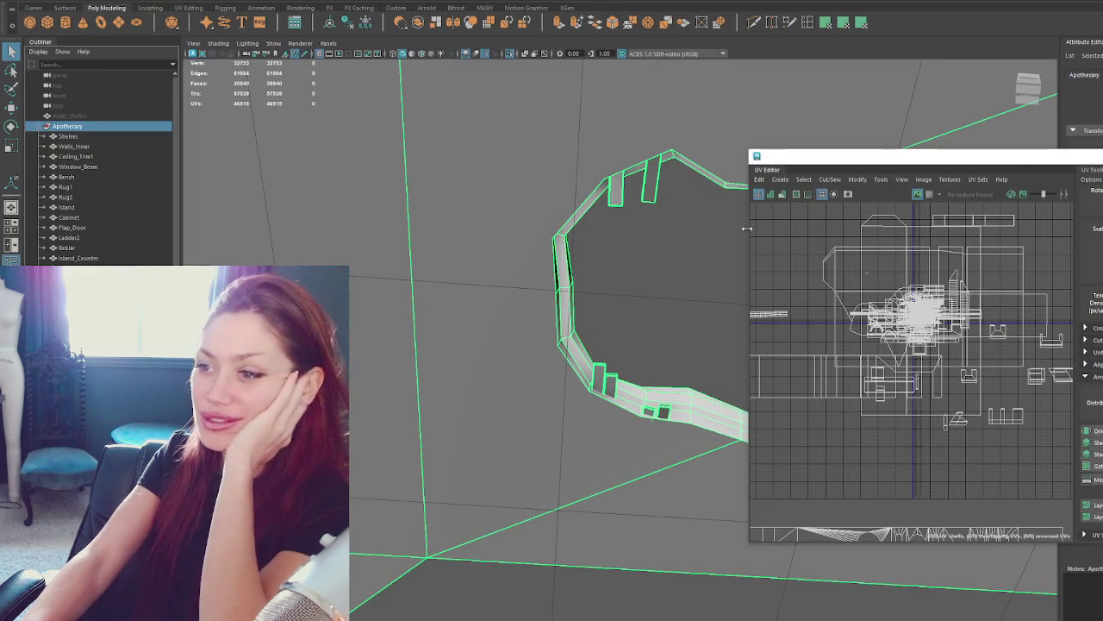
Close the UV Editor and hide the Ceiling, Ceiling_Trim1 and Walls_Inner meshes.
{"action": "key", "text": "alt+F4"}
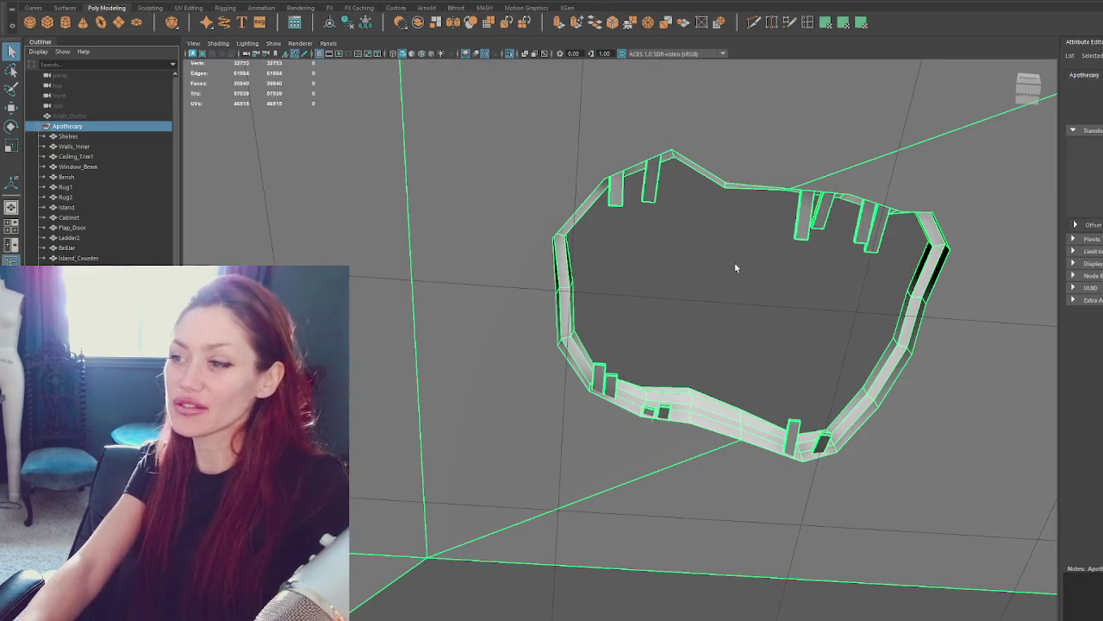
{"action": "left_click", "coordinate": [705, 331]}
{"action": "mouse_move", "coordinate": [705, 330]}
{"action": "left_mouse_down", "text": "alt"}
{"action": "mouse_move", "coordinate": [608, 372]}
{"action": "mouse_move", "coordinate": [598, 345]}
{"action": "left_mouse_up", "text": "alt"}
{"action": "left_click", "coordinate": [608, 370]}
{"action": "key", "text": "ctrl+h"}
{"action": "left_click", "coordinate": [733, 388]}
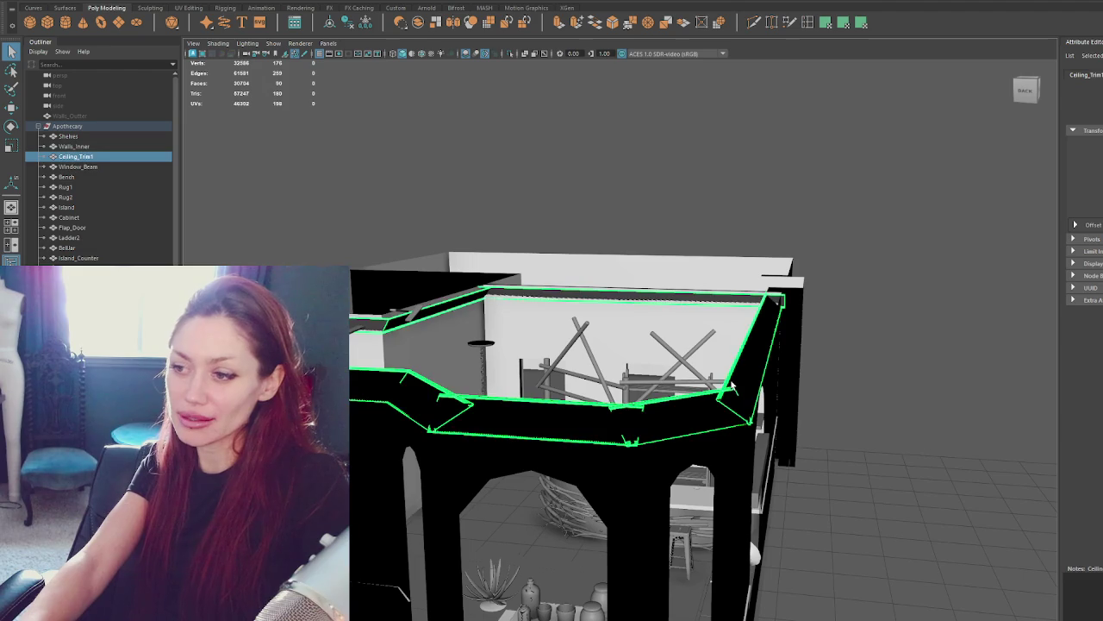
{"action": "key", "text": "ctrl+h"}
{"action": "left_click", "coordinate": [710, 421]}
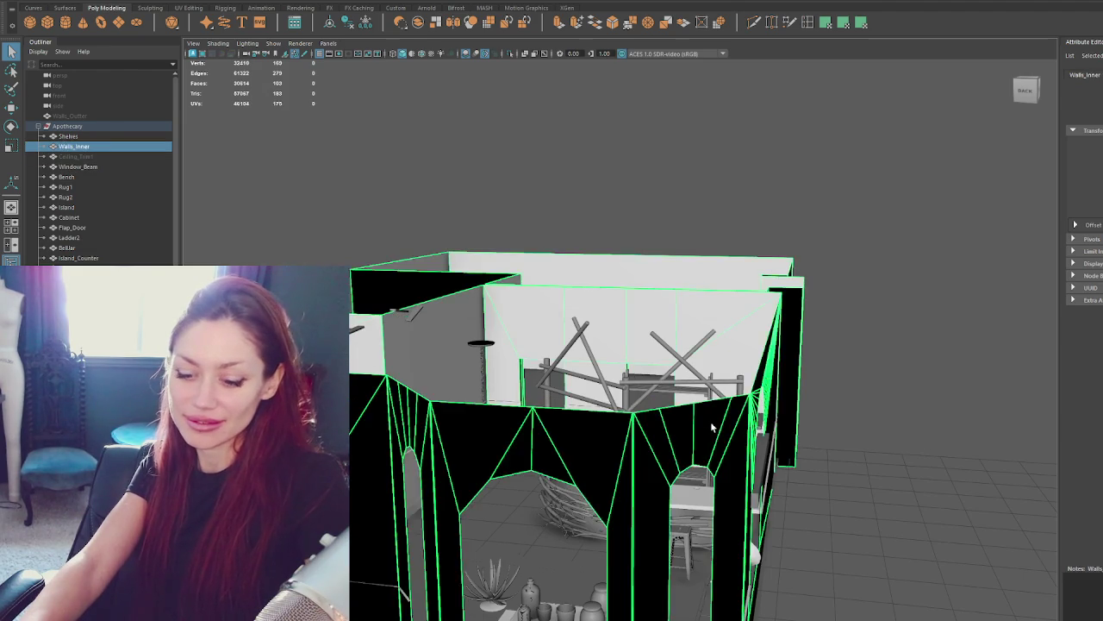
{"action": "key", "text": "ctrl+h"}
Select the Arches beams and frame them in the view around the counter.
{"action": "left_click", "coordinate": [655, 405]}
{"action": "left_click", "coordinate": [661, 423]}
{"action": "left_click", "coordinate": [657, 402]}
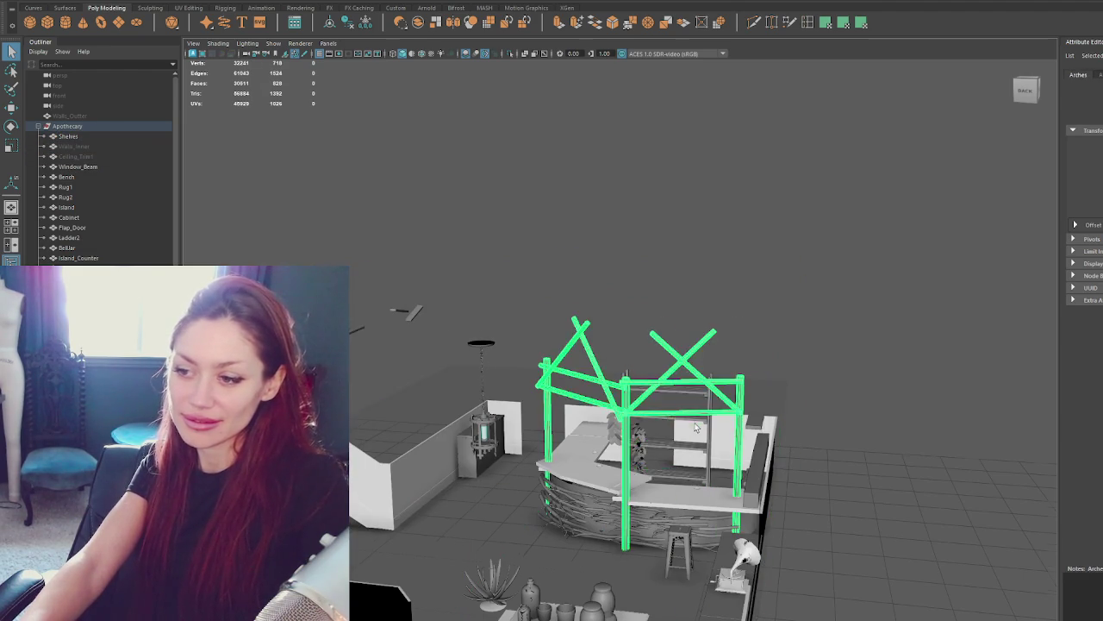
{"action": "key", "text": "f"}
{"action": "mouse_move", "coordinate": [629, 421]}
{"action": "left_mouse_down", "text": "alt"}
{"action": "mouse_move", "coordinate": [657, 338]}
{"action": "mouse_move", "coordinate": [620, 226]}
{"action": "left_mouse_up", "text": "alt"}
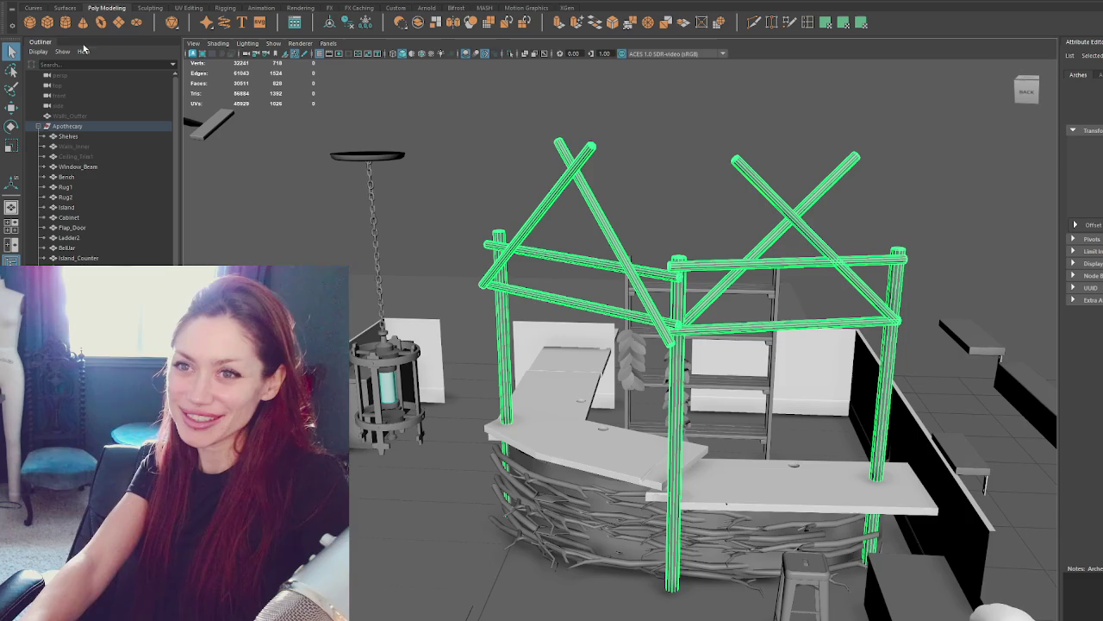
Separate the Arches mesh into individual beams with Mesh > Separate.
{"action": "left_click", "coordinate": [674, 302]}
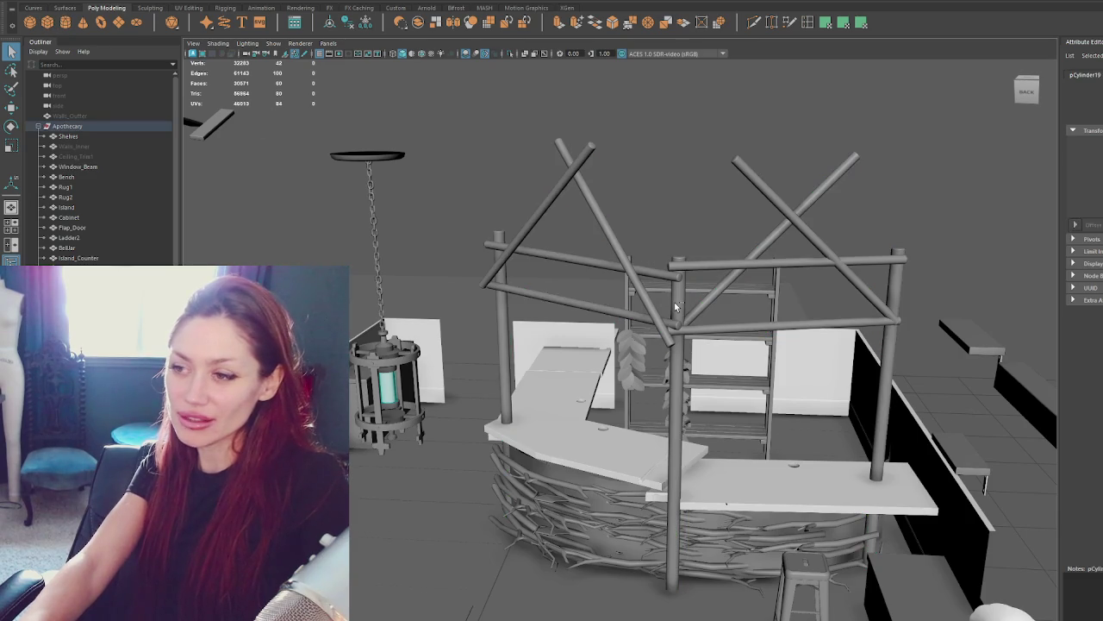
{"action": "left_click", "coordinate": [678, 300]}
{"action": "left_click", "coordinate": [194, 2]}
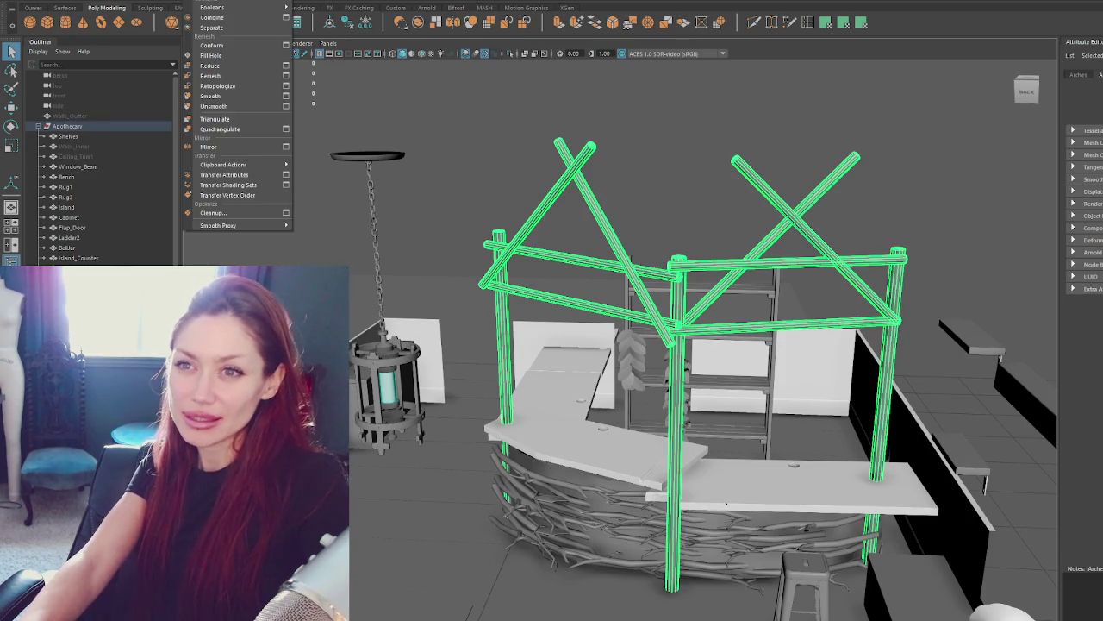
{"action": "left_click", "coordinate": [213, 28]}
Stretch the central, right and left vertical posts upward to make them taller.
{"action": "left_click", "coordinate": [710, 232]}
{"action": "left_click", "coordinate": [676, 369]}
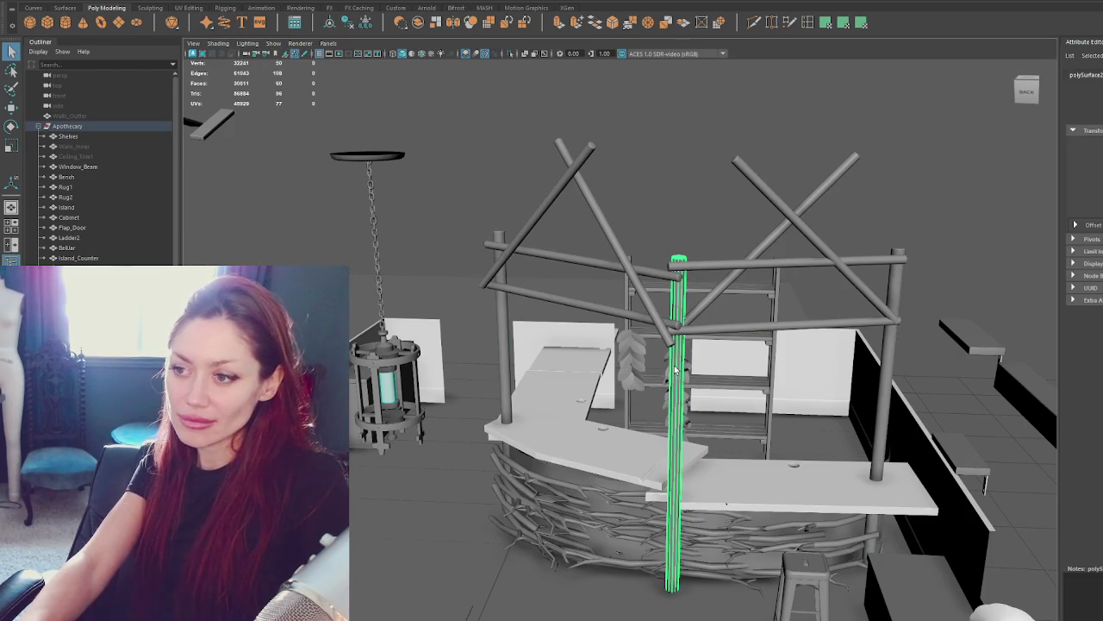
{"action": "left_click_drag", "start_coordinate": [677, 431], "coordinate": [728, 424]}
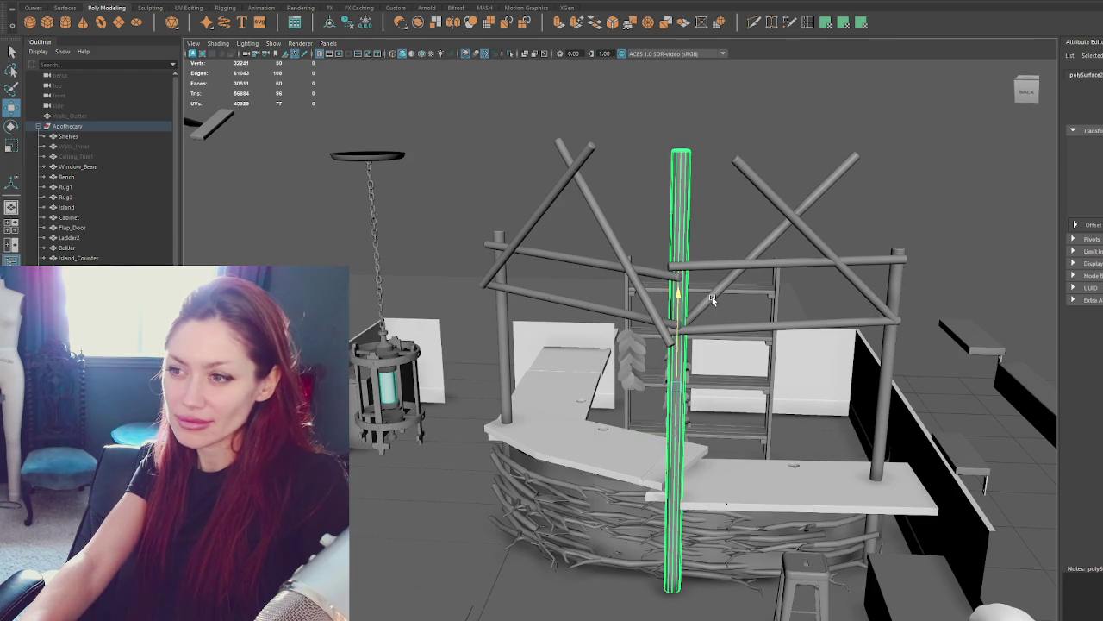
{"action": "left_click", "coordinate": [887, 369]}
{"action": "left_click_drag", "start_coordinate": [880, 419], "coordinate": [886, 349]}
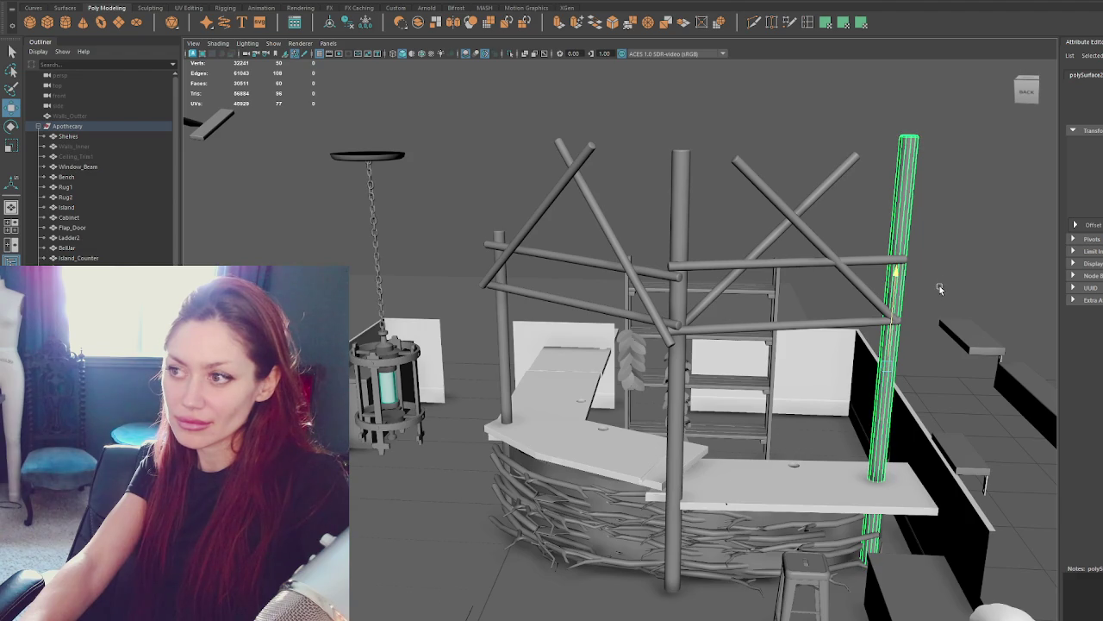
{"action": "left_click", "coordinate": [500, 259]}
{"action": "left_click_drag", "start_coordinate": [500, 250], "coordinate": [583, 352]}
{"action": "key", "text": "w"}
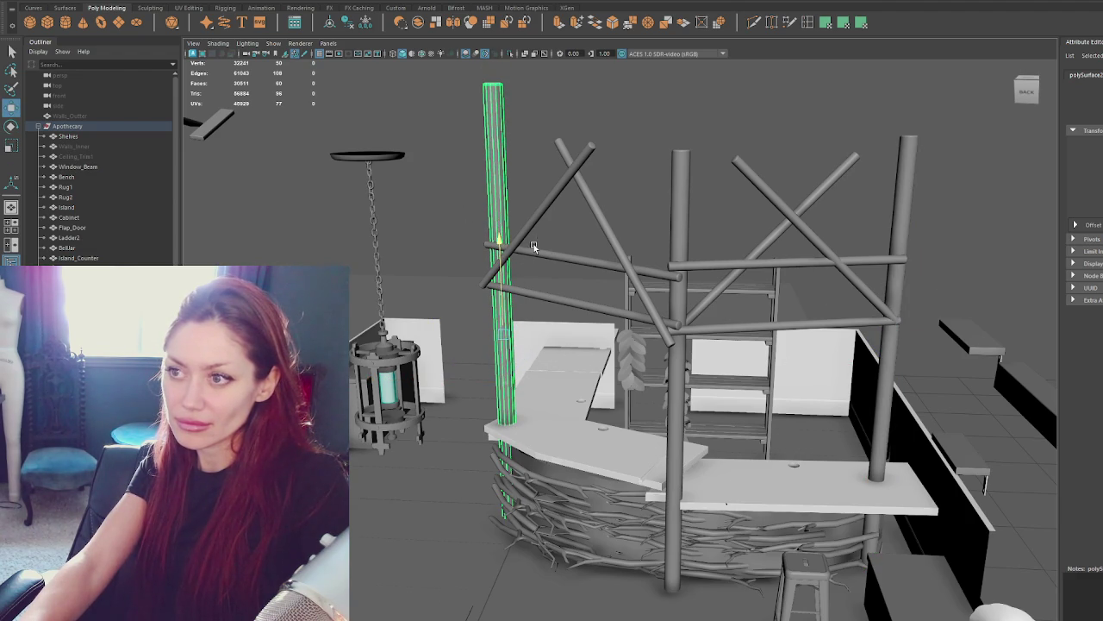
{"action": "mouse_move", "coordinate": [527, 257]}
{"action": "left_mouse_down", "text": "alt"}
{"action": "mouse_move", "coordinate": [512, 319]}
{"action": "mouse_move", "coordinate": [573, 316]}
{"action": "left_mouse_up", "text": "alt"}
{"action": "left_click", "coordinate": [573, 315]}
{"action": "left_click", "coordinate": [684, 327], "text": "shift"}
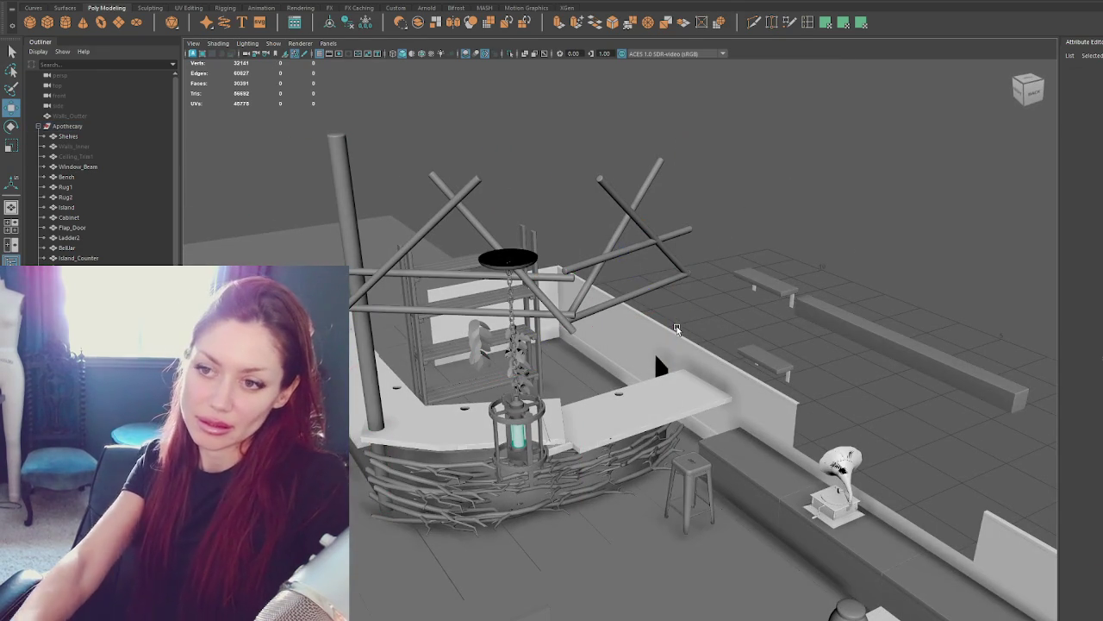
Raise and slide the left posts along X and Z into place around the counter.
{"action": "left_click", "coordinate": [377, 308]}
{"action": "left_click_drag", "start_coordinate": [362, 275], "coordinate": [364, 243]}
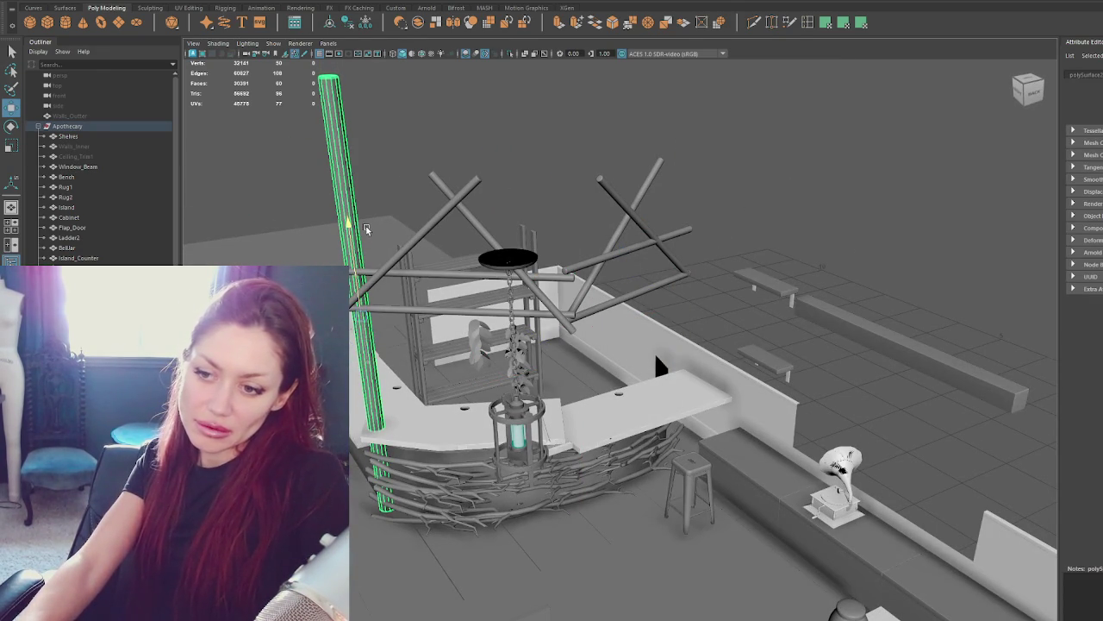
{"action": "mouse_move", "coordinate": [369, 230]}
{"action": "left_mouse_down", "text": "alt"}
{"action": "mouse_move", "coordinate": [293, 311]}
{"action": "mouse_move", "coordinate": [270, 283]}
{"action": "left_mouse_up", "text": "alt"}
{"action": "mouse_move", "coordinate": [498, 282]}
{"action": "left_mouse_down", "text": "alt"}
{"action": "mouse_move", "coordinate": [561, 285]}
{"action": "mouse_move", "coordinate": [603, 246]}
{"action": "mouse_move", "coordinate": [774, 241]}
{"action": "mouse_move", "coordinate": [769, 291]}
{"action": "mouse_move", "coordinate": [883, 301]}
{"action": "mouse_move", "coordinate": [735, 235]}
{"action": "left_mouse_up", "text": "alt"}
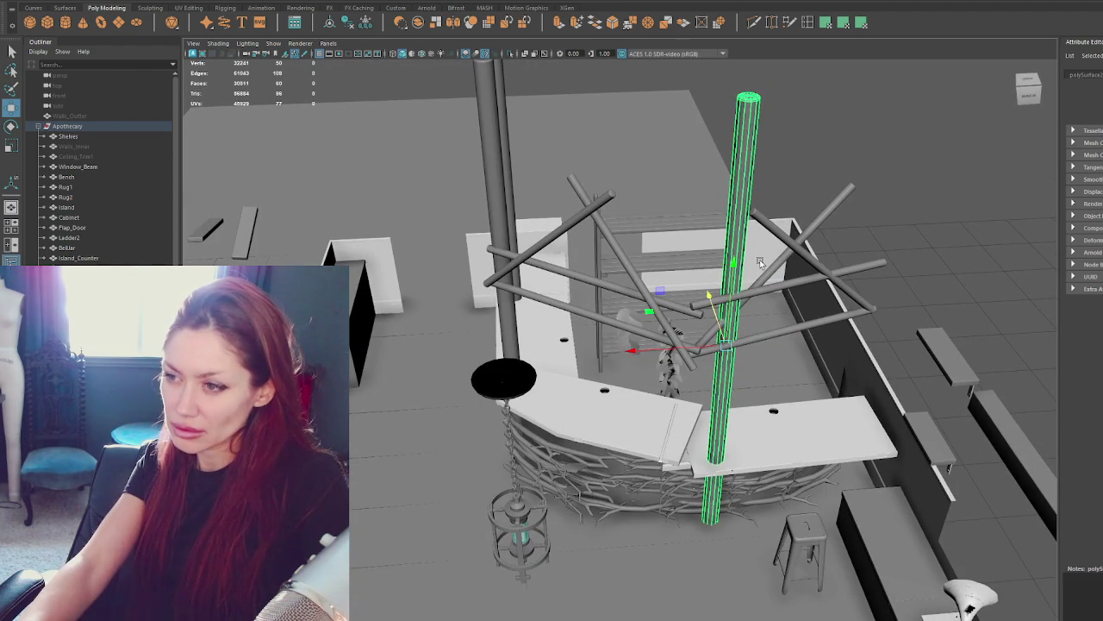
{"action": "left_click_drag", "start_coordinate": [650, 354], "coordinate": [832, 347]}
{"action": "mouse_move", "coordinate": [886, 290]}
{"action": "left_mouse_down"}
{"action": "mouse_move", "coordinate": [860, 249]}
{"action": "mouse_move", "coordinate": [474, 256]}
{"action": "mouse_move", "coordinate": [655, 296]}
{"action": "left_mouse_up"}
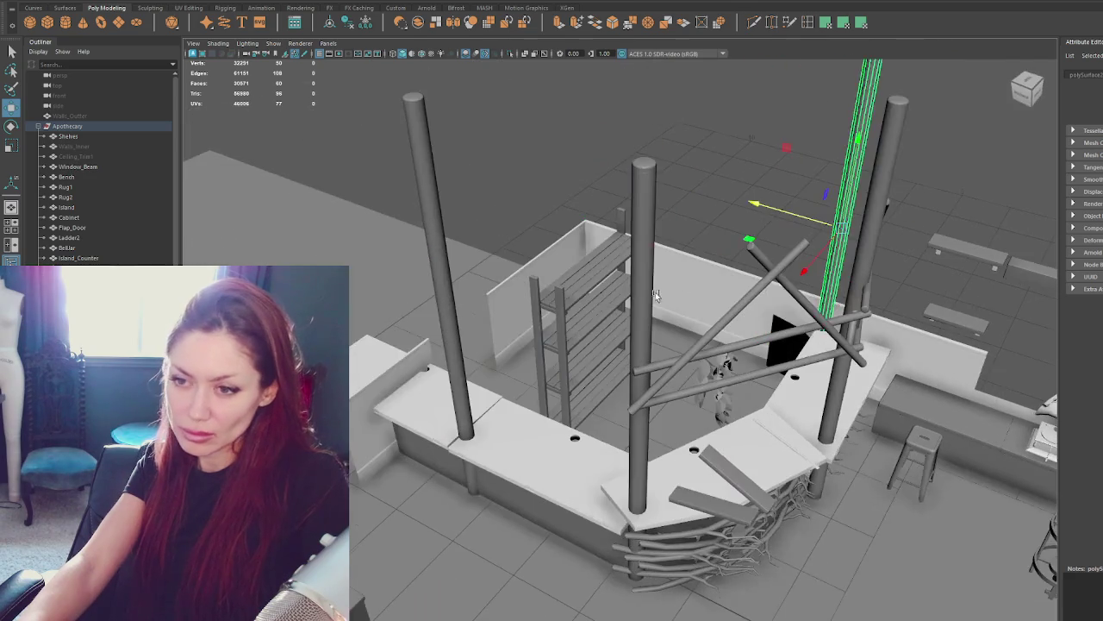
{"action": "left_click", "coordinate": [463, 364]}
{"action": "mouse_move", "coordinate": [400, 309]}
{"action": "left_mouse_down"}
{"action": "mouse_move", "coordinate": [430, 326]}
{"action": "mouse_move", "coordinate": [337, 284]}
{"action": "left_mouse_up"}
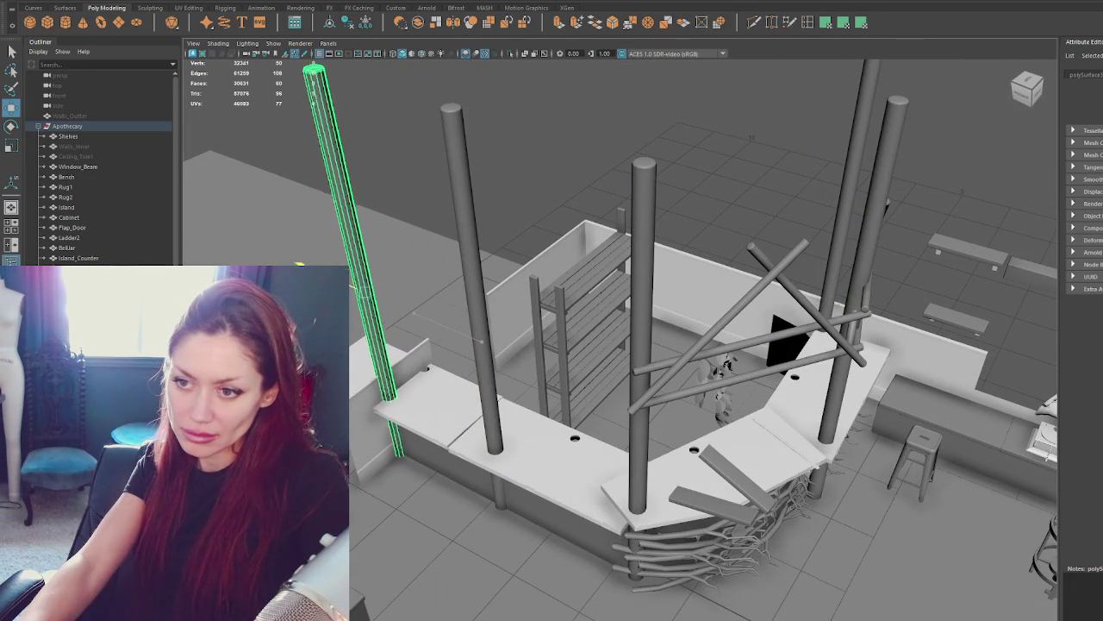
{"action": "key", "text": "f"}
{"action": "mouse_move", "coordinate": [517, 339]}
{"action": "left_mouse_down", "text": "alt"}
{"action": "mouse_move", "coordinate": [747, 330]}
{"action": "mouse_move", "coordinate": [884, 240]}
{"action": "mouse_move", "coordinate": [495, 233]}
{"action": "left_mouse_up", "text": "alt"}
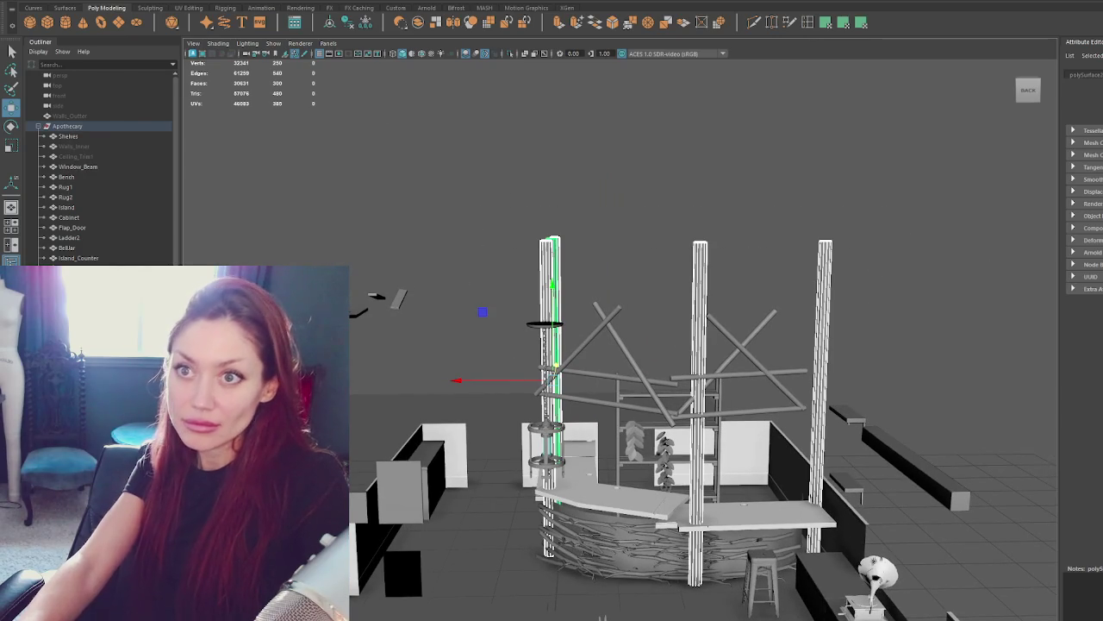
Combine the four vertical posts into a single object.
{"action": "left_click", "coordinate": [203, 2]}
{"action": "left_click", "coordinate": [213, 17]}
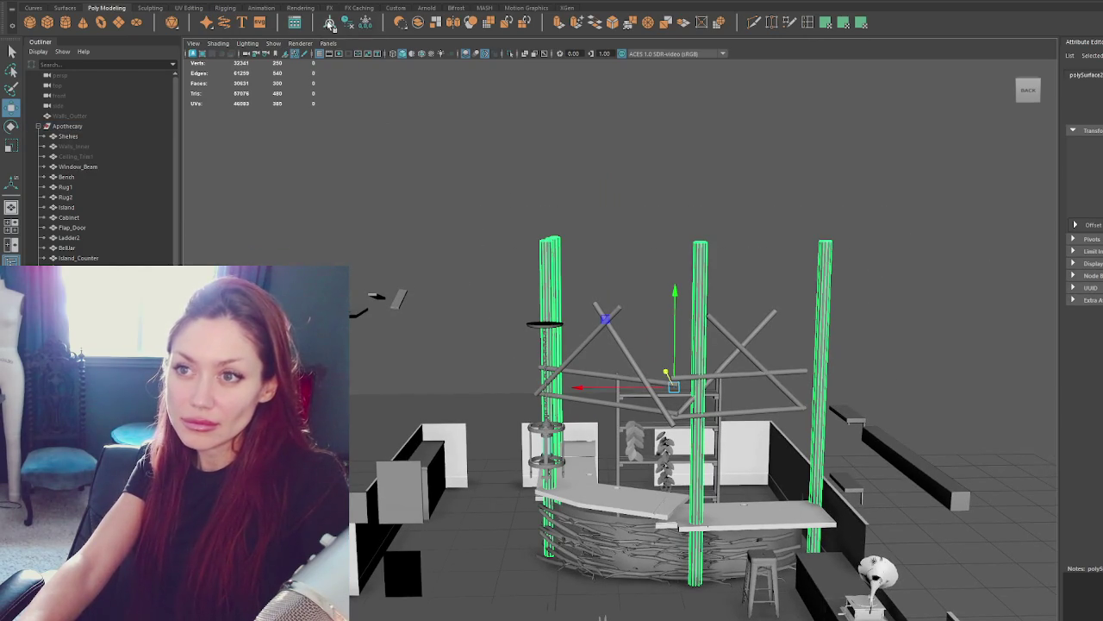
{"action": "left_click", "coordinate": [471, 9]}
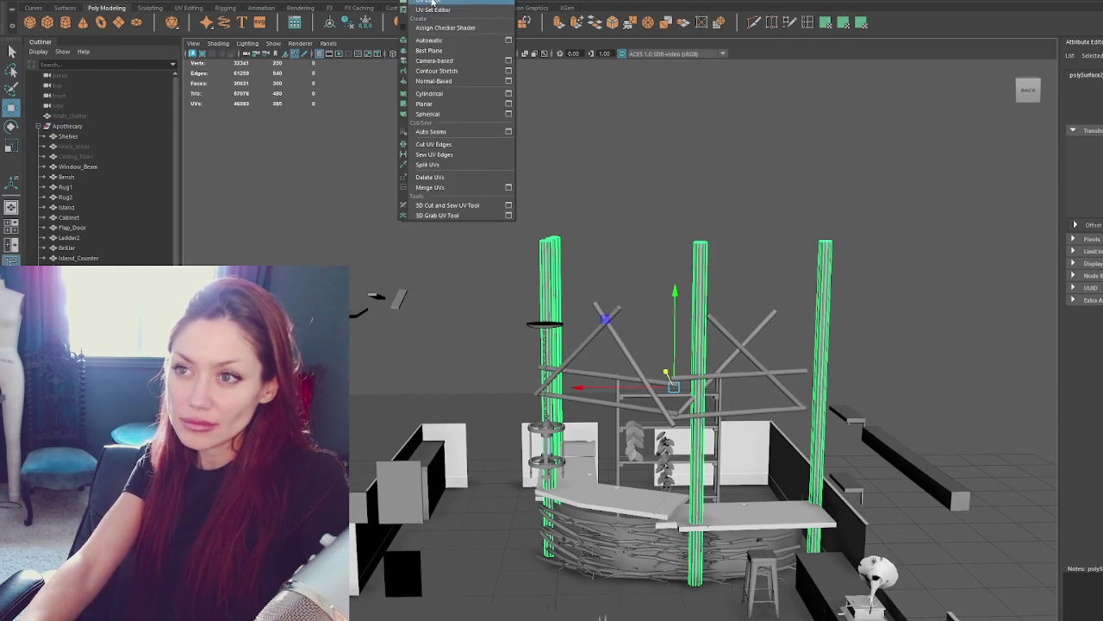
{"action": "left_click", "coordinate": [474, 14]}
{"action": "right_click_drag", "start_coordinate": [898, 283], "coordinate": [811, 272]}
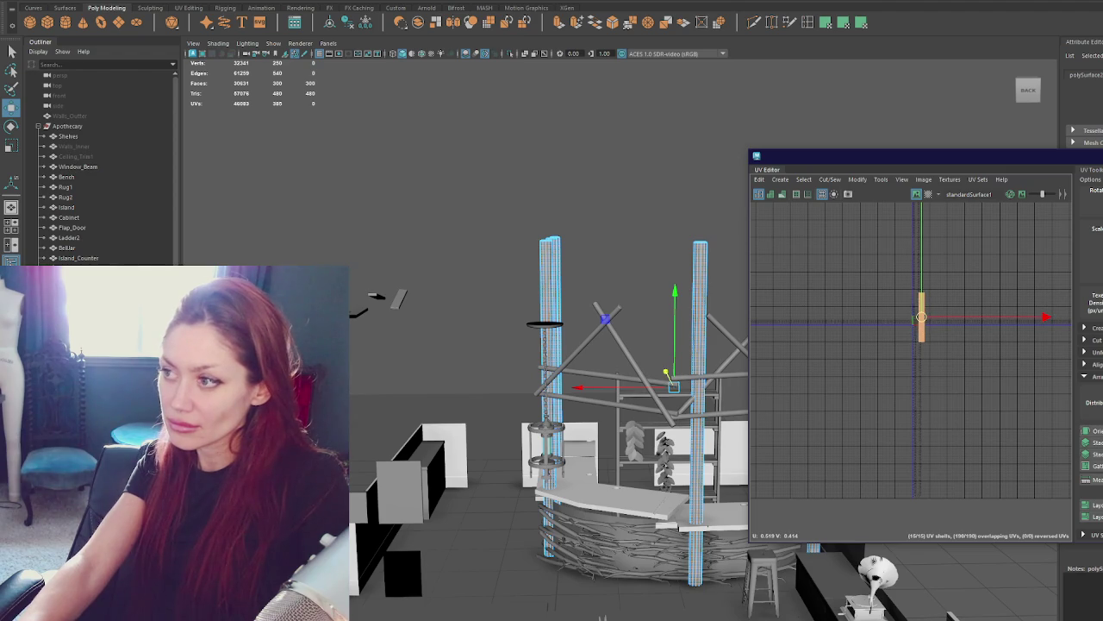
{"action": "left_click", "coordinate": [1096, 156]}
{"action": "left_click", "coordinate": [719, 250]}
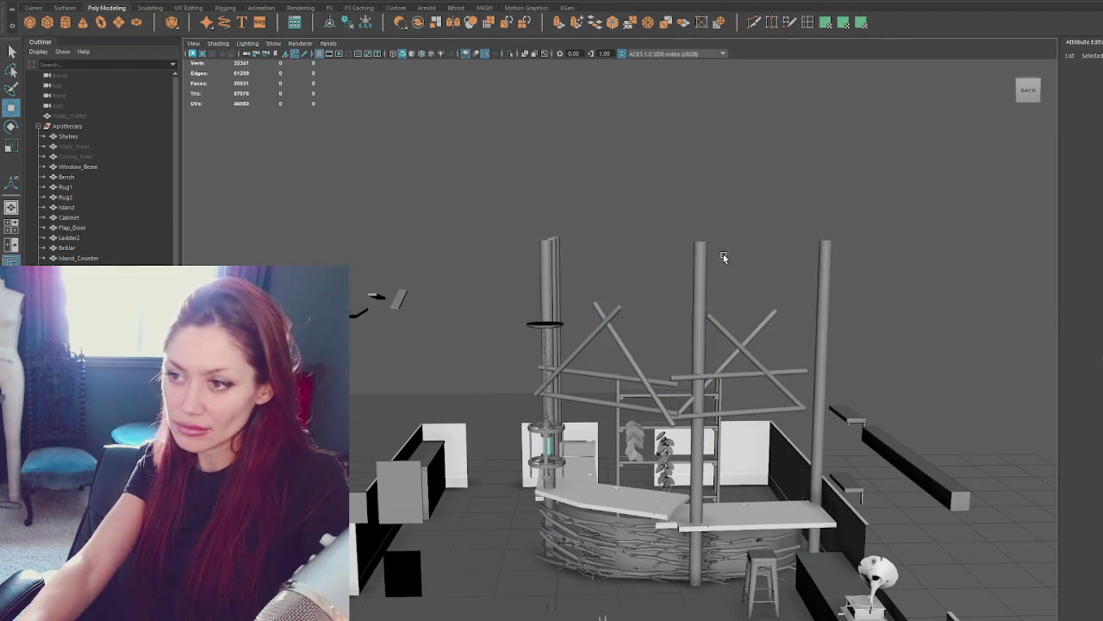
{"action": "scroll", "coordinate": [658, 197], "scroll_direction": "up", "scroll_amount": 5}
{"action": "left_click_drag", "start_coordinate": [590, 309], "coordinate": [603, 483], "text": "alt"}
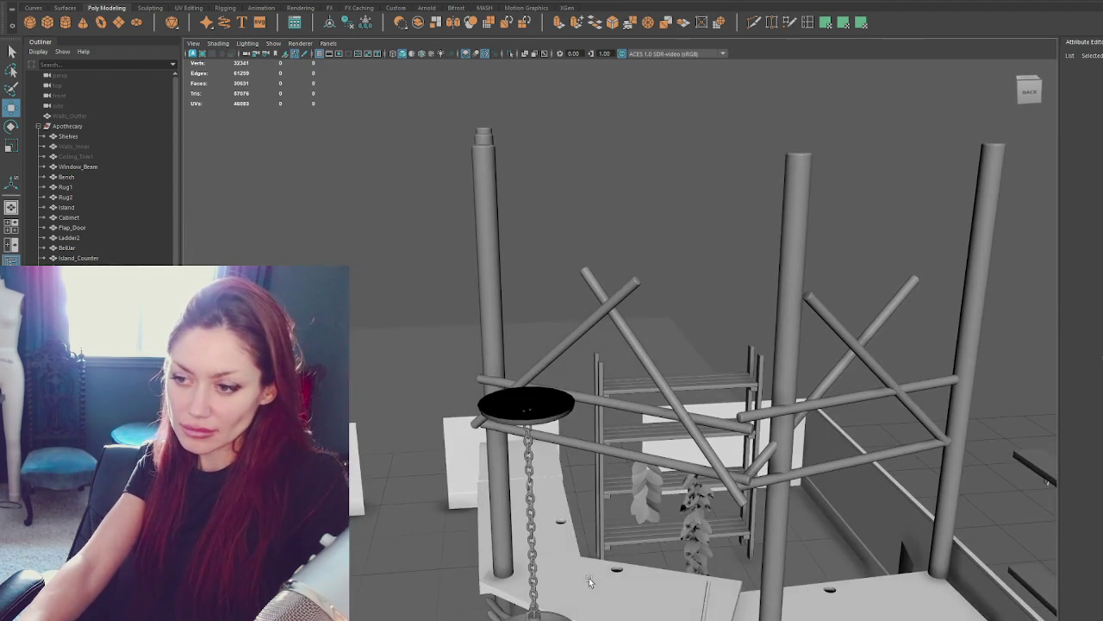
Select the left cross-brace diagonals and rails and delete them.
{"action": "left_click", "coordinate": [603, 551]}
{"action": "left_click_drag", "start_coordinate": [603, 551], "coordinate": [616, 510], "text": "alt"}
{"action": "left_click", "coordinate": [595, 238]}
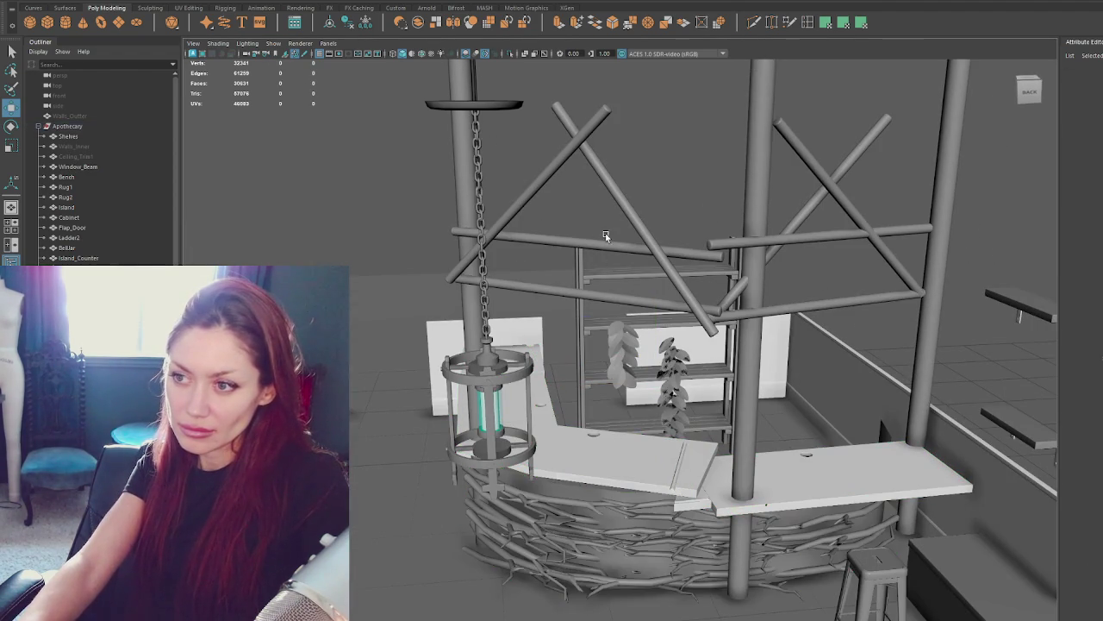
{"action": "left_click", "coordinate": [620, 217]}
{"action": "left_click_drag", "start_coordinate": [645, 99], "coordinate": [647, 232], "text": "alt"}
{"action": "left_click", "coordinate": [641, 241], "text": "shift"}
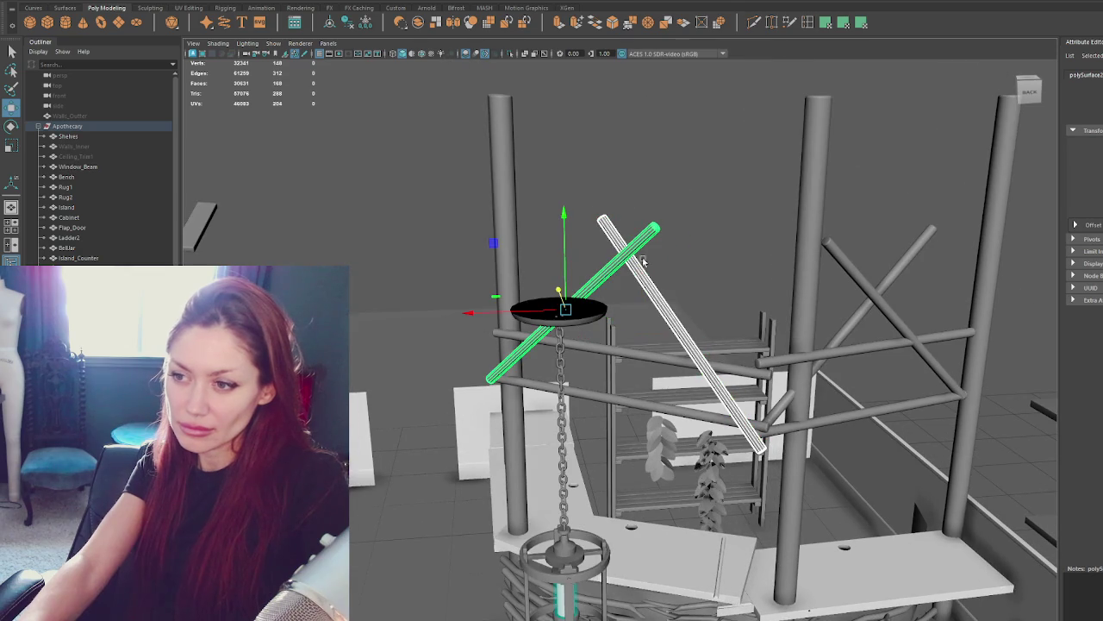
{"action": "left_click", "coordinate": [662, 349], "text": "shift"}
{"action": "left_click", "coordinate": [621, 400], "text": "shift"}
{"action": "left_click", "coordinate": [845, 349], "text": "shift"}
{"action": "left_click", "coordinate": [905, 263], "text": "shift"}
{"action": "left_click", "coordinate": [879, 301], "text": "shift"}
{"action": "left_click", "coordinate": [891, 413], "text": "shift"}
{"action": "mouse_move", "coordinate": [891, 414]}
{"action": "left_mouse_down", "text": "alt"}
{"action": "mouse_move", "coordinate": [775, 387]}
{"action": "mouse_move", "coordinate": [788, 457]}
{"action": "mouse_move", "coordinate": [819, 451]}
{"action": "left_mouse_up", "text": "alt"}
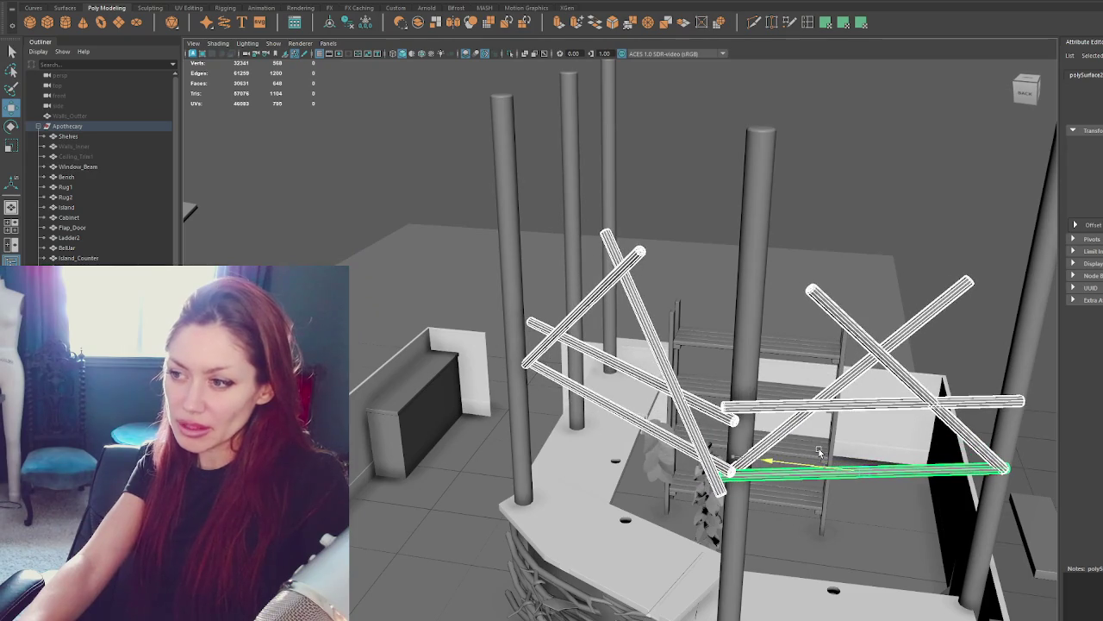
{"action": "left_click_drag", "start_coordinate": [689, 318], "coordinate": [732, 272], "text": "alt"}
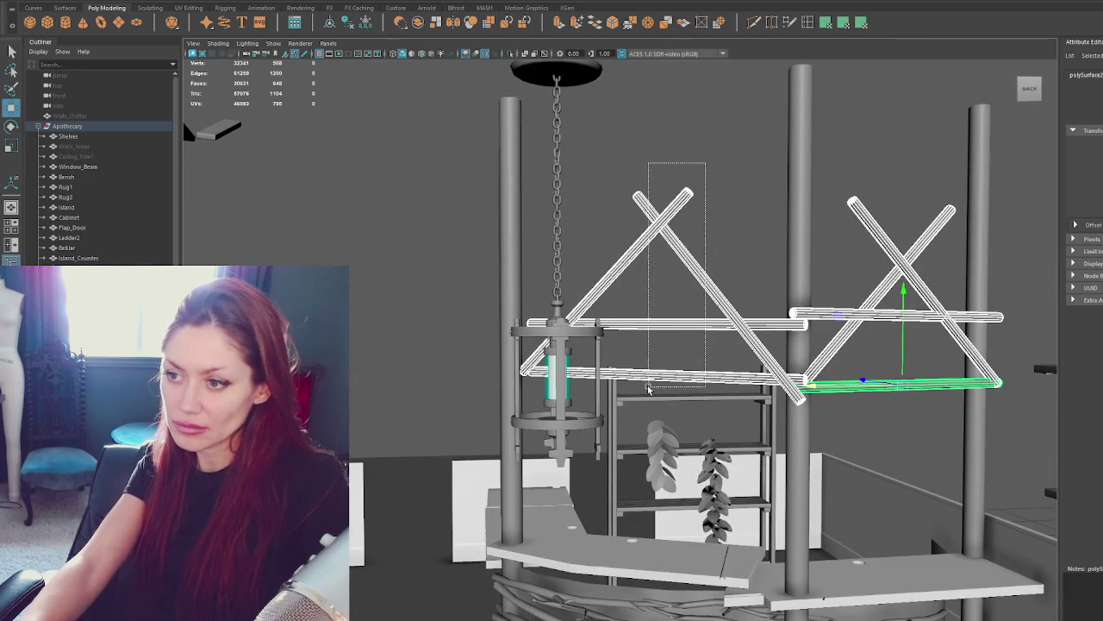
{"action": "left_click_drag", "start_coordinate": [650, 389], "coordinate": [650, 387]}
{"action": "key", "text": "Delete"}
Select the remaining X-brace sticks, shift them right and rotate them slightly.
{"action": "left_click", "coordinate": [894, 316]}
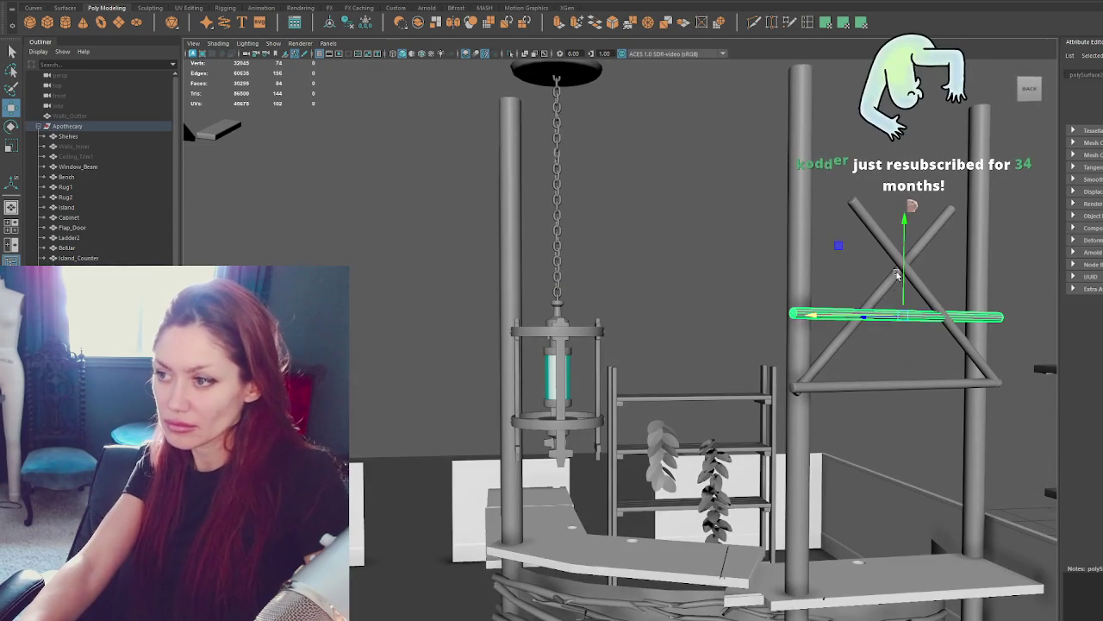
{"action": "left_click_drag", "start_coordinate": [894, 285], "coordinate": [887, 407], "text": "alt"}
{"action": "left_click", "coordinate": [887, 407], "text": "shift"}
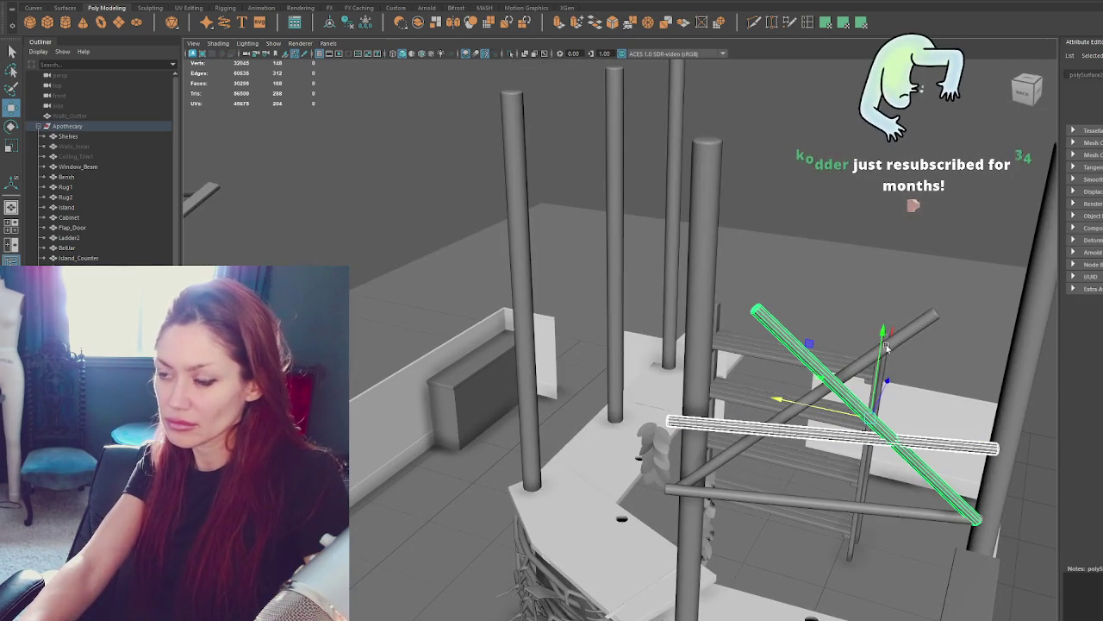
{"action": "left_click_drag", "start_coordinate": [898, 334], "coordinate": [831, 351], "text": "alt"}
{"action": "left_click", "coordinate": [832, 352], "text": "shift"}
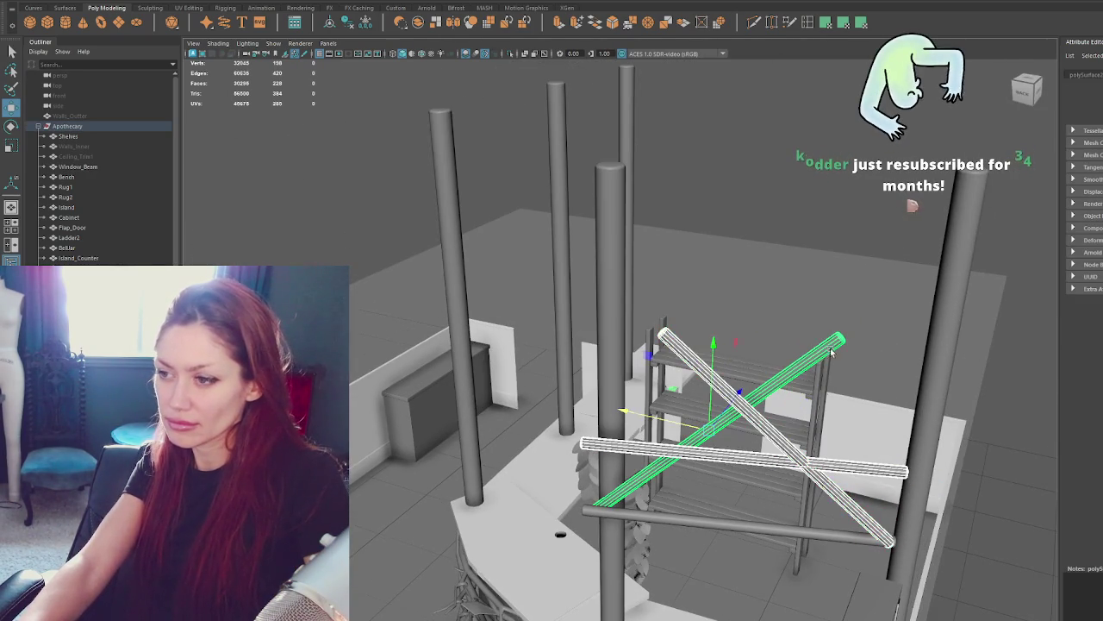
{"action": "left_click", "coordinate": [781, 538], "text": "shift"}
{"action": "left_click_drag", "start_coordinate": [782, 538], "coordinate": [807, 454], "text": "alt"}
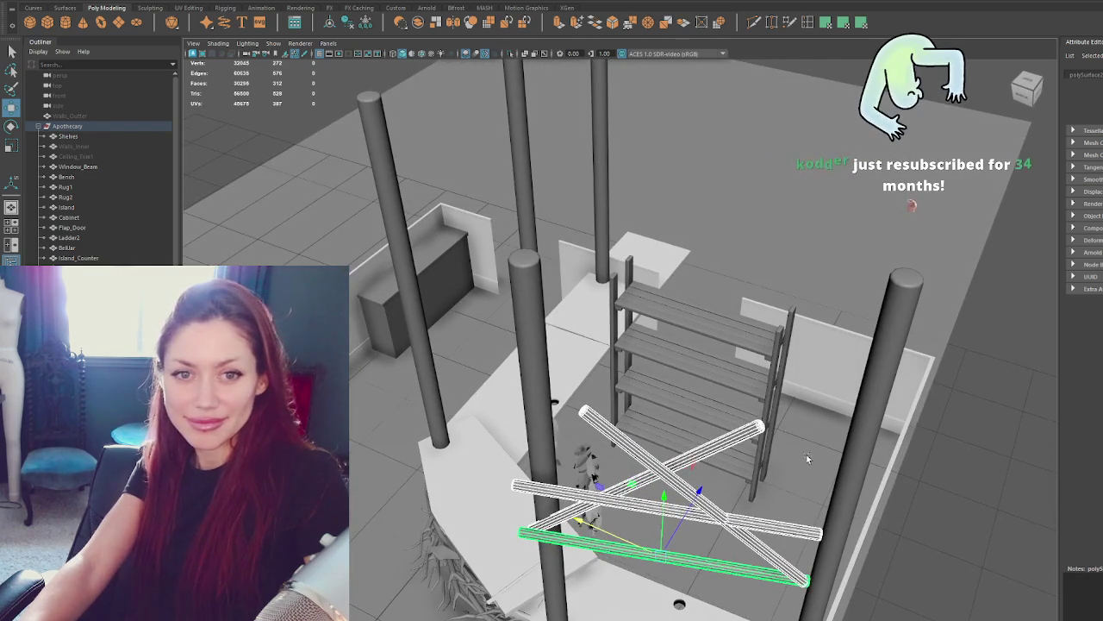
{"action": "left_click_drag", "start_coordinate": [697, 502], "coordinate": [676, 506]}
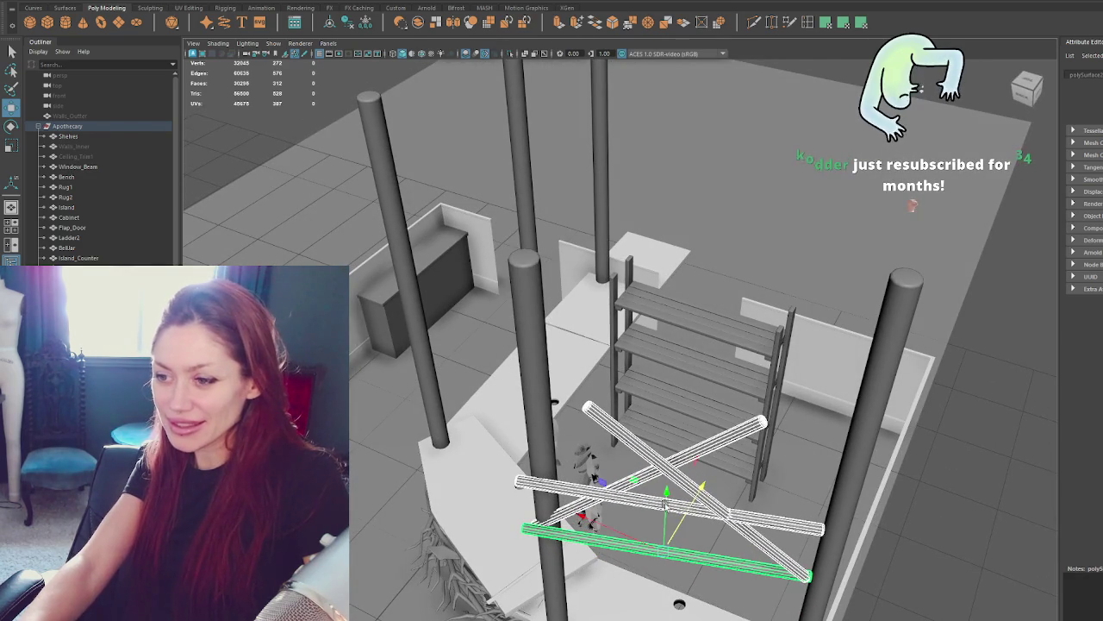
{"action": "left_click_drag", "start_coordinate": [592, 520], "coordinate": [606, 518]}
{"action": "left_click_drag", "start_coordinate": [692, 507], "coordinate": [699, 494]}
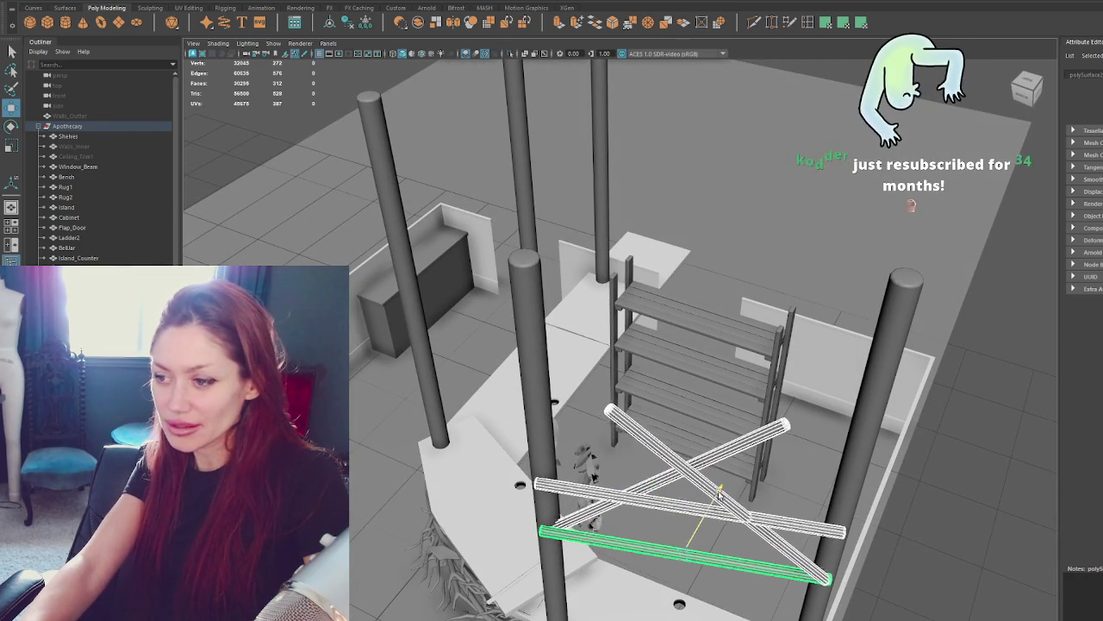
{"action": "key", "text": "e"}
{"action": "mouse_move", "coordinate": [728, 613]}
{"action": "left_mouse_down"}
{"action": "mouse_move", "coordinate": [738, 617]}
{"action": "mouse_move", "coordinate": [724, 352]}
{"action": "mouse_move", "coordinate": [770, 106]}
{"action": "left_mouse_up"}
Move the brace's end vertices onto the left post and up onto the right post.
{"action": "right_click_drag", "start_coordinate": [739, 129], "coordinate": [702, 132]}
{"action": "key", "text": "w"}
{"action": "left_click", "coordinate": [638, 301]}
{"action": "left_click_drag", "start_coordinate": [641, 309], "coordinate": [557, 293]}
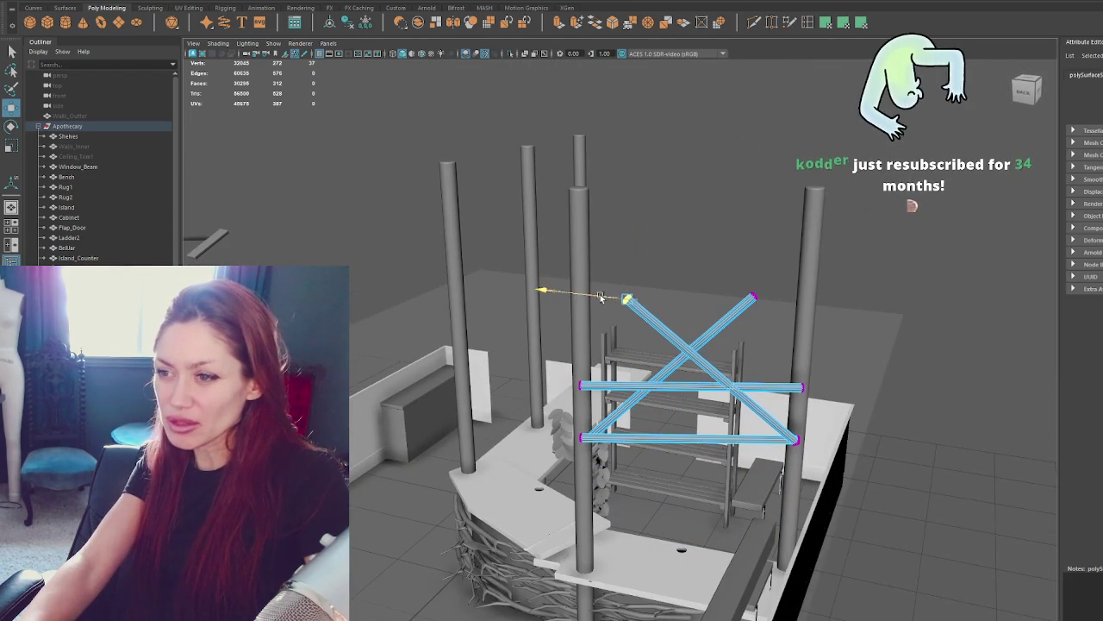
{"action": "mouse_move", "coordinate": [578, 252]}
{"action": "left_mouse_down", "text": "alt"}
{"action": "mouse_move", "coordinate": [587, 207]}
{"action": "mouse_move", "coordinate": [585, 318]}
{"action": "left_mouse_up", "text": "alt"}
{"action": "left_click", "coordinate": [712, 387]}
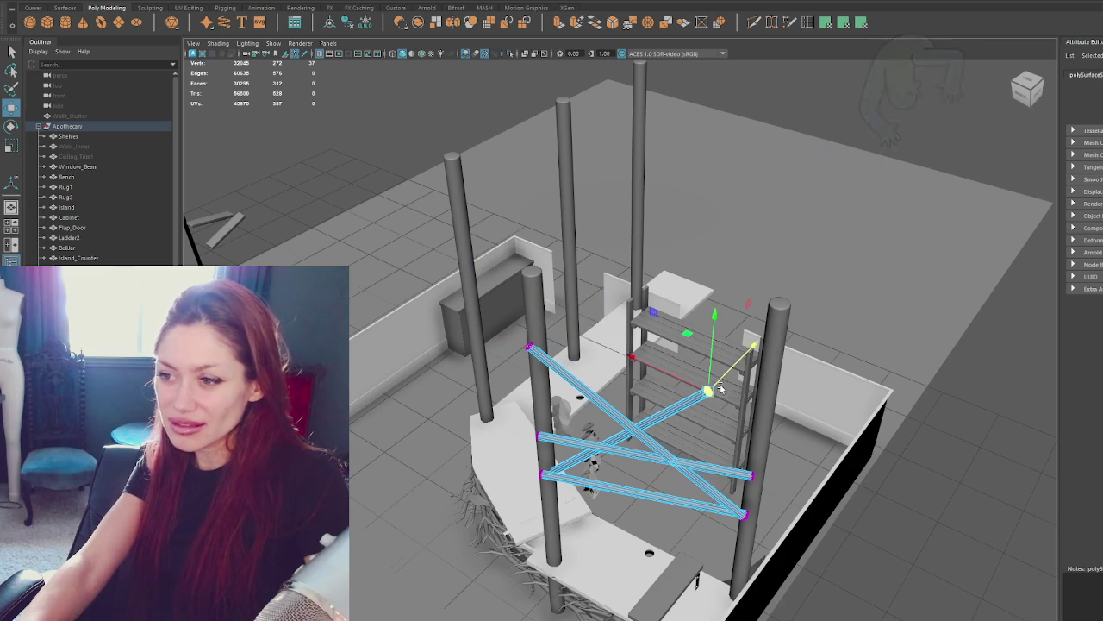
{"action": "mouse_move", "coordinate": [717, 379]}
{"action": "left_mouse_down"}
{"action": "mouse_move", "coordinate": [793, 338]}
{"action": "mouse_move", "coordinate": [794, 258]}
{"action": "mouse_move", "coordinate": [790, 390]}
{"action": "mouse_move", "coordinate": [810, 388]}
{"action": "mouse_move", "coordinate": [856, 344]}
{"action": "mouse_move", "coordinate": [852, 355]}
{"action": "mouse_move", "coordinate": [822, 318]}
{"action": "mouse_move", "coordinate": [851, 329]}
{"action": "left_mouse_up"}
{"action": "mouse_move", "coordinate": [808, 250]}
{"action": "left_mouse_down"}
{"action": "mouse_move", "coordinate": [810, 207]}
{"action": "mouse_move", "coordinate": [861, 282]}
{"action": "left_mouse_up"}
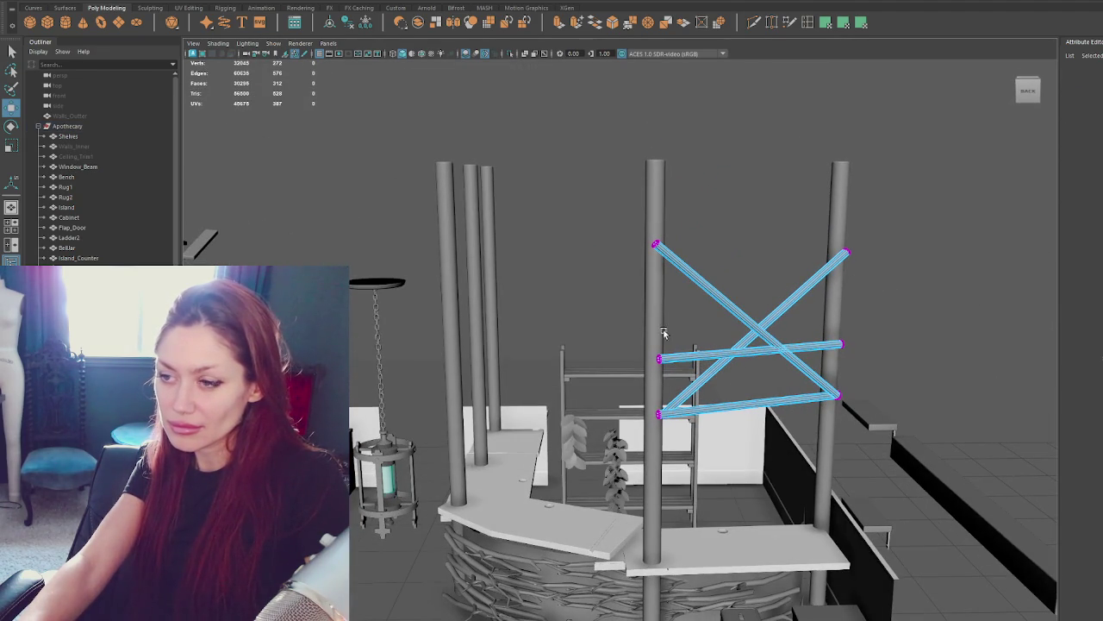
Adjust the lower brace's end vertices to meet the posts, then clear the selection.
{"action": "left_click", "coordinate": [662, 359]}
{"action": "left_click_drag", "start_coordinate": [832, 368], "coordinate": [831, 368]}
{"action": "left_click_drag", "start_coordinate": [681, 398], "coordinate": [624, 420]}
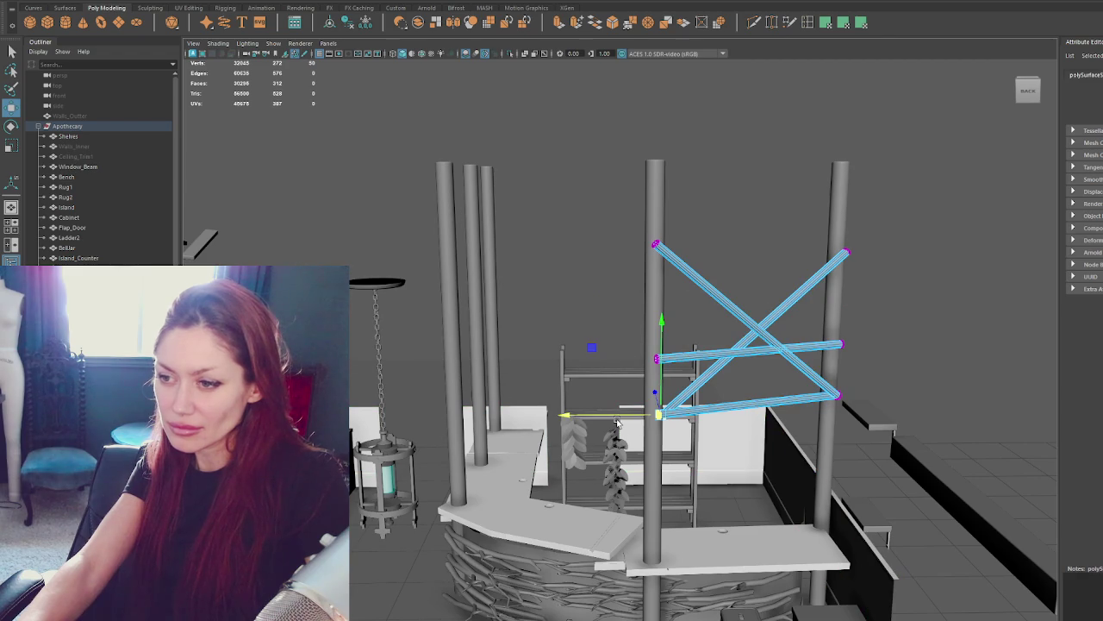
{"action": "left_click", "coordinate": [835, 387]}
{"action": "left_click", "coordinate": [924, 239]}
{"action": "left_click_drag", "start_coordinate": [985, 201], "coordinate": [768, 259], "text": "alt"}
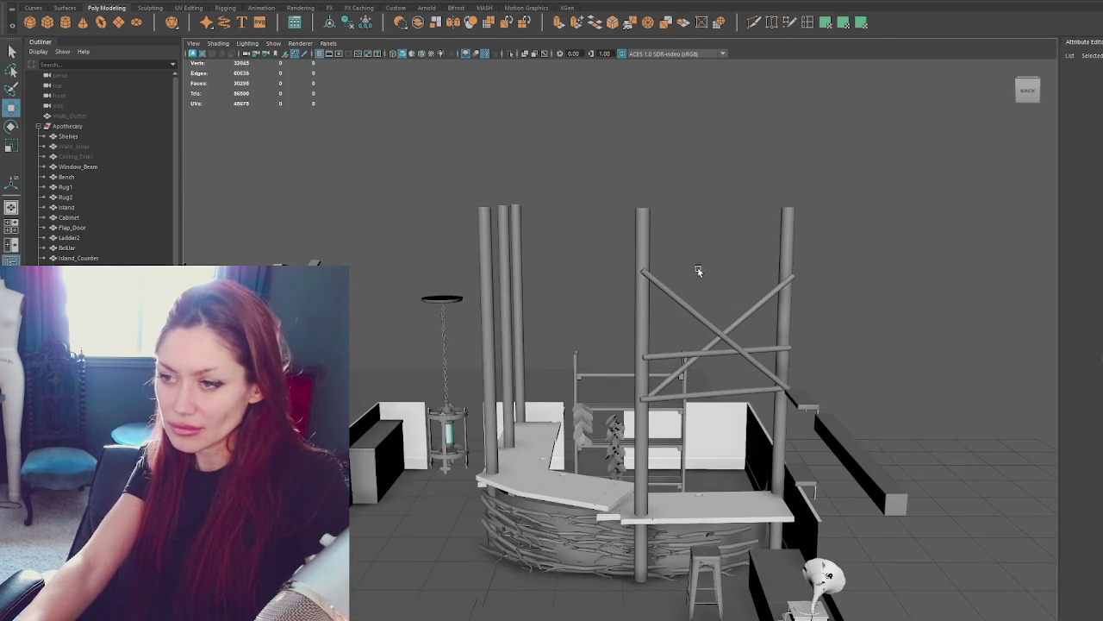
Unhide Ceiling_Trim1 and lower the counter pillars' top vertices.
{"action": "left_click", "coordinate": [101, 156]}
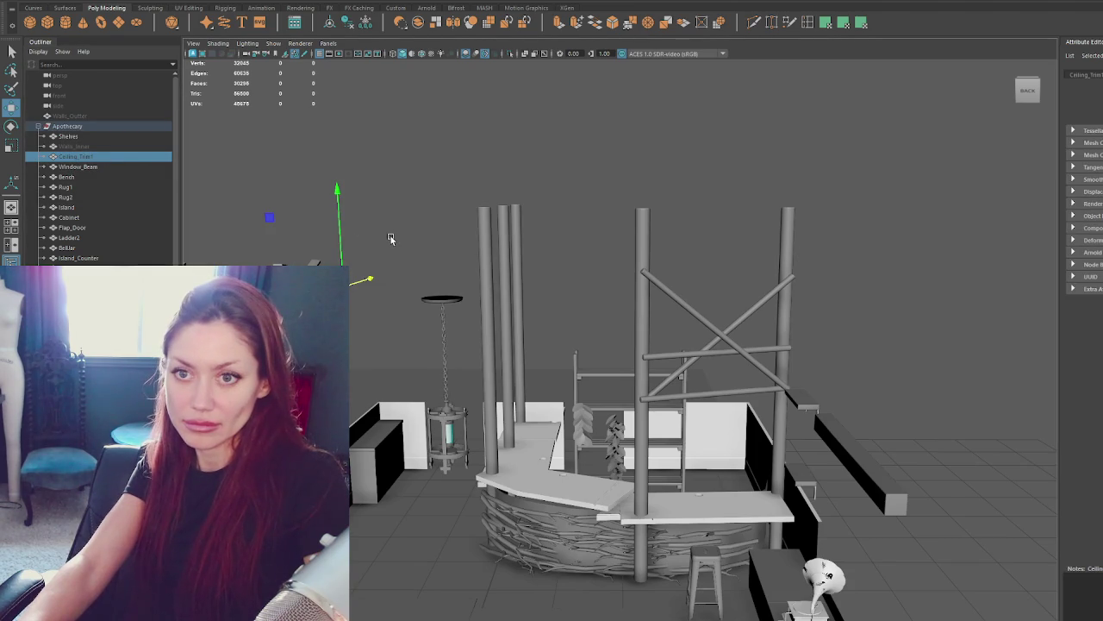
{"action": "key", "text": "shift+h"}
{"action": "left_click", "coordinate": [493, 215]}
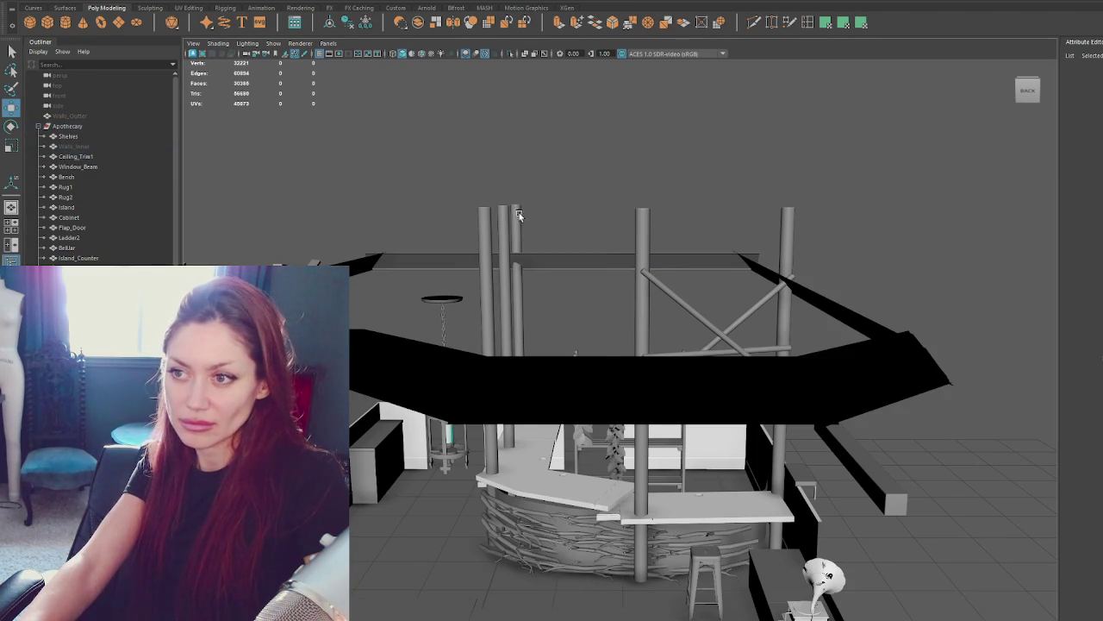
{"action": "left_click", "coordinate": [516, 216]}
{"action": "key", "text": "F9"}
{"action": "left_click_drag", "start_coordinate": [459, 117], "coordinate": [800, 226]}
{"action": "mouse_move", "coordinate": [638, 156]}
{"action": "left_mouse_down"}
{"action": "mouse_move", "coordinate": [633, 230]}
{"action": "mouse_move", "coordinate": [639, 221]}
{"action": "mouse_move", "coordinate": [603, 276]}
{"action": "left_mouse_up"}
Unhide Walls_Inner and raise the pillar tops slightly to meet the ceiling.
{"action": "scroll", "coordinate": [643, 217], "scroll_direction": "up", "scroll_amount": 5}
{"action": "left_click", "coordinate": [132, 146]}
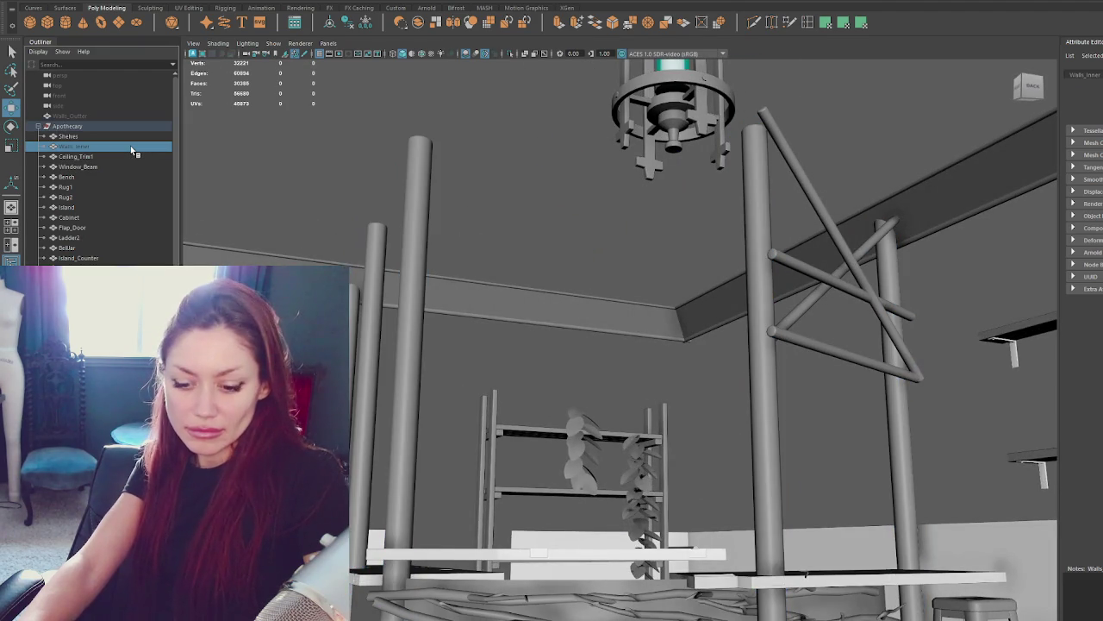
{"action": "key", "text": "shift+h"}
{"action": "scroll", "coordinate": [130, 145], "scroll_direction": "down", "scroll_amount": 5}
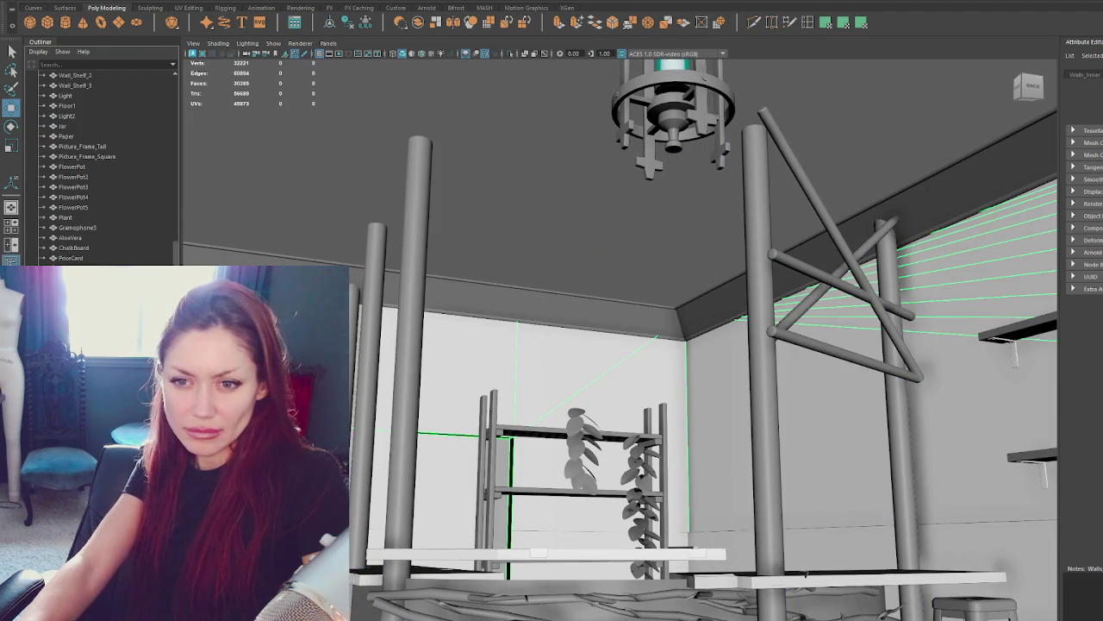
{"action": "left_click", "coordinate": [404, 284]}
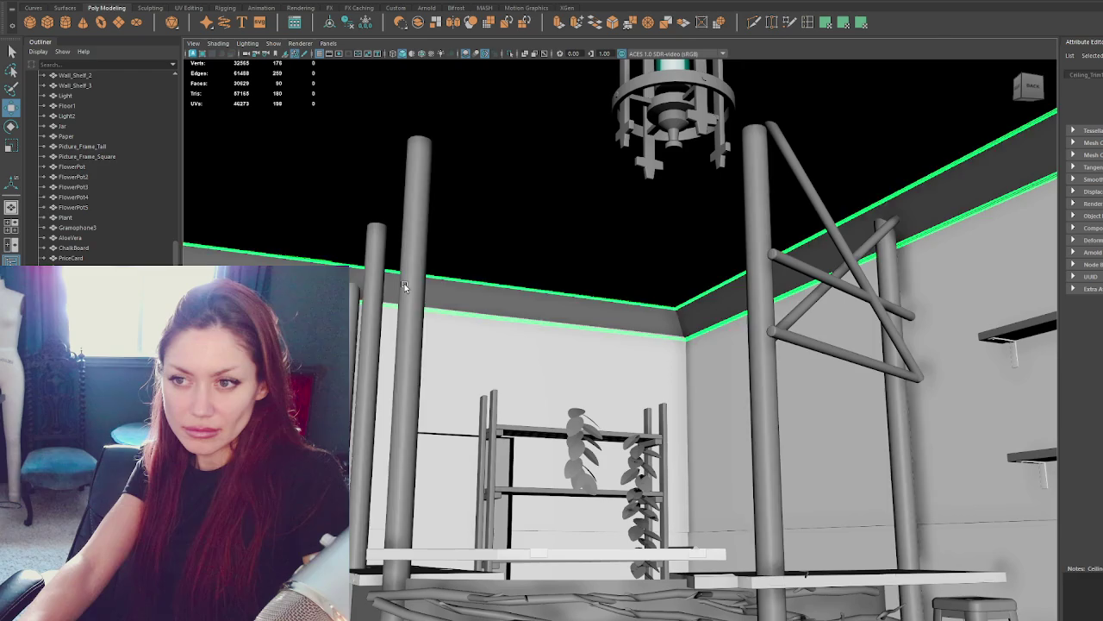
{"action": "left_click", "coordinate": [404, 284]}
{"action": "key", "text": "F9"}
{"action": "mouse_move", "coordinate": [622, 199]}
{"action": "left_mouse_down"}
{"action": "mouse_move", "coordinate": [611, 193]}
{"action": "mouse_move", "coordinate": [889, 209]}
{"action": "left_mouse_up"}
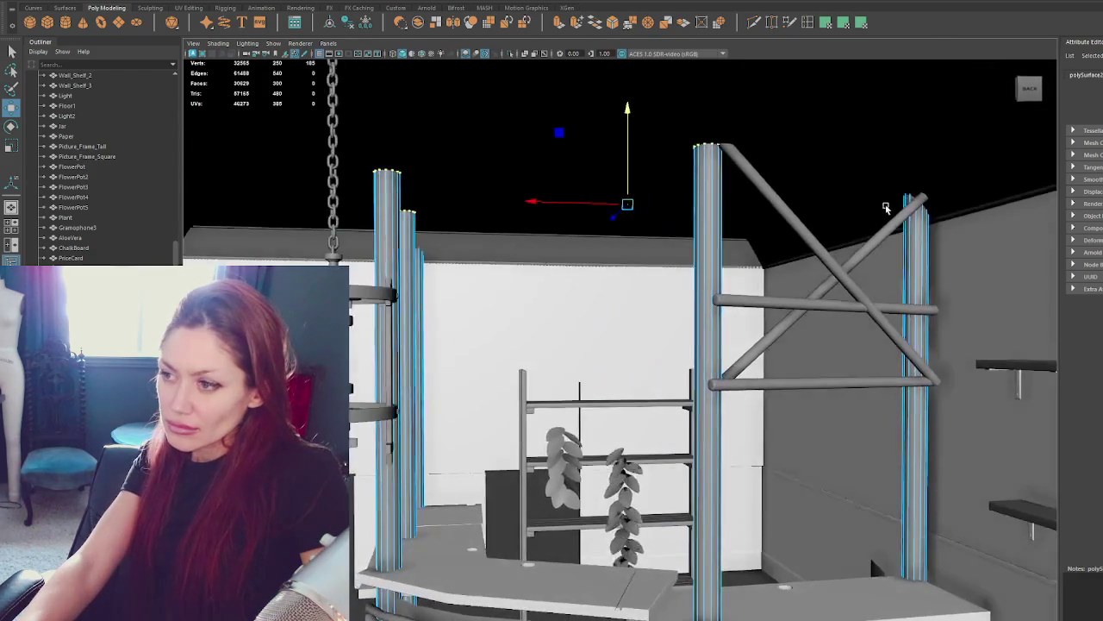
{"action": "scroll", "coordinate": [888, 209], "scroll_direction": "up", "scroll_amount": 3}
{"action": "scroll", "coordinate": [888, 208], "scroll_direction": "up", "scroll_amount": 3}
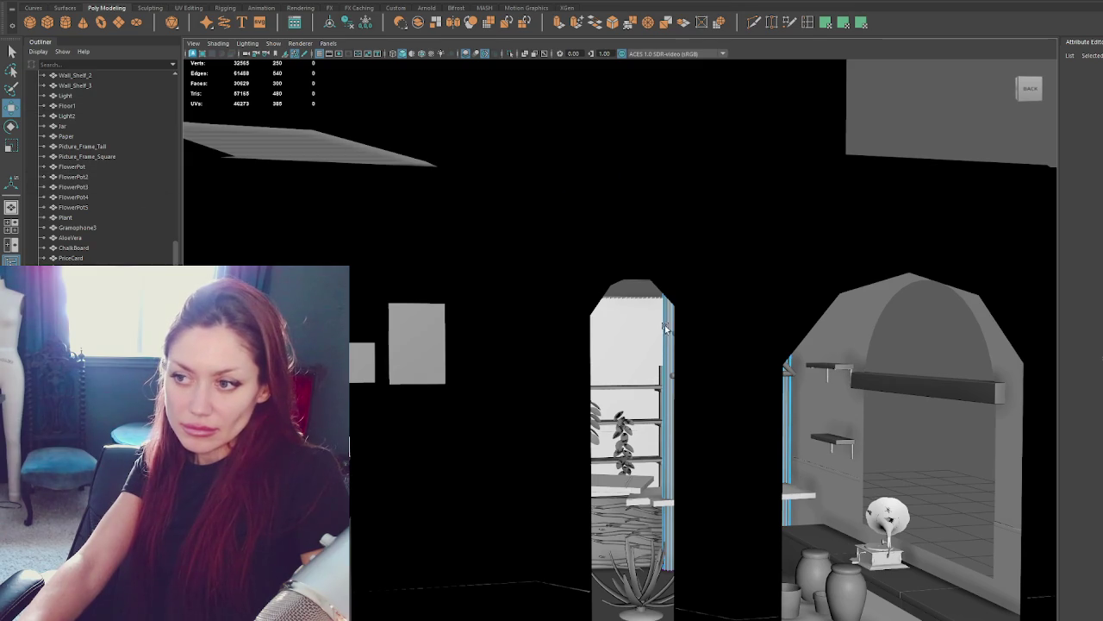
{"action": "key", "text": "q"}
{"action": "left_click", "coordinate": [665, 327]}
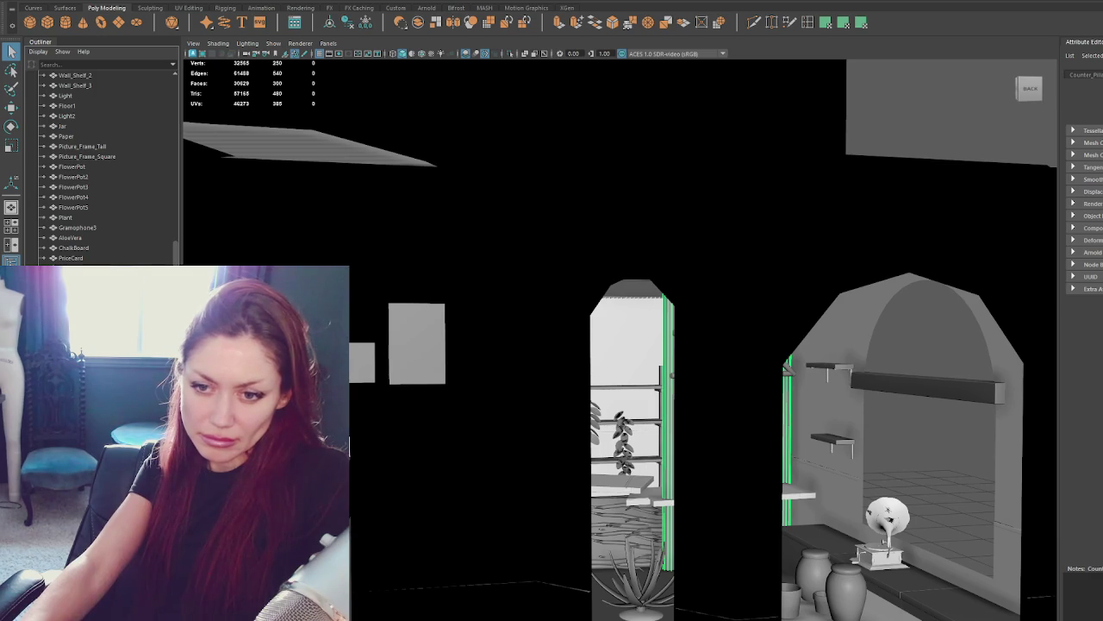
Group the shelf brace pieces together with Ctrl+G.
{"action": "key", "text": "f"}
{"action": "left_click", "coordinate": [741, 325]}
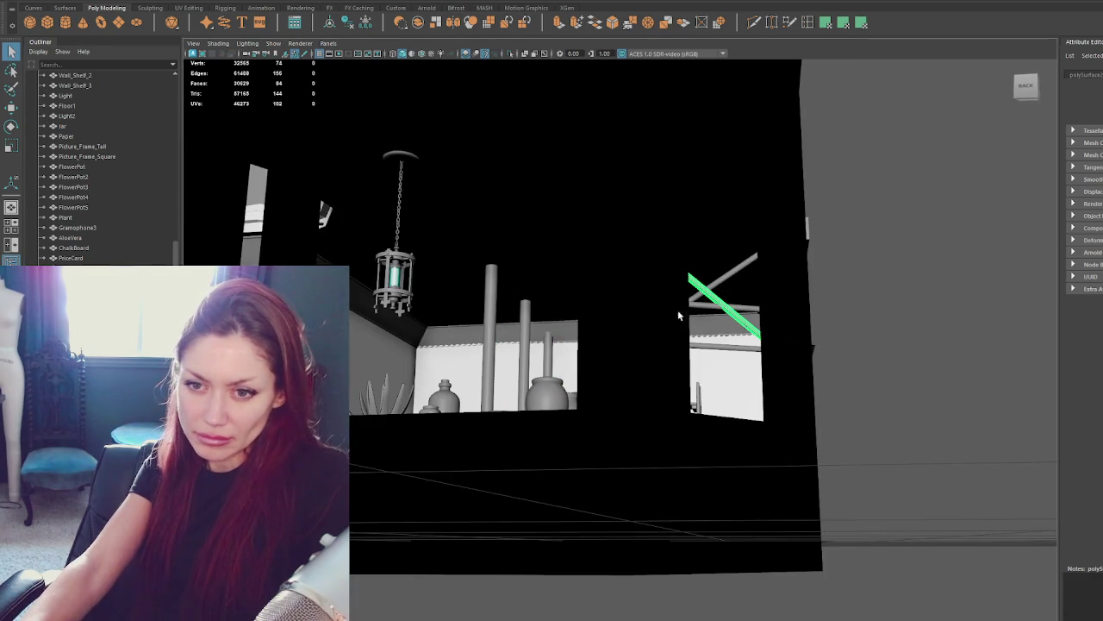
{"action": "left_click", "coordinate": [729, 274]}
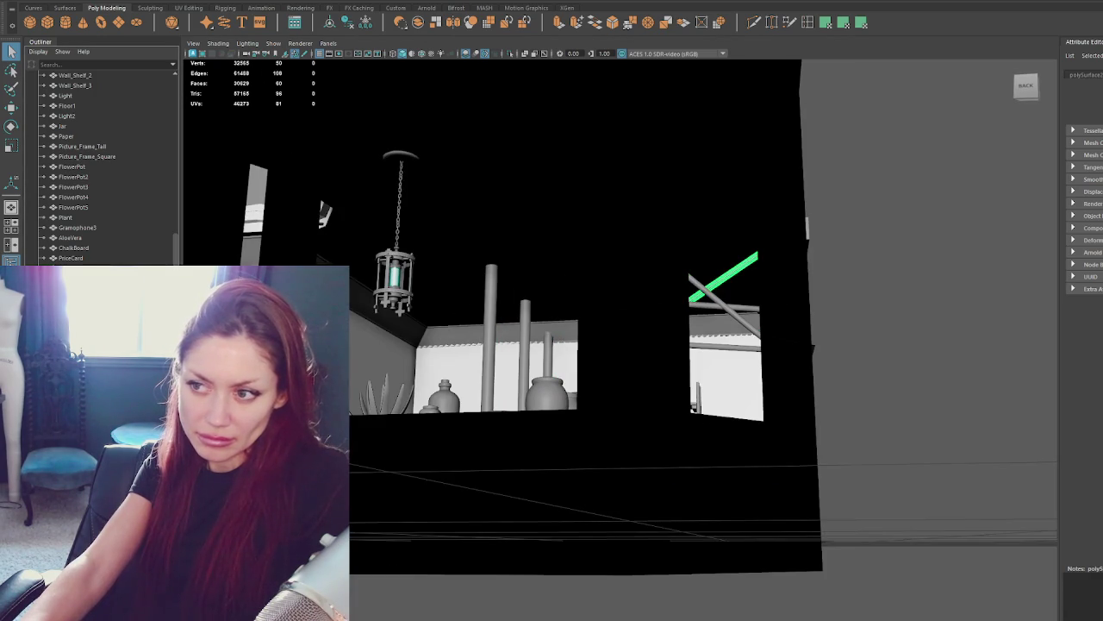
{"action": "left_click", "coordinate": [724, 306], "text": "shift"}
{"action": "left_click", "coordinate": [724, 347], "text": "shift"}
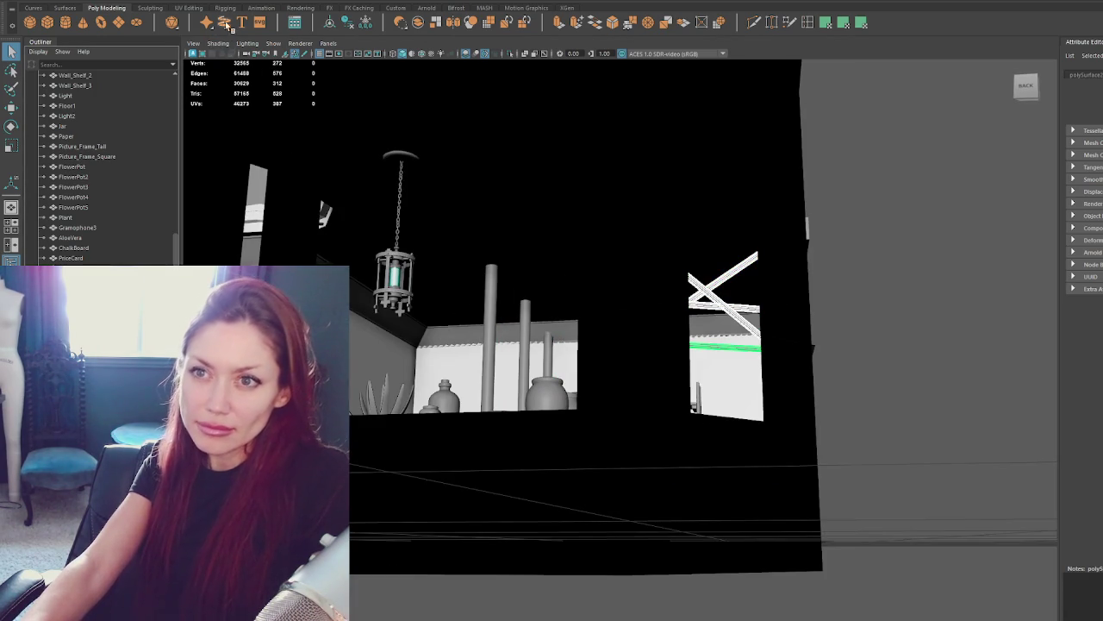
{"action": "key", "text": "ctrl+g"}
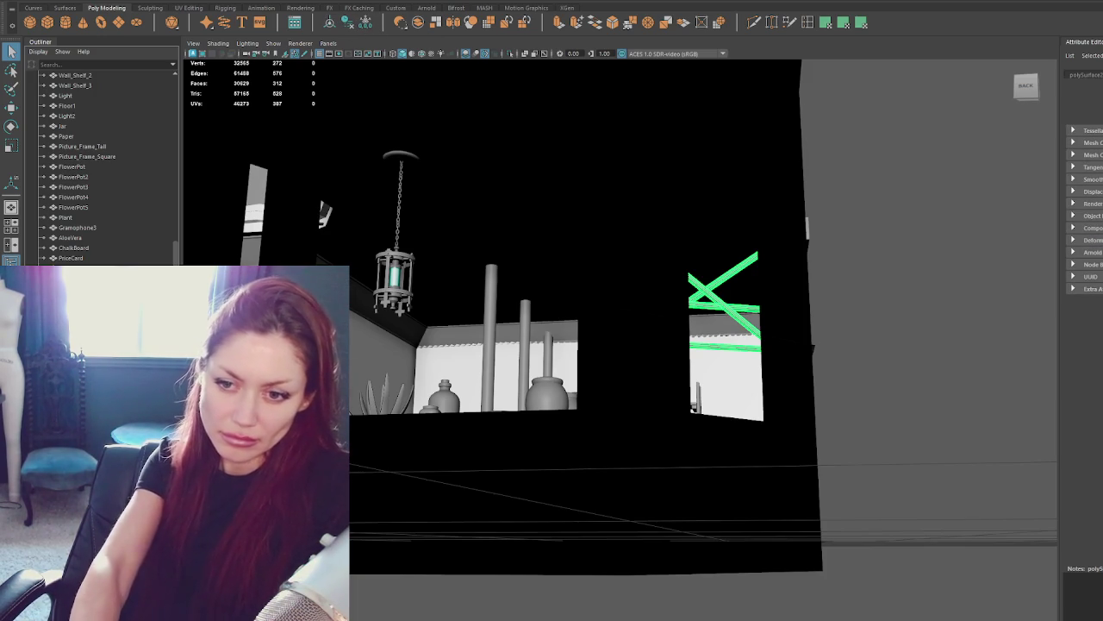
Export the Apothecary group via Export Selection, overwriting the existing file.
{"action": "scroll", "coordinate": [128, 70], "scroll_direction": "up", "scroll_amount": 10}
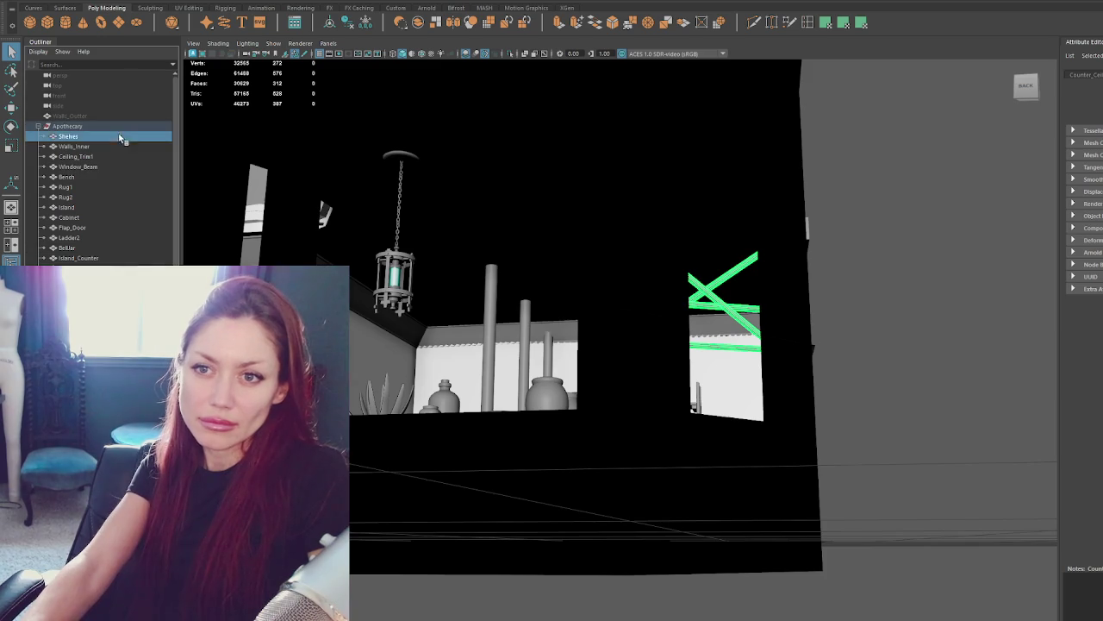
{"action": "left_click", "coordinate": [67, 126]}
{"action": "left_click", "coordinate": [26, 2]}
{"action": "left_click", "coordinate": [86, 121]}
{"action": "double_click", "coordinate": [285, 184]}
{"action": "left_click", "coordinate": [482, 304]}
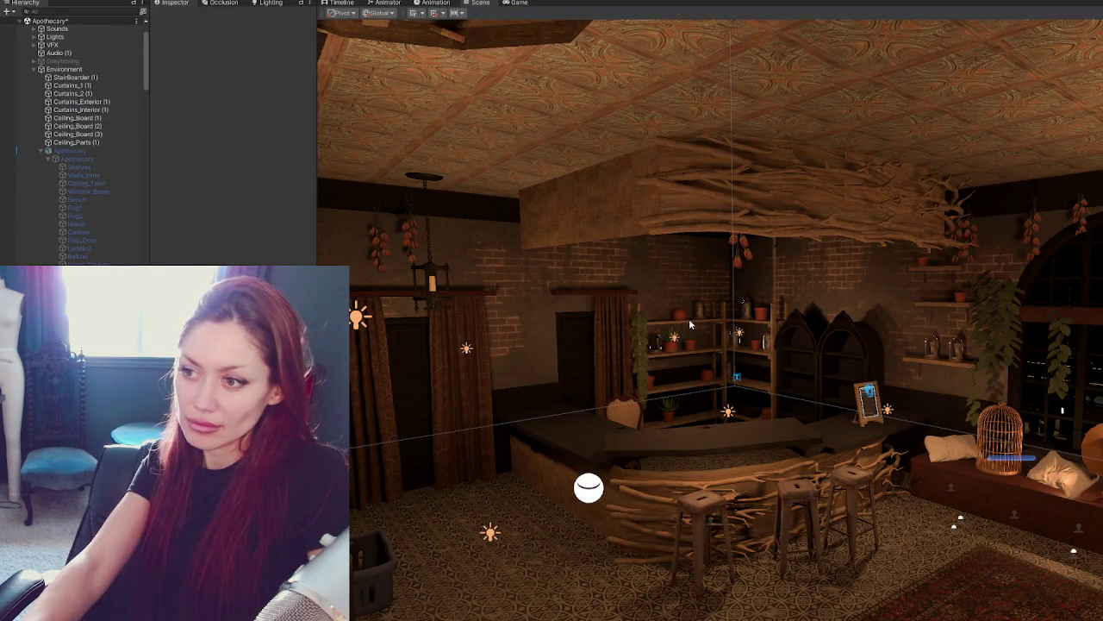
Enable Apothecary and drag the counter pillars and wall bracket under Environment.
{"action": "scroll", "coordinate": [491, 197], "scroll_direction": "up", "scroll_amount": 5}
{"action": "left_click", "coordinate": [108, 151]}
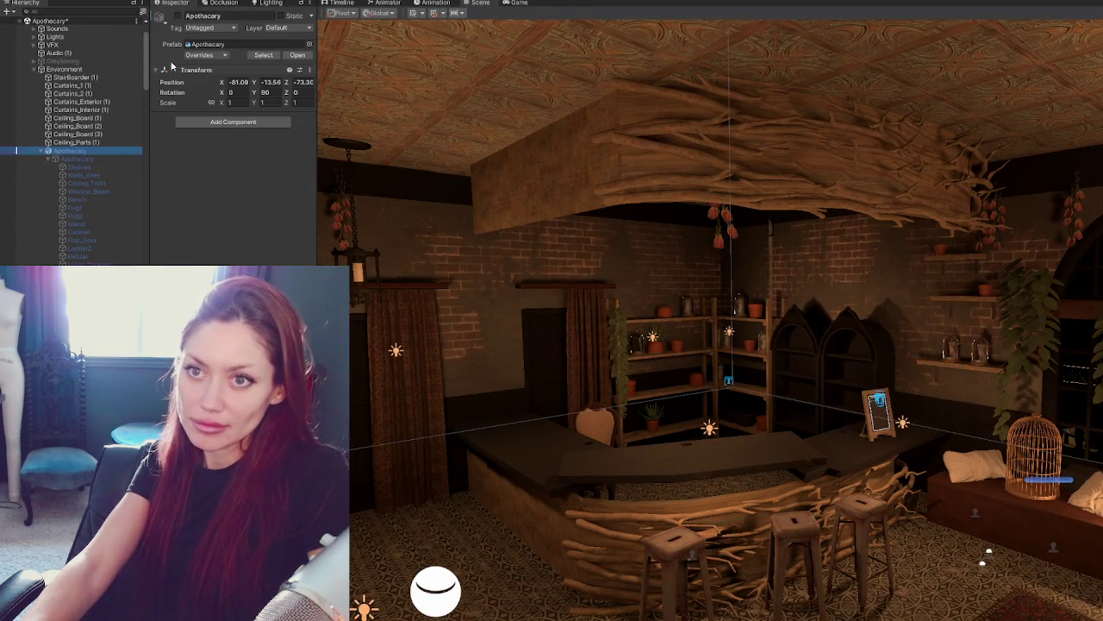
{"action": "left_click", "coordinate": [178, 17]}
{"action": "left_click", "coordinate": [869, 305]}
{"action": "left_click", "coordinate": [871, 305]}
{"action": "left_click", "coordinate": [872, 303]}
{"action": "left_click", "coordinate": [873, 301]}
{"action": "left_click", "coordinate": [872, 304], "text": "shift"}
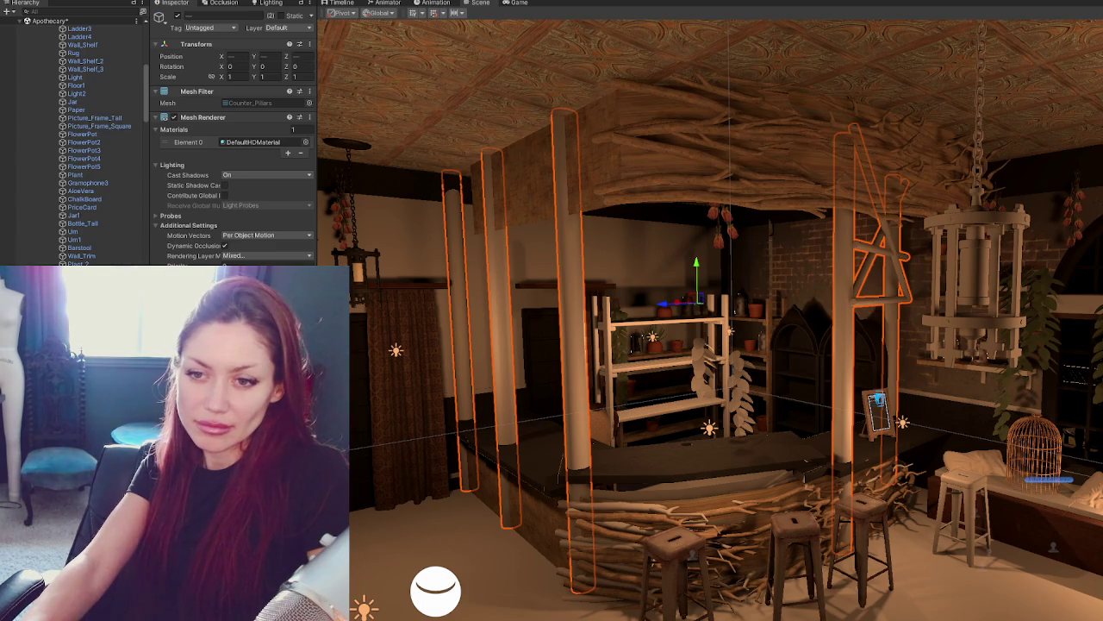
{"action": "mouse_move", "coordinate": [99, 40]}
{"action": "left_mouse_down"}
{"action": "mouse_move", "coordinate": [103, 194]}
{"action": "mouse_move", "coordinate": [104, 175]}
{"action": "left_mouse_up"}
{"action": "left_click", "coordinate": [101, 183]}
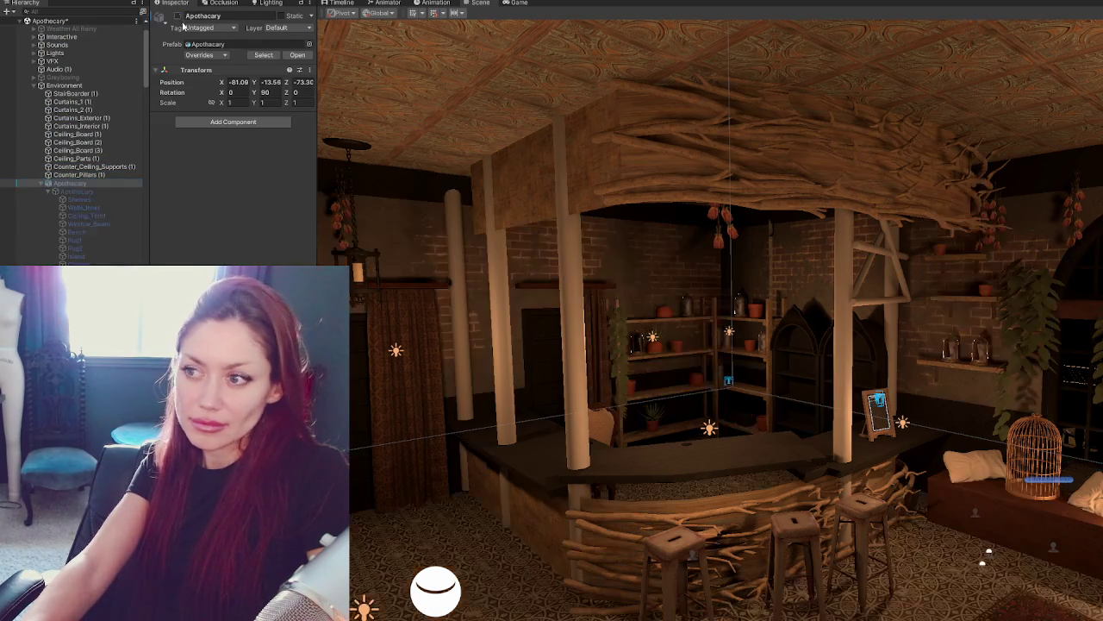
Select the ceiling branch nest and view the counter, shelves and nest together.
{"action": "left_click", "coordinate": [786, 209]}
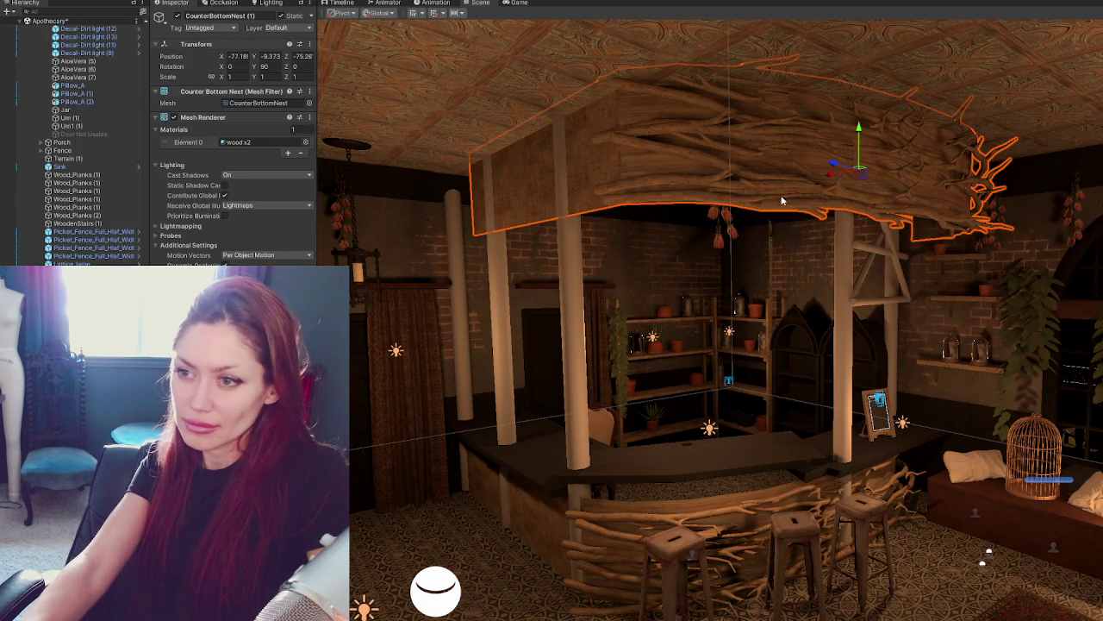
{"action": "right_click_drag", "start_coordinate": [811, 414], "coordinate": [715, 422]}
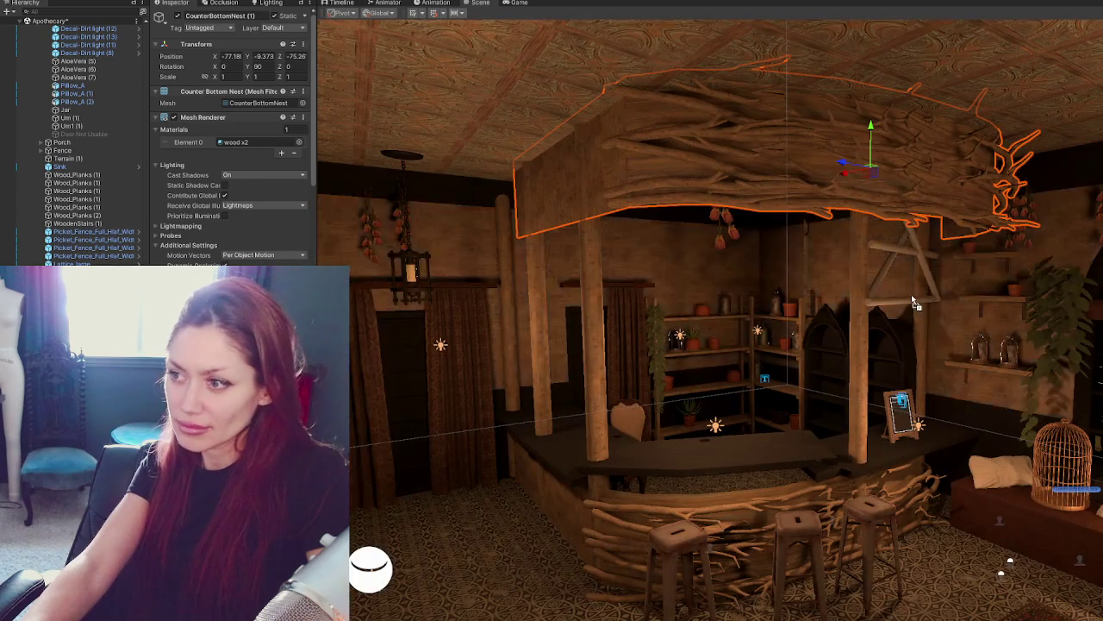
{"action": "right_click_drag", "start_coordinate": [909, 298], "coordinate": [961, 348]}
{"action": "mouse_move", "coordinate": [381, 425]}
{"action": "right_mouse_down"}
{"action": "mouse_move", "coordinate": [747, 608]}
{"action": "mouse_move", "coordinate": [719, 541]}
{"action": "mouse_move", "coordinate": [976, 248]}
{"action": "right_mouse_up"}
Duplicate the counter ceiling support and move the copy to the canopy centre.
{"action": "left_click", "coordinate": [976, 247]}
{"action": "key", "text": "ctrl+d"}
{"action": "mouse_move", "coordinate": [976, 248]}
{"action": "left_mouse_down"}
{"action": "mouse_move", "coordinate": [801, 226]}
{"action": "mouse_move", "coordinate": [799, 237]}
{"action": "mouse_move", "coordinate": [789, 226]}
{"action": "left_mouse_up"}
{"action": "key", "text": "e"}
{"action": "key", "text": "w"}
{"action": "right_click_drag", "start_coordinate": [789, 186], "coordinate": [823, 215]}
{"action": "mouse_move", "coordinate": [645, 188]}
{"action": "left_mouse_down"}
{"action": "mouse_move", "coordinate": [603, 197]}
{"action": "mouse_move", "coordinate": [603, 186]}
{"action": "left_mouse_up"}
Rotate the copied support to about 141° and scale it slightly wider.
{"action": "key", "text": "e"}
{"action": "right_click_drag", "start_coordinate": [603, 187], "coordinate": [718, 202]}
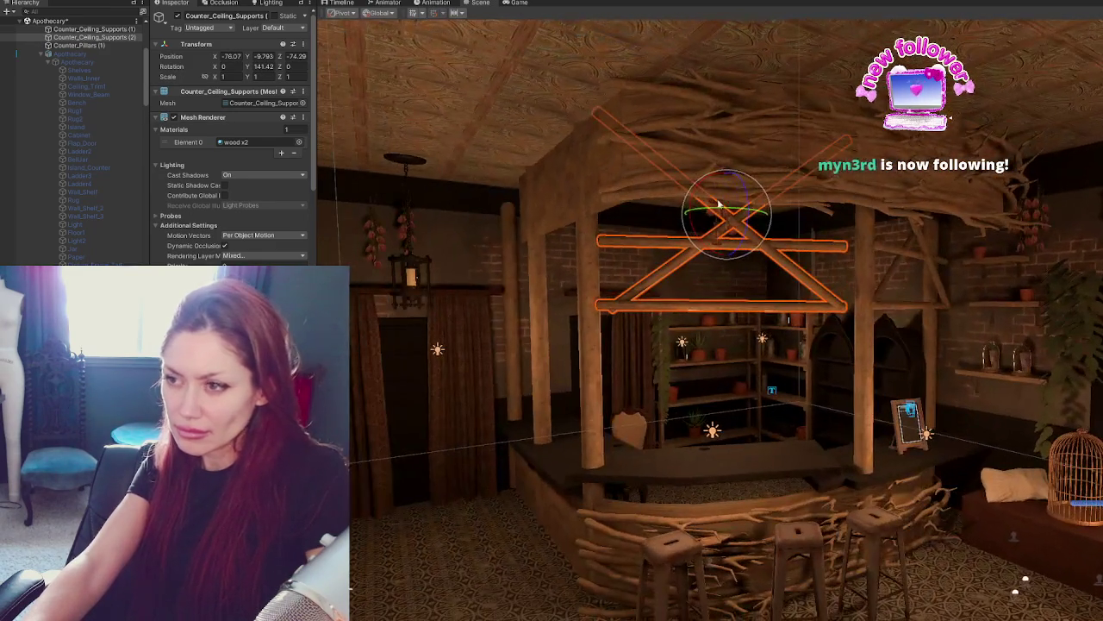
{"action": "key", "text": "r"}
{"action": "left_click_drag", "start_coordinate": [726, 213], "coordinate": [705, 213]}
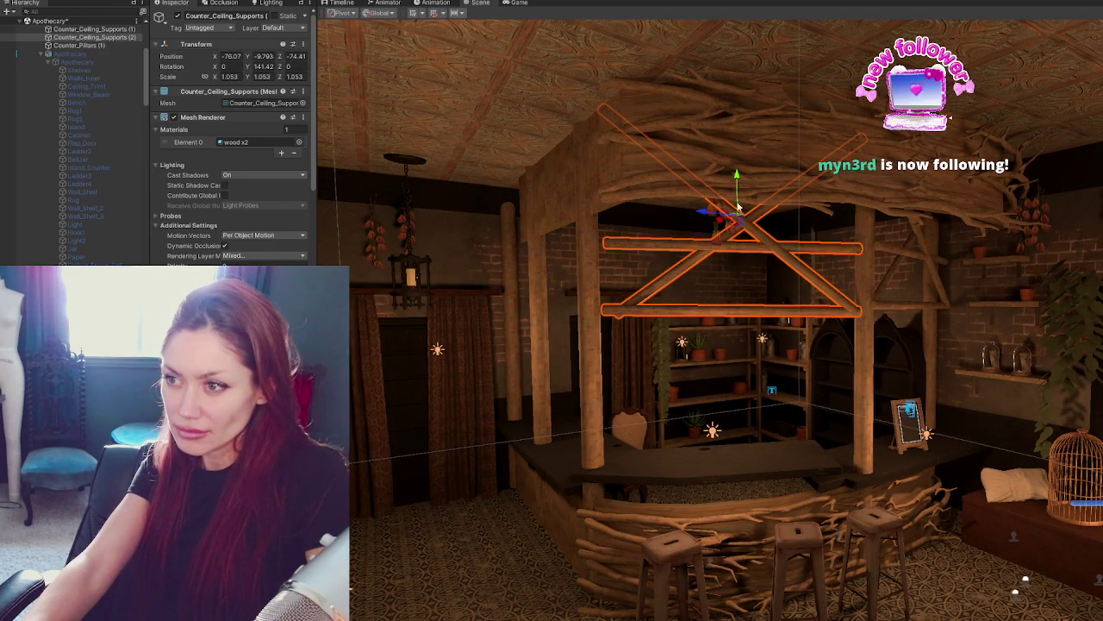
{"action": "mouse_move", "coordinate": [777, 216]}
{"action": "left_mouse_down"}
{"action": "mouse_move", "coordinate": [792, 217]}
{"action": "mouse_move", "coordinate": [773, 217]}
{"action": "left_mouse_up"}
{"action": "key", "text": "e"}
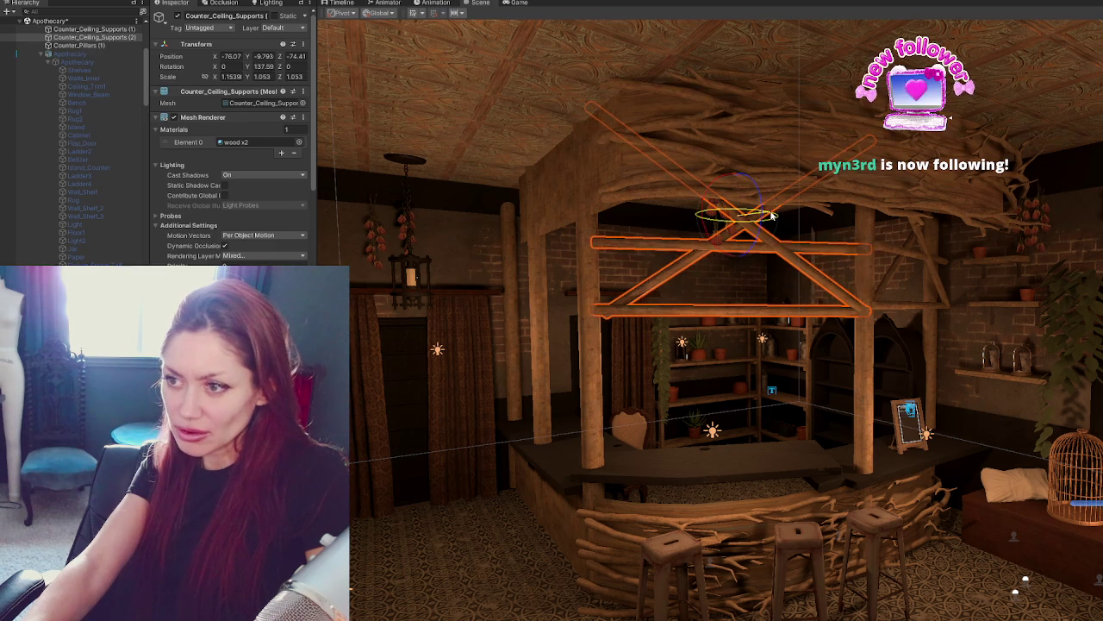
{"action": "mouse_move", "coordinate": [624, 287]}
{"action": "left_mouse_down", "text": "alt"}
{"action": "mouse_move", "coordinate": [659, 283]}
{"action": "mouse_move", "coordinate": [689, 223]}
{"action": "mouse_move", "coordinate": [388, 224]}
{"action": "mouse_move", "coordinate": [385, 262]}
{"action": "mouse_move", "coordinate": [543, 250]}
{"action": "mouse_move", "coordinate": [470, 295]}
{"action": "mouse_move", "coordinate": [668, 337]}
{"action": "mouse_move", "coordinate": [641, 310]}
{"action": "mouse_move", "coordinate": [580, 328]}
{"action": "mouse_move", "coordinate": [641, 299]}
{"action": "mouse_move", "coordinate": [695, 302]}
{"action": "mouse_move", "coordinate": [637, 299]}
{"action": "mouse_move", "coordinate": [891, 300]}
{"action": "left_mouse_up", "text": "alt"}
Make two more support copies, sliding the newest sideways and turning it to about 204°.
{"action": "key", "text": "ctrl+d"}
{"action": "key", "text": "w"}
{"action": "key", "text": "w"}
{"action": "key", "text": "e"}
{"action": "key", "text": "r"}
{"action": "key", "text": "e"}
{"action": "key", "text": "e"}
{"action": "key", "text": "e"}
{"action": "key", "text": "ctrl+d"}
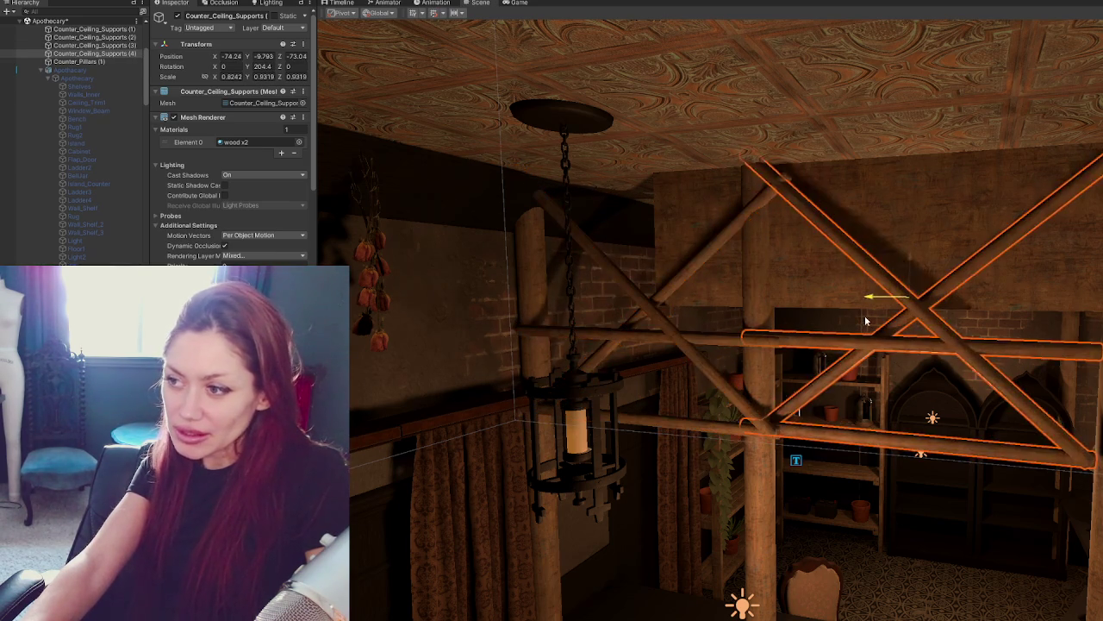
{"action": "mouse_move", "coordinate": [887, 316]}
{"action": "right_mouse_down"}
{"action": "mouse_move", "coordinate": [1036, 330]}
{"action": "mouse_move", "coordinate": [813, 349]}
{"action": "right_mouse_up"}
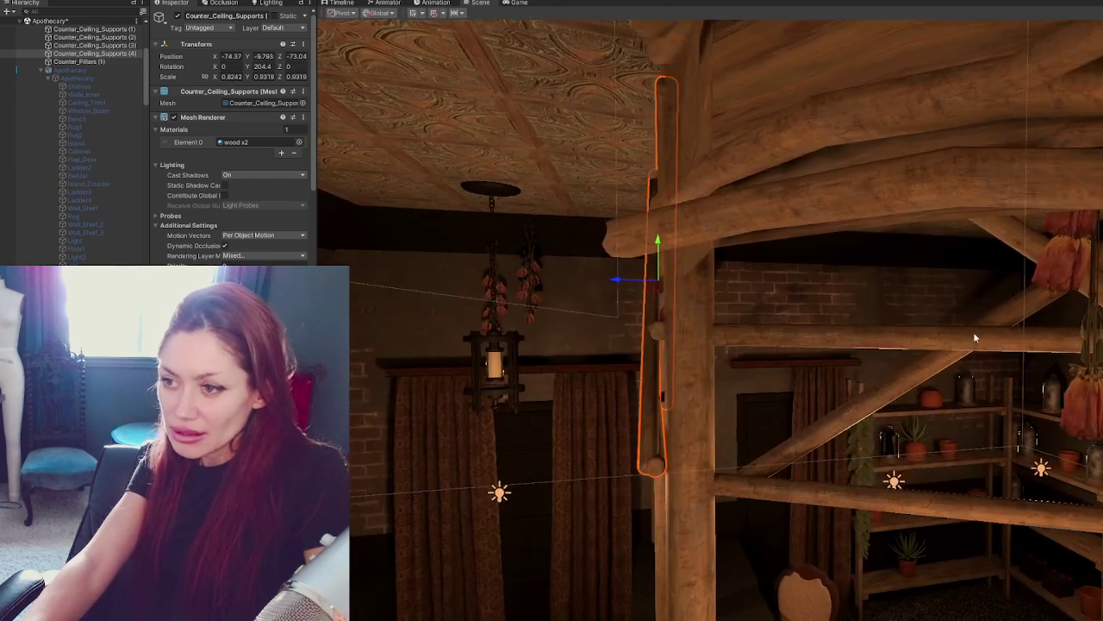
{"action": "key", "text": "e"}
{"action": "left_click_drag", "start_coordinate": [694, 280], "coordinate": [696, 279]}
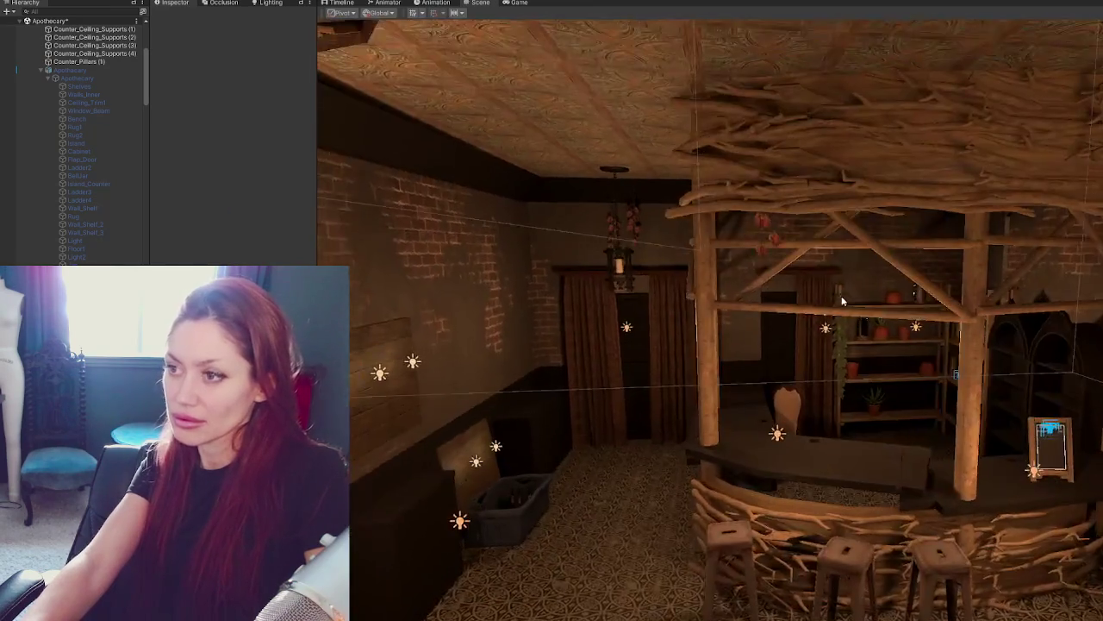
Fly around the Unity room to frame the whole bar counter and stools.
{"action": "right_click_drag", "start_coordinate": [805, 572], "coordinate": [757, 563]}
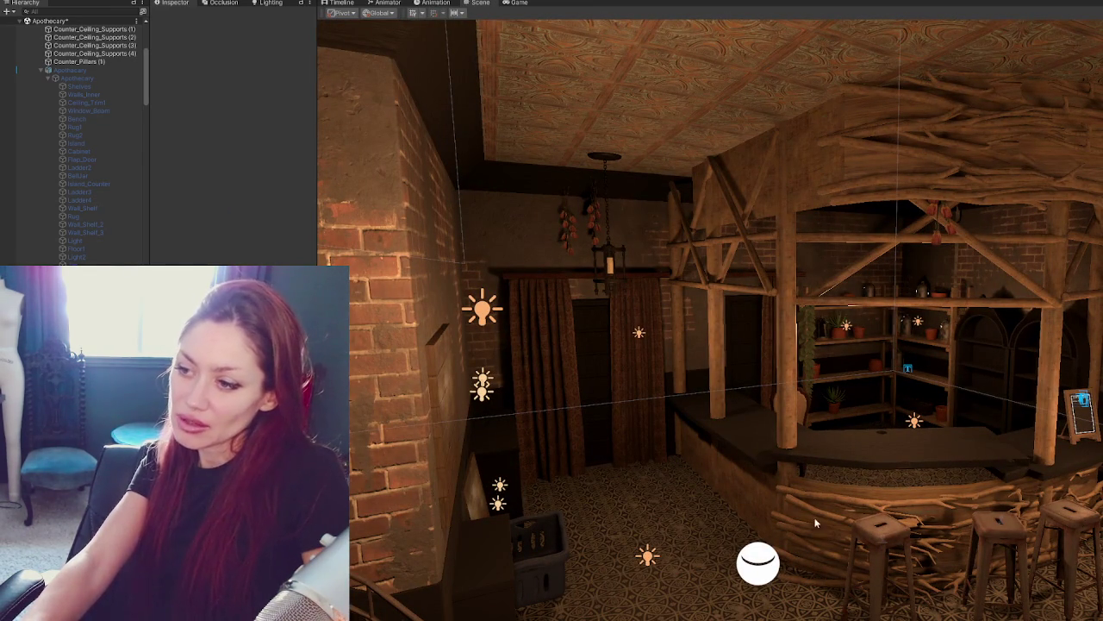
{"action": "right_click_drag", "start_coordinate": [863, 140], "coordinate": [931, 195]}
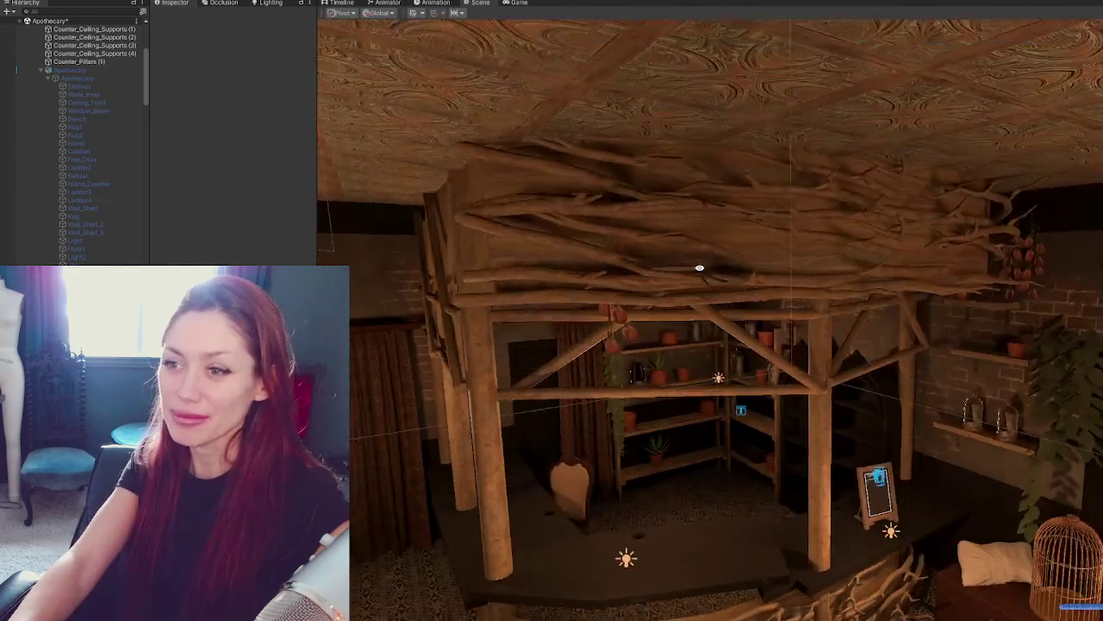
{"action": "right_click_drag", "start_coordinate": [661, 193], "coordinate": [685, 271]}
{"action": "mouse_move", "coordinate": [764, 251]}
{"action": "right_mouse_down"}
{"action": "mouse_move", "coordinate": [756, 261]}
{"action": "mouse_move", "coordinate": [944, 196]}
{"action": "mouse_move", "coordinate": [914, 255]}
{"action": "right_mouse_up"}
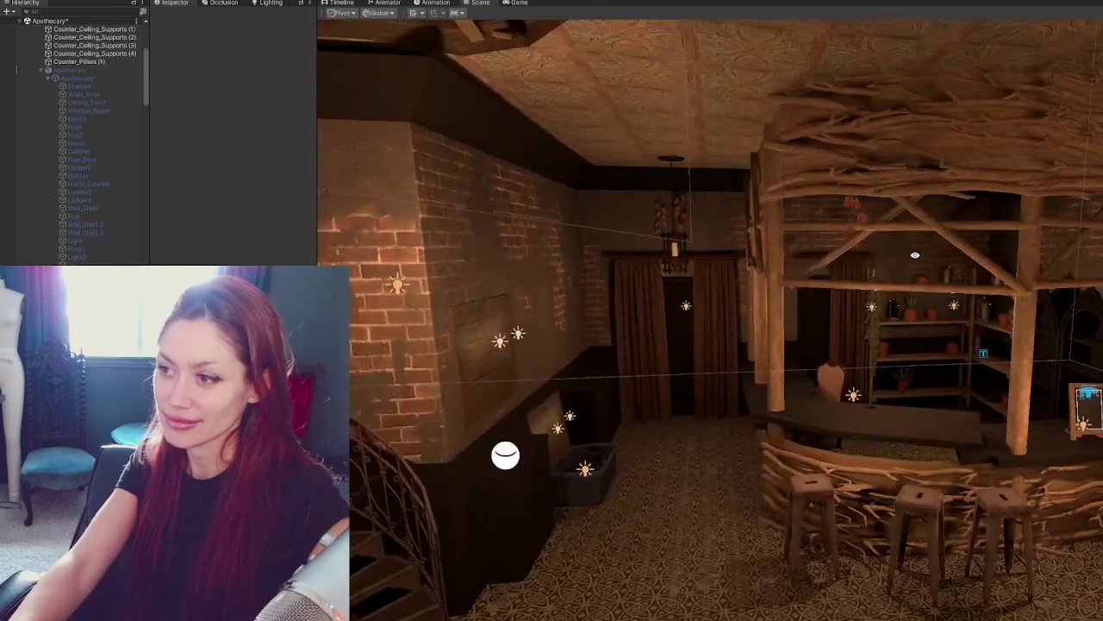
{"action": "middle_click_drag", "start_coordinate": [915, 255], "coordinate": [838, 227]}
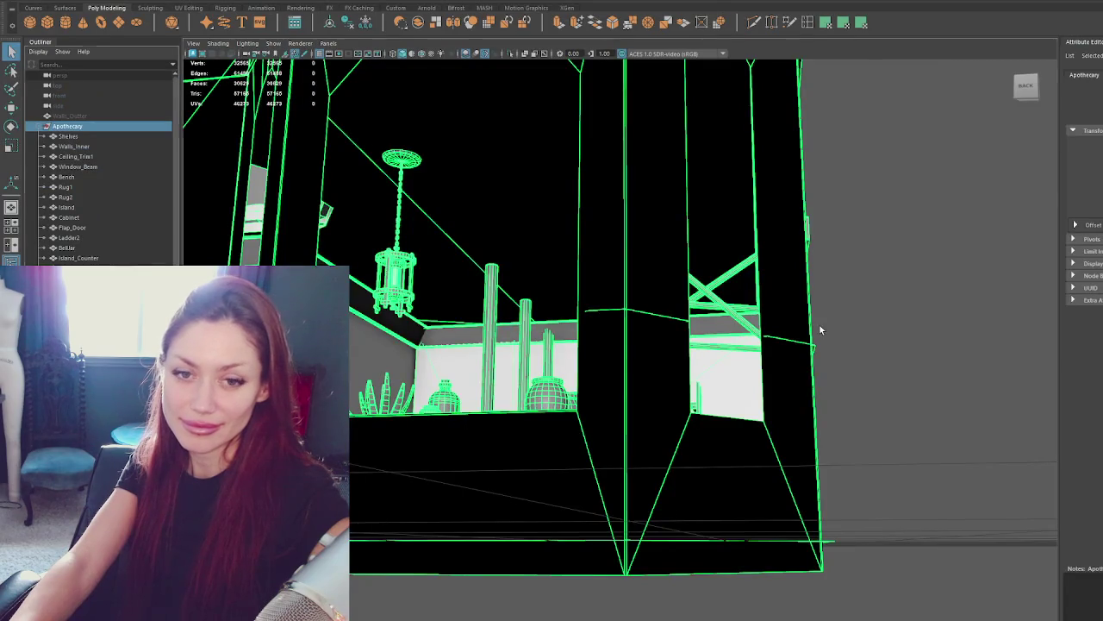
Back in Maya, tumble the room view and select the Apothecary group in the Outliner.
{"action": "left_click", "coordinate": [820, 325]}
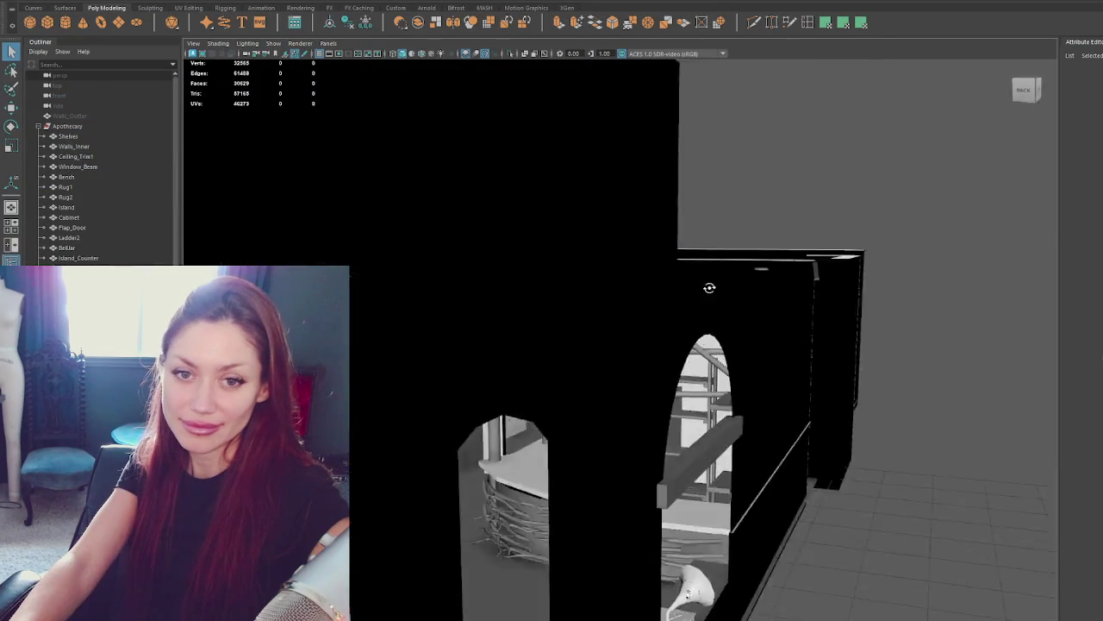
{"action": "mouse_move", "coordinate": [820, 325]}
{"action": "left_mouse_down", "text": "alt"}
{"action": "mouse_move", "coordinate": [698, 214]}
{"action": "mouse_move", "coordinate": [642, 310]}
{"action": "left_mouse_up", "text": "alt"}
{"action": "left_click", "coordinate": [667, 271]}
{"action": "mouse_move", "coordinate": [668, 270]}
{"action": "left_mouse_down", "text": "alt"}
{"action": "mouse_move", "coordinate": [645, 318]}
{"action": "mouse_move", "coordinate": [532, 257]}
{"action": "mouse_move", "coordinate": [658, 277]}
{"action": "left_mouse_up", "text": "alt"}
{"action": "left_click", "coordinate": [532, 263]}
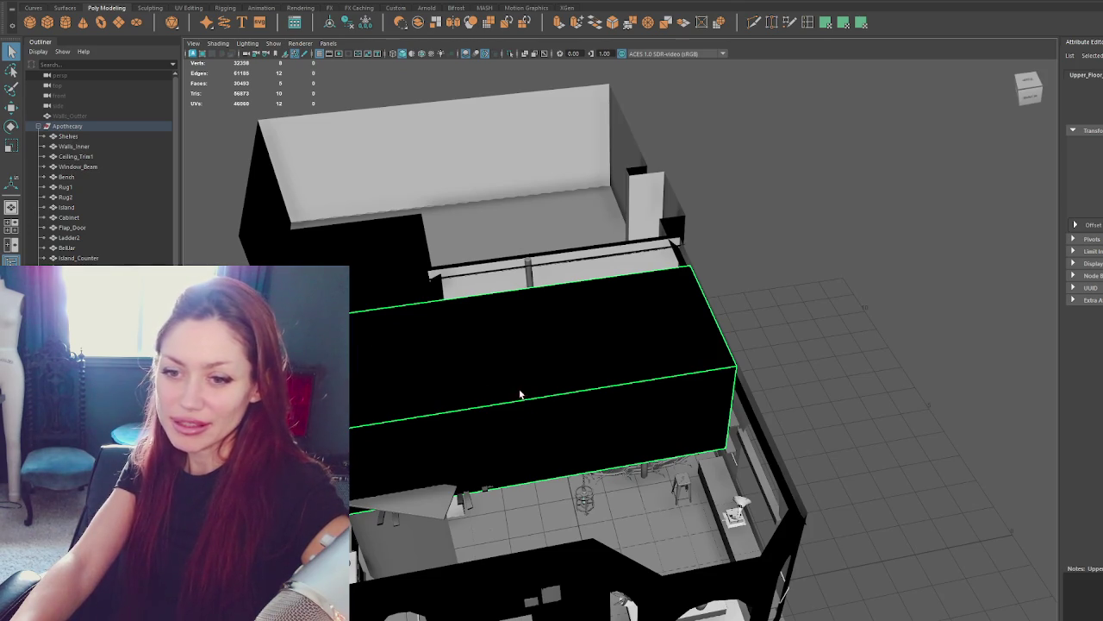
{"action": "left_click", "coordinate": [134, 117]}
{"action": "left_click", "coordinate": [41, 127]}
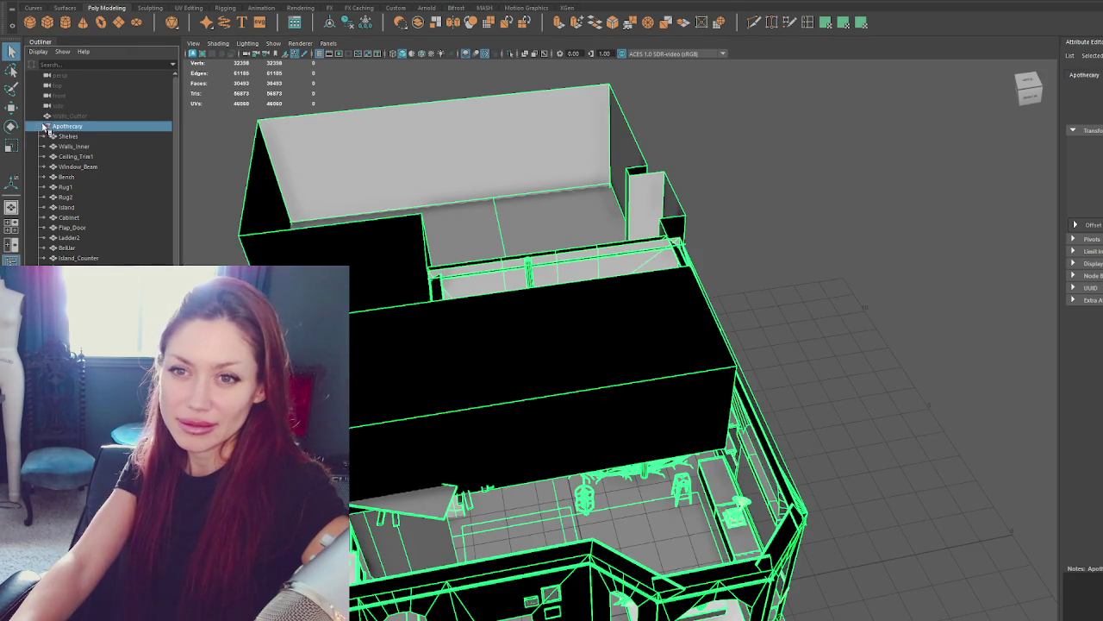
Select the Apothecary_Exterior group and frame the Upper_Floor object in textured view.
{"action": "left_click", "coordinate": [38, 125]}
{"action": "left_click", "coordinate": [82, 136]}
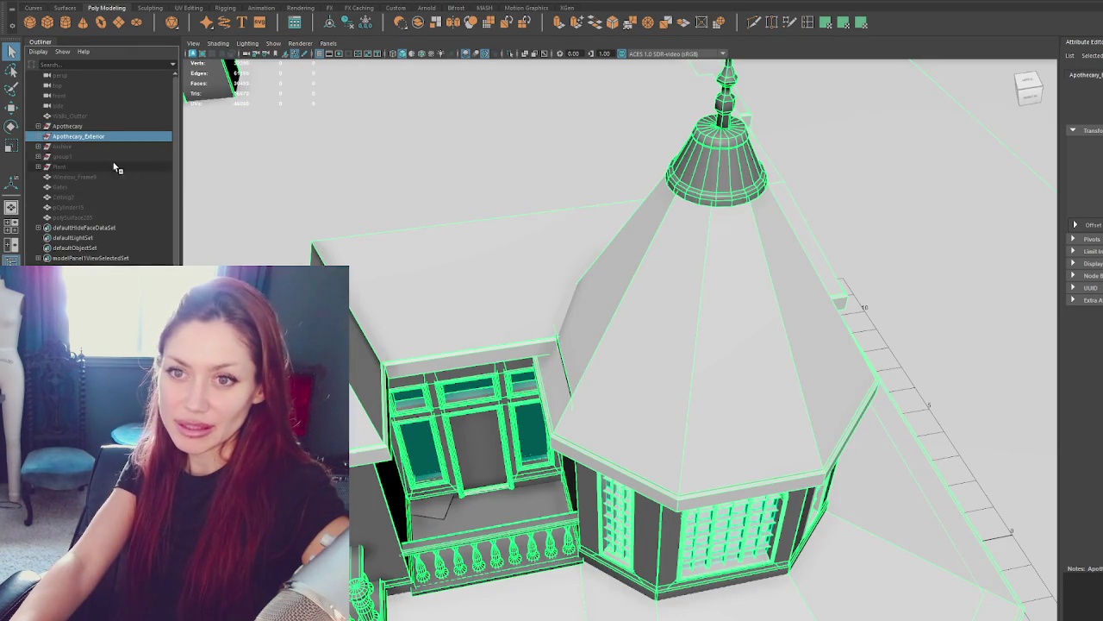
{"action": "key", "text": "4"}
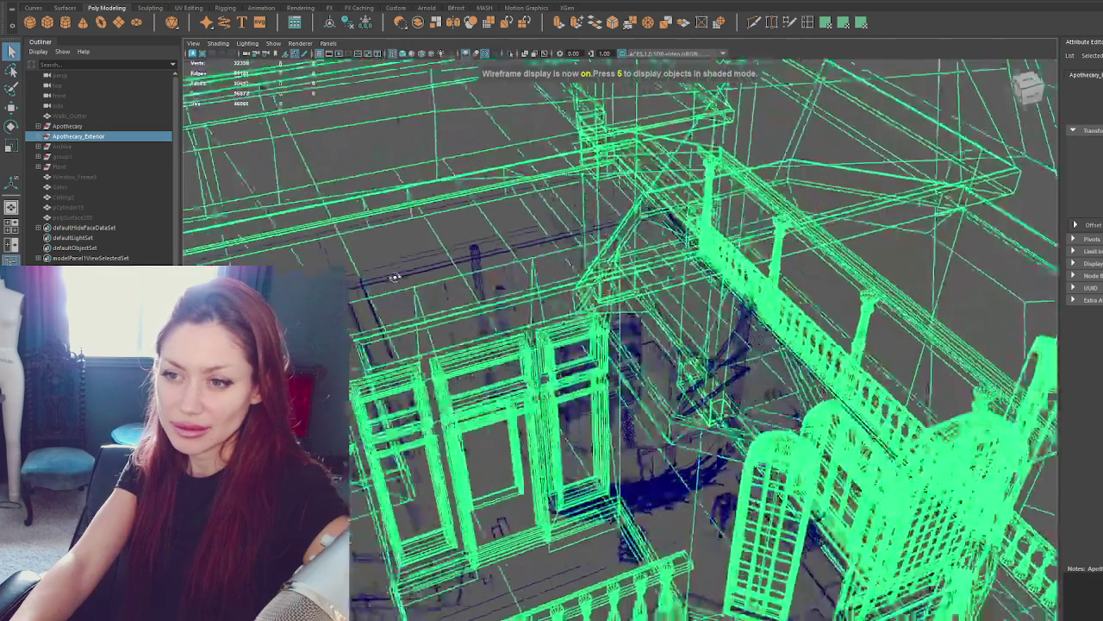
{"action": "left_click_drag", "start_coordinate": [350, 304], "coordinate": [482, 328], "text": "alt"}
{"action": "left_click", "coordinate": [627, 334]}
{"action": "key", "text": "f"}
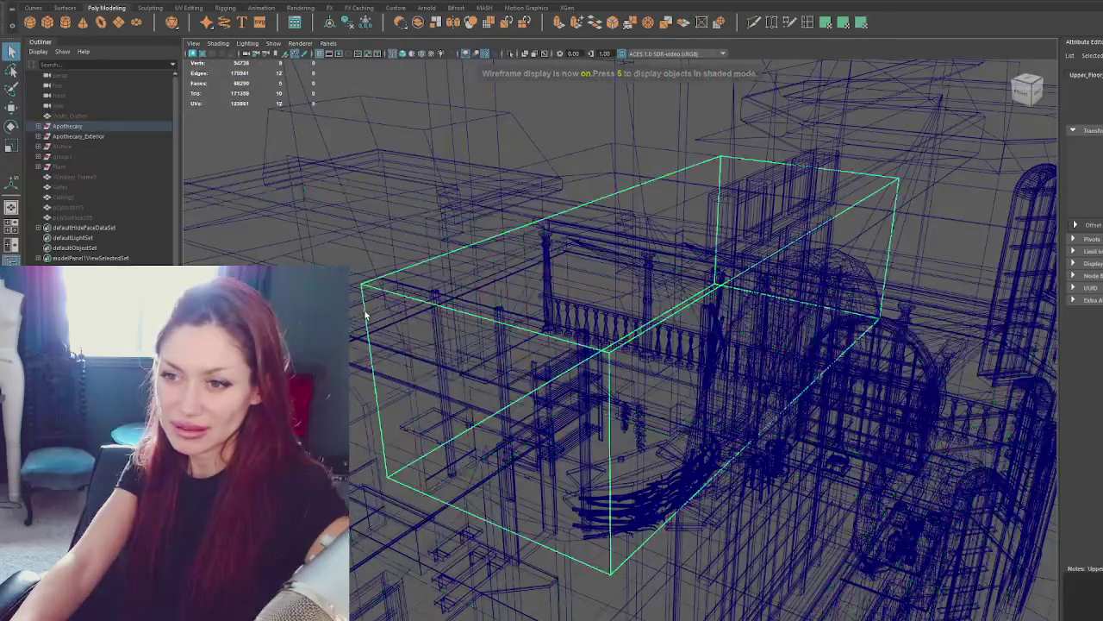
{"action": "key", "text": "6"}
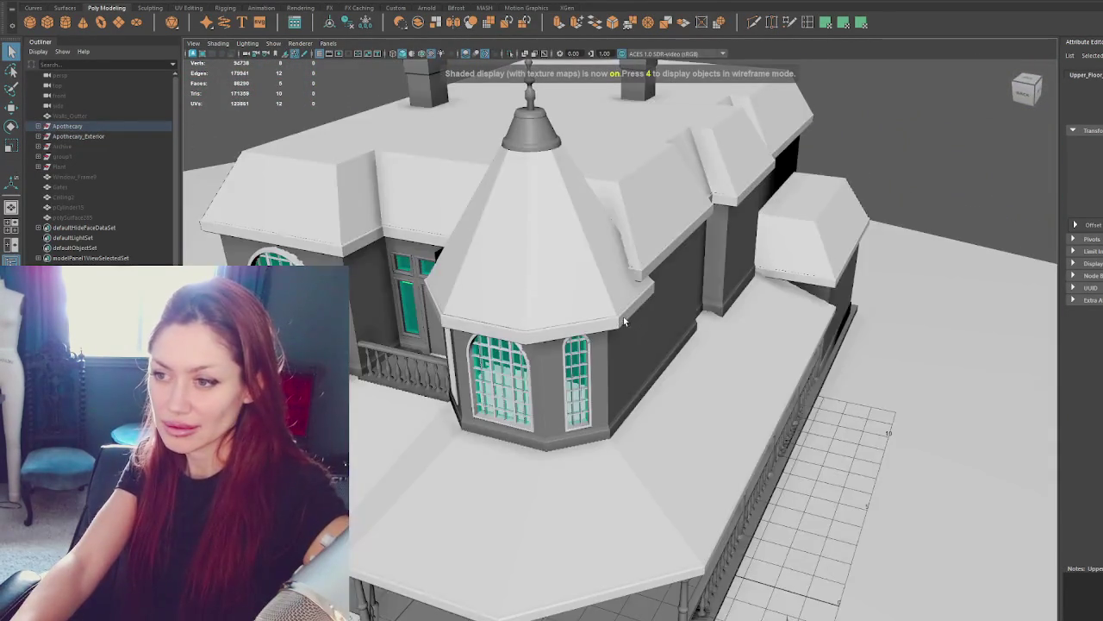
Orbit around the house to a close view of the turret and porch for edge-loop work.
{"action": "scroll", "coordinate": [734, 225], "scroll_direction": "up", "scroll_amount": 2}
{"action": "key", "text": "4"}
{"action": "left_click", "coordinate": [706, 217]}
{"action": "key", "text": "6"}
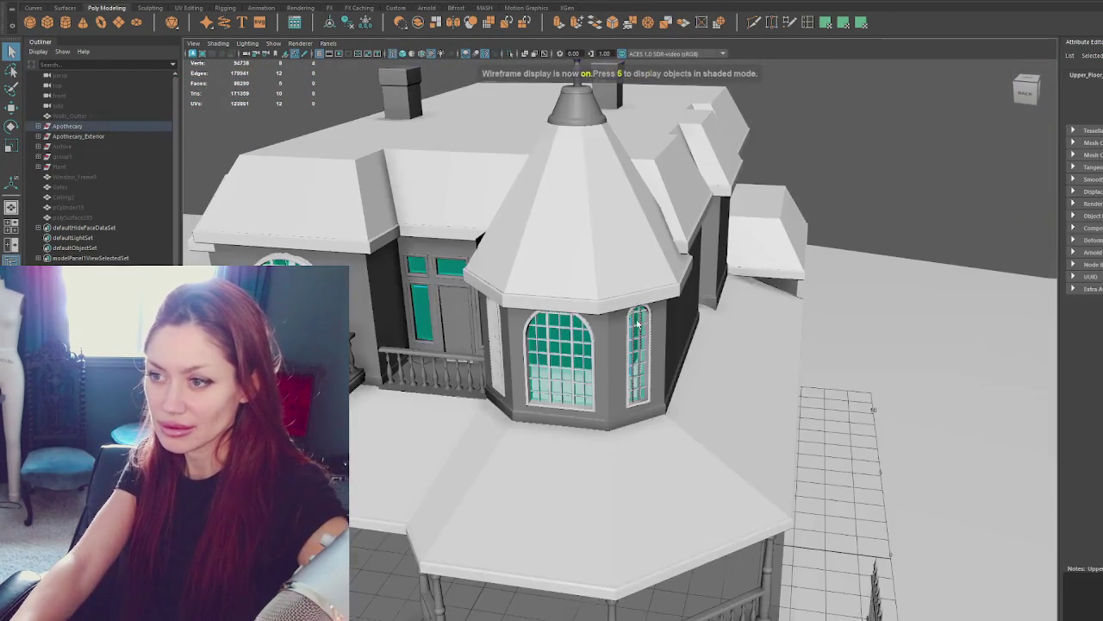
{"action": "key", "text": "w"}
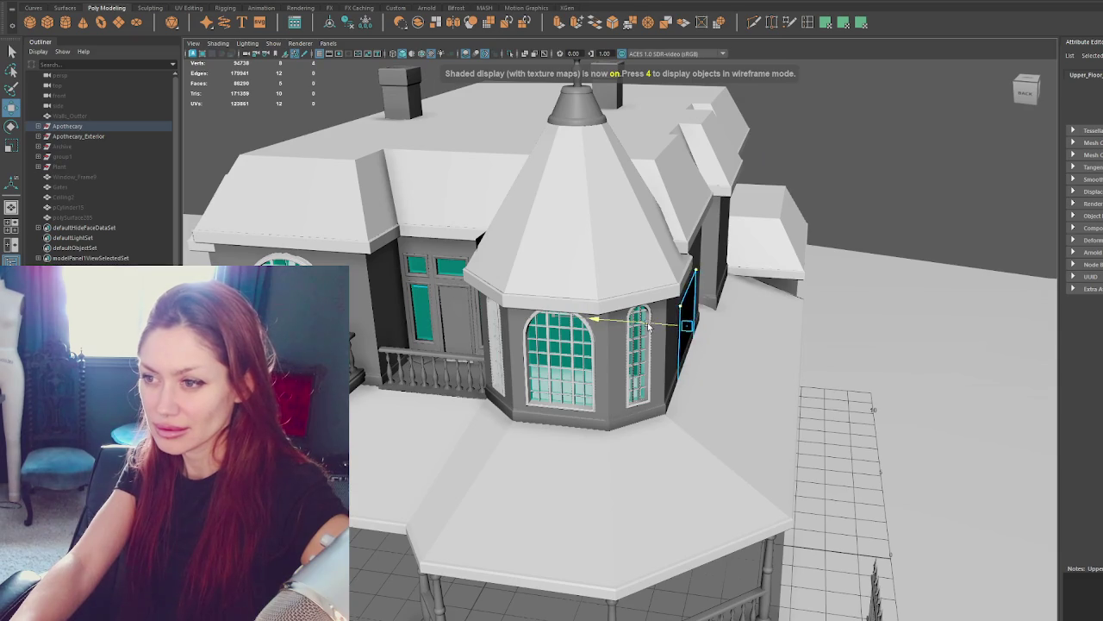
{"action": "mouse_move", "coordinate": [641, 320]}
{"action": "left_mouse_down", "text": "alt"}
{"action": "mouse_move", "coordinate": [707, 325]}
{"action": "mouse_move", "coordinate": [369, 320]}
{"action": "left_mouse_up", "text": "alt"}
{"action": "key", "text": "4"}
{"action": "key", "text": "6"}
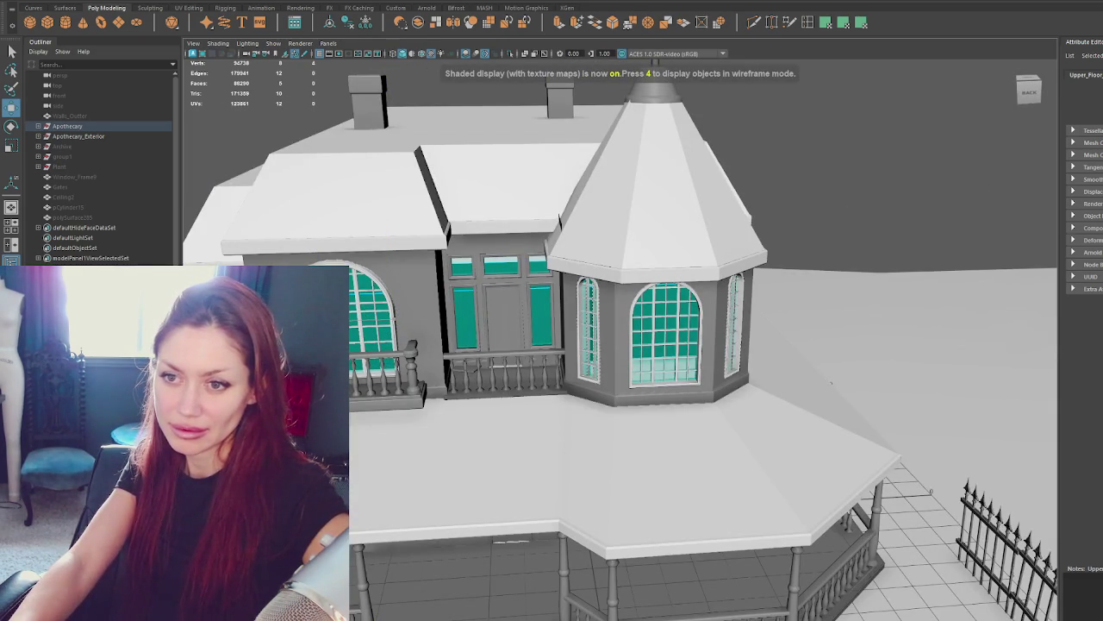
{"action": "mouse_move", "coordinate": [831, 382]}
{"action": "left_mouse_down", "text": "alt"}
{"action": "mouse_move", "coordinate": [718, 351]}
{"action": "mouse_move", "coordinate": [836, 389]}
{"action": "mouse_move", "coordinate": [853, 371]}
{"action": "mouse_move", "coordinate": [862, 383]}
{"action": "left_mouse_up", "text": "alt"}
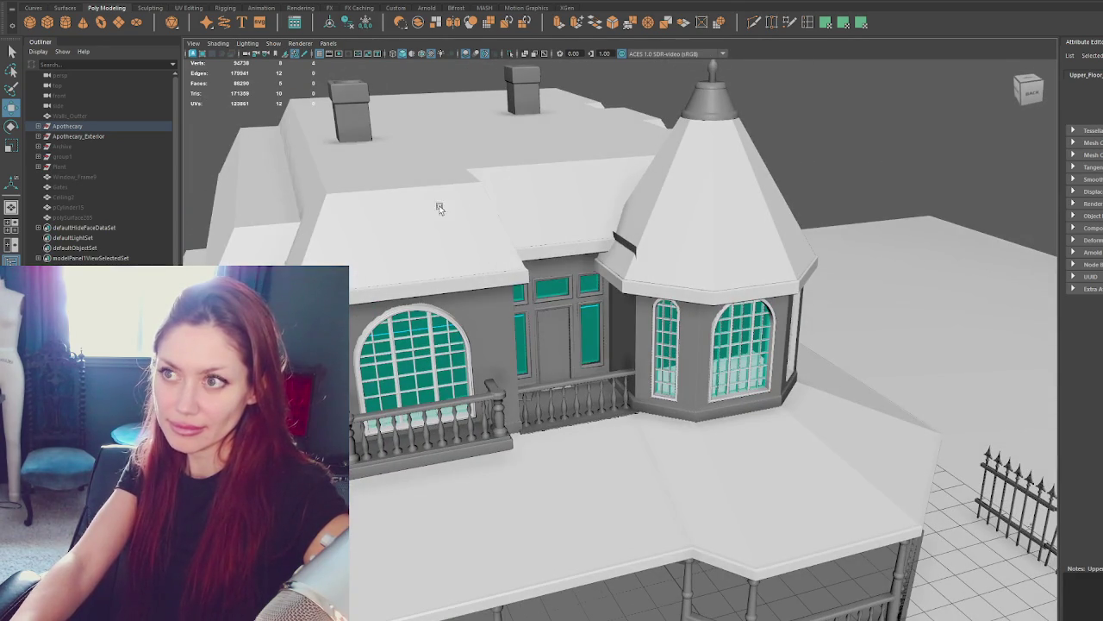
{"action": "left_click", "coordinate": [771, 23]}
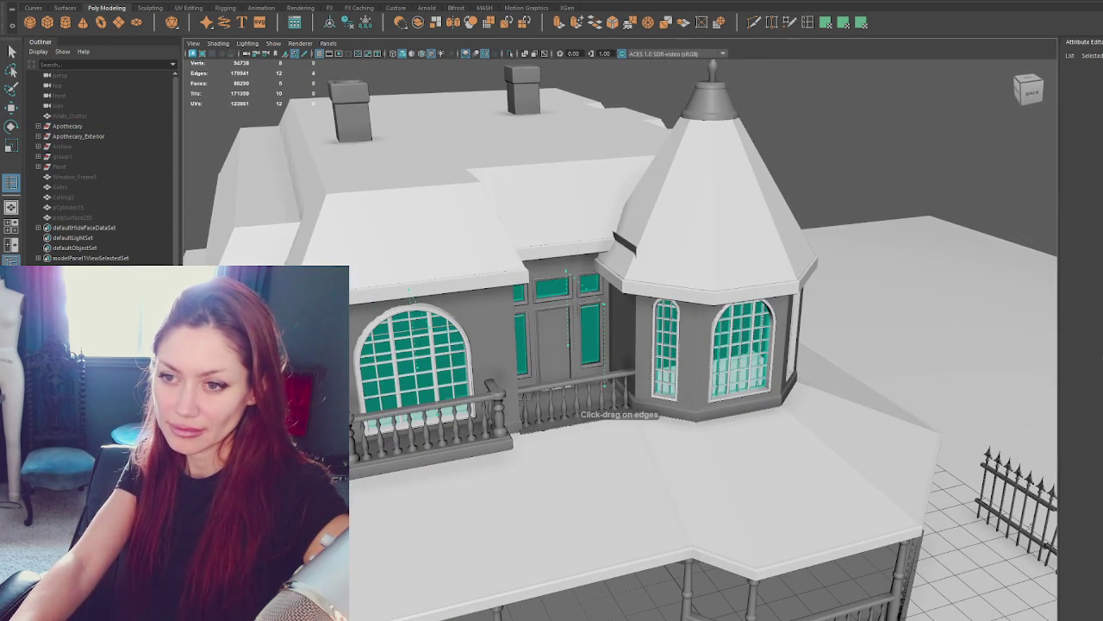
Reset the Insert Edge Loop tool settings to their defaults.
{"action": "left_click", "coordinate": [807, 22]}
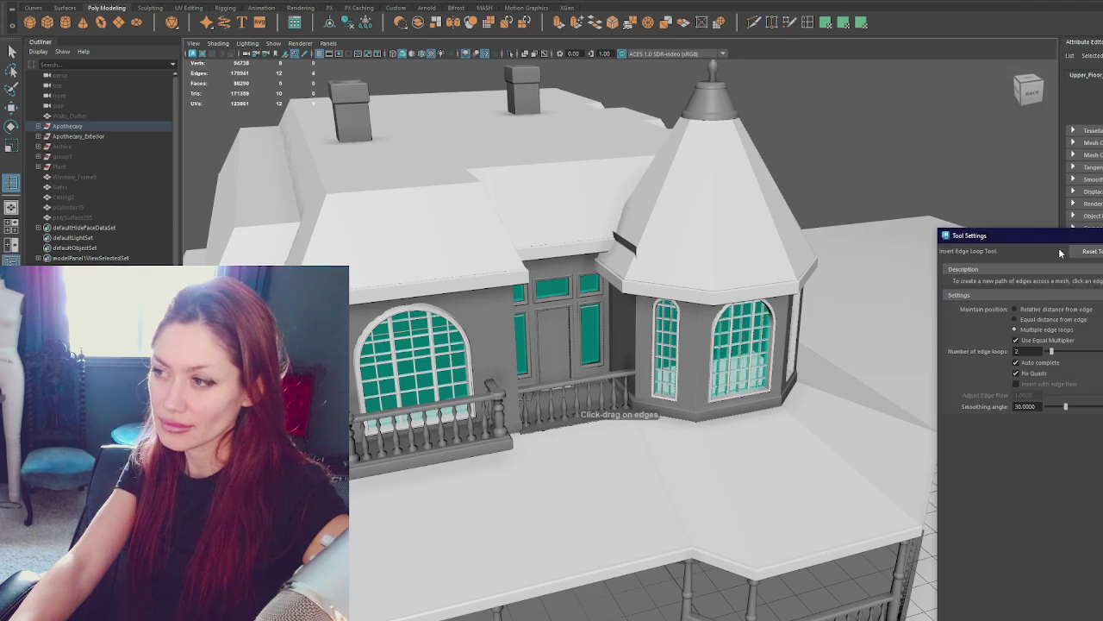
{"action": "left_click", "coordinate": [1092, 252]}
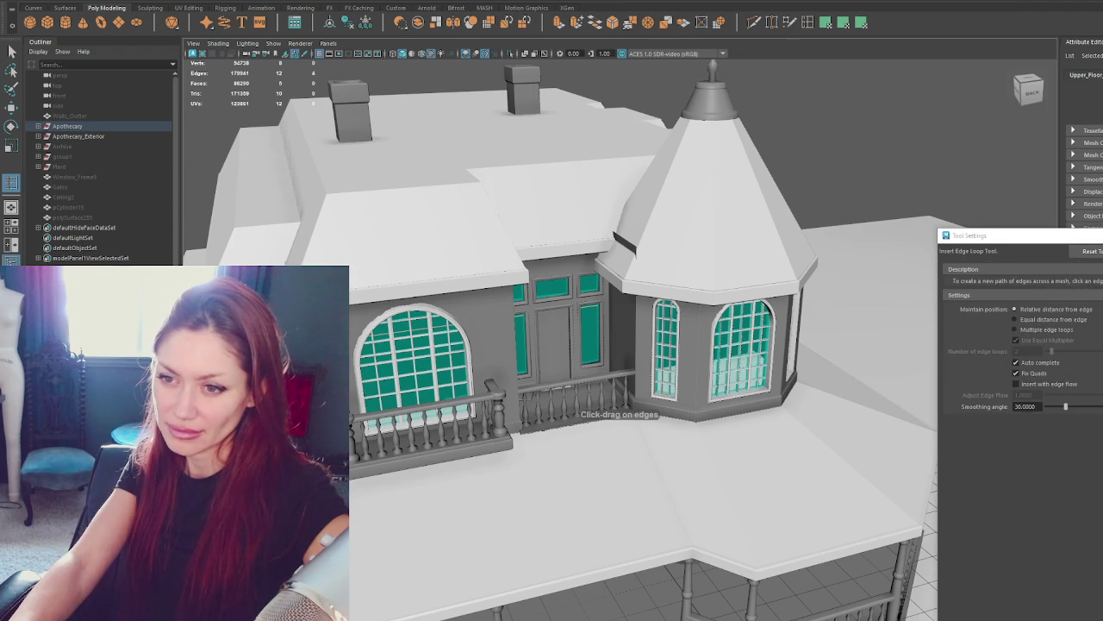
{"action": "key", "text": "Up"}
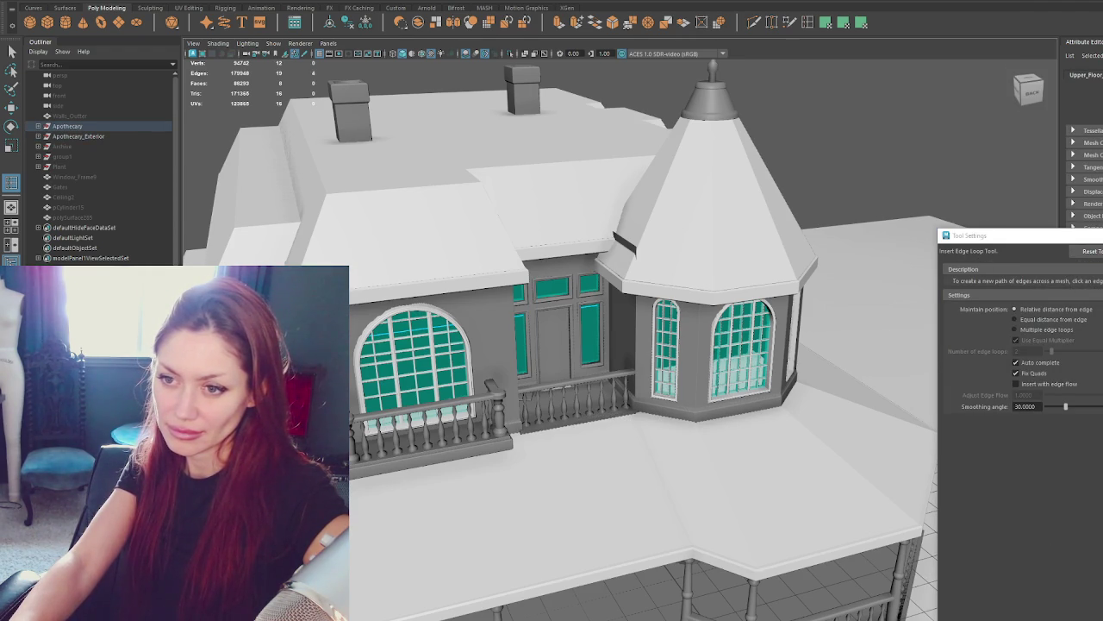
{"action": "key", "text": "4"}
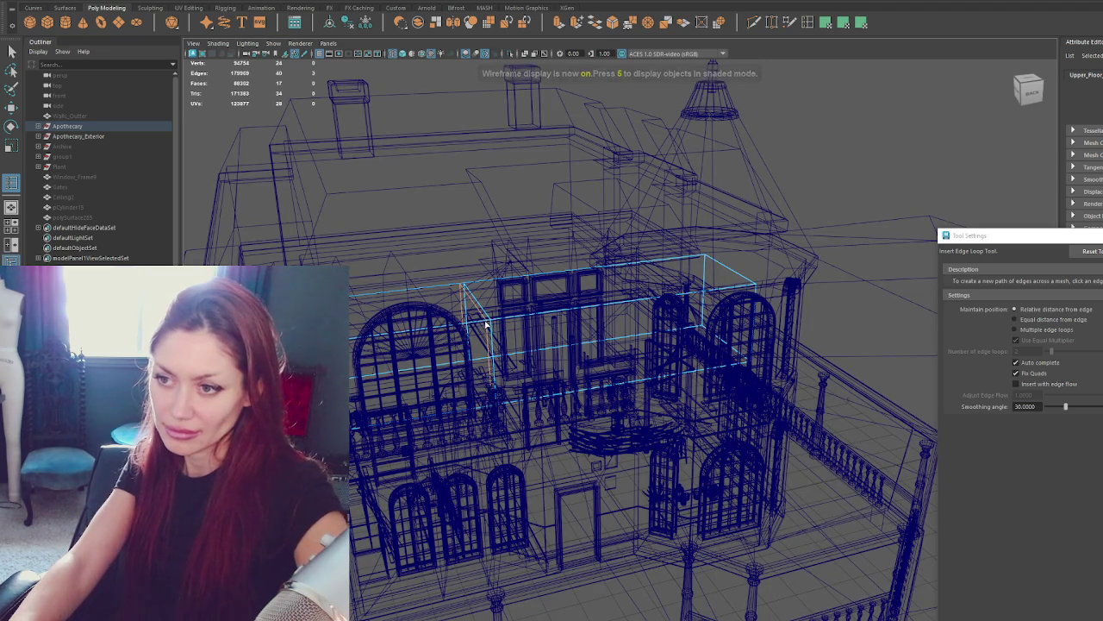
{"action": "key", "text": "6"}
Select the arched window's faces and orbit around the house in wireframe.
{"action": "right_click_drag", "start_coordinate": [898, 100], "coordinate": [906, 125]}
{"action": "key", "text": "4"}
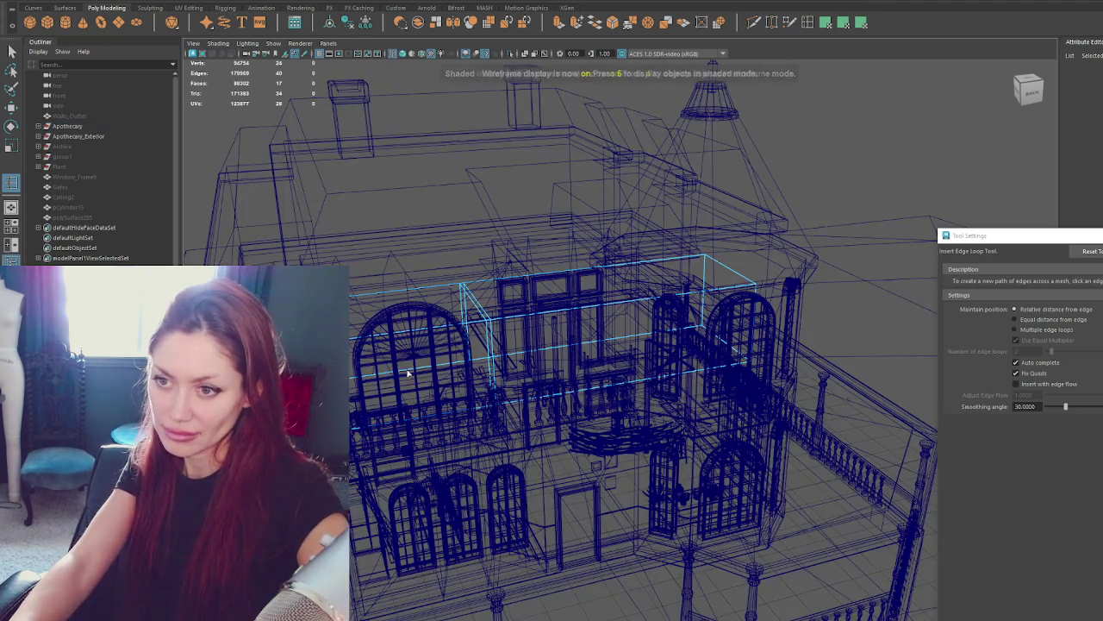
{"action": "key", "text": "w"}
{"action": "left_click", "coordinate": [392, 377]}
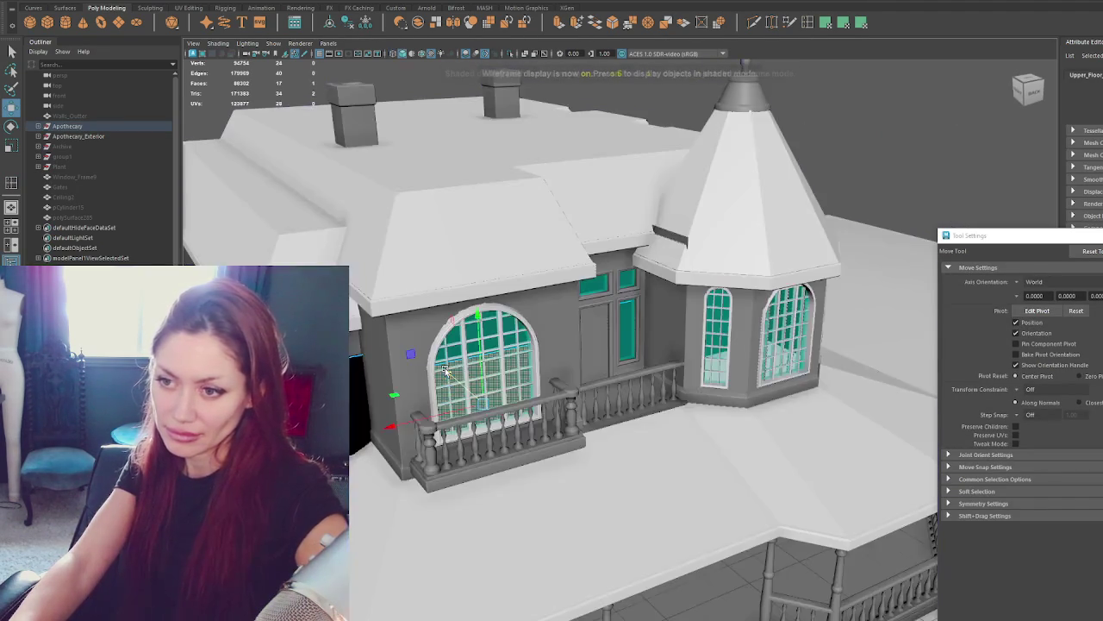
{"action": "key", "text": "6"}
{"action": "left_click", "coordinate": [446, 370]}
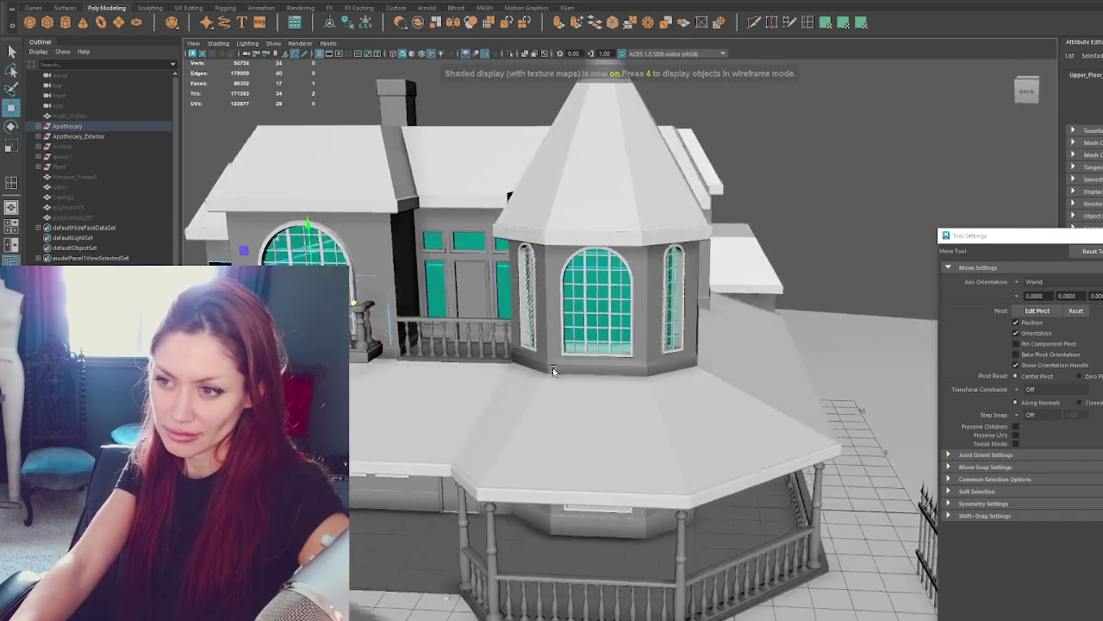
{"action": "left_click_drag", "start_coordinate": [460, 380], "coordinate": [576, 345], "text": "alt"}
{"action": "key", "text": "4"}
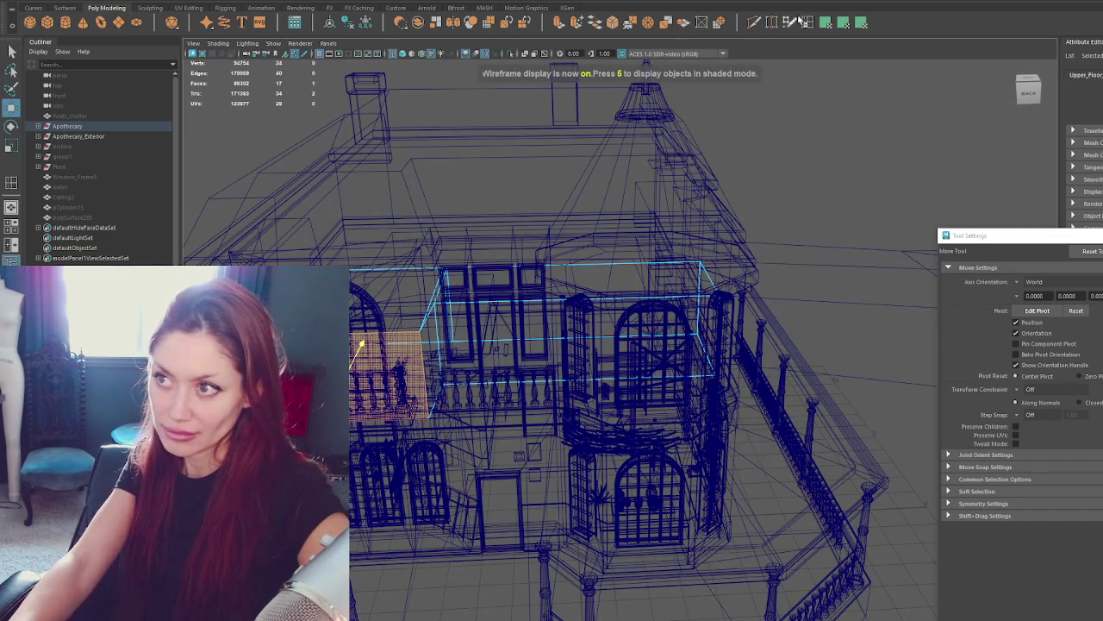
Insert an edge loop into the upper floor box, then reselect the upper floor mesh.
{"action": "left_click", "coordinate": [810, 23]}
{"action": "left_click", "coordinate": [559, 303]}
{"action": "right_click", "coordinate": [857, 151]}
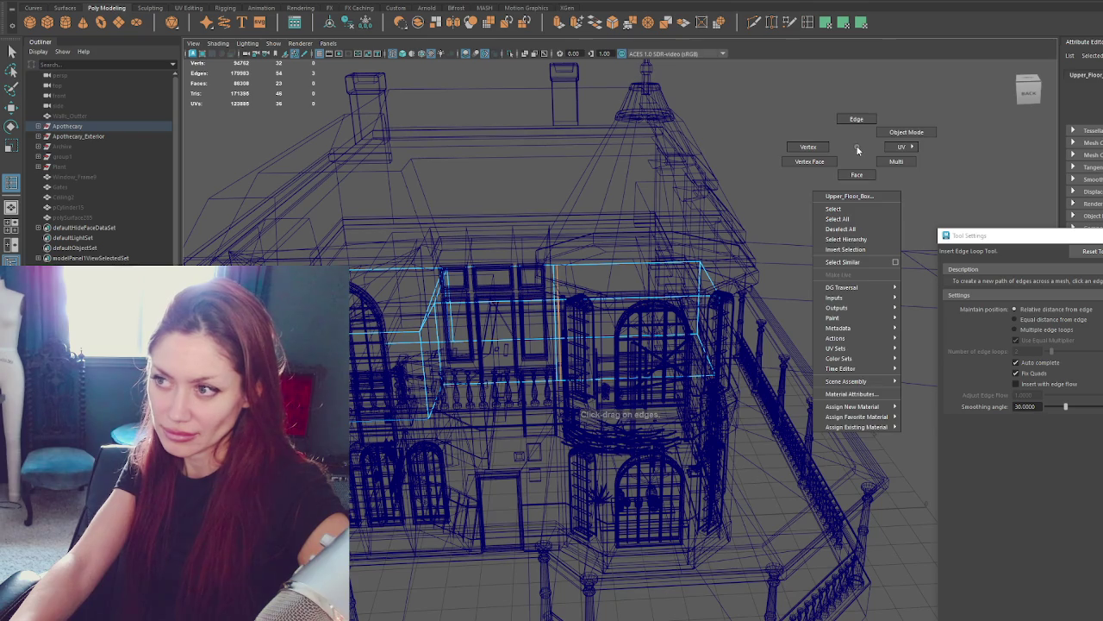
{"action": "left_click", "coordinate": [609, 304]}
{"action": "key", "text": "q"}
{"action": "left_click", "coordinate": [620, 308]}
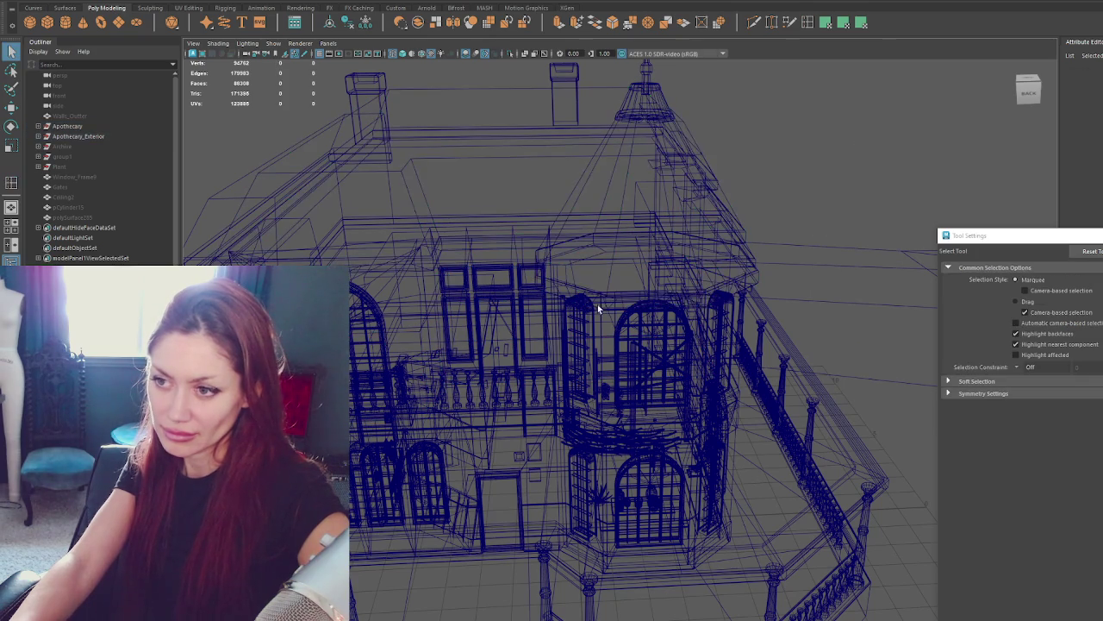
{"action": "left_click", "coordinate": [544, 303]}
{"action": "left_click_drag", "start_coordinate": [544, 303], "coordinate": [457, 347], "text": "alt"}
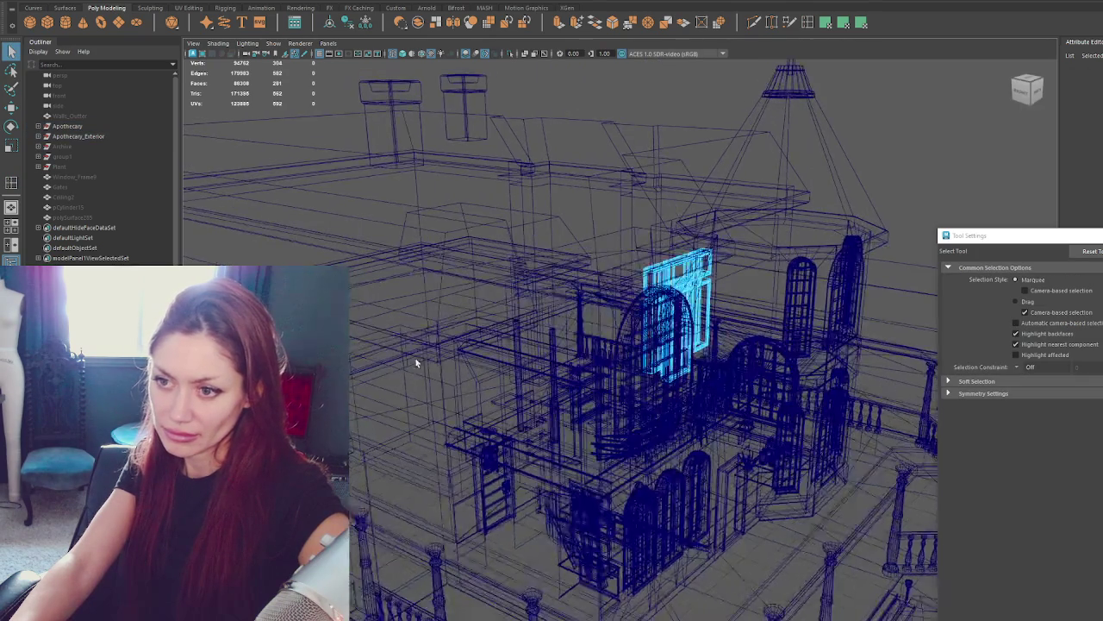
{"action": "left_click", "coordinate": [373, 368]}
Add a vertical edge loop beside the turret window, viewed from the front.
{"action": "right_click_drag", "start_coordinate": [823, 177], "coordinate": [840, 203]}
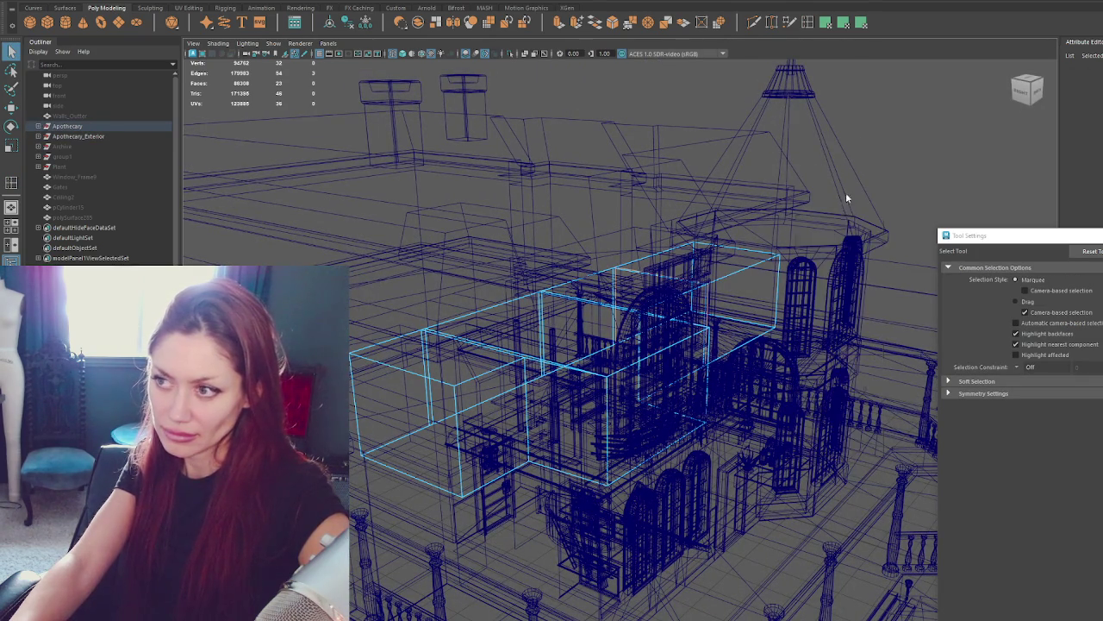
{"action": "key", "text": "w"}
{"action": "key", "text": "6"}
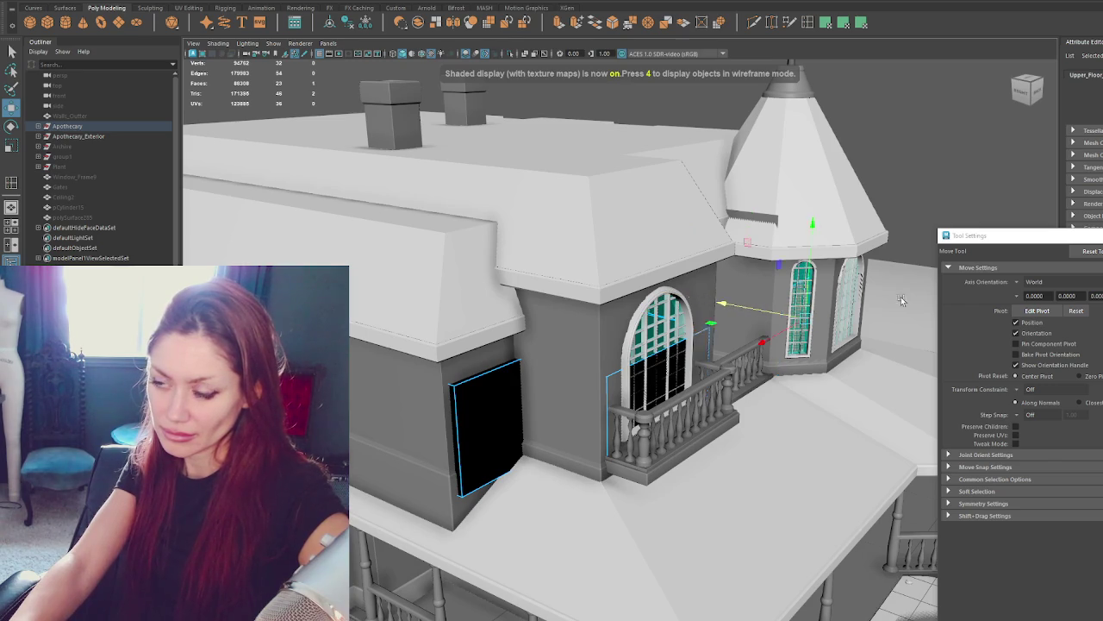
{"action": "left_click_drag", "start_coordinate": [821, 302], "coordinate": [759, 311], "text": "alt"}
{"action": "key", "text": "4"}
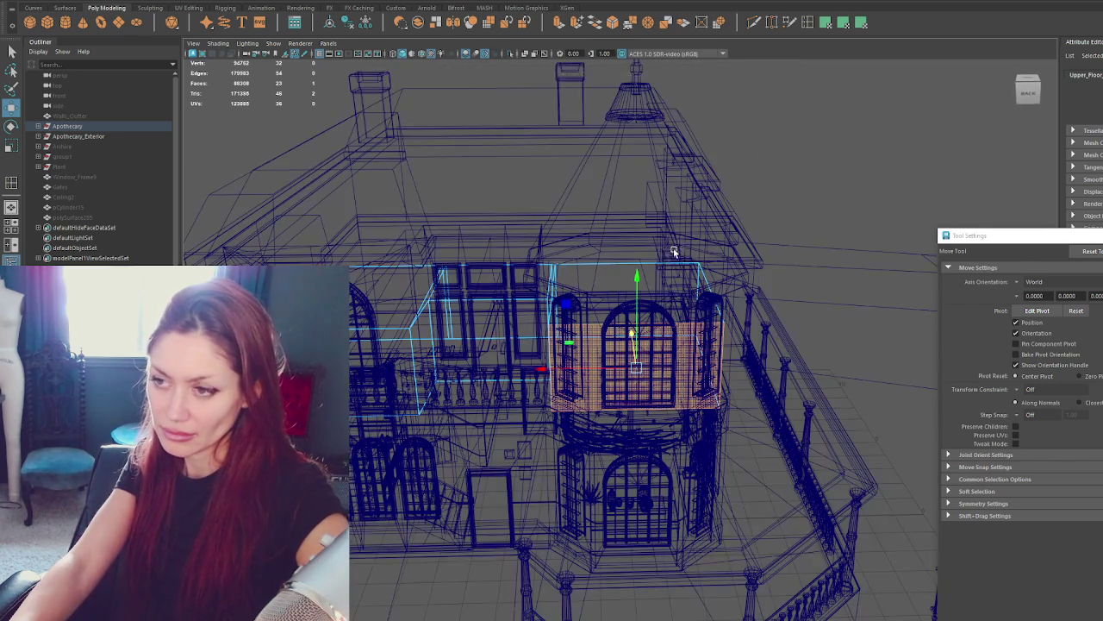
{"action": "left_click", "coordinate": [809, 23]}
{"action": "left_click", "coordinate": [593, 325]}
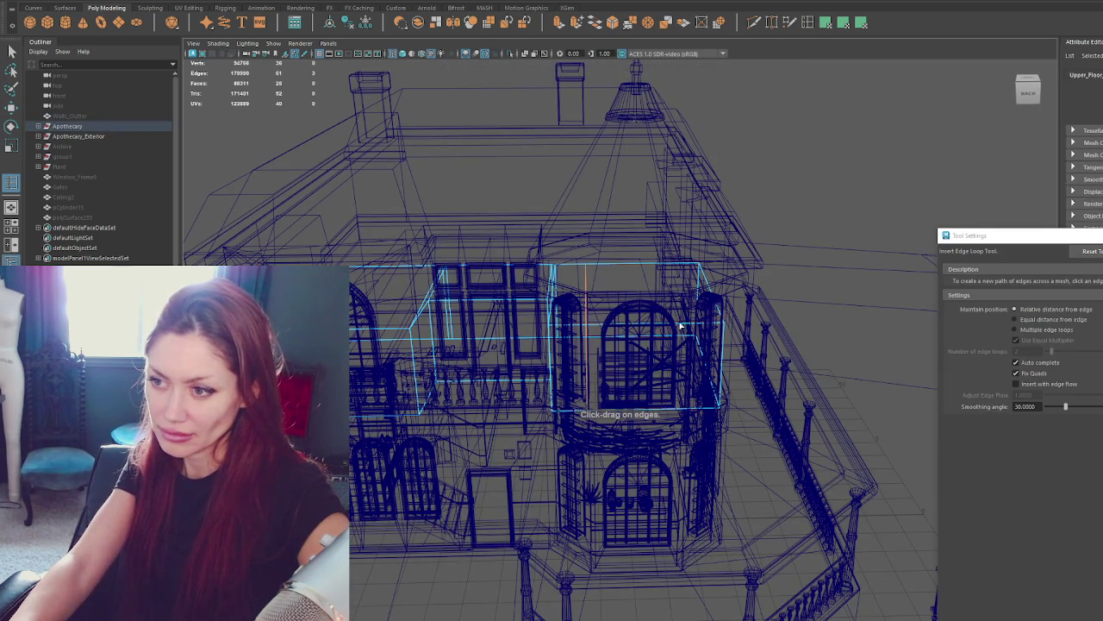
Scale the turret window face slightly narrower.
{"action": "key", "text": "q"}
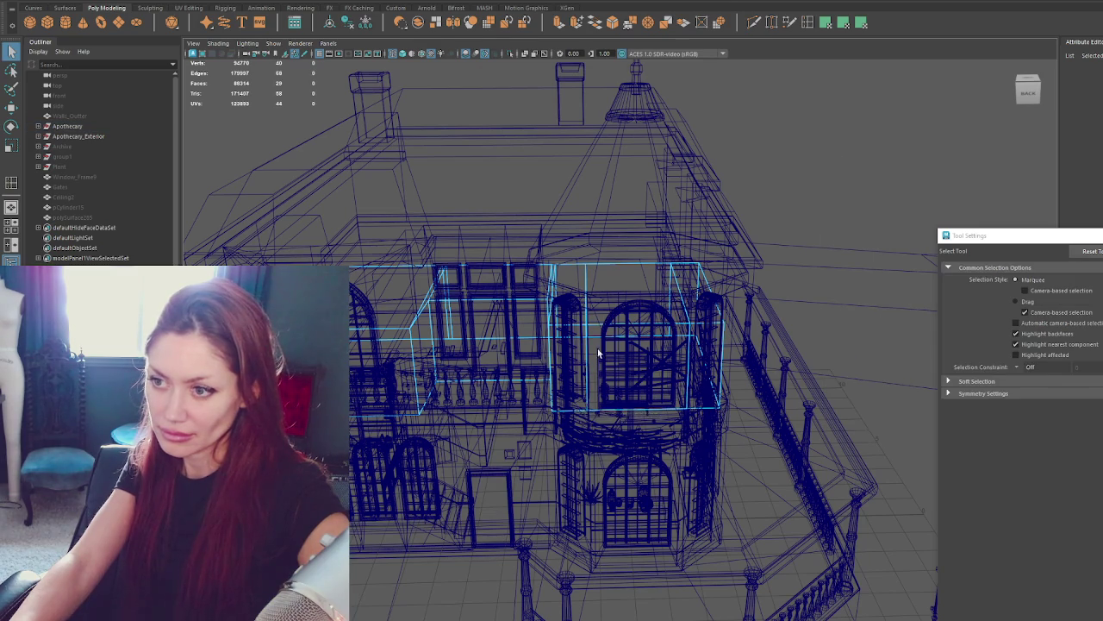
{"action": "key", "text": "w"}
{"action": "left_click", "coordinate": [592, 343]}
{"action": "key", "text": "6"}
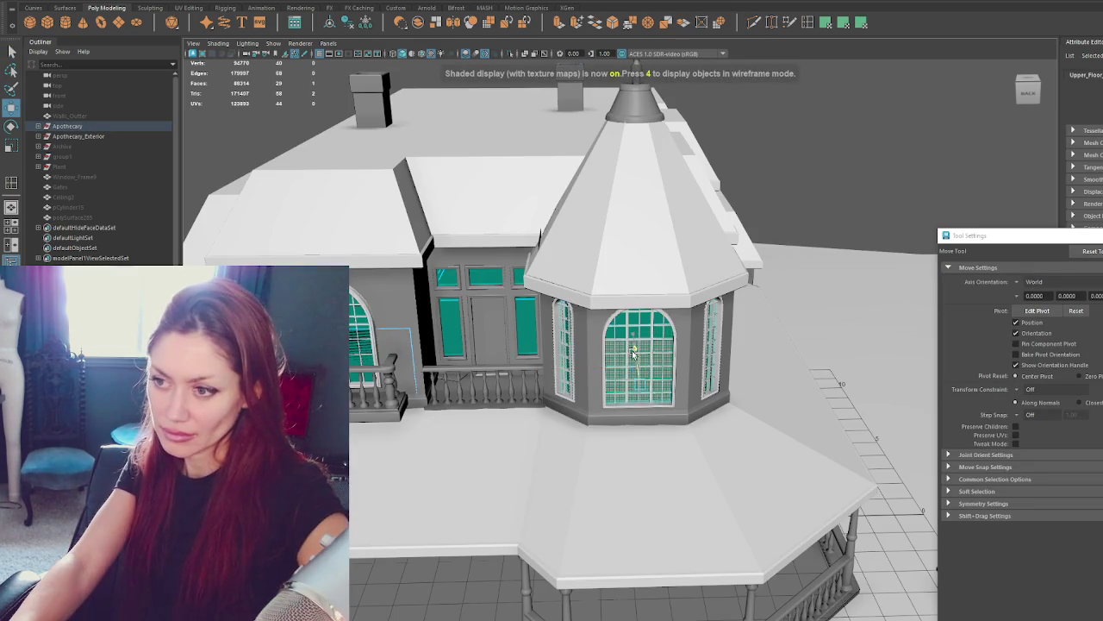
{"action": "key", "text": "r"}
{"action": "left_click_drag", "start_coordinate": [636, 355], "coordinate": [609, 388]}
{"action": "key", "text": "w"}
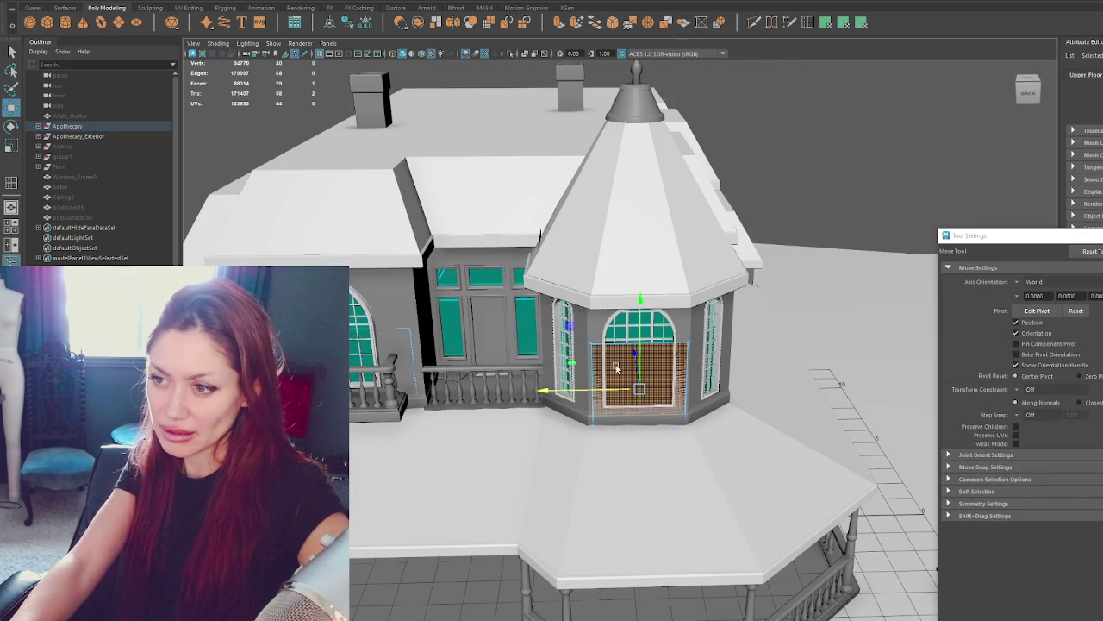
{"action": "key", "text": "F8"}
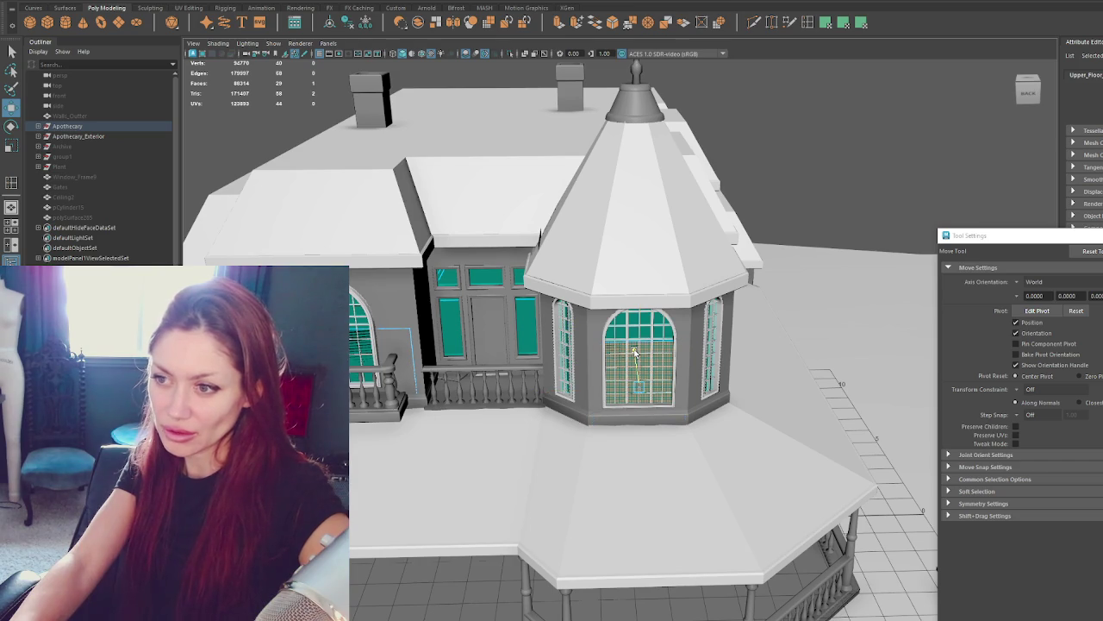
{"action": "left_click", "coordinate": [634, 351]}
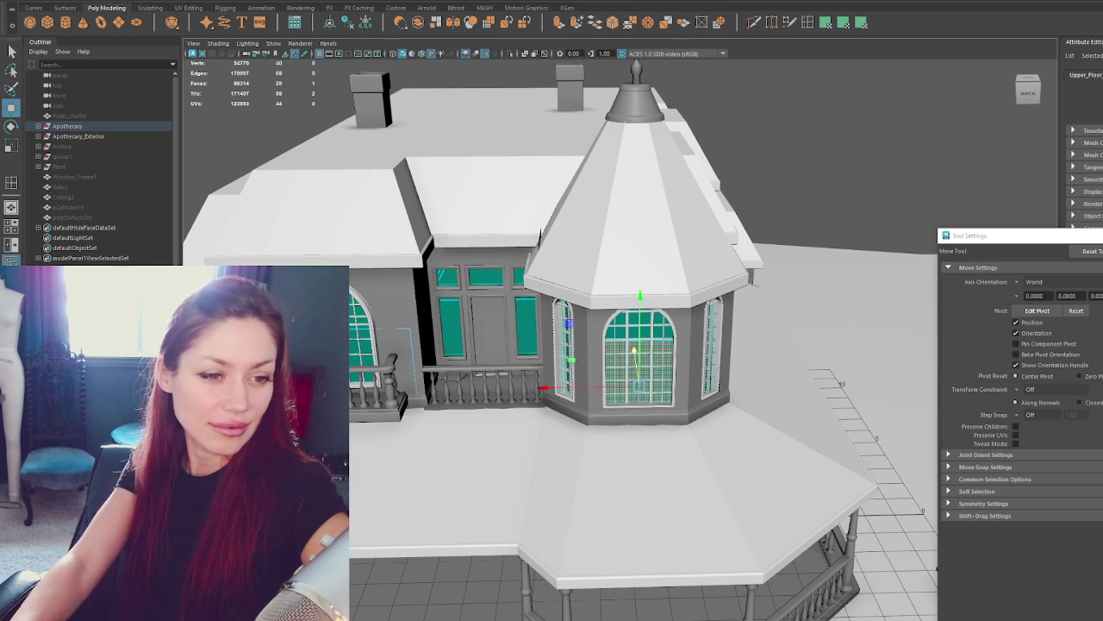
Raise the vertices along the upper trim, then isolate the object.
{"action": "left_click_drag", "start_coordinate": [517, 362], "coordinate": [518, 230], "text": "alt"}
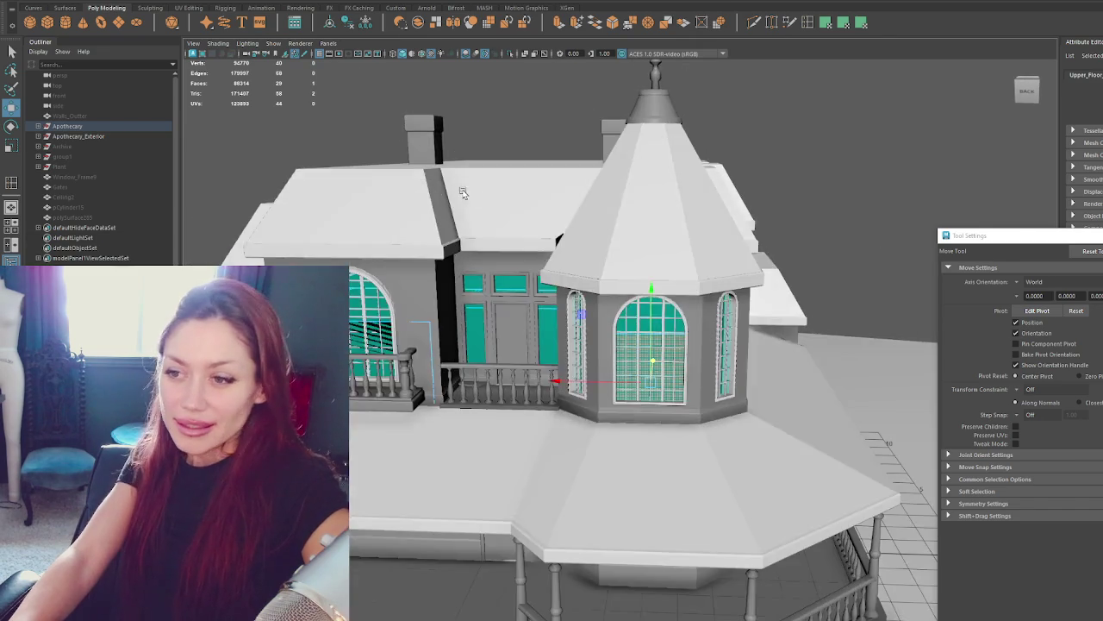
{"action": "key", "text": "4"}
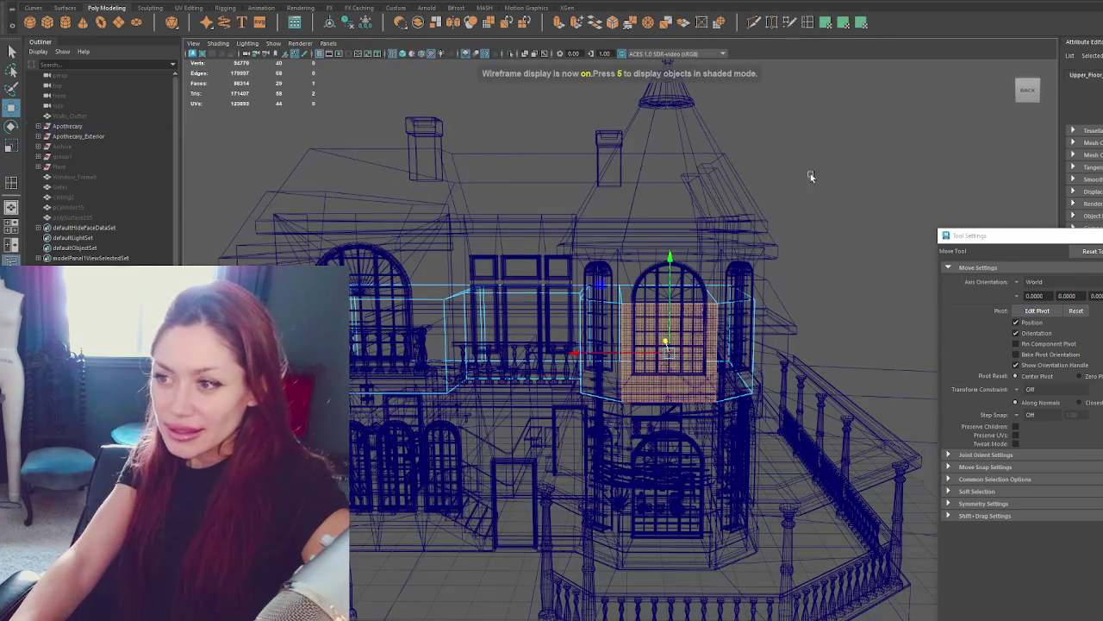
{"action": "left_click_drag", "start_coordinate": [862, 207], "coordinate": [183, 362]}
{"action": "left_click_drag", "start_coordinate": [488, 200], "coordinate": [511, 146]}
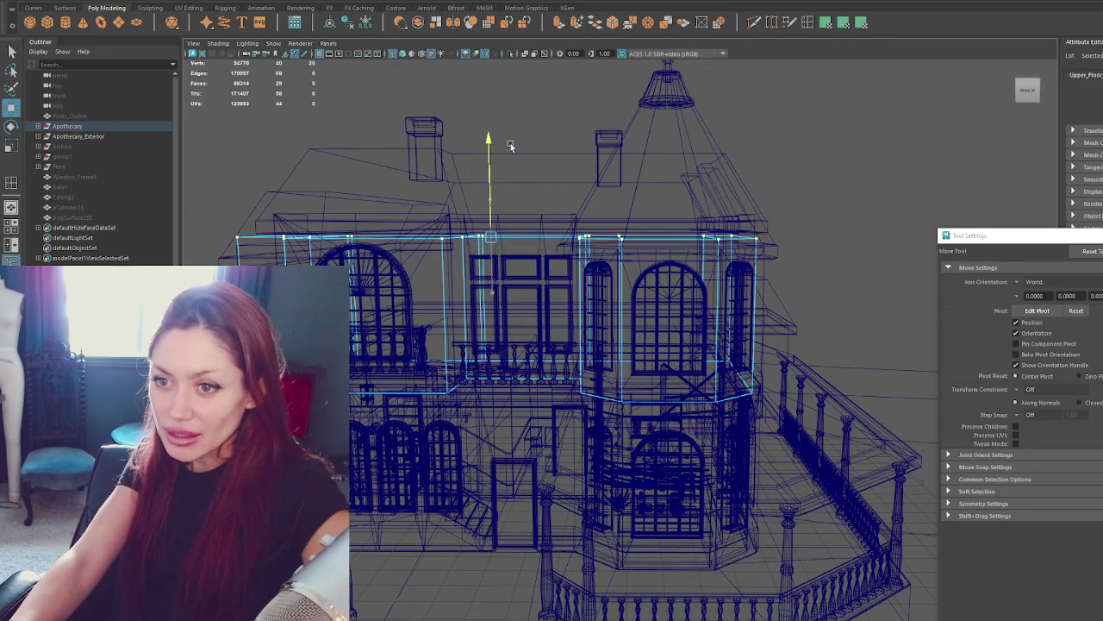
{"action": "key", "text": "6"}
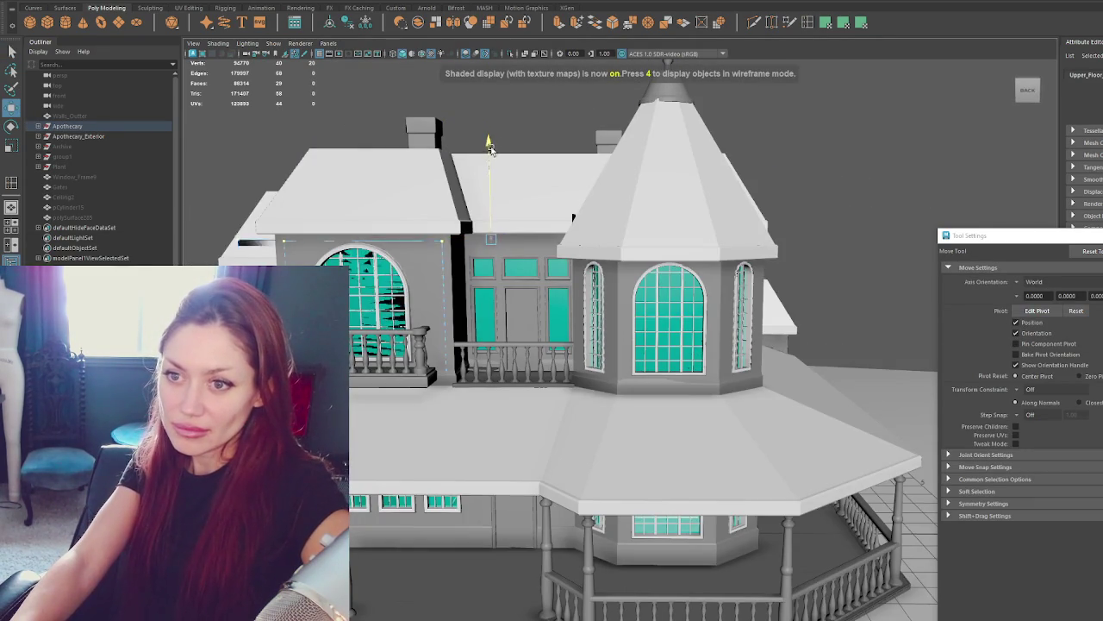
{"action": "key", "text": "q"}
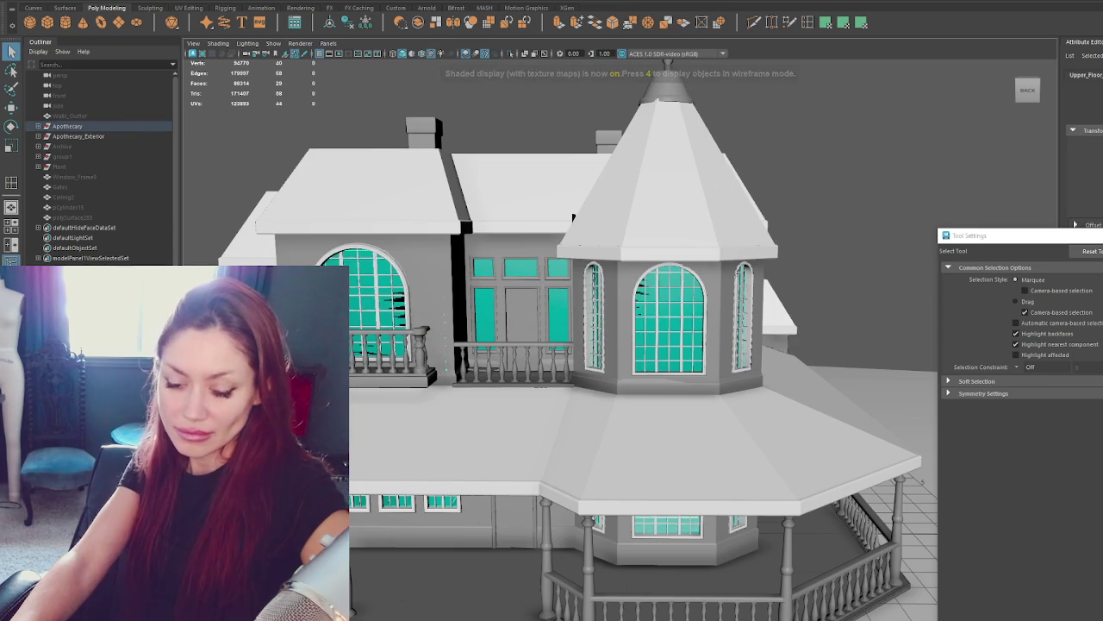
{"action": "key", "text": "ctrl+1"}
Restore the full house and slide a vertical edge of the box to the right.
{"action": "left_click_drag", "start_coordinate": [535, 285], "coordinate": [572, 353], "text": "alt"}
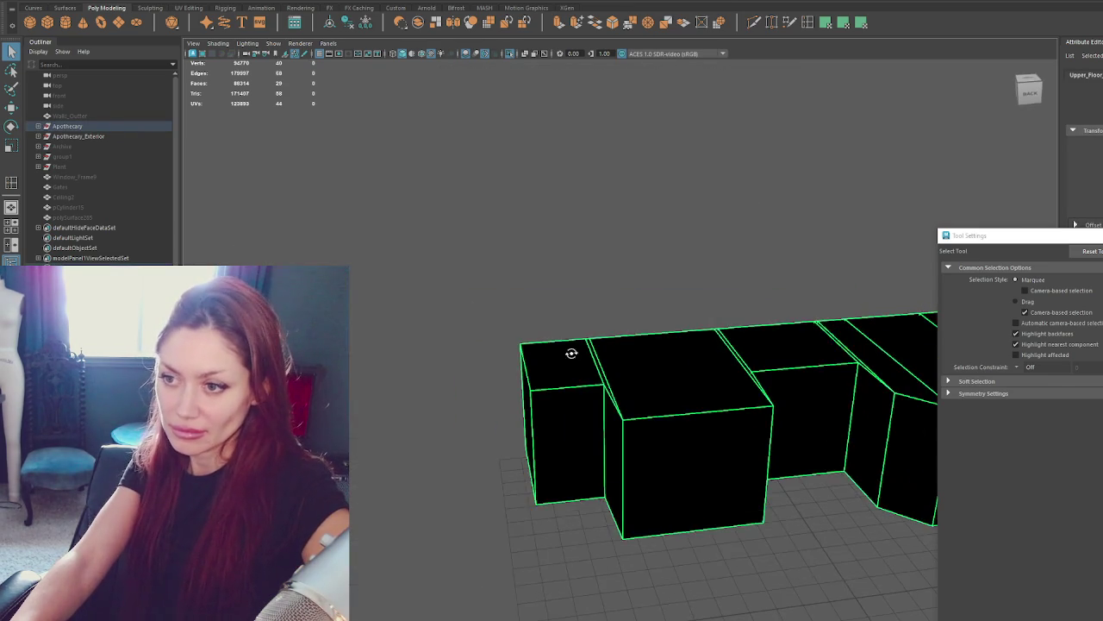
{"action": "key", "text": "ctrl+1"}
{"action": "key", "text": "F11"}
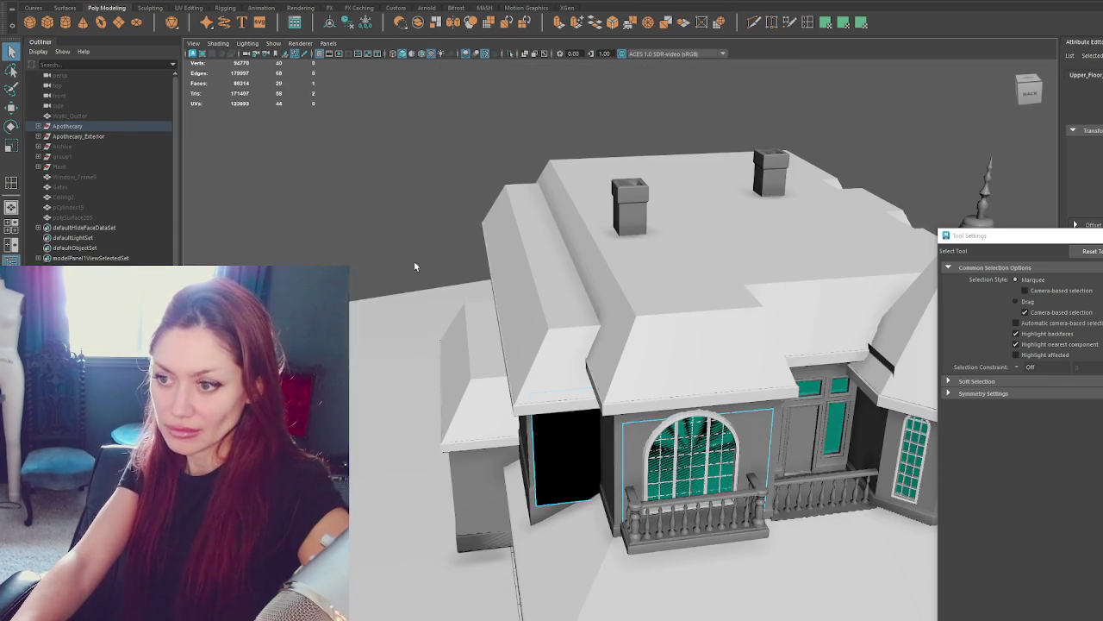
{"action": "left_click", "coordinate": [565, 457]}
{"action": "key", "text": "w"}
{"action": "mouse_move", "coordinate": [556, 409]}
{"action": "left_mouse_down", "text": "alt"}
{"action": "mouse_move", "coordinate": [574, 365]}
{"action": "mouse_move", "coordinate": [461, 362]}
{"action": "left_mouse_up", "text": "alt"}
{"action": "key", "text": "4"}
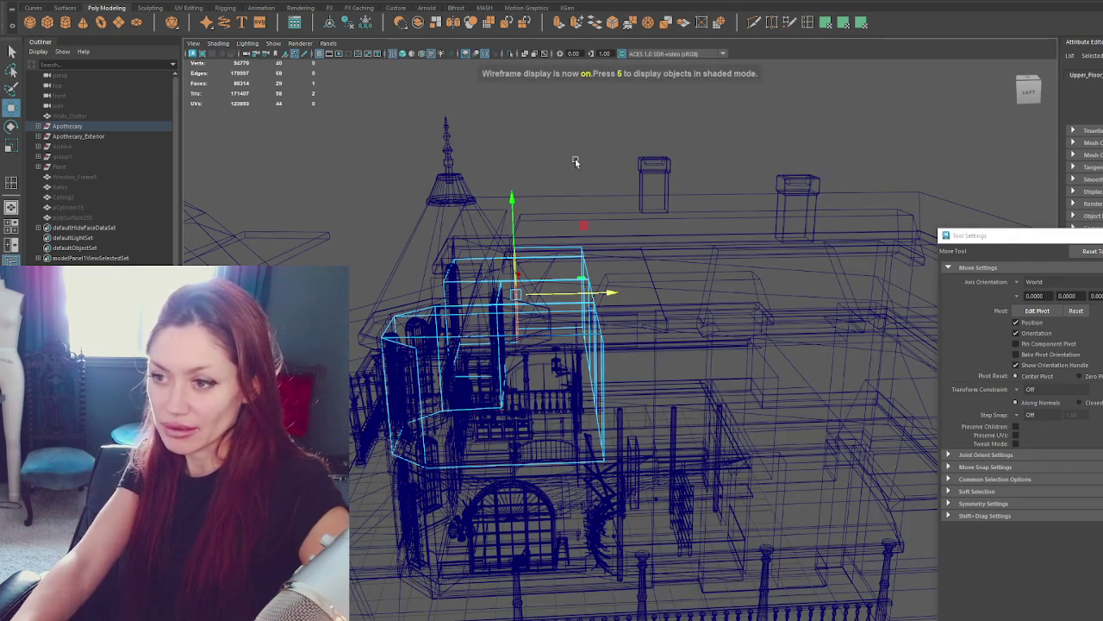
{"action": "right_click_drag", "start_coordinate": [513, 131], "coordinate": [591, 121]}
{"action": "left_click", "coordinate": [595, 388]}
{"action": "mouse_move", "coordinate": [617, 332]}
{"action": "left_mouse_down"}
{"action": "mouse_move", "coordinate": [659, 336]}
{"action": "mouse_move", "coordinate": [604, 258]}
{"action": "mouse_move", "coordinate": [586, 129]}
{"action": "mouse_move", "coordinate": [463, 365]}
{"action": "mouse_move", "coordinate": [557, 386]}
{"action": "mouse_move", "coordinate": [677, 356]}
{"action": "mouse_move", "coordinate": [535, 305]}
{"action": "left_mouse_up"}
{"action": "key", "text": "6"}
{"action": "key", "text": "q"}
Isolate the Upper_Floor box and display it shaded.
{"action": "right_click", "coordinate": [590, 92]}
{"action": "key", "text": "4"}
{"action": "scroll", "coordinate": [478, 356], "scroll_direction": "up", "scroll_amount": 2}
{"action": "key", "text": "ctrl+1"}
{"action": "key", "text": "5"}
{"action": "scroll", "coordinate": [499, 381], "scroll_direction": "up", "scroll_amount": 3}
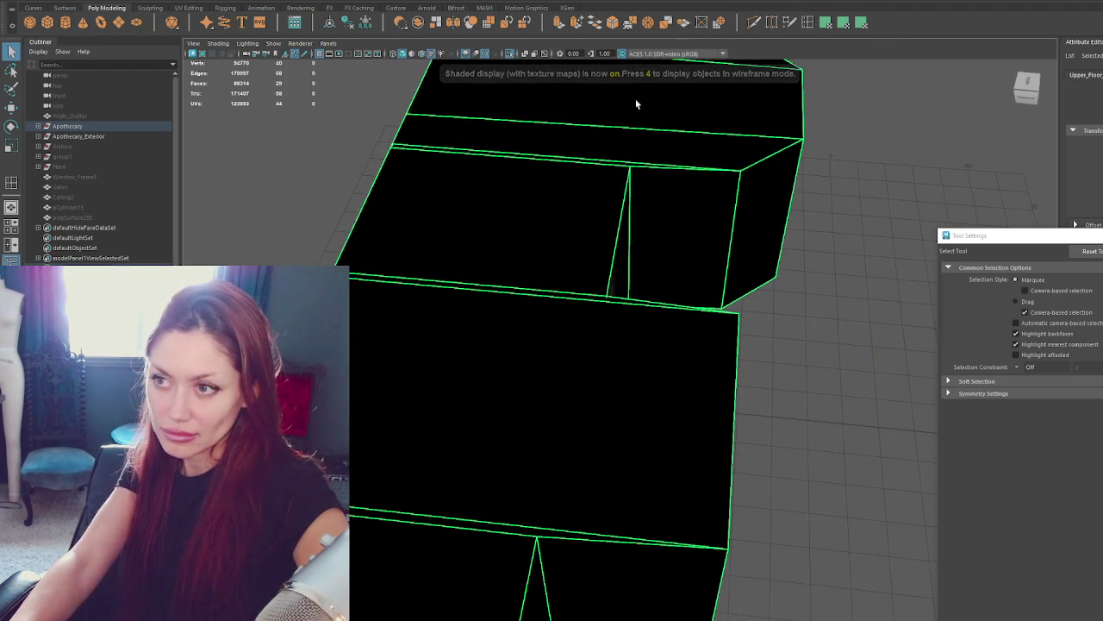
{"action": "mouse_move", "coordinate": [547, 460]}
{"action": "left_mouse_down", "text": "alt"}
{"action": "mouse_move", "coordinate": [552, 470]}
{"action": "mouse_move", "coordinate": [527, 481]}
{"action": "left_mouse_up", "text": "alt"}
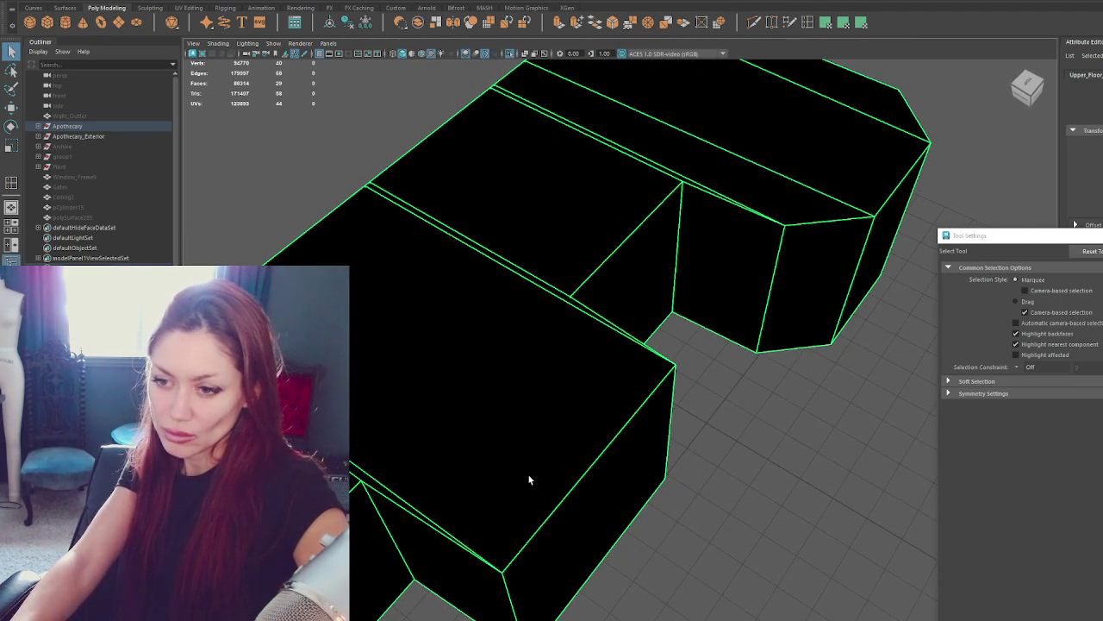
{"action": "middle_click_drag", "start_coordinate": [379, 387], "coordinate": [426, 373], "text": "alt"}
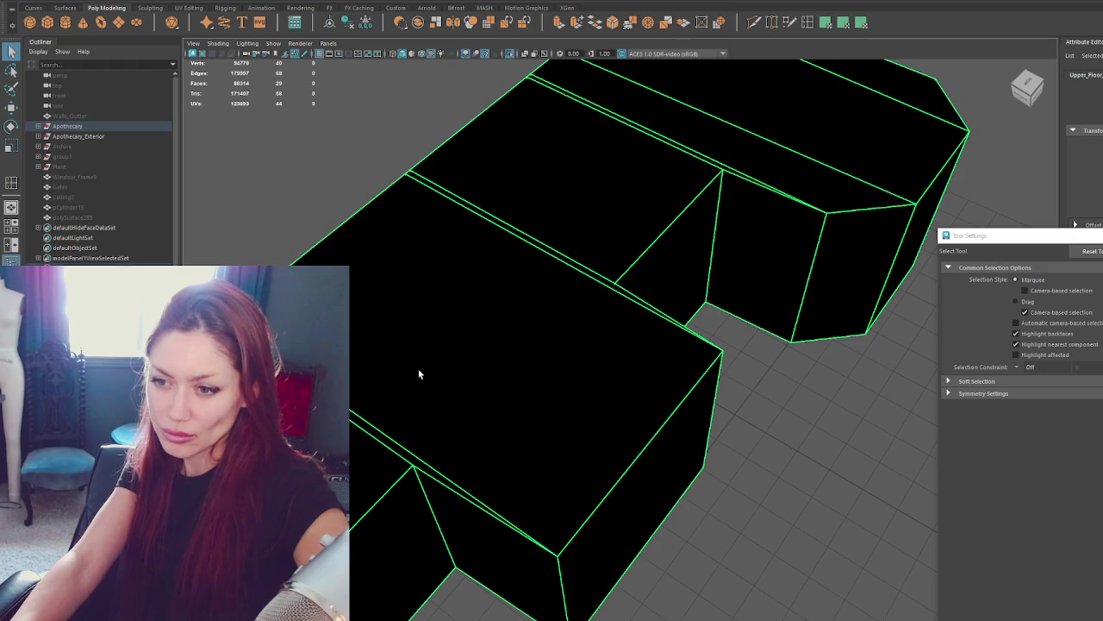
{"action": "scroll", "coordinate": [418, 373], "scroll_direction": "down", "scroll_amount": 3}
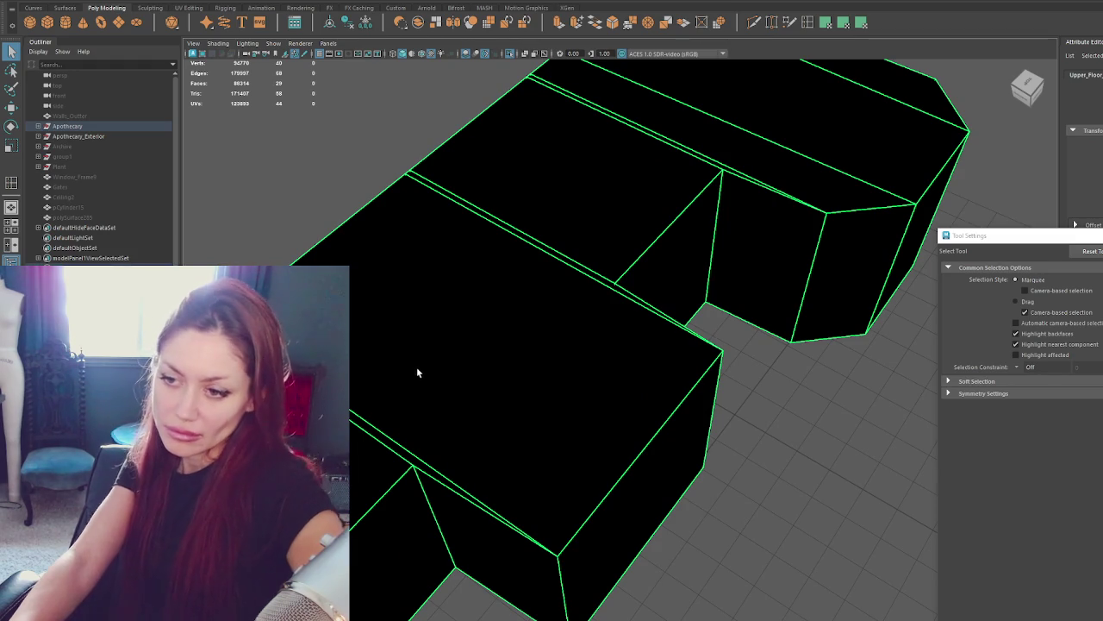
Tumble to a top-down view of the stepped blocks and switch to edge selection.
{"action": "mouse_move", "coordinate": [675, 271]}
{"action": "left_mouse_down", "text": "alt"}
{"action": "mouse_move", "coordinate": [609, 239]}
{"action": "mouse_move", "coordinate": [696, 238]}
{"action": "mouse_move", "coordinate": [628, 256]}
{"action": "mouse_move", "coordinate": [623, 242]}
{"action": "mouse_move", "coordinate": [614, 370]}
{"action": "left_mouse_up", "text": "alt"}
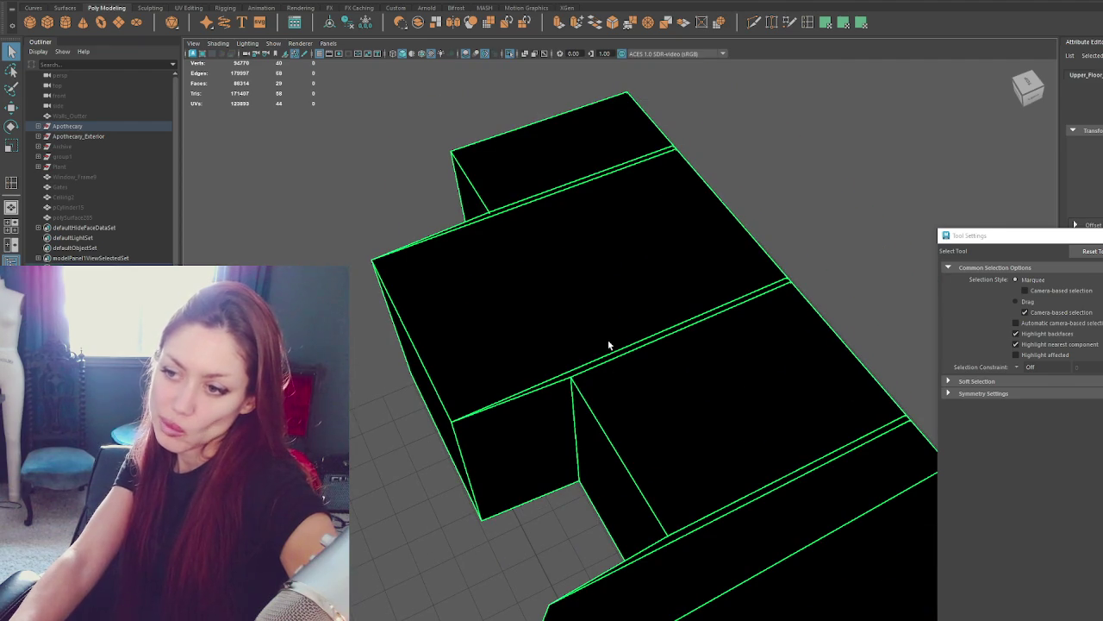
{"action": "scroll", "coordinate": [608, 345], "scroll_direction": "up", "scroll_amount": 2}
{"action": "scroll", "coordinate": [608, 345], "scroll_direction": "up", "scroll_amount": 2}
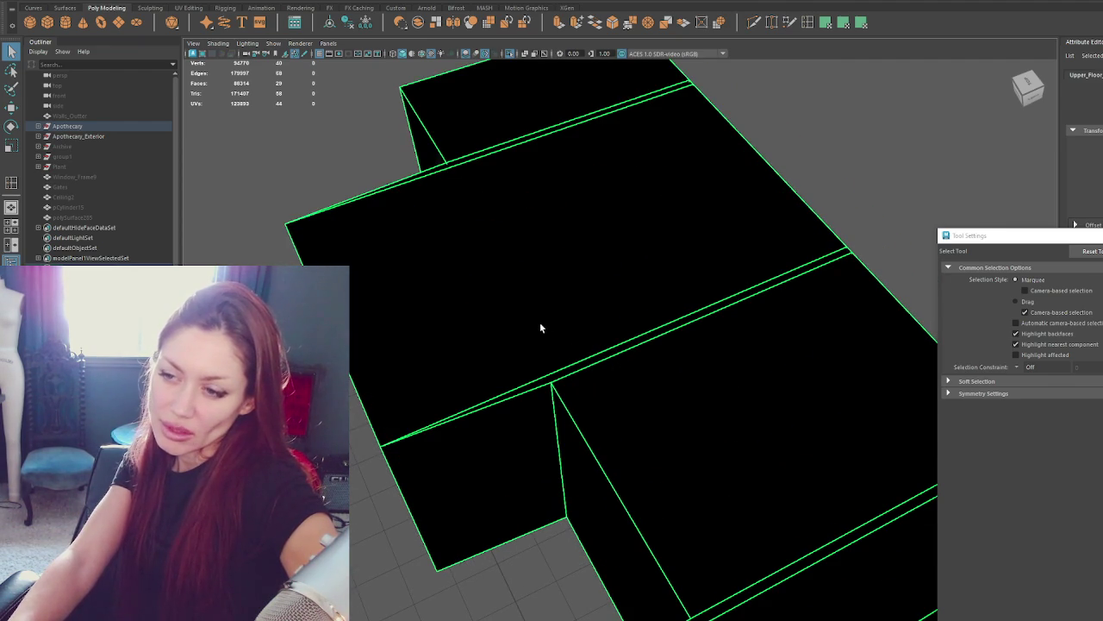
{"action": "scroll", "coordinate": [536, 325], "scroll_direction": "down", "scroll_amount": 2}
{"action": "scroll", "coordinate": [543, 323], "scroll_direction": "down", "scroll_amount": 3}
{"action": "mouse_move", "coordinate": [578, 321]}
{"action": "left_mouse_down", "text": "alt"}
{"action": "mouse_move", "coordinate": [768, 315]}
{"action": "mouse_move", "coordinate": [622, 399]}
{"action": "mouse_move", "coordinate": [650, 412]}
{"action": "mouse_move", "coordinate": [744, 376]}
{"action": "mouse_move", "coordinate": [554, 365]}
{"action": "mouse_move", "coordinate": [758, 357]}
{"action": "mouse_move", "coordinate": [672, 377]}
{"action": "mouse_move", "coordinate": [549, 370]}
{"action": "mouse_move", "coordinate": [554, 353]}
{"action": "left_mouse_up", "text": "alt"}
{"action": "scroll", "coordinate": [648, 411], "scroll_direction": "up", "scroll_amount": 3}
{"action": "scroll", "coordinate": [732, 386], "scroll_direction": "up", "scroll_amount": 2}
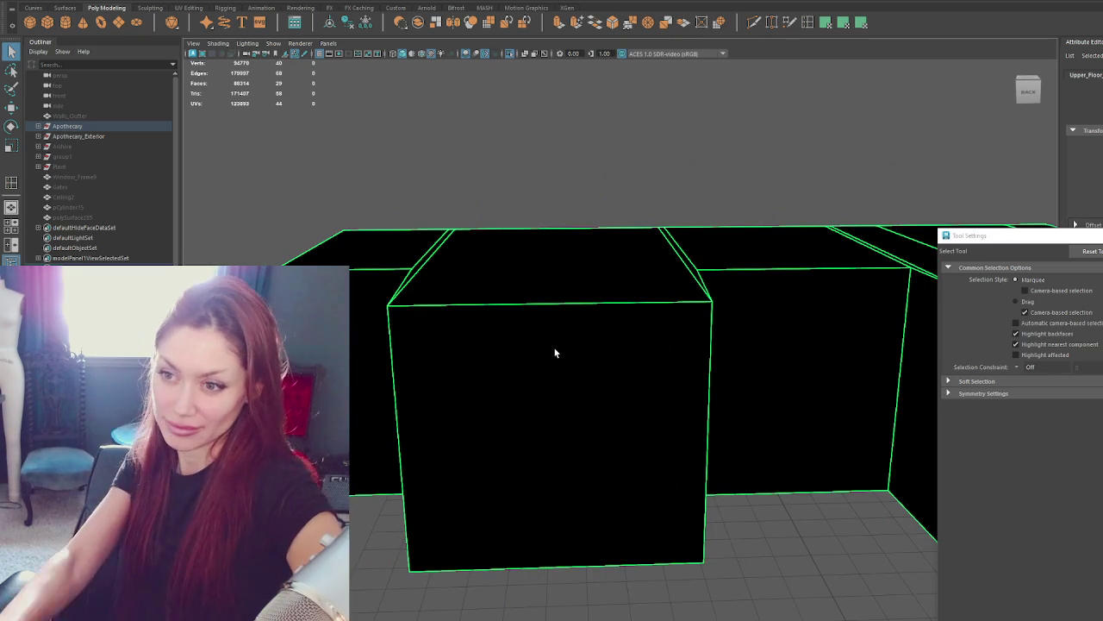
{"action": "left_click_drag", "start_coordinate": [497, 276], "coordinate": [529, 347], "text": "alt"}
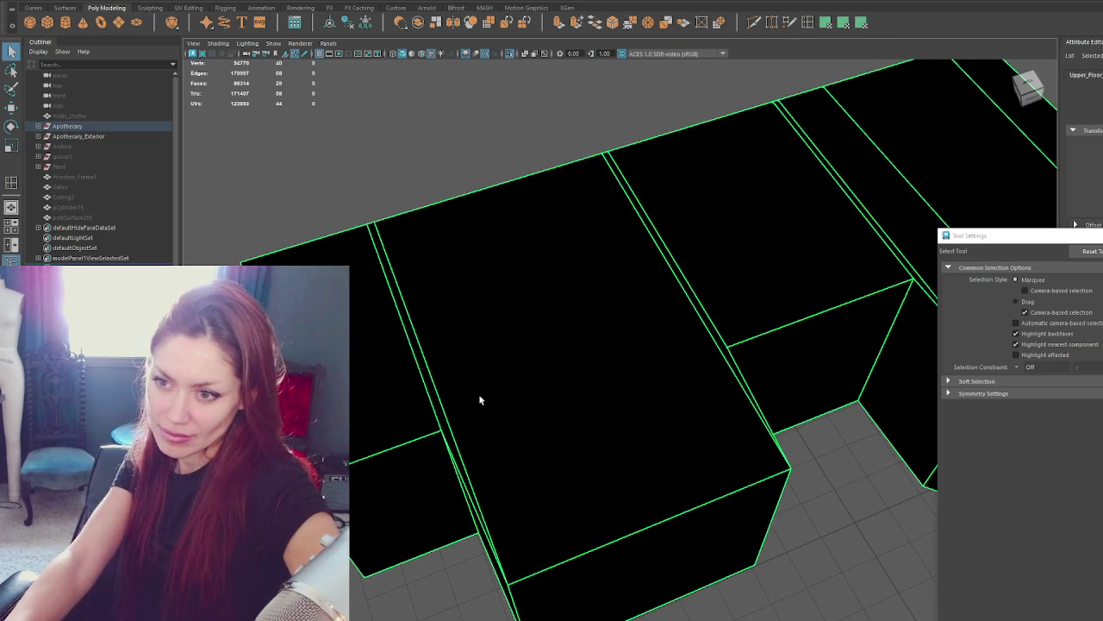
{"action": "right_click_drag", "start_coordinate": [480, 399], "coordinate": [445, 416]}
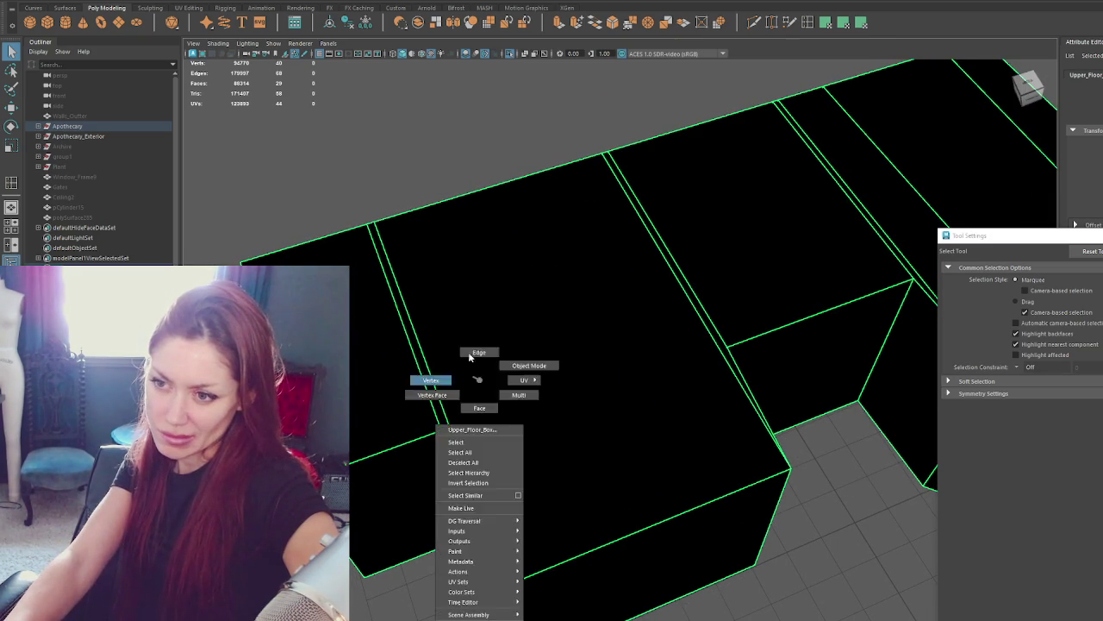
In wireframe view, delete the unneeded dividing and diagonal edges from the counter's box mesh.
{"action": "key", "text": "4"}
{"action": "left_click", "coordinate": [445, 415]}
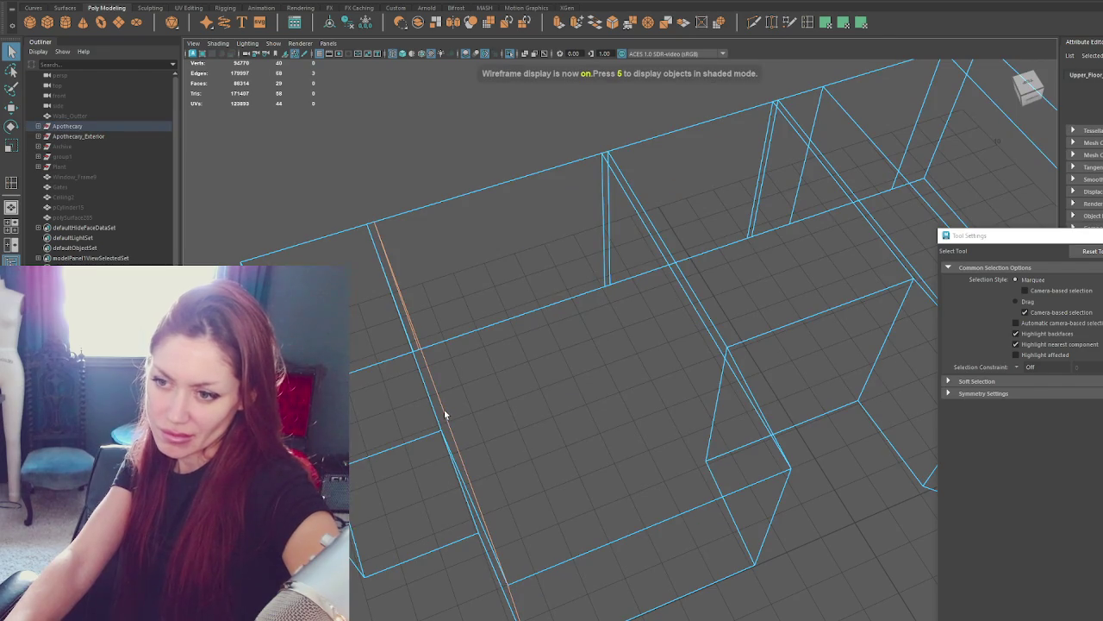
{"action": "left_click_drag", "start_coordinate": [450, 411], "coordinate": [478, 394], "text": "alt"}
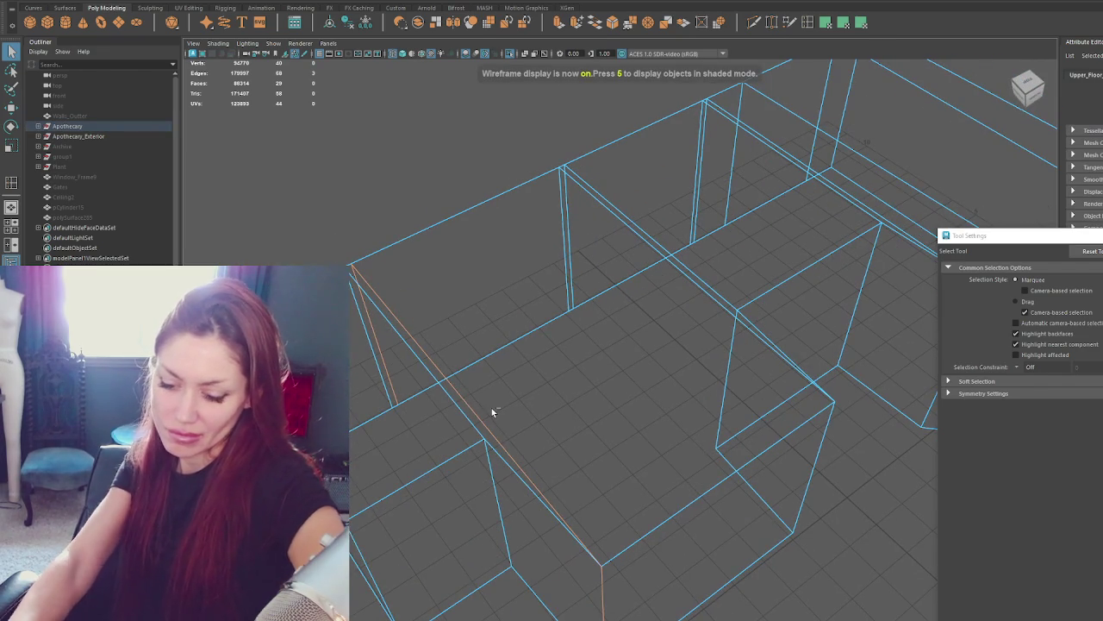
{"action": "key", "text": "Delete"}
{"action": "key", "text": "ctrl+z"}
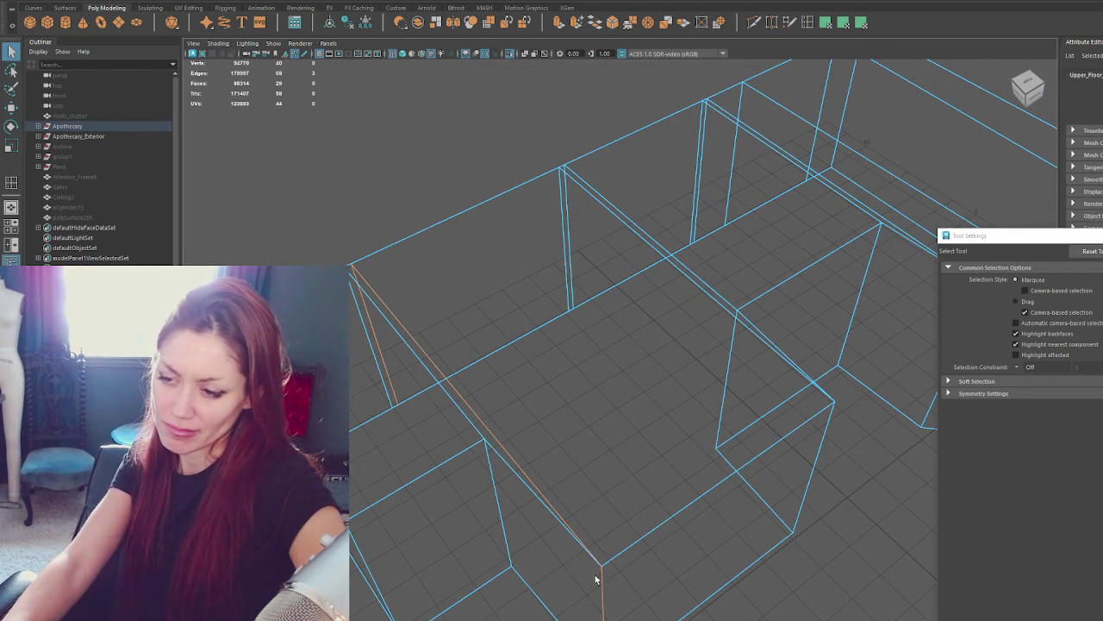
{"action": "left_click", "coordinate": [560, 606], "text": "ctrl"}
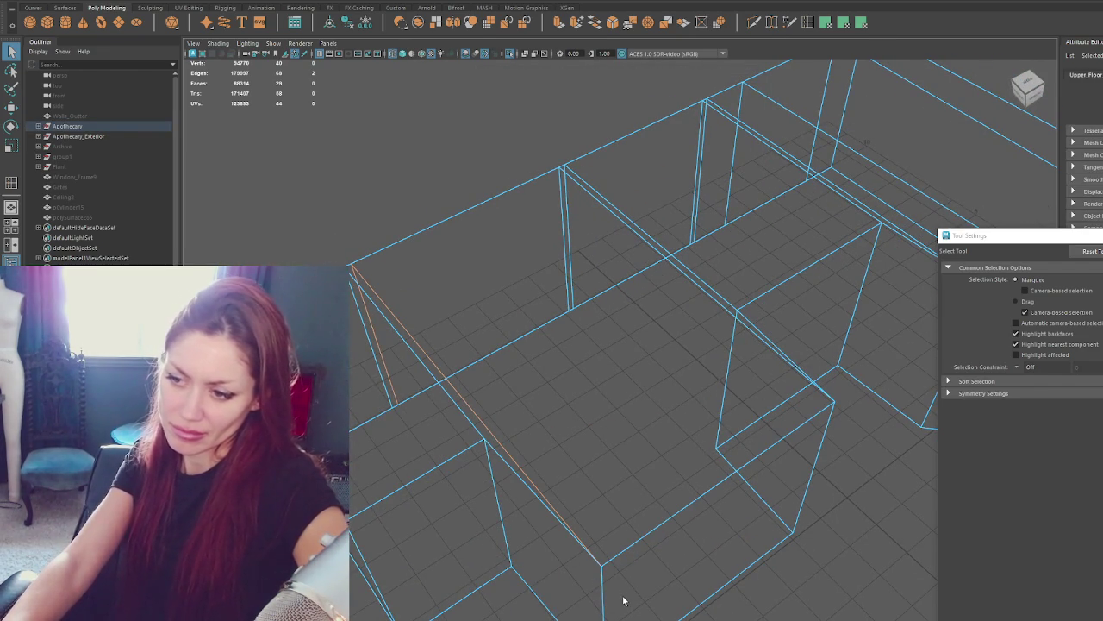
{"action": "key", "text": "Delete"}
{"action": "left_click_drag", "start_coordinate": [608, 557], "coordinate": [659, 507], "text": "alt"}
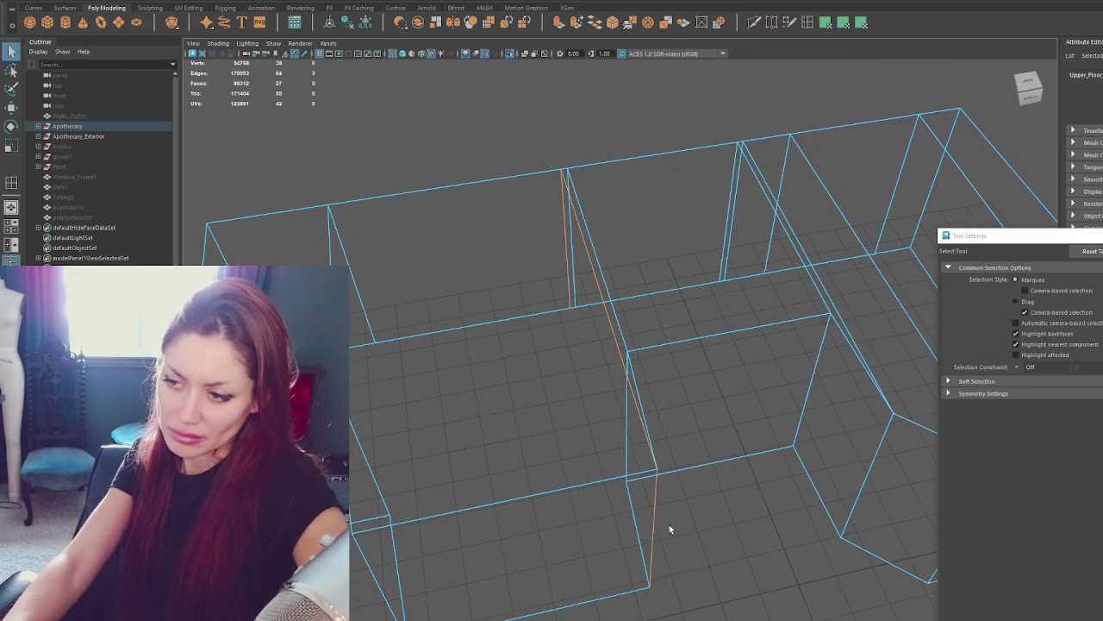
{"action": "key", "text": "Delete"}
{"action": "mouse_move", "coordinate": [730, 476]}
{"action": "left_mouse_down", "text": "alt"}
{"action": "mouse_move", "coordinate": [461, 455]}
{"action": "mouse_move", "coordinate": [606, 439]}
{"action": "left_mouse_up", "text": "alt"}
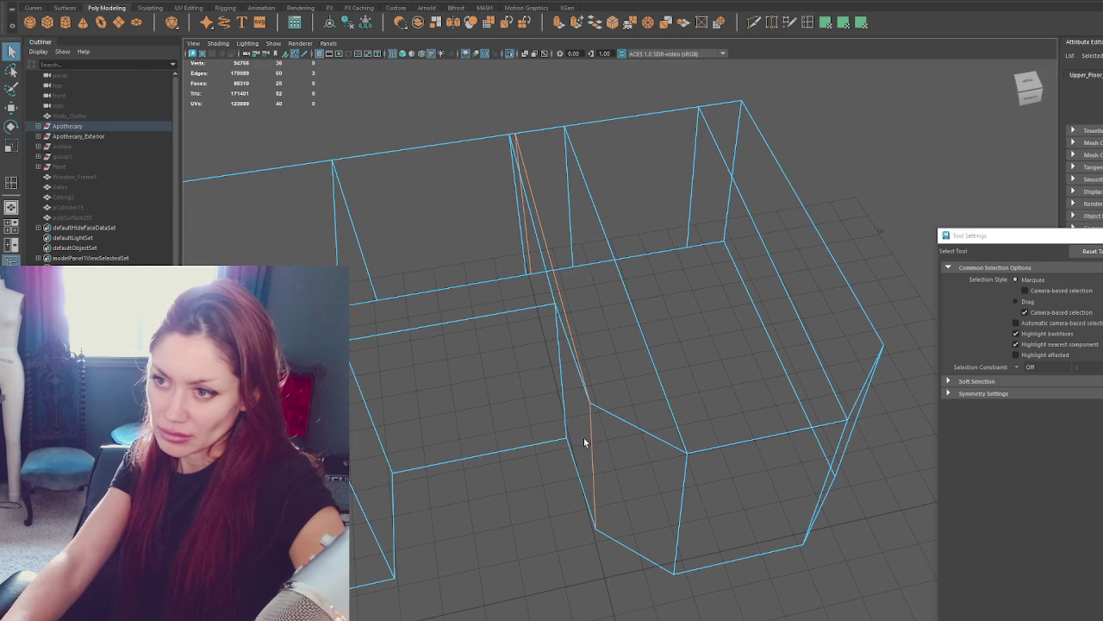
{"action": "mouse_move", "coordinate": [820, 360]}
{"action": "left_mouse_down", "text": "alt"}
{"action": "mouse_move", "coordinate": [811, 348]}
{"action": "mouse_move", "coordinate": [687, 362]}
{"action": "mouse_move", "coordinate": [731, 360]}
{"action": "mouse_move", "coordinate": [587, 290]}
{"action": "left_mouse_up", "text": "alt"}
{"action": "key", "text": "Delete"}
Scale the middle box's vertices, then select the whole counter mesh.
{"action": "right_click", "coordinate": [462, 212]}
{"action": "left_click_drag", "start_coordinate": [463, 212], "coordinate": [396, 224], "text": "alt"}
{"action": "mouse_move", "coordinate": [391, 279]}
{"action": "left_mouse_down", "text": "alt"}
{"action": "mouse_move", "coordinate": [420, 251]}
{"action": "mouse_move", "coordinate": [376, 483]}
{"action": "left_mouse_up", "text": "alt"}
{"action": "key", "text": "r"}
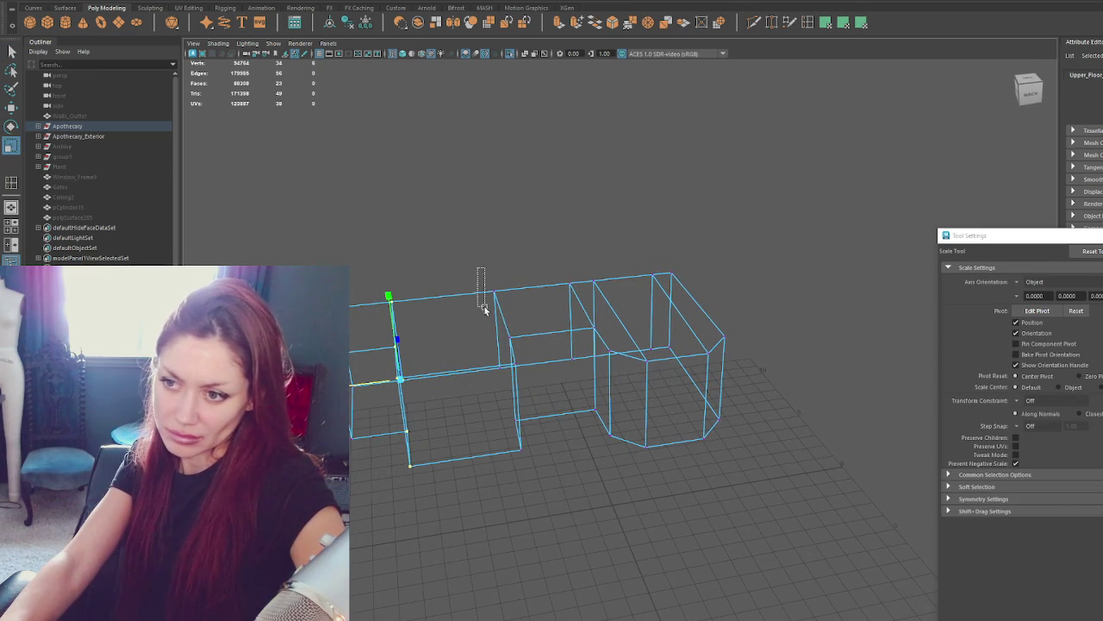
{"action": "left_click_drag", "start_coordinate": [534, 463], "coordinate": [471, 374]}
{"action": "left_click_drag", "start_coordinate": [519, 451], "coordinate": [664, 364], "text": "alt"}
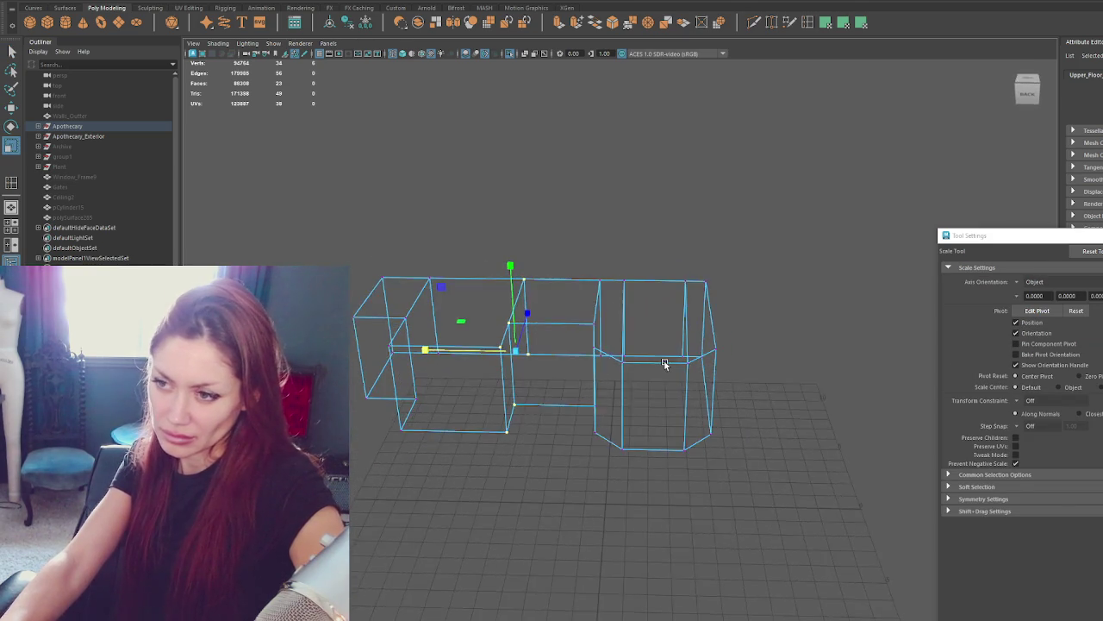
{"action": "left_click_drag", "start_coordinate": [556, 239], "coordinate": [615, 474]}
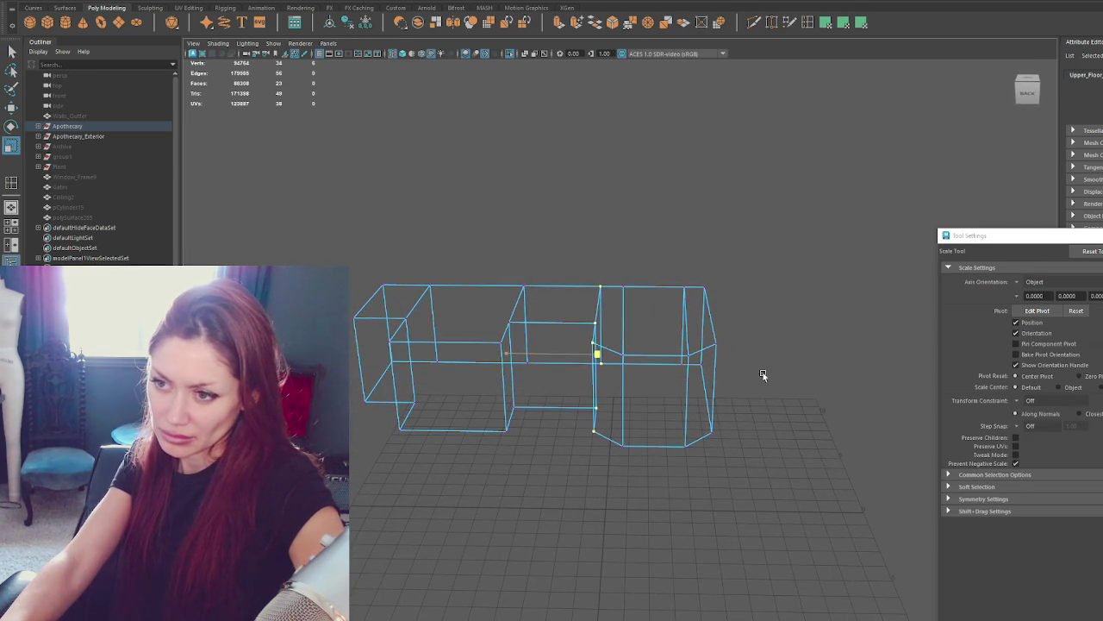
{"action": "left_click", "coordinate": [721, 211]}
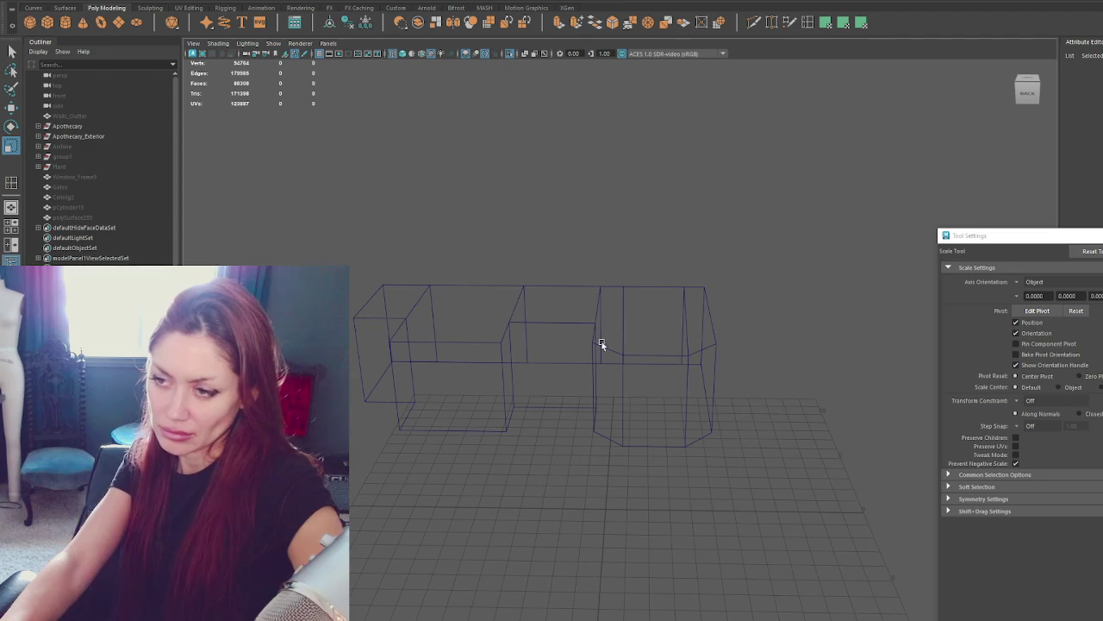
{"action": "left_click", "coordinate": [585, 372]}
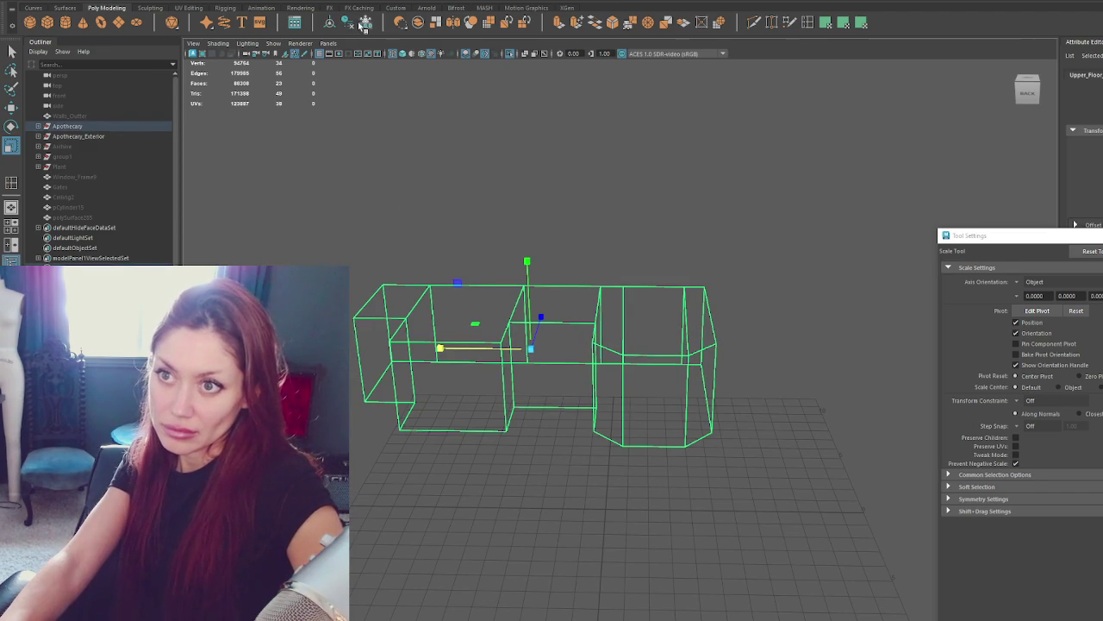
{"action": "left_click", "coordinate": [406, 3]}
Select the counter's rim and wall faces and unfold their UVs in the UV Editor.
{"action": "left_click", "coordinate": [448, 5]}
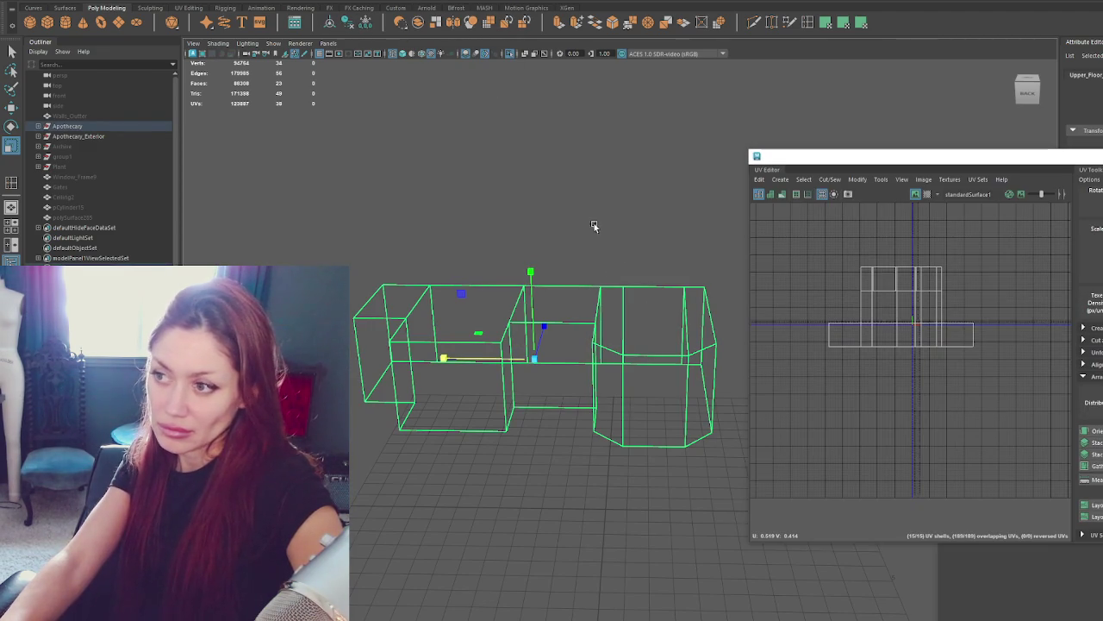
{"action": "right_click_drag", "start_coordinate": [595, 227], "coordinate": [591, 247]}
{"action": "left_click_drag", "start_coordinate": [574, 258], "coordinate": [581, 312], "text": "alt"}
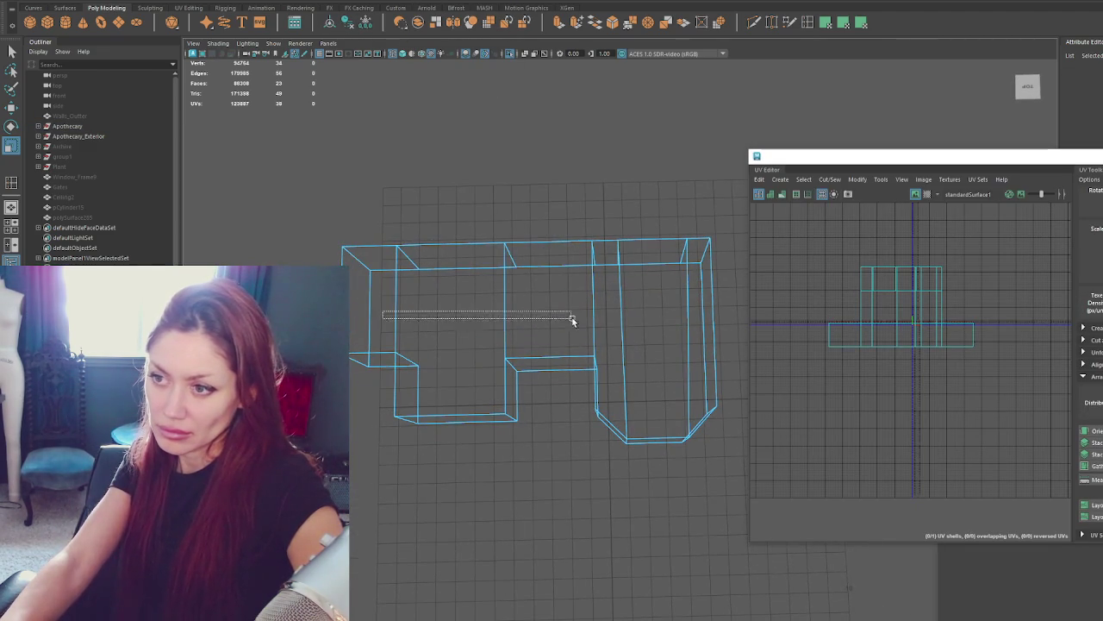
{"action": "left_click_drag", "start_coordinate": [479, 318], "coordinate": [697, 316]}
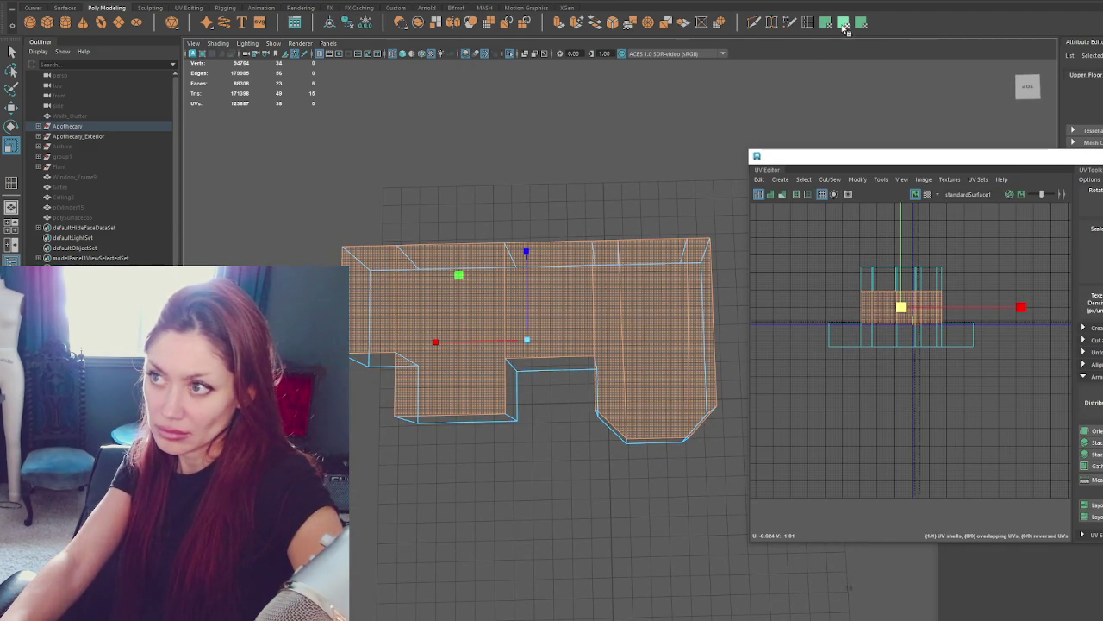
{"action": "left_click_drag", "start_coordinate": [363, 179], "coordinate": [716, 512], "text": "ctrl"}
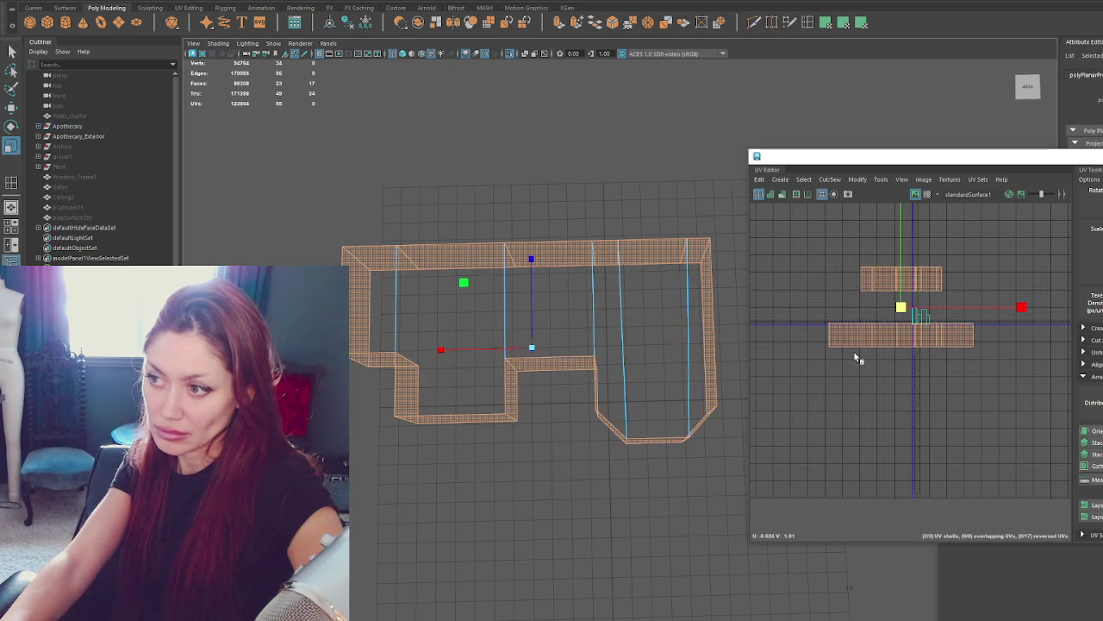
{"action": "left_click", "coordinate": [826, 26]}
{"action": "key", "text": "ctrl+z"}
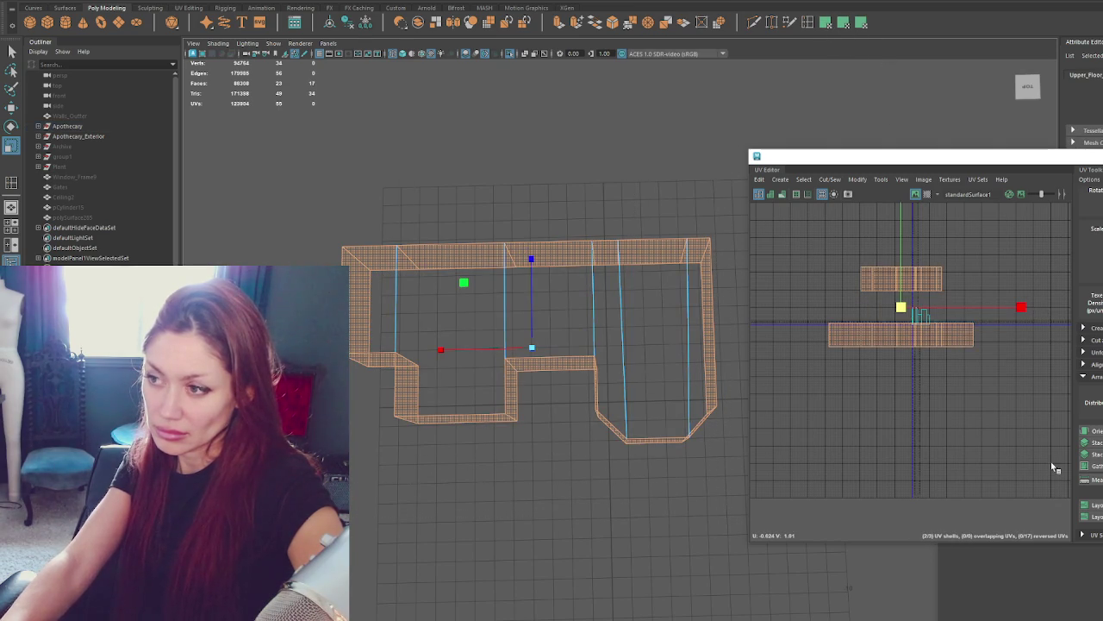
{"action": "right_click_drag", "start_coordinate": [1018, 259], "coordinate": [864, 256], "text": "shift"}
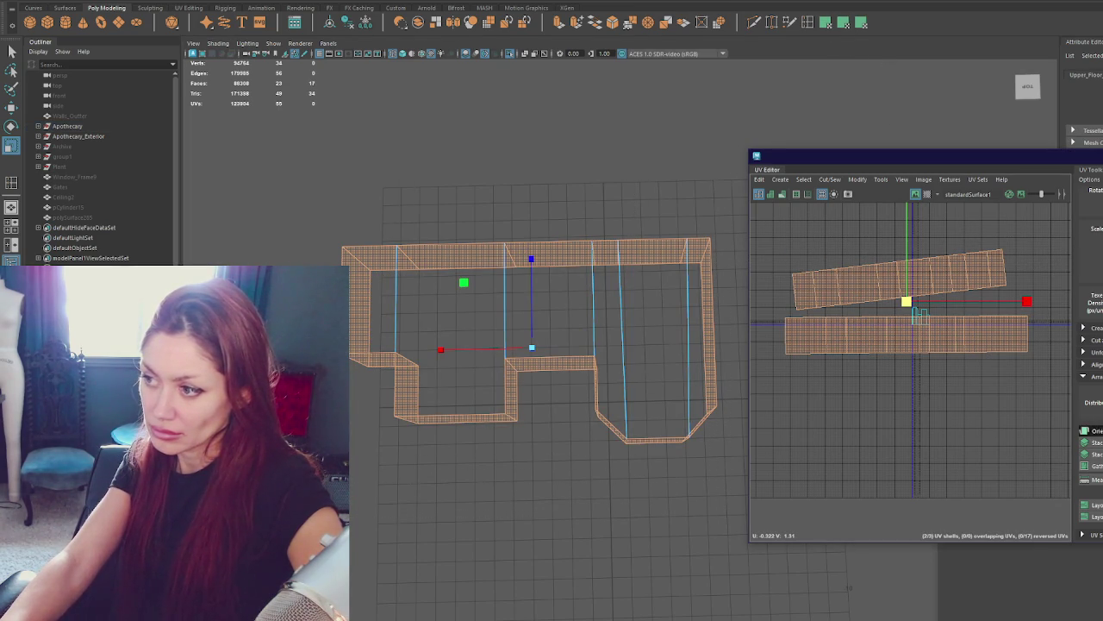
Move the top, side and small UV shells apart, then return to object selection.
{"action": "left_click", "coordinate": [857, 280]}
{"action": "left_click", "coordinate": [1090, 430]}
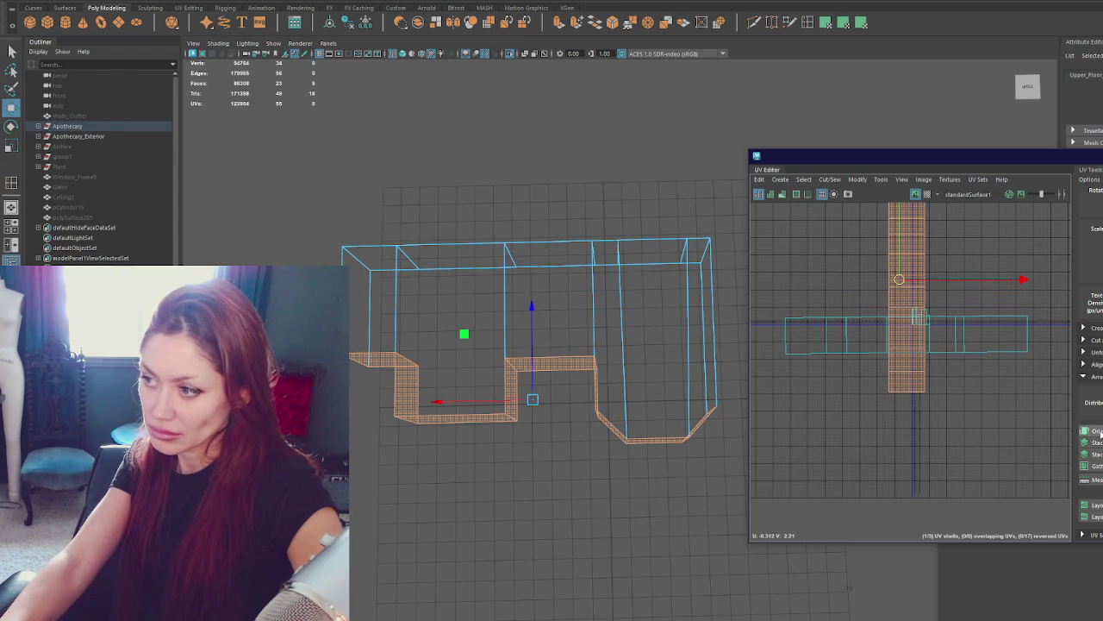
{"action": "key", "text": "ctrl+z"}
{"action": "left_click_drag", "start_coordinate": [894, 296], "coordinate": [888, 422]}
{"action": "left_click", "coordinate": [988, 343]}
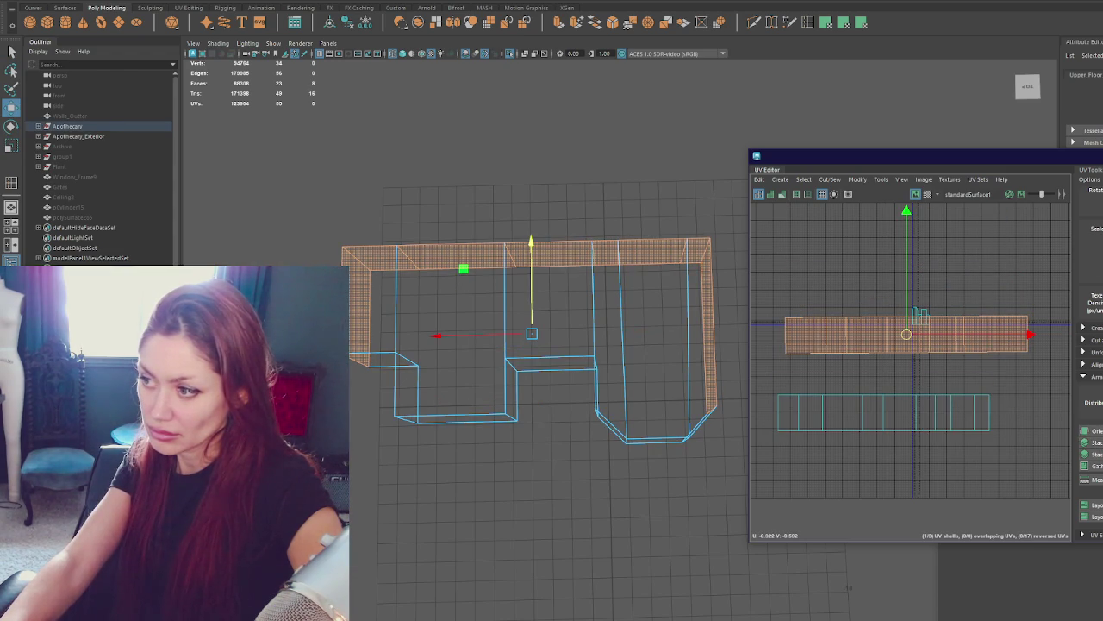
{"action": "left_click_drag", "start_coordinate": [884, 341], "coordinate": [886, 373]}
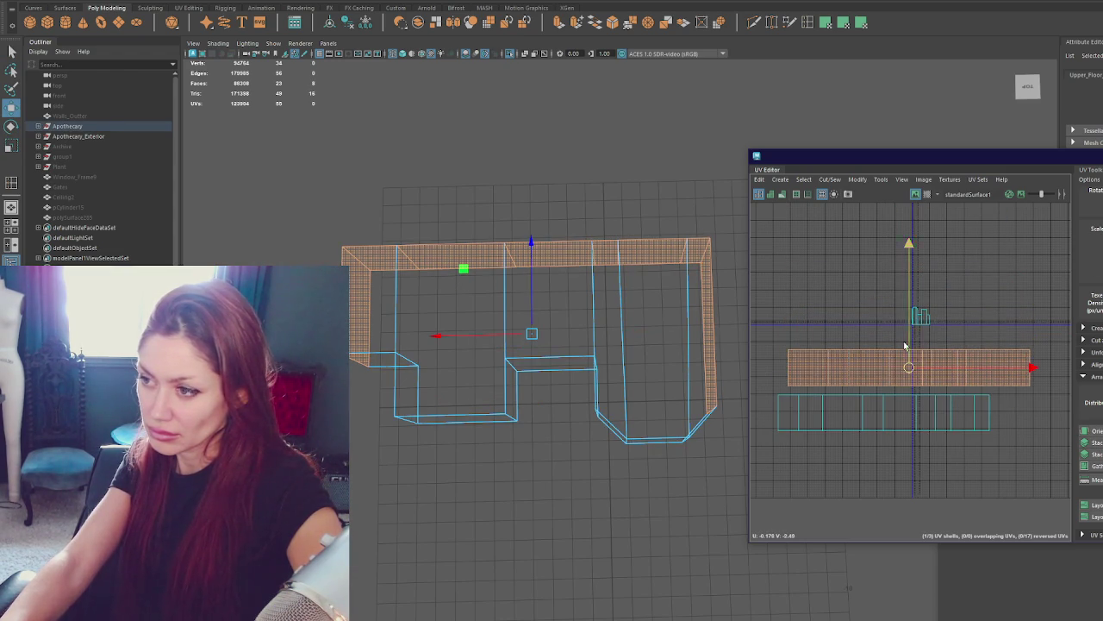
{"action": "left_click", "coordinate": [1001, 342]}
{"action": "left_click_drag", "start_coordinate": [965, 297], "coordinate": [902, 330]}
{"action": "right_click_drag", "start_coordinate": [902, 327], "coordinate": [788, 278]}
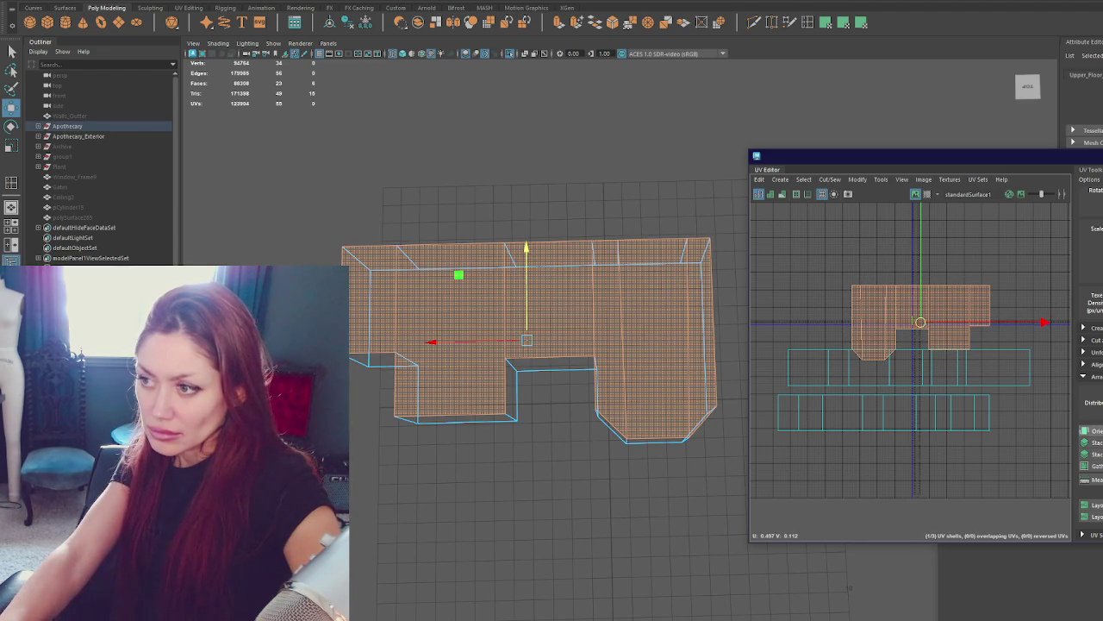
{"action": "right_click", "coordinate": [500, 195]}
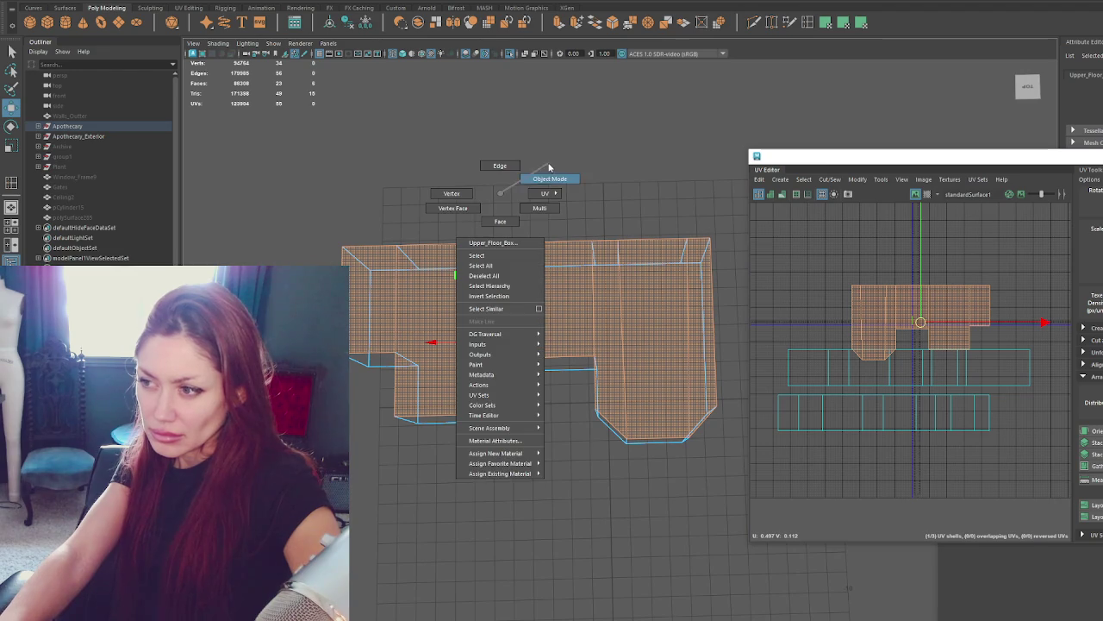
{"action": "left_click", "coordinate": [549, 167]}
{"action": "left_click_drag", "start_coordinate": [810, 259], "coordinate": [1017, 349]}
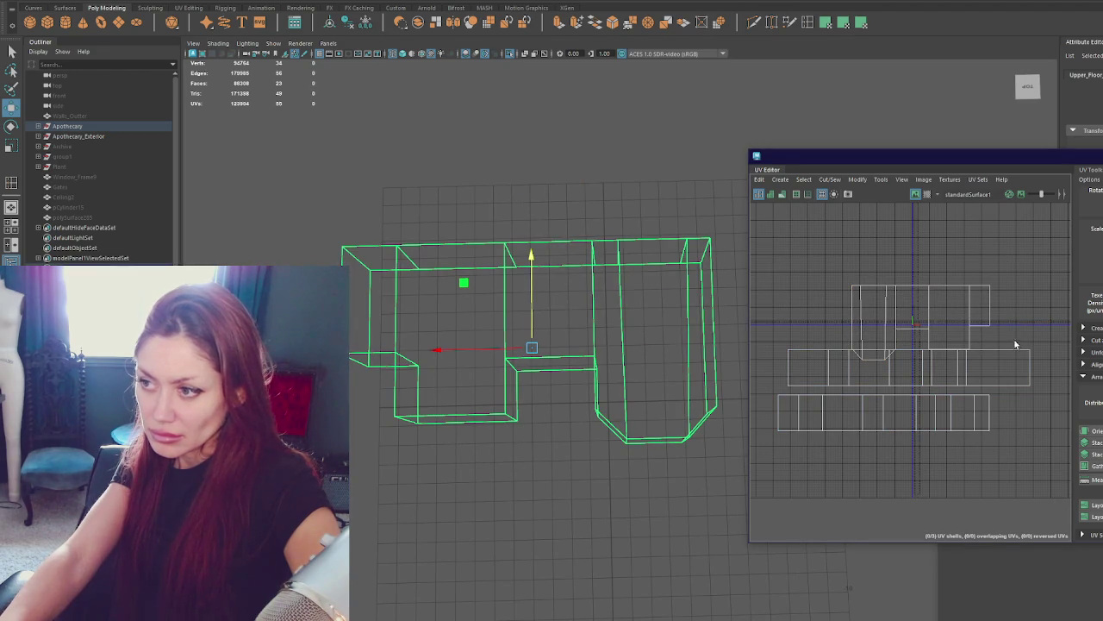
Assign the existing blinn19 material to the counter.
{"action": "right_click", "coordinate": [632, 167]}
{"action": "mouse_move", "coordinate": [631, 449]}
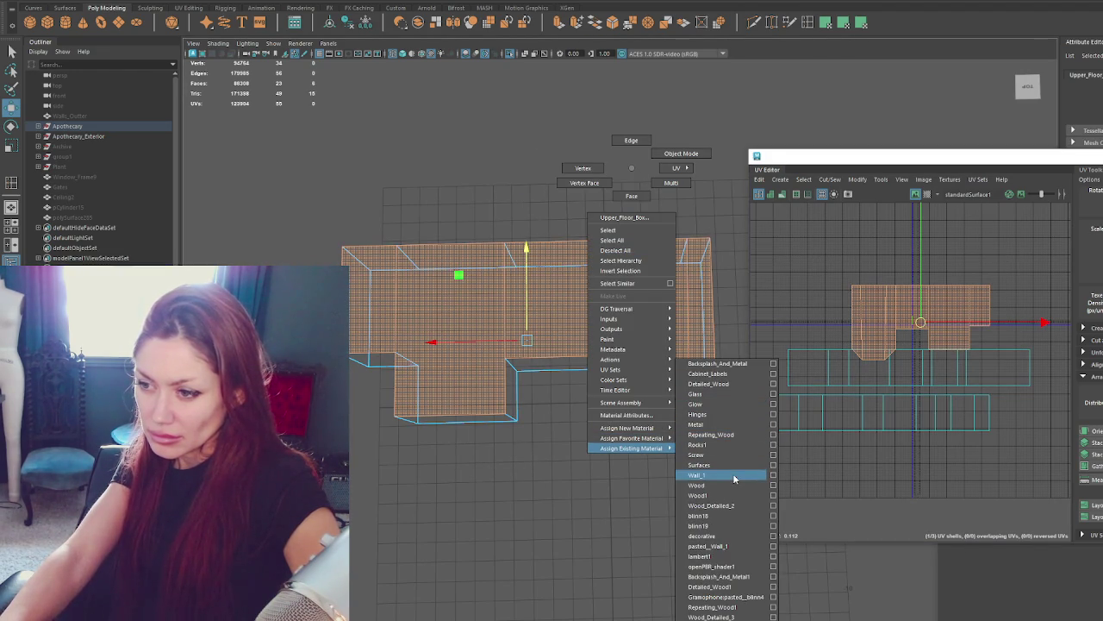
{"action": "left_click", "coordinate": [714, 525]}
{"action": "left_click", "coordinate": [399, 183]}
Export the selected Apothecary group over Apothecary.fbx and switch to Unity.
{"action": "left_click", "coordinate": [71, 126]}
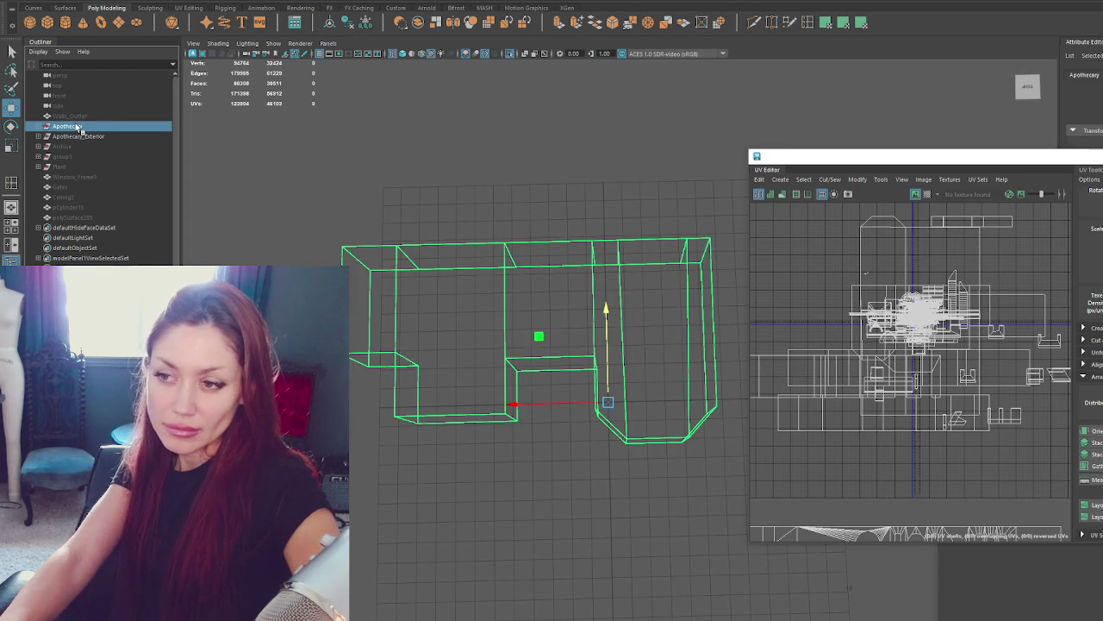
{"action": "left_click", "coordinate": [357, 118]}
{"action": "key", "text": "ctrl+1"}
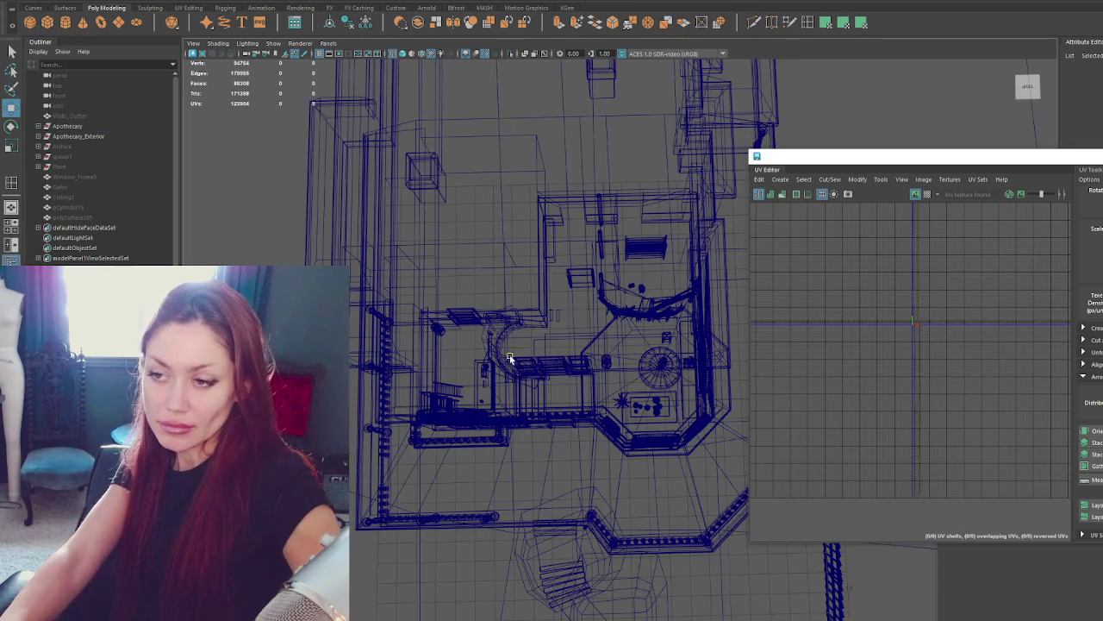
{"action": "left_click_drag", "start_coordinate": [483, 344], "coordinate": [565, 318], "text": "alt"}
{"action": "left_click", "coordinate": [110, 126]}
{"action": "left_click", "coordinate": [26, 3]}
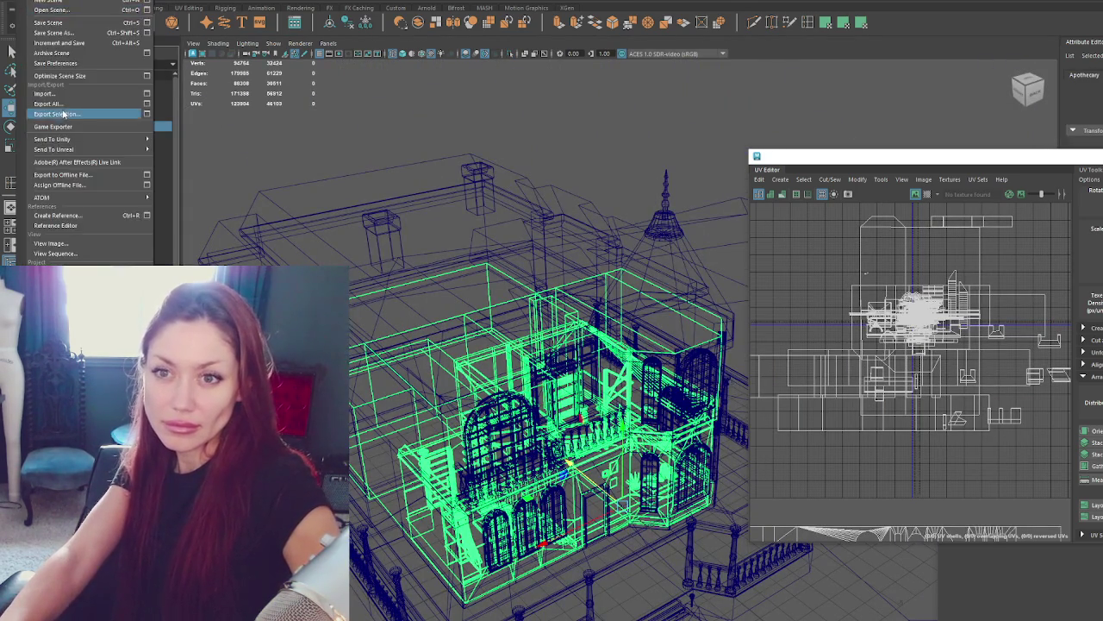
{"action": "left_click", "coordinate": [77, 114]}
{"action": "double_click", "coordinate": [390, 186]}
{"action": "left_click", "coordinate": [483, 300]}
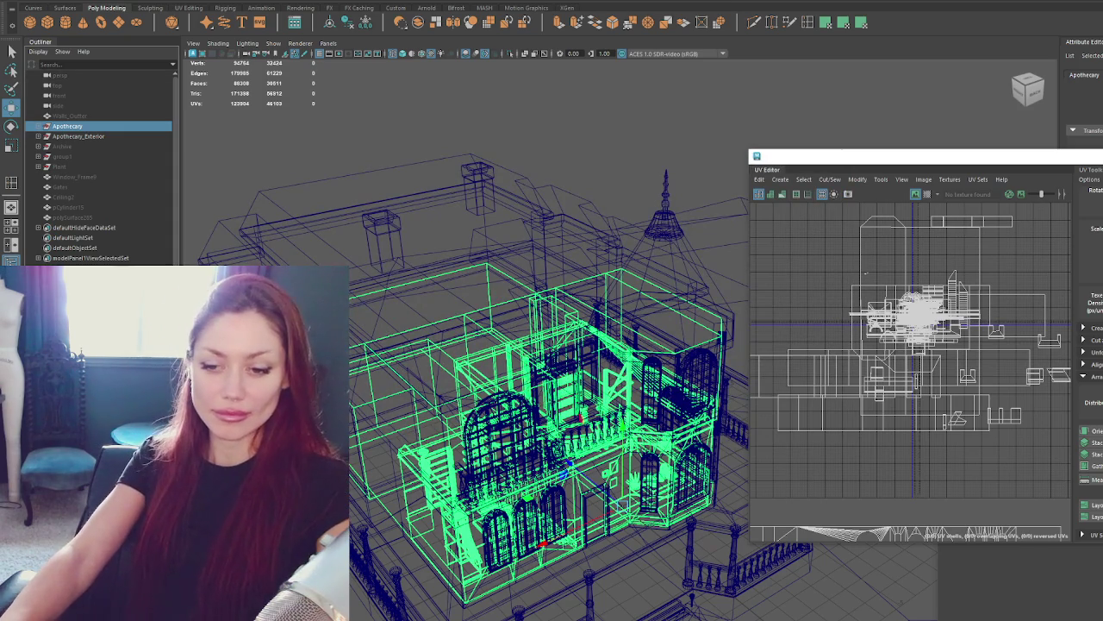
{"action": "key", "text": "alt+Tab"}
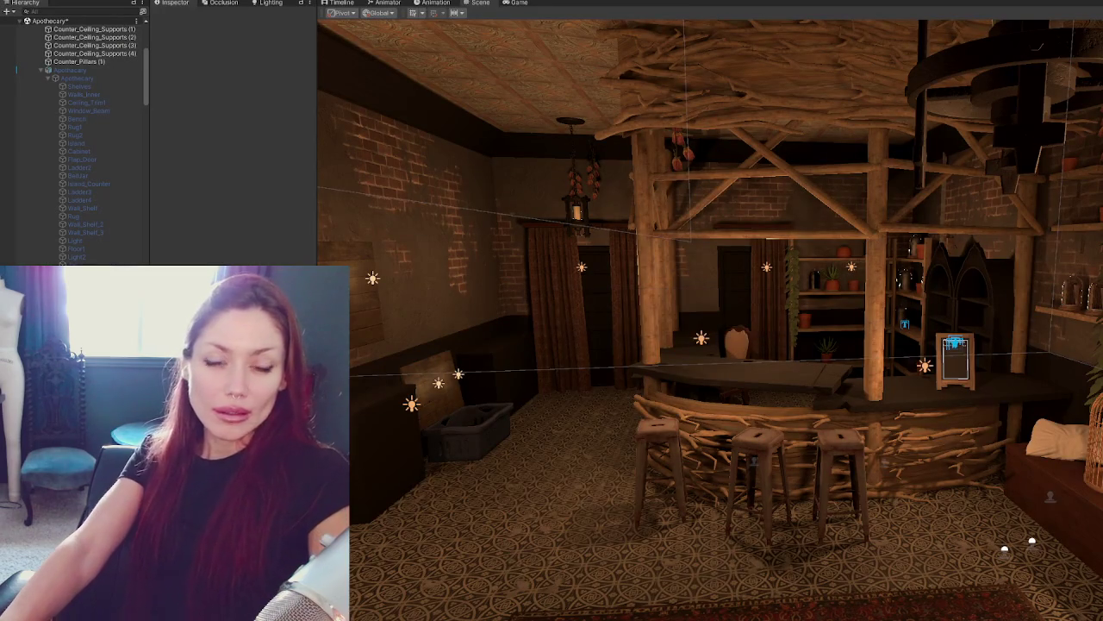
Add a second material slot to Upper_Floor_Box and put Ceiling Tiled in Element 1.
{"action": "mouse_move", "coordinate": [862, 362]}
{"action": "right_mouse_down"}
{"action": "mouse_move", "coordinate": [901, 381]}
{"action": "mouse_move", "coordinate": [768, 401]}
{"action": "mouse_move", "coordinate": [787, 419]}
{"action": "mouse_move", "coordinate": [730, 365]}
{"action": "right_mouse_up"}
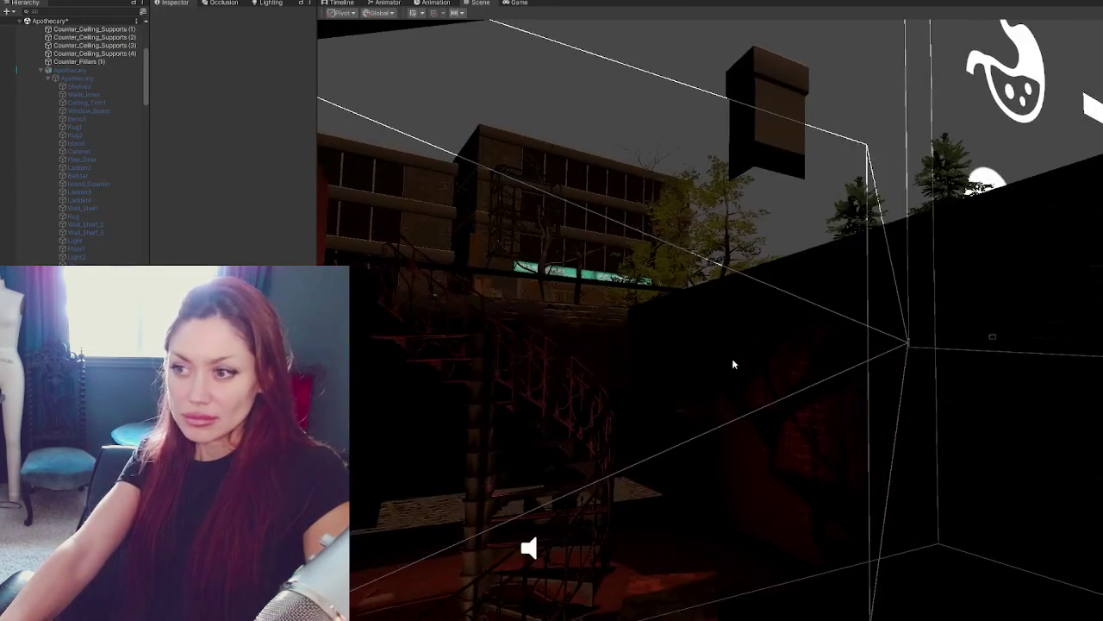
{"action": "left_click", "coordinate": [669, 339]}
{"action": "left_click", "coordinate": [289, 153]}
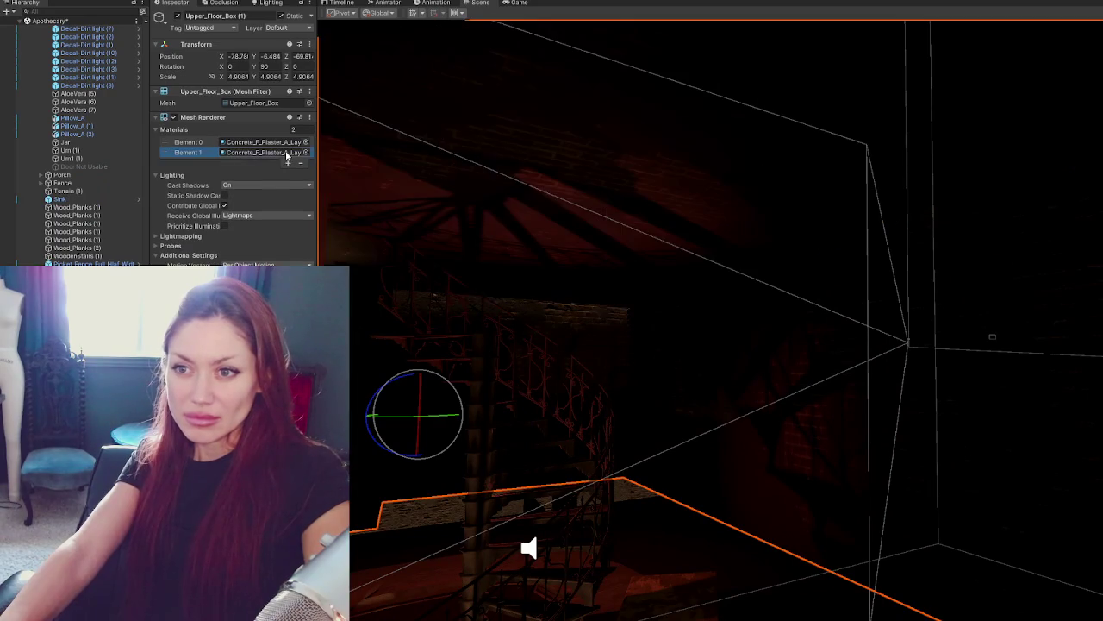
{"action": "right_click_drag", "start_coordinate": [726, 438], "coordinate": [732, 456]}
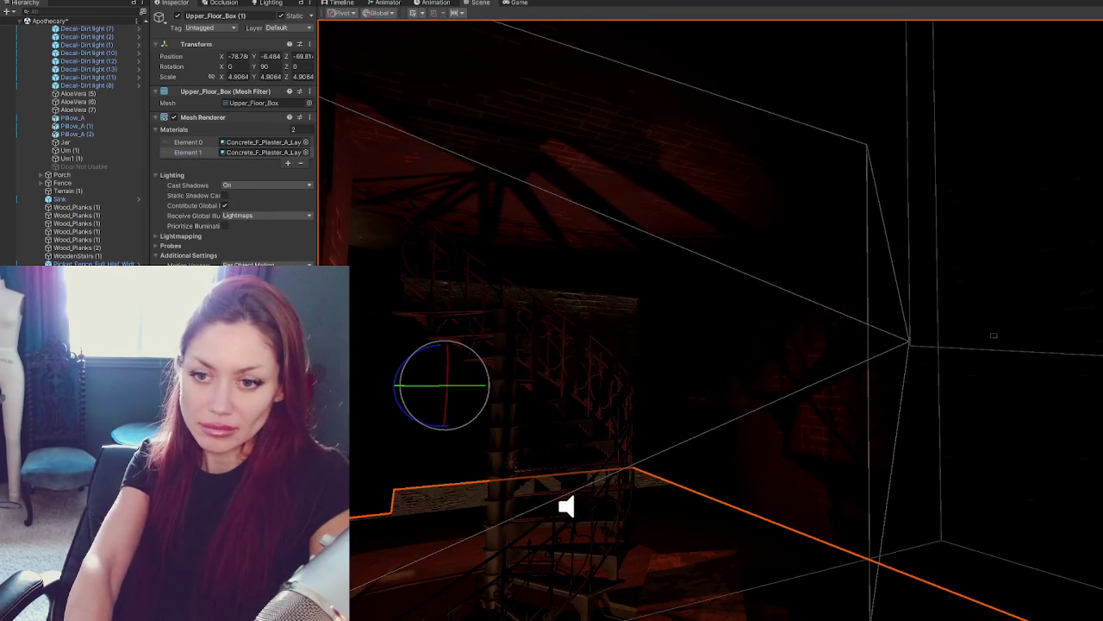
{"action": "left_click_drag", "start_coordinate": [259, 560], "coordinate": [585, 197]}
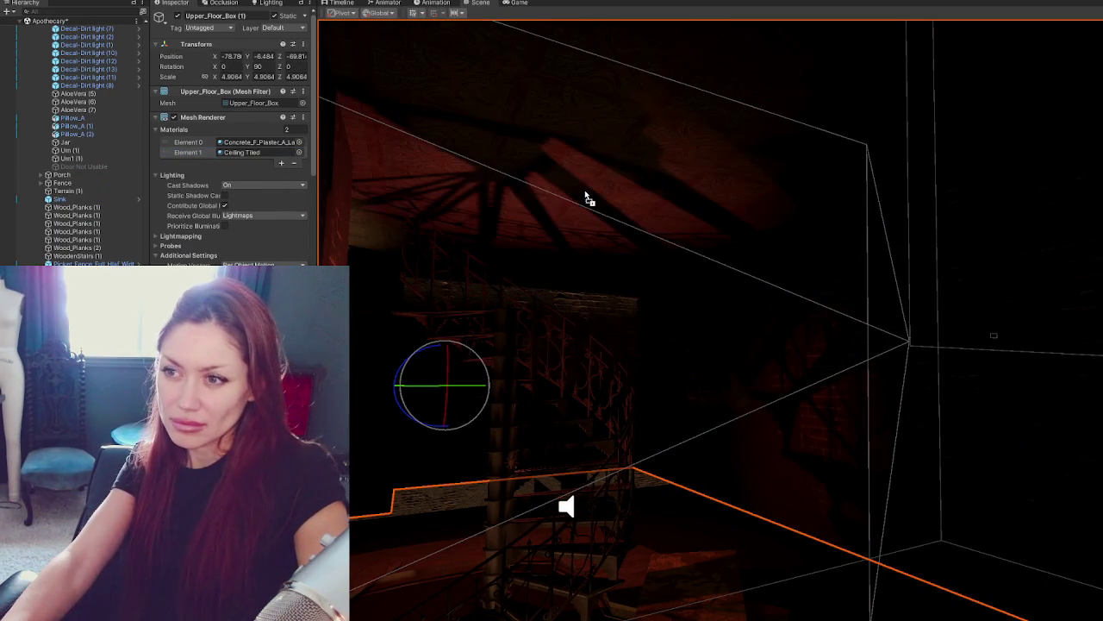
Swing the view past the spiral staircase to the bar and select Counter_Pillars.
{"action": "right_click_drag", "start_coordinate": [712, 404], "coordinate": [893, 240]}
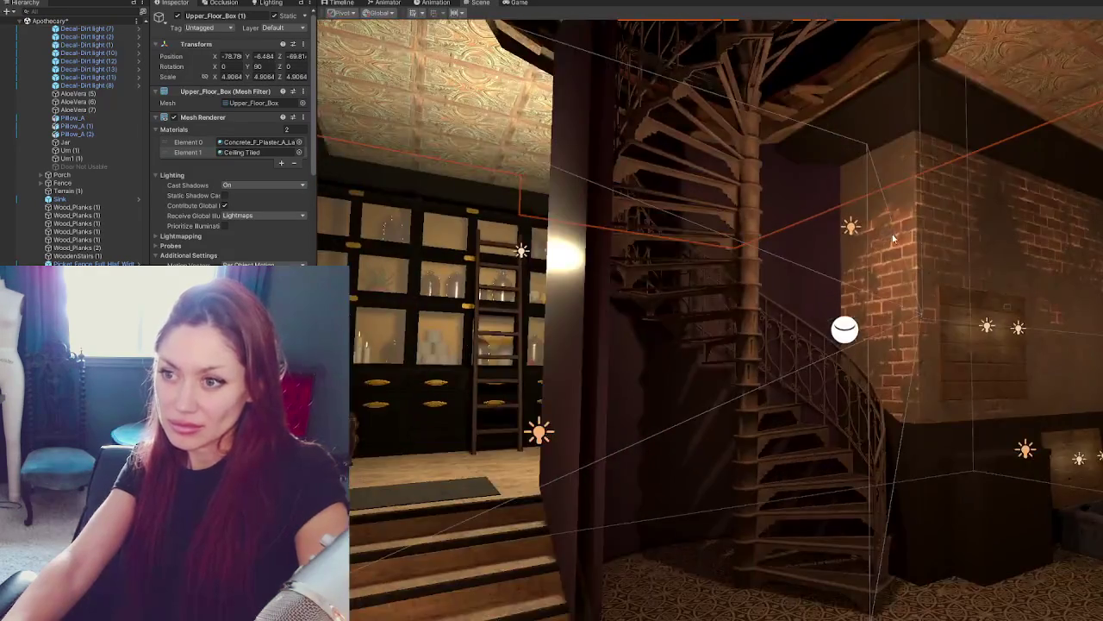
{"action": "middle_click_drag", "start_coordinate": [892, 240], "coordinate": [987, 249]}
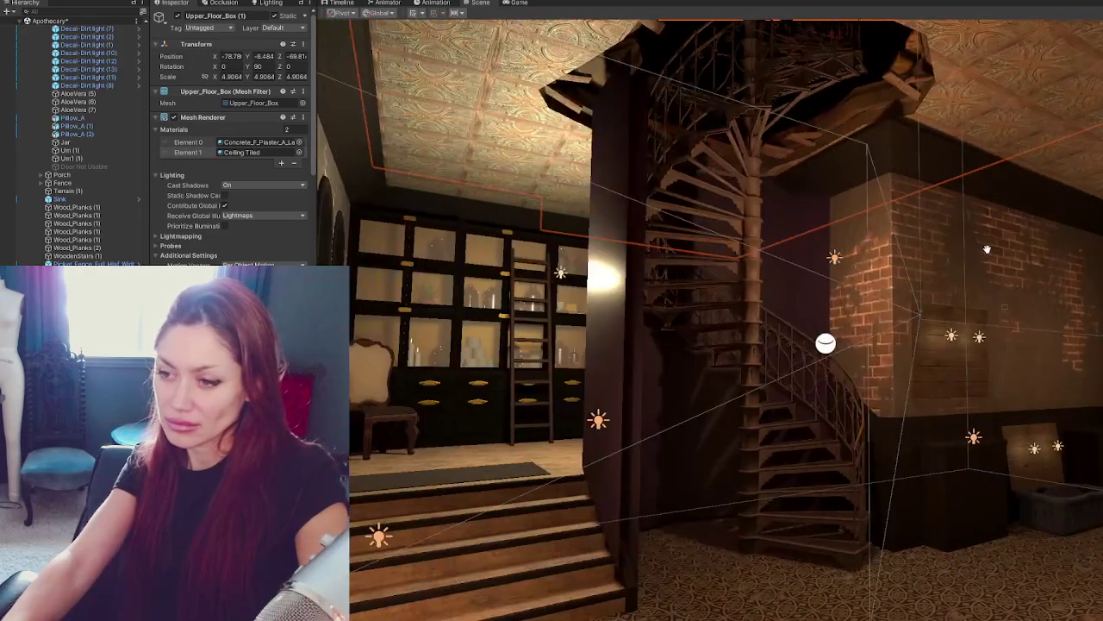
{"action": "mouse_move", "coordinate": [987, 250]}
{"action": "right_mouse_down"}
{"action": "mouse_move", "coordinate": [834, 218]}
{"action": "mouse_move", "coordinate": [860, 259]}
{"action": "right_mouse_up"}
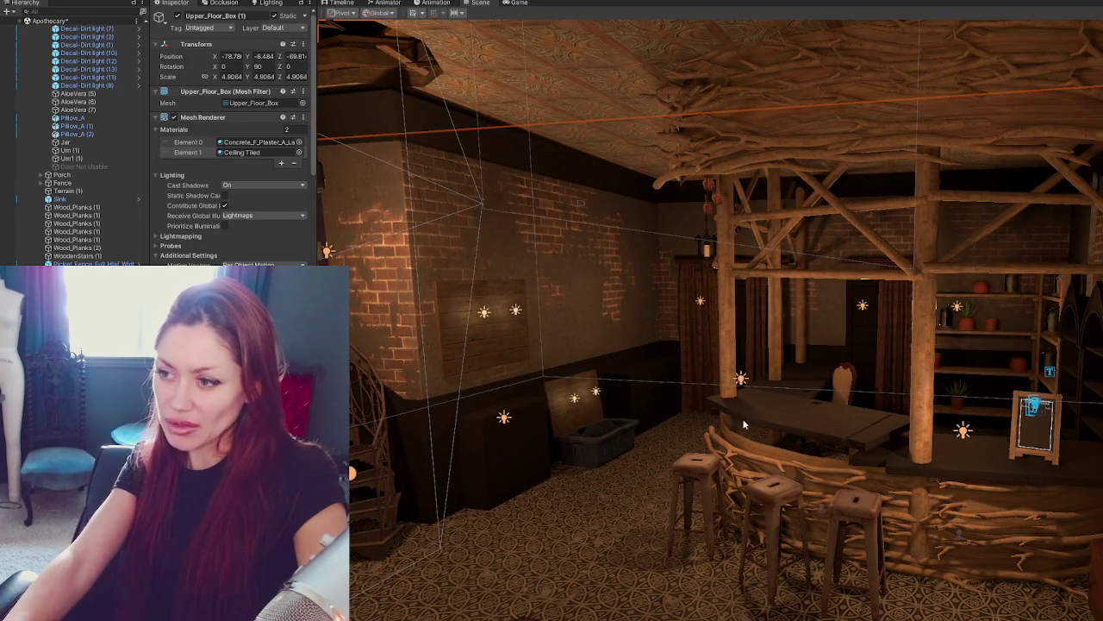
{"action": "left_click", "coordinate": [929, 443]}
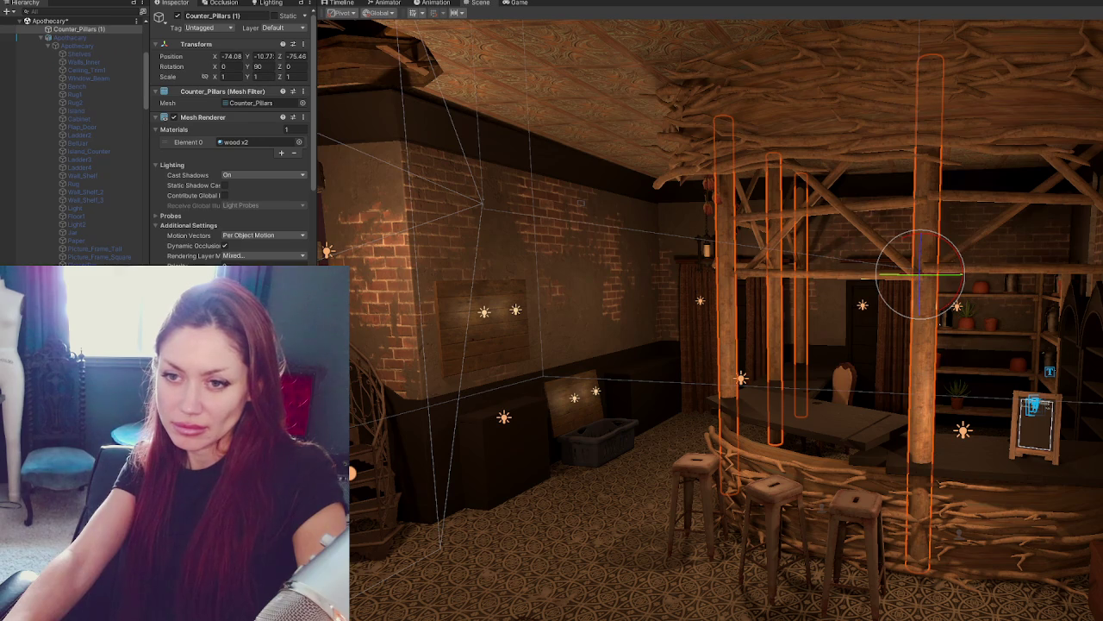
Fly the Scene view close to the bar counter, panning up to the ceiling and back down.
{"action": "left_click_drag", "start_coordinate": [302, 483], "coordinate": [492, 449]}
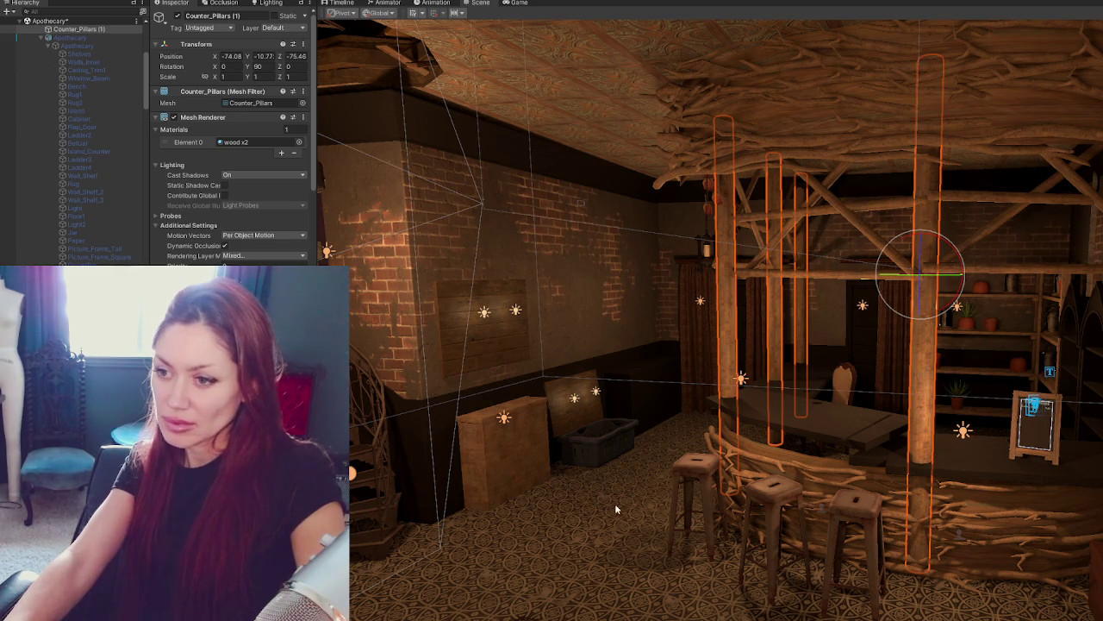
{"action": "mouse_move", "coordinate": [618, 504]}
{"action": "right_mouse_down"}
{"action": "mouse_move", "coordinate": [775, 484]}
{"action": "mouse_move", "coordinate": [861, 497]}
{"action": "mouse_move", "coordinate": [845, 489]}
{"action": "right_mouse_up"}
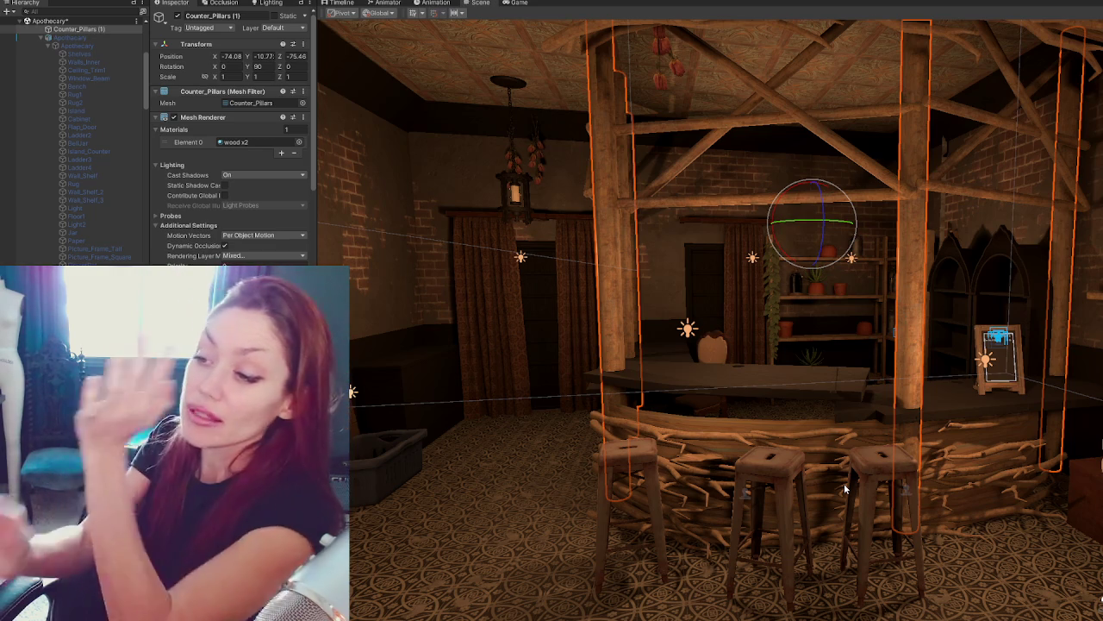
{"action": "mouse_move", "coordinate": [801, 190]}
{"action": "middle_mouse_down"}
{"action": "mouse_move", "coordinate": [774, 194]}
{"action": "mouse_move", "coordinate": [714, 73]}
{"action": "middle_mouse_up"}
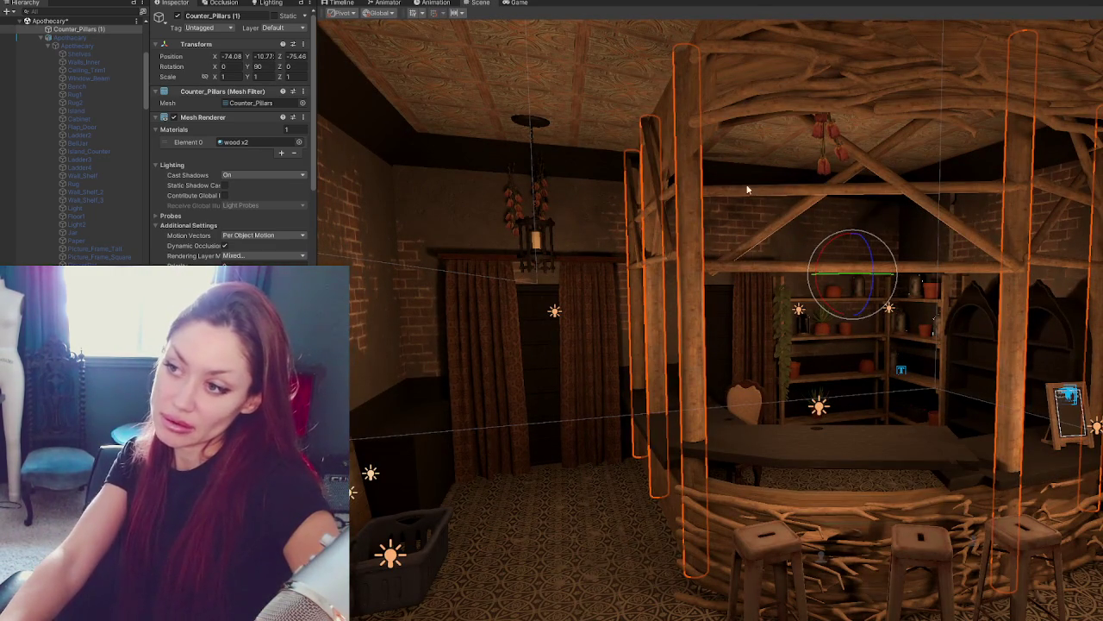
{"action": "right_click_drag", "start_coordinate": [712, 132], "coordinate": [719, 229]}
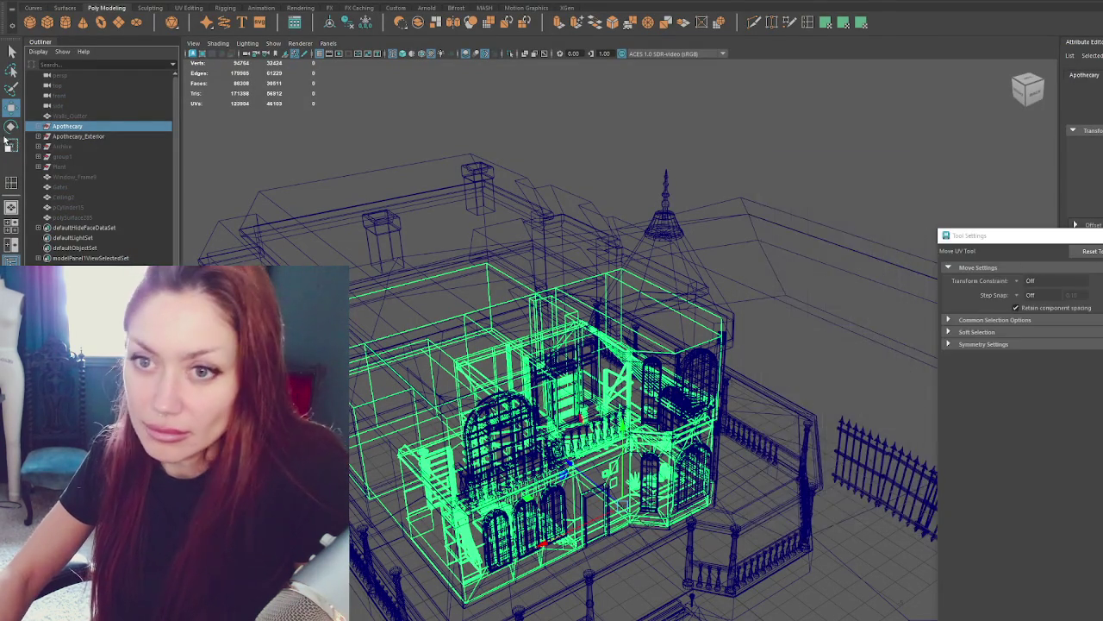
Hide Apothecary_Exterior and frame the view on the upper floor and counter pillars.
{"action": "left_click", "coordinate": [104, 133]}
{"action": "key", "text": "ctrl+h"}
{"action": "scroll", "coordinate": [553, 437], "scroll_direction": "up", "scroll_amount": 3}
{"action": "left_click_drag", "start_coordinate": [553, 437], "coordinate": [621, 303], "text": "alt"}
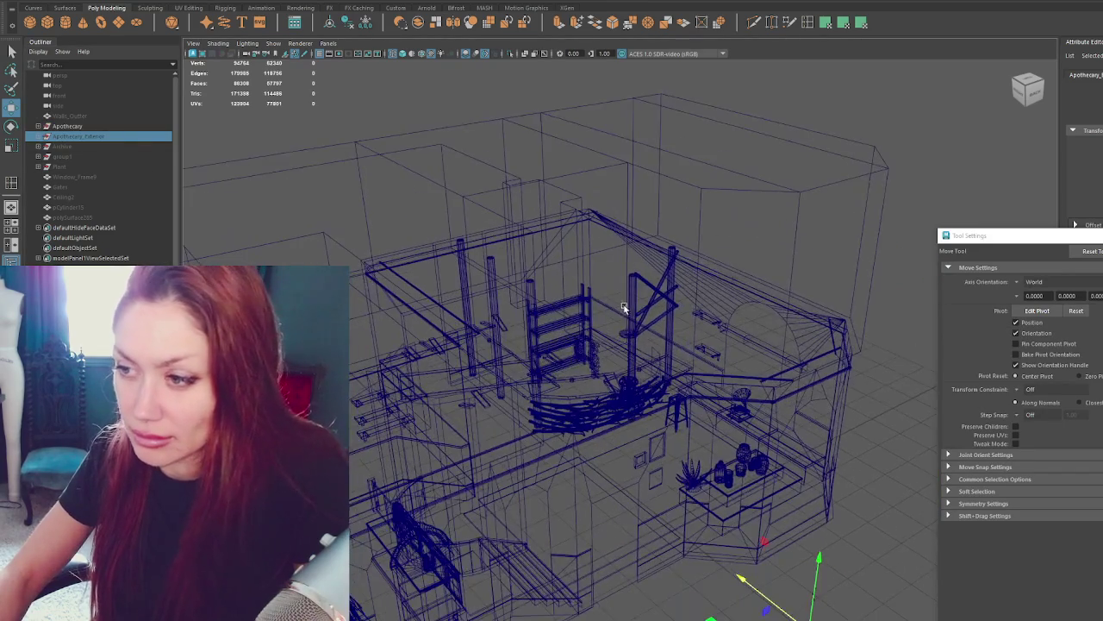
{"action": "left_click", "coordinate": [635, 344]}
{"action": "key", "text": "f"}
{"action": "left_click", "coordinate": [694, 362]}
{"action": "key", "text": "f"}
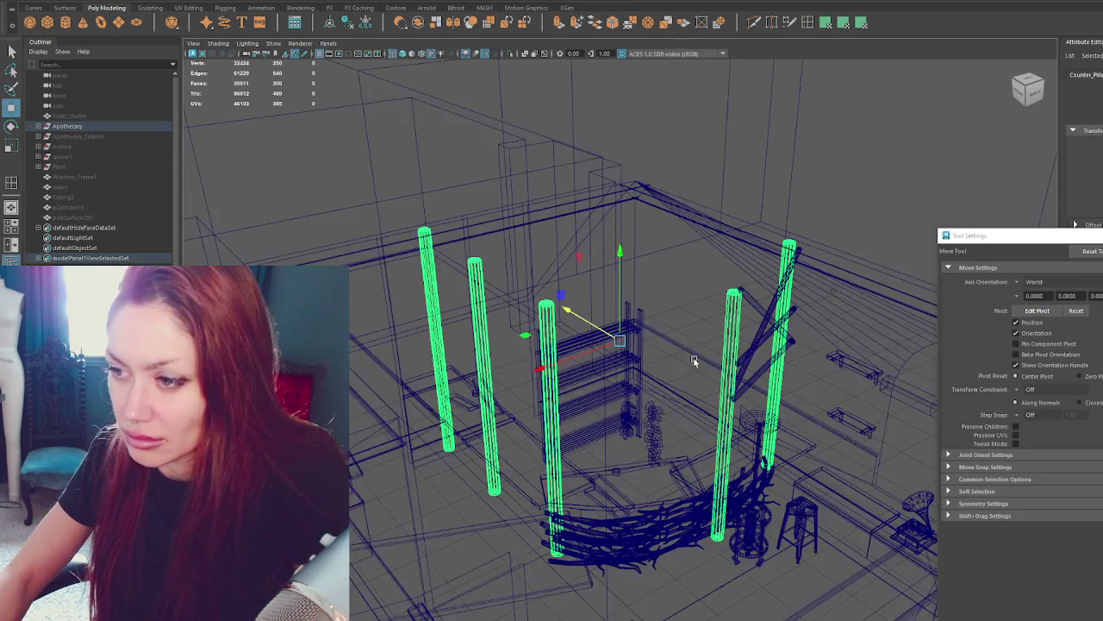
{"action": "left_click_drag", "start_coordinate": [694, 358], "coordinate": [649, 344], "text": "alt"}
{"action": "scroll", "coordinate": [649, 345], "scroll_direction": "up", "scroll_amount": 2}
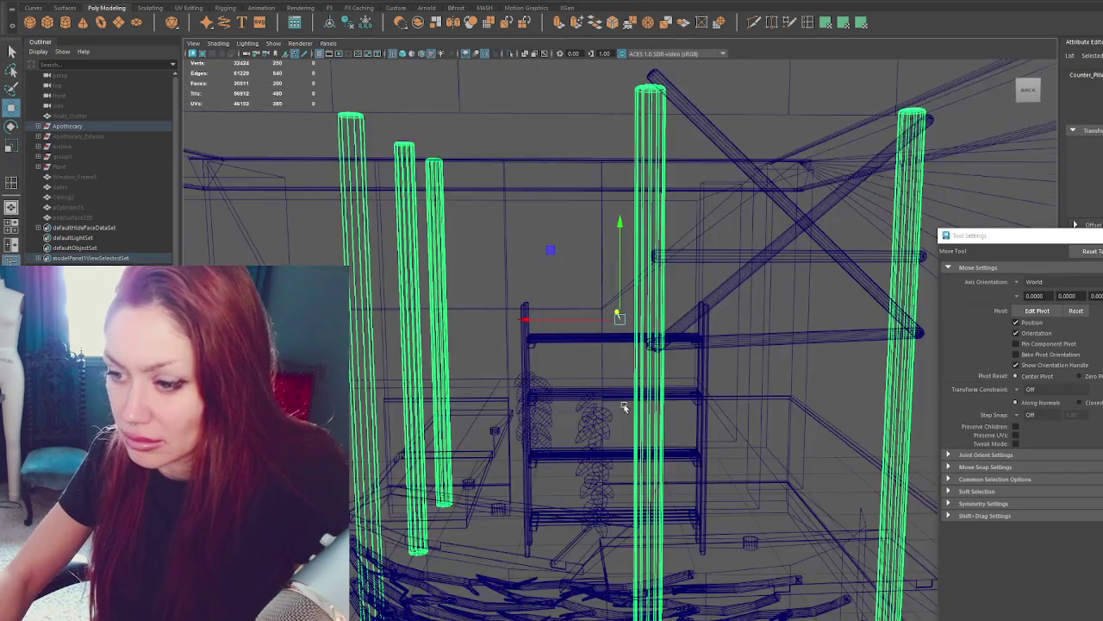
{"action": "scroll", "coordinate": [653, 399], "scroll_direction": "up", "scroll_amount": 2}
{"action": "scroll", "coordinate": [642, 271], "scroll_direction": "up", "scroll_amount": 2}
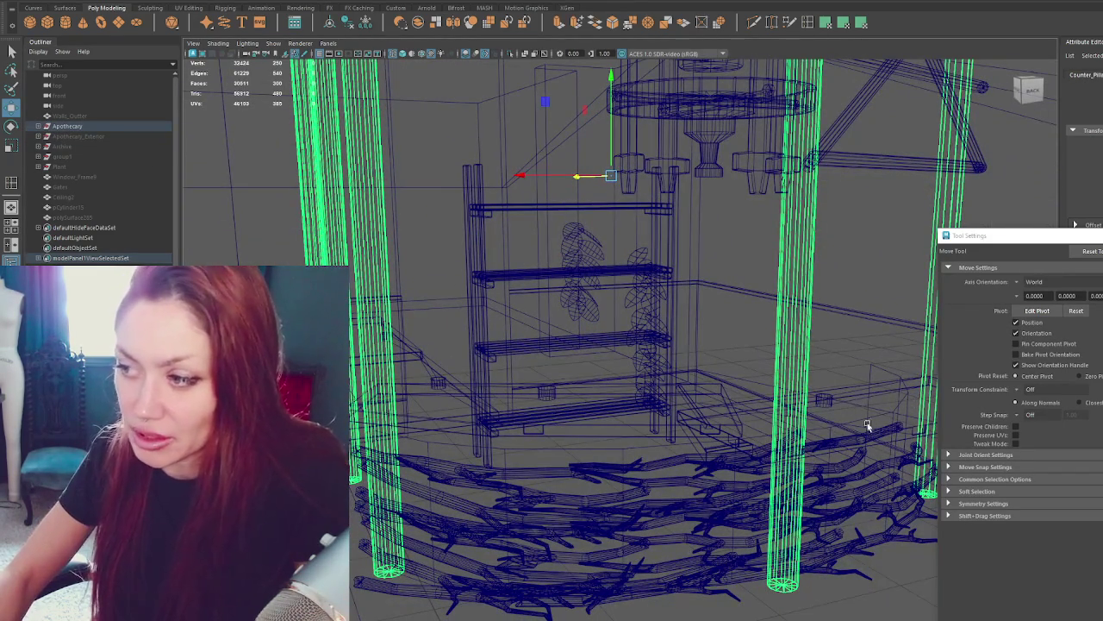
{"action": "scroll", "coordinate": [353, 365], "scroll_direction": "down", "scroll_amount": 3}
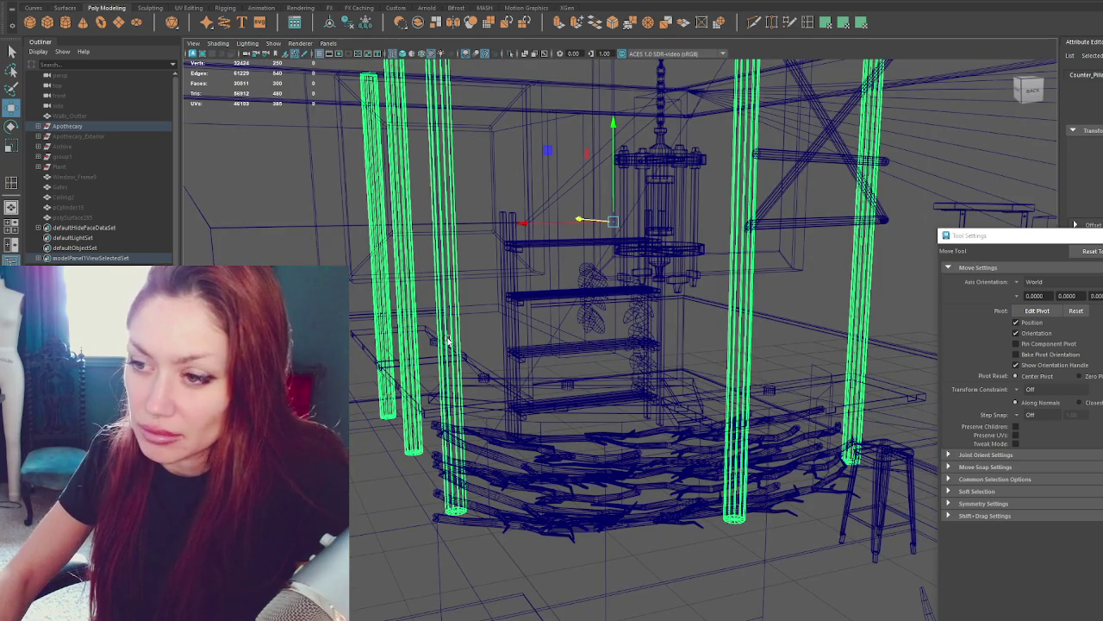
Select the counter frame, branch weave and cross-brace in turn to inspect them.
{"action": "left_click", "coordinate": [479, 404]}
{"action": "left_click", "coordinate": [529, 441]}
{"action": "left_click", "coordinate": [562, 419]}
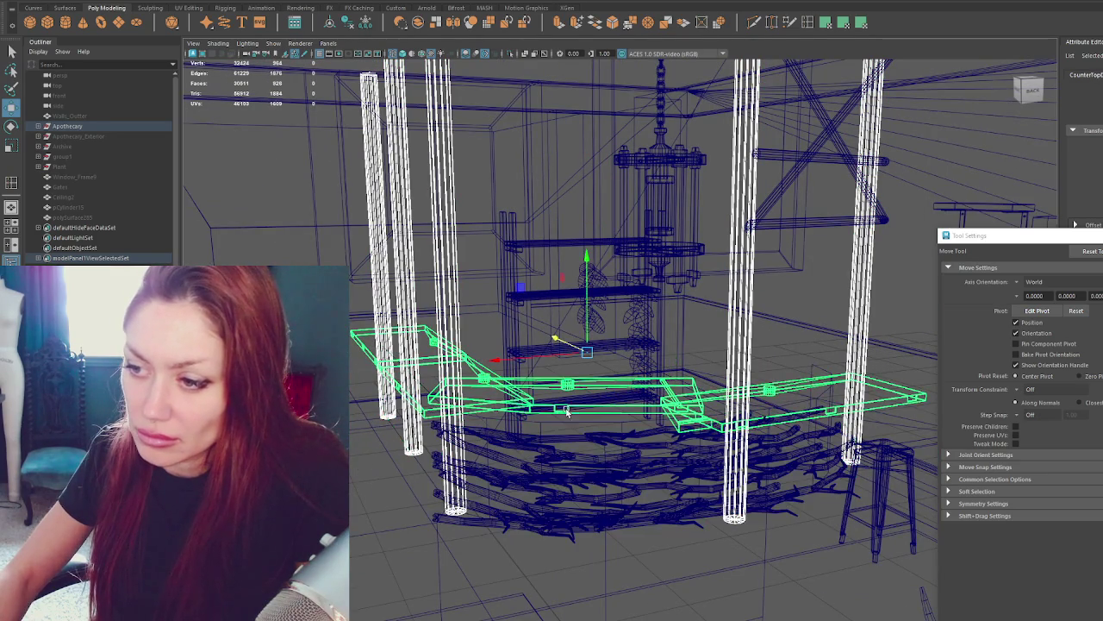
{"action": "left_click", "coordinate": [563, 420]}
{"action": "left_click_drag", "start_coordinate": [563, 420], "coordinate": [548, 256], "text": "alt"}
{"action": "left_click", "coordinate": [779, 279]}
{"action": "mouse_move", "coordinate": [779, 278]}
{"action": "left_mouse_down", "text": "alt"}
{"action": "mouse_move", "coordinate": [878, 278]}
{"action": "mouse_move", "coordinate": [250, 222]}
{"action": "left_mouse_up", "text": "alt"}
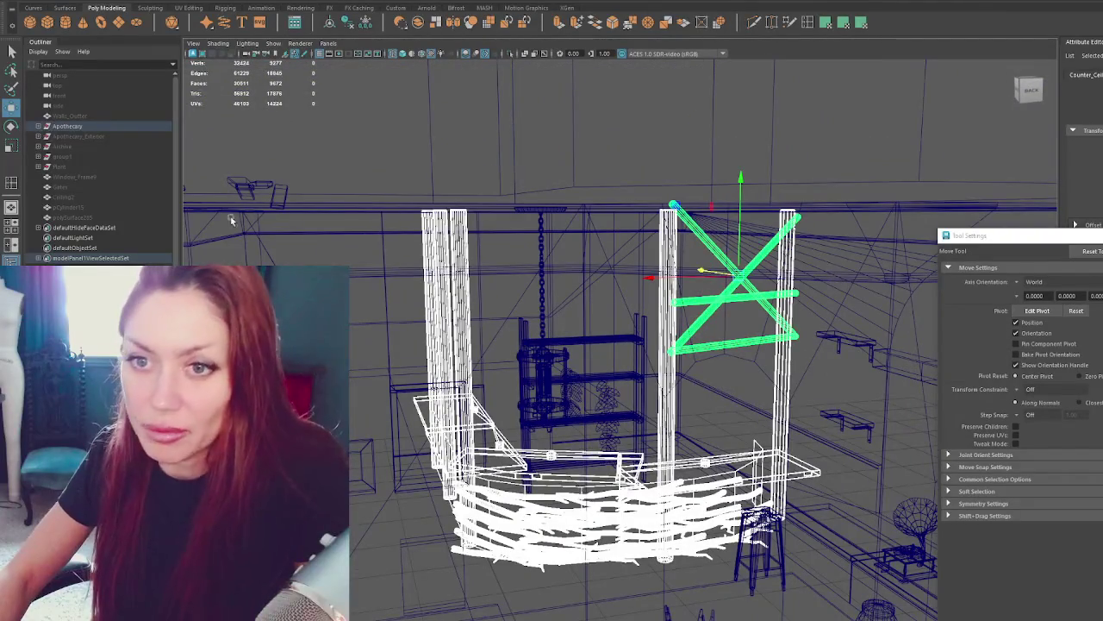
{"action": "left_click", "coordinate": [38, 126]}
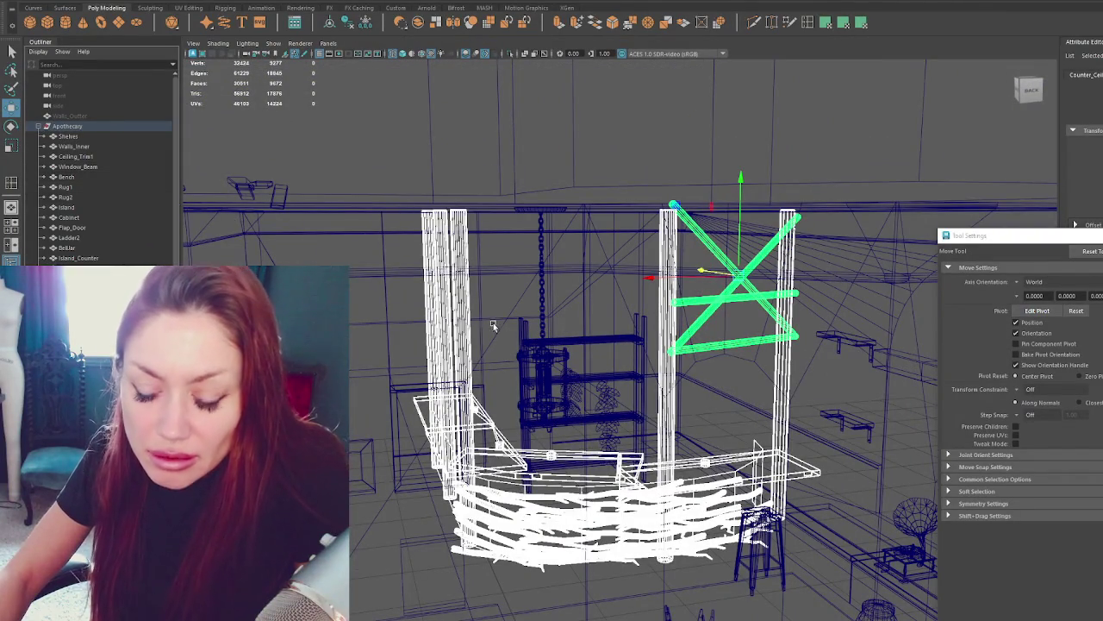
Isolate the counter pieces with Ctrl+1 and select the woven branch mesh.
{"action": "left_click_drag", "start_coordinate": [397, 371], "coordinate": [436, 372], "text": "alt"}
{"action": "scroll", "coordinate": [95, 164], "scroll_direction": "down", "scroll_amount": 5}
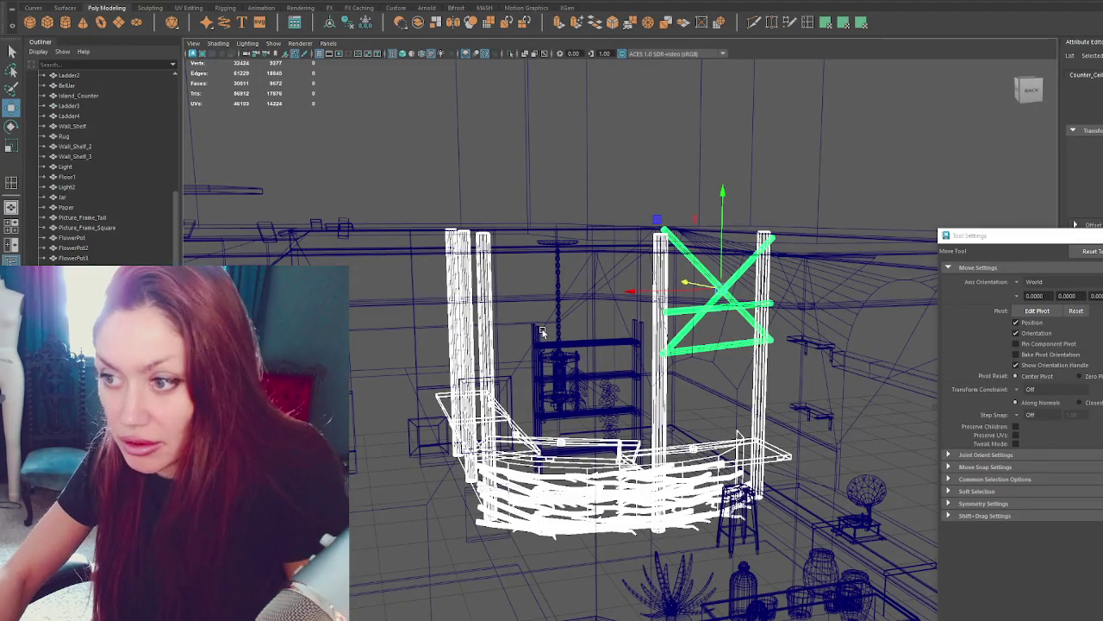
{"action": "key", "text": "ctrl+1"}
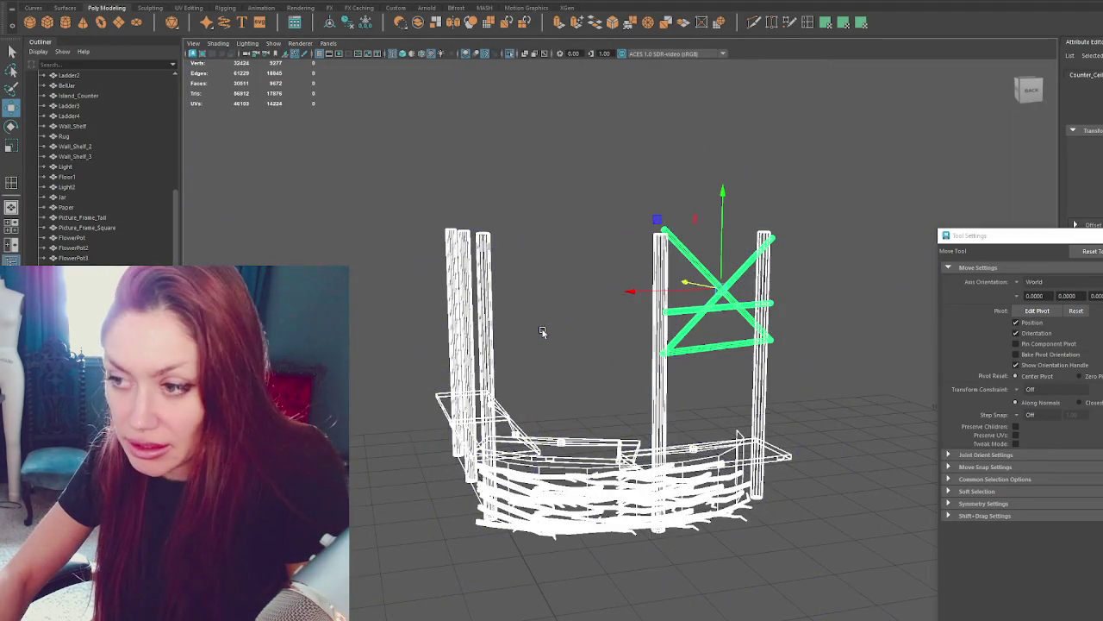
{"action": "left_click", "coordinate": [591, 230]}
{"action": "scroll", "coordinate": [615, 271], "scroll_direction": "up", "scroll_amount": 5}
{"action": "scroll", "coordinate": [691, 263], "scroll_direction": "down", "scroll_amount": 1}
{"action": "scroll", "coordinate": [691, 263], "scroll_direction": "down", "scroll_amount": 3}
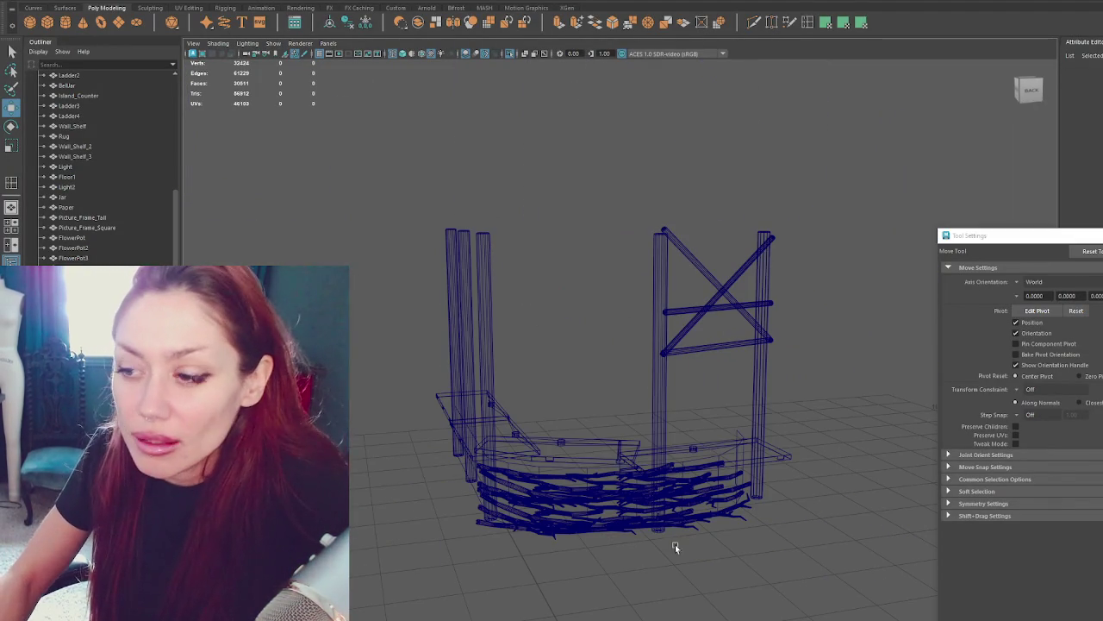
{"action": "left_click", "coordinate": [600, 529]}
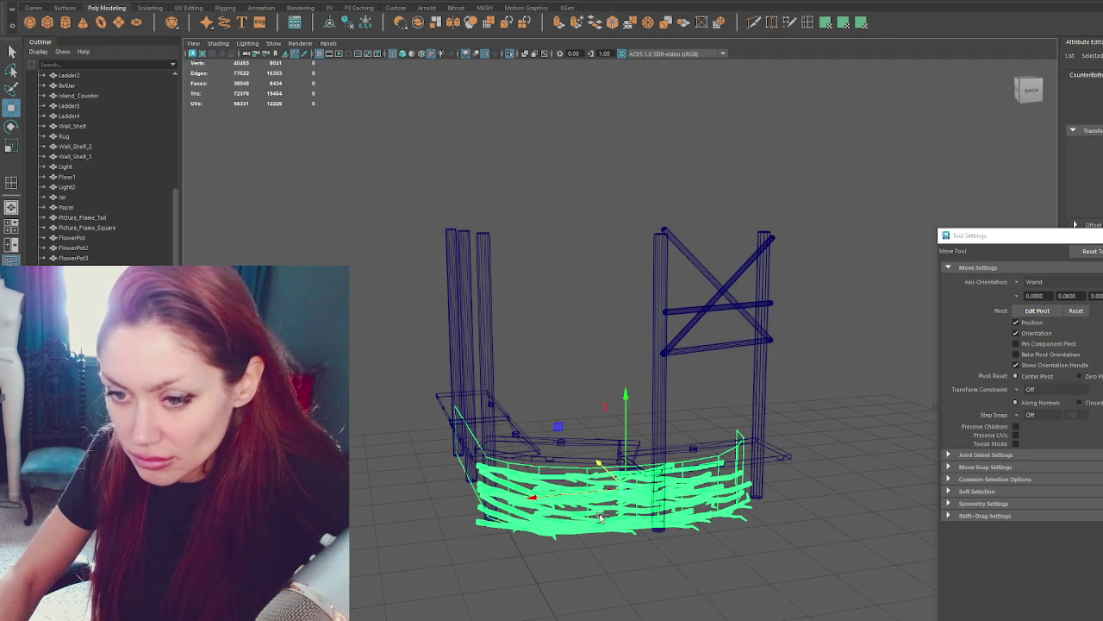
Switch to object mode and hide the branch weave strands.
{"action": "right_click", "coordinate": [543, 250]}
{"action": "left_click", "coordinate": [593, 234]}
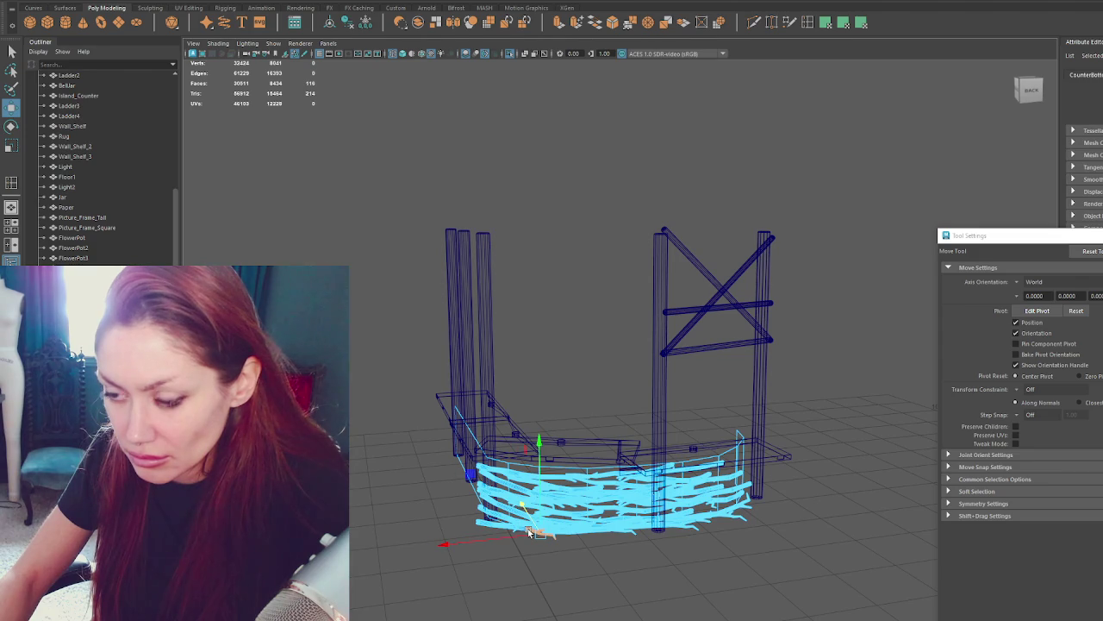
{"action": "key", "text": "ctrl+z"}
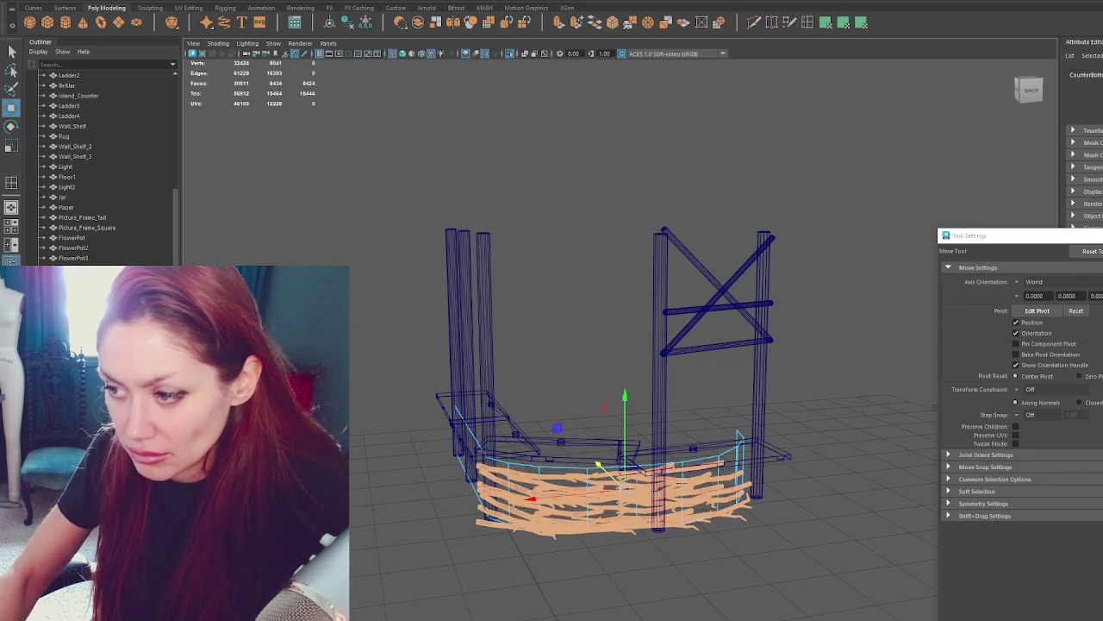
Slide the counter base's bottom edge loop downward and view it with shaded textures.
{"action": "right_click", "coordinate": [544, 118]}
{"action": "mouse_move", "coordinate": [544, 118]}
{"action": "left_mouse_down", "text": "alt"}
{"action": "mouse_move", "coordinate": [721, 300]}
{"action": "mouse_move", "coordinate": [661, 346]}
{"action": "left_mouse_up", "text": "alt"}
{"action": "left_click_drag", "start_coordinate": [681, 272], "coordinate": [471, 387]}
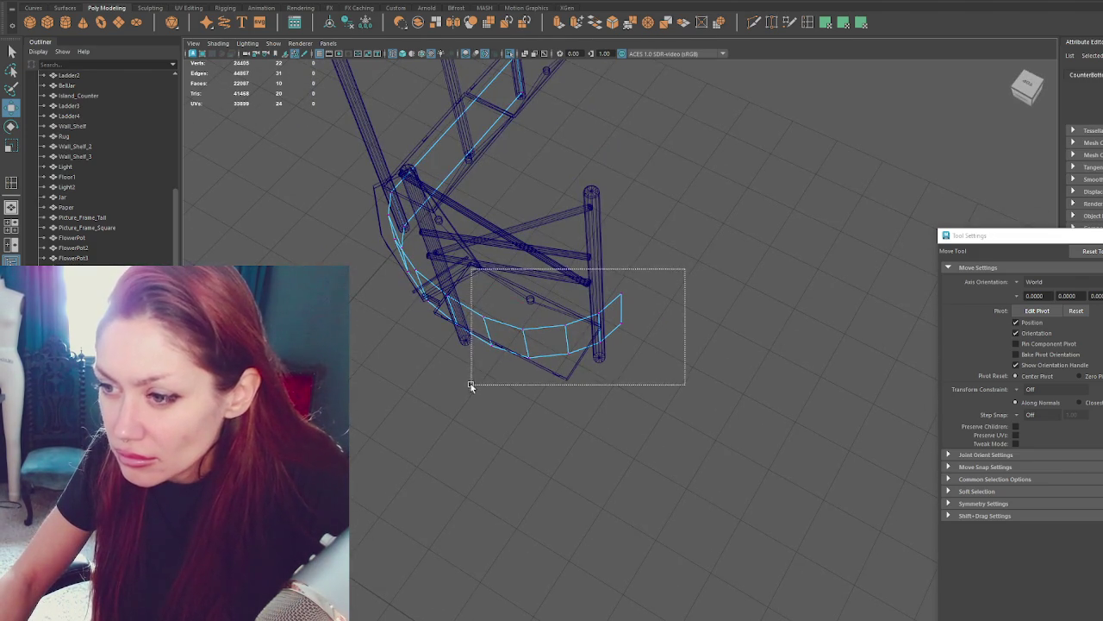
{"action": "key", "text": "f"}
{"action": "mouse_move", "coordinate": [546, 226]}
{"action": "left_mouse_down"}
{"action": "mouse_move", "coordinate": [518, 254]}
{"action": "mouse_move", "coordinate": [528, 278]}
{"action": "mouse_move", "coordinate": [726, 404]}
{"action": "mouse_move", "coordinate": [699, 402]}
{"action": "mouse_move", "coordinate": [778, 388]}
{"action": "mouse_move", "coordinate": [825, 356]}
{"action": "left_mouse_up"}
{"action": "key", "text": "6"}
{"action": "scroll", "coordinate": [825, 356], "scroll_direction": "down", "scroll_amount": 2}
{"action": "scroll", "coordinate": [533, 210], "scroll_direction": "down", "scroll_amount": 3}
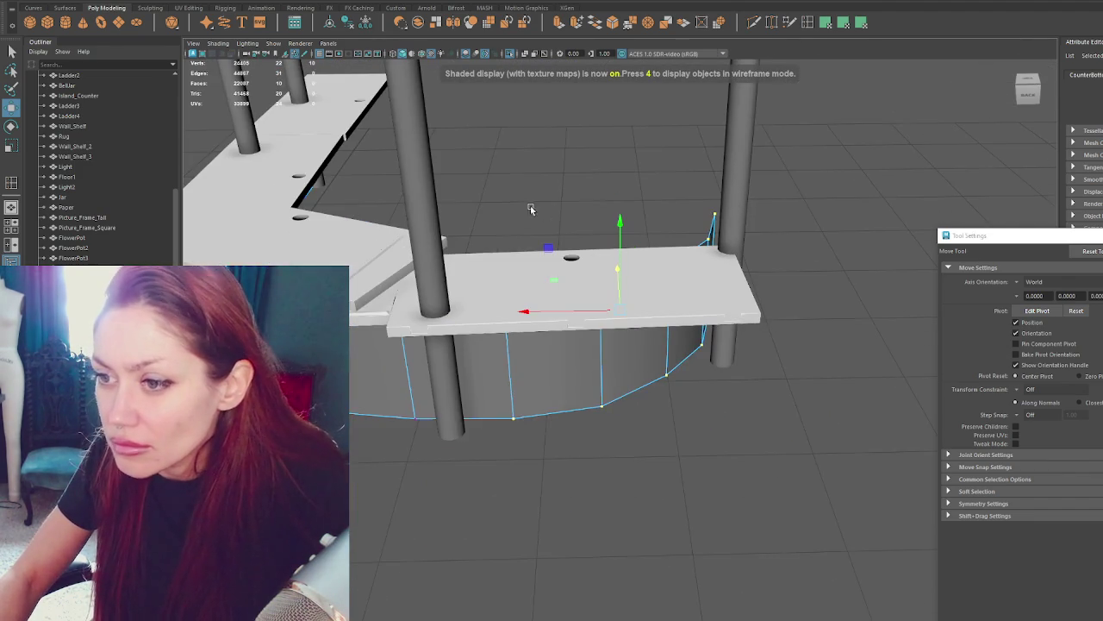
Delete the counter top slab.
{"action": "left_click", "coordinate": [517, 149]}
{"action": "left_click_drag", "start_coordinate": [517, 149], "coordinate": [707, 344], "text": "alt"}
{"action": "left_click", "coordinate": [537, 457]}
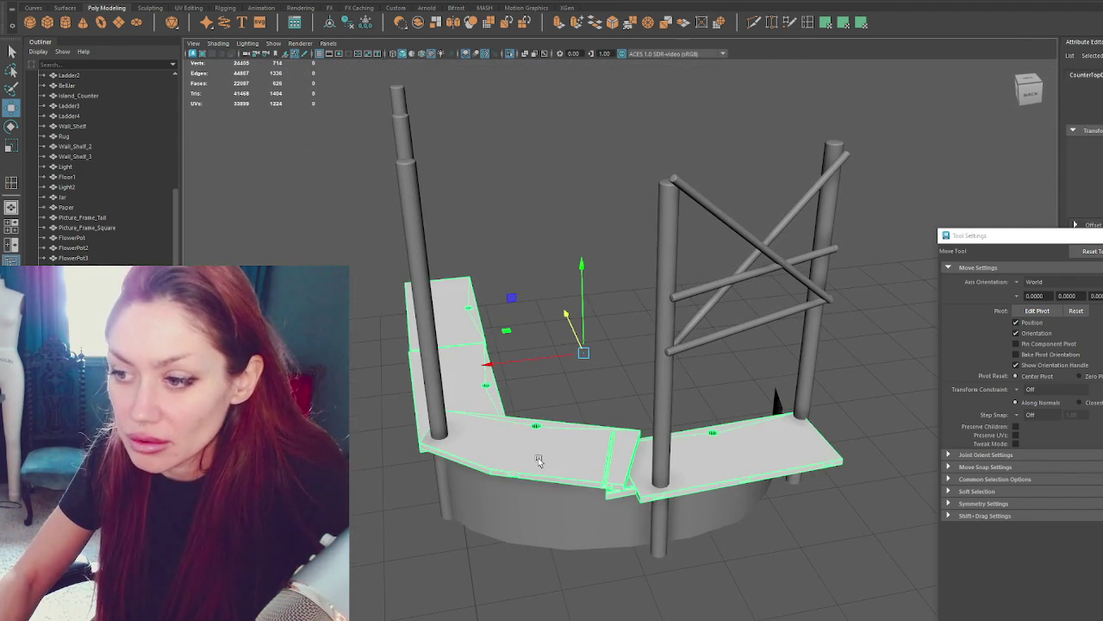
{"action": "key", "text": "Delete"}
{"action": "left_click", "coordinate": [733, 468]}
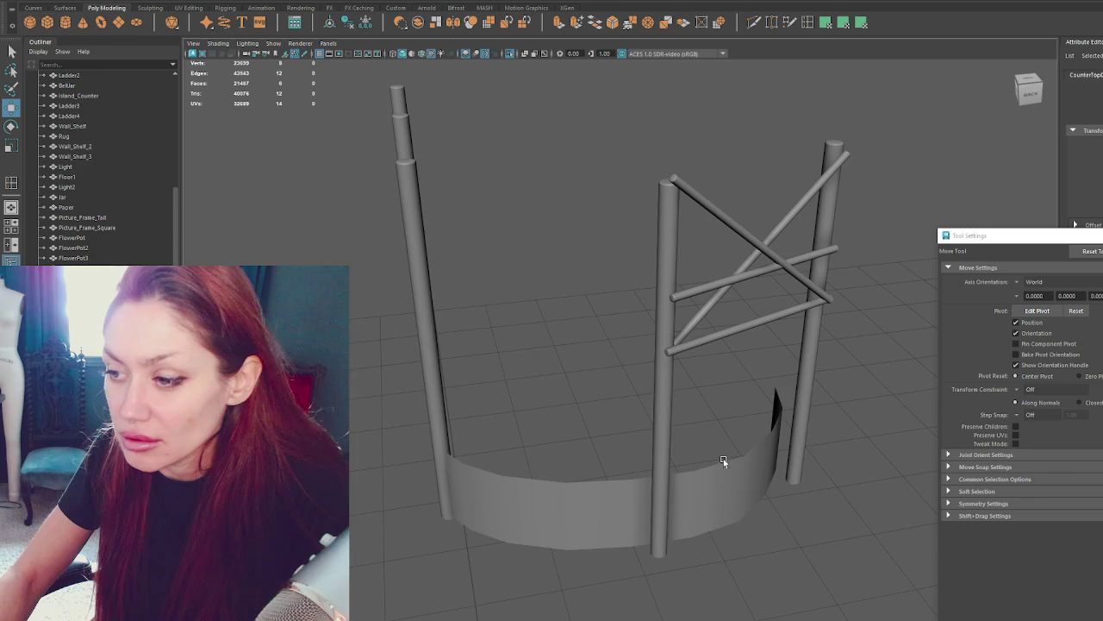
{"action": "scroll", "coordinate": [652, 422], "scroll_direction": "down", "scroll_amount": 5}
Move, flatten and stretch the new cube into a long thin plank in front of the counter.
{"action": "left_click_drag", "start_coordinate": [624, 528], "coordinate": [573, 419]}
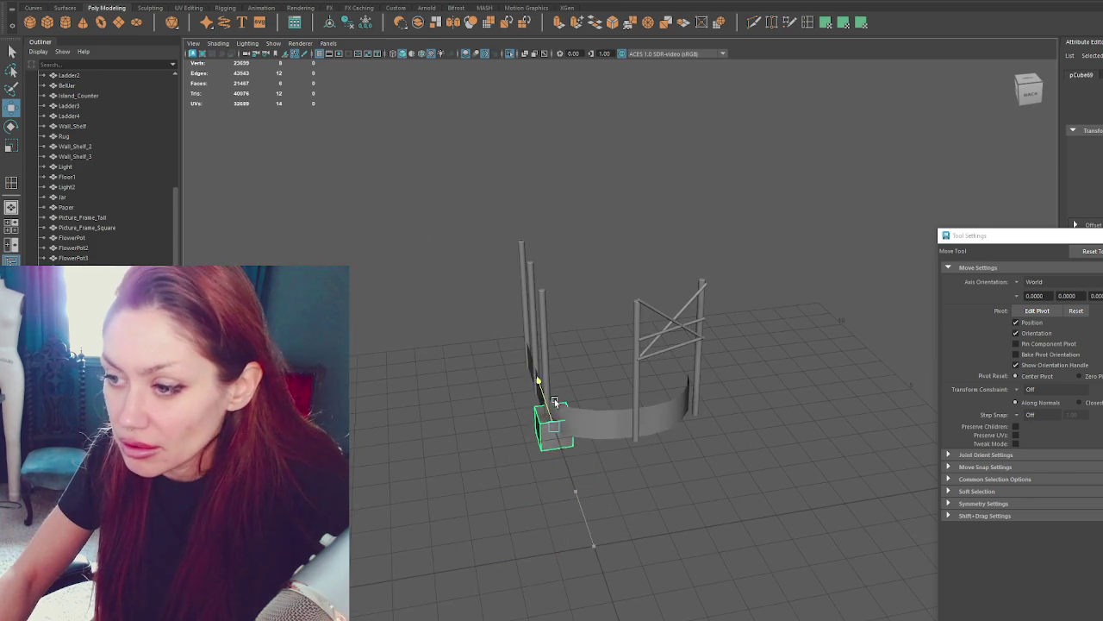
{"action": "scroll", "coordinate": [573, 420], "scroll_direction": "up", "scroll_amount": 3}
{"action": "key", "text": "r"}
{"action": "left_click_drag", "start_coordinate": [501, 411], "coordinate": [511, 509]}
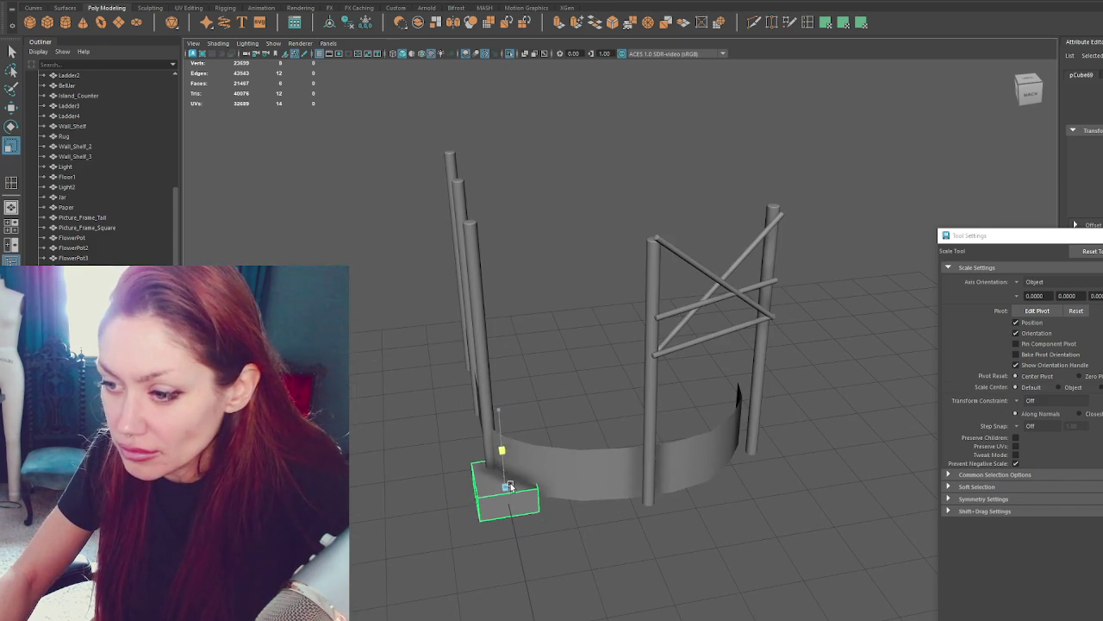
{"action": "mouse_move", "coordinate": [497, 452]}
{"action": "left_mouse_down"}
{"action": "mouse_move", "coordinate": [512, 518]}
{"action": "mouse_move", "coordinate": [505, 561]}
{"action": "left_mouse_up"}
{"action": "key", "text": "e"}
{"action": "key", "text": "r"}
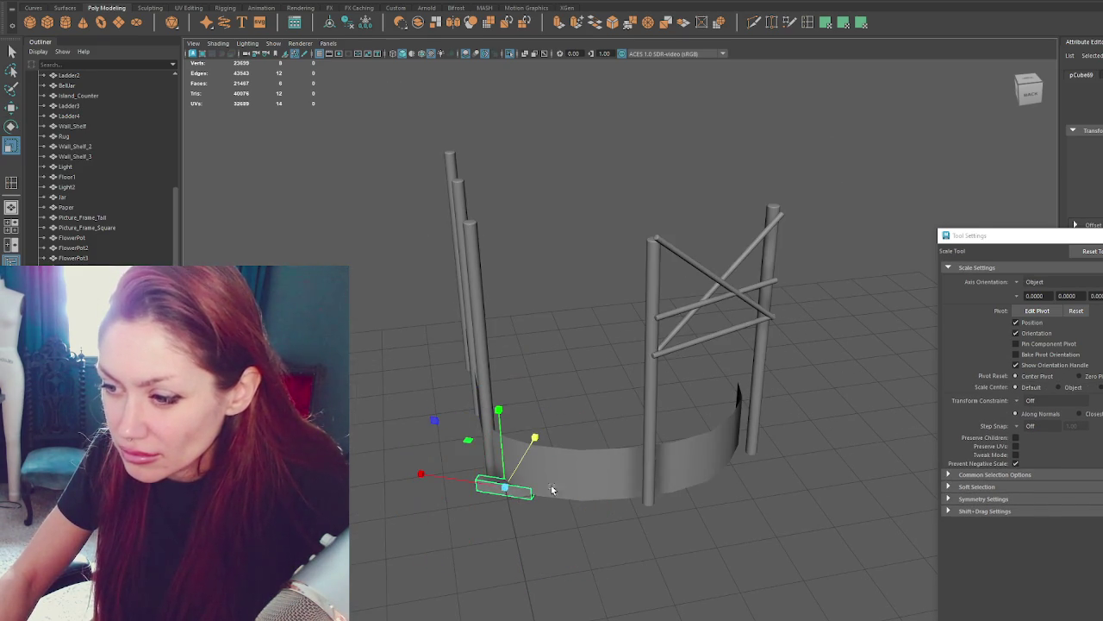
{"action": "left_click_drag", "start_coordinate": [421, 474], "coordinate": [354, 504]}
{"action": "key", "text": "w"}
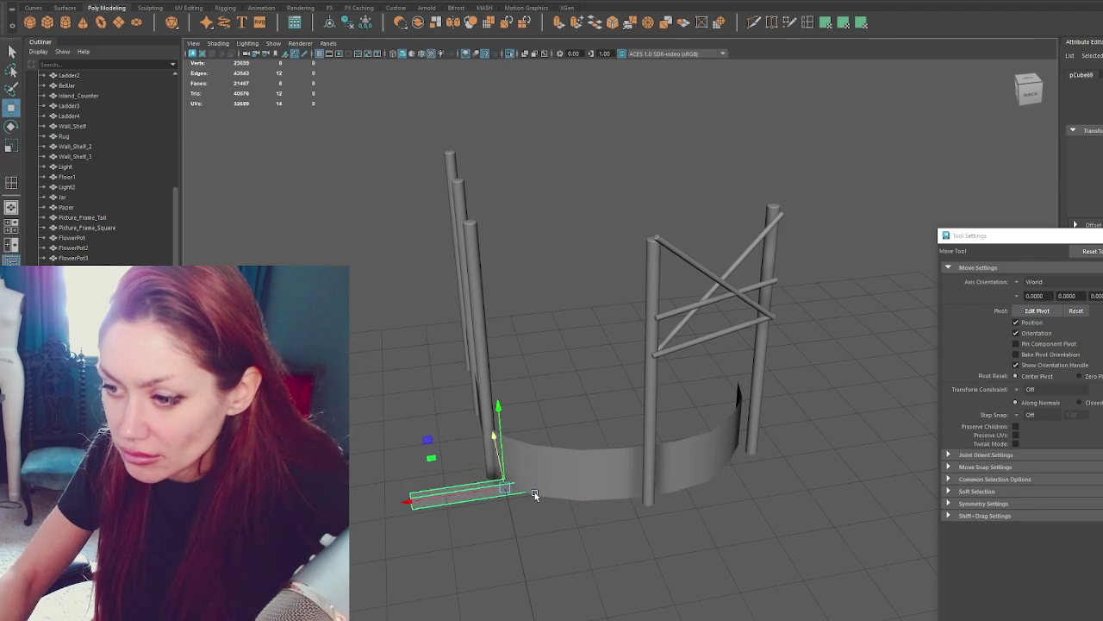
{"action": "left_click_drag", "start_coordinate": [498, 463], "coordinate": [510, 517]}
{"action": "key", "text": "r"}
{"action": "left_click_drag", "start_coordinate": [592, 524], "coordinate": [630, 475], "text": "alt"}
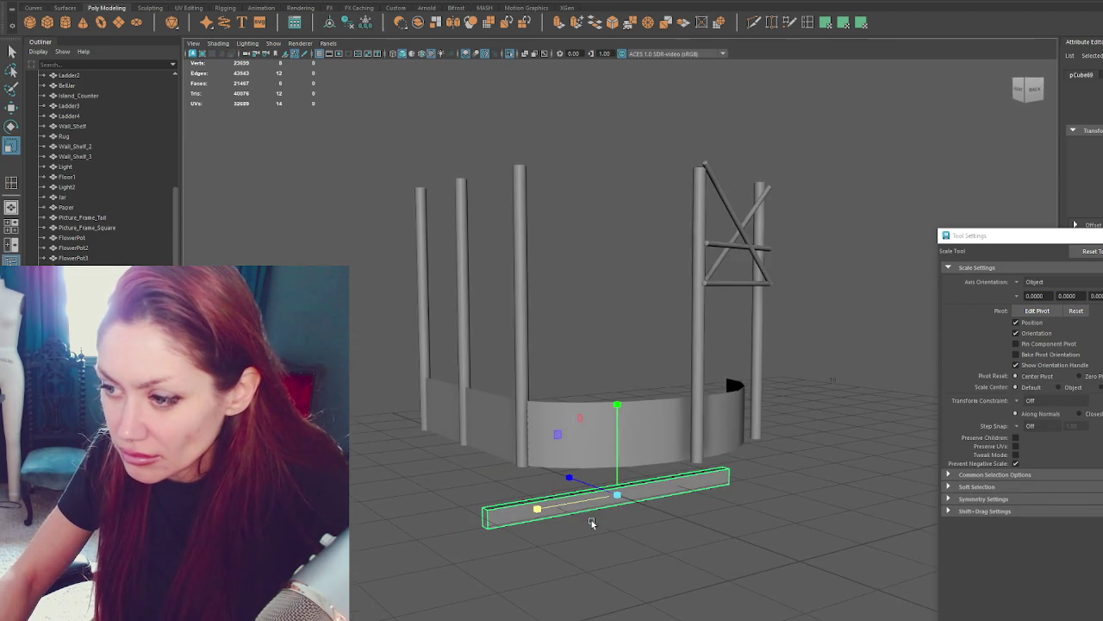
{"action": "middle_click_drag", "start_coordinate": [630, 475], "coordinate": [613, 474]}
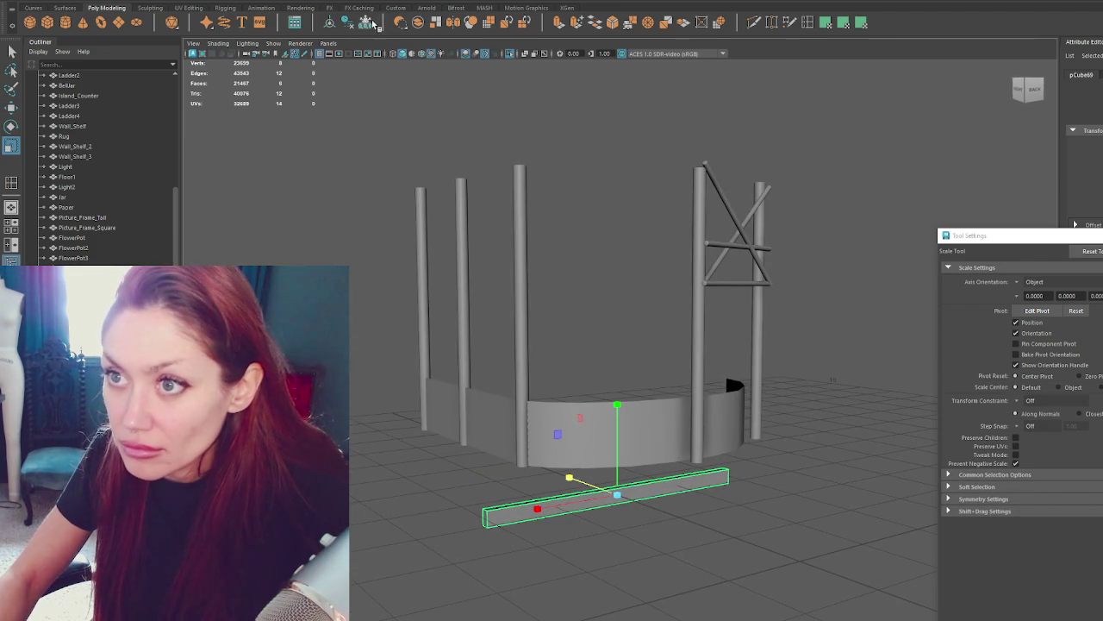
{"action": "left_click", "coordinate": [331, 22]}
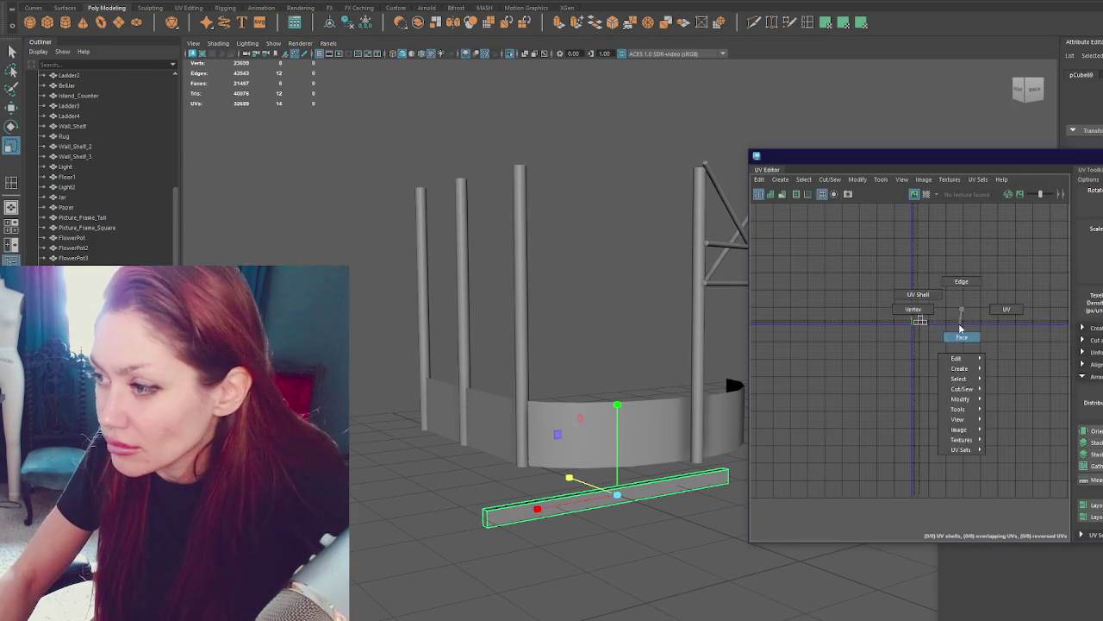
Select the plank's UV shell, return to object mode and bevel the plank's edges.
{"action": "right_click_drag", "start_coordinate": [965, 268], "coordinate": [829, 248]}
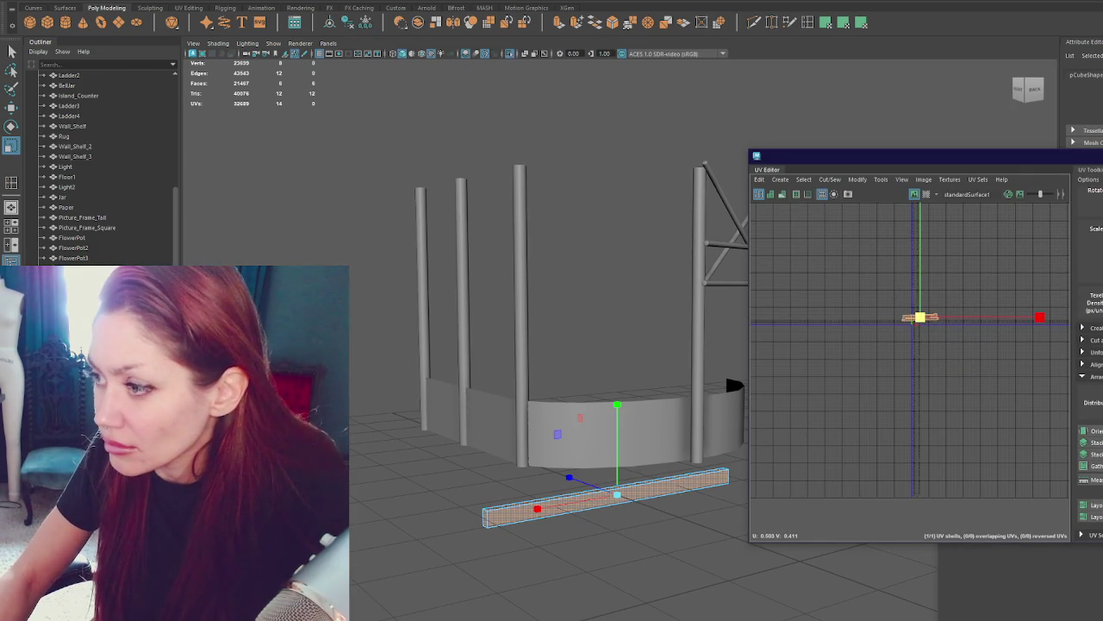
{"action": "scroll", "coordinate": [938, 323], "scroll_direction": "up", "scroll_amount": 5}
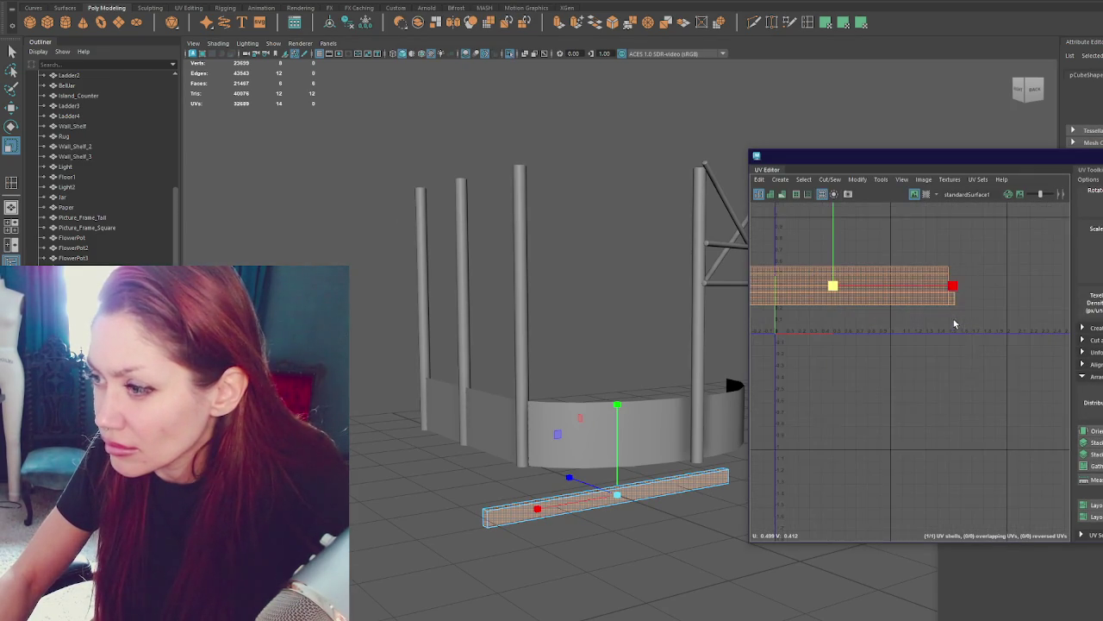
{"action": "key", "text": "F8"}
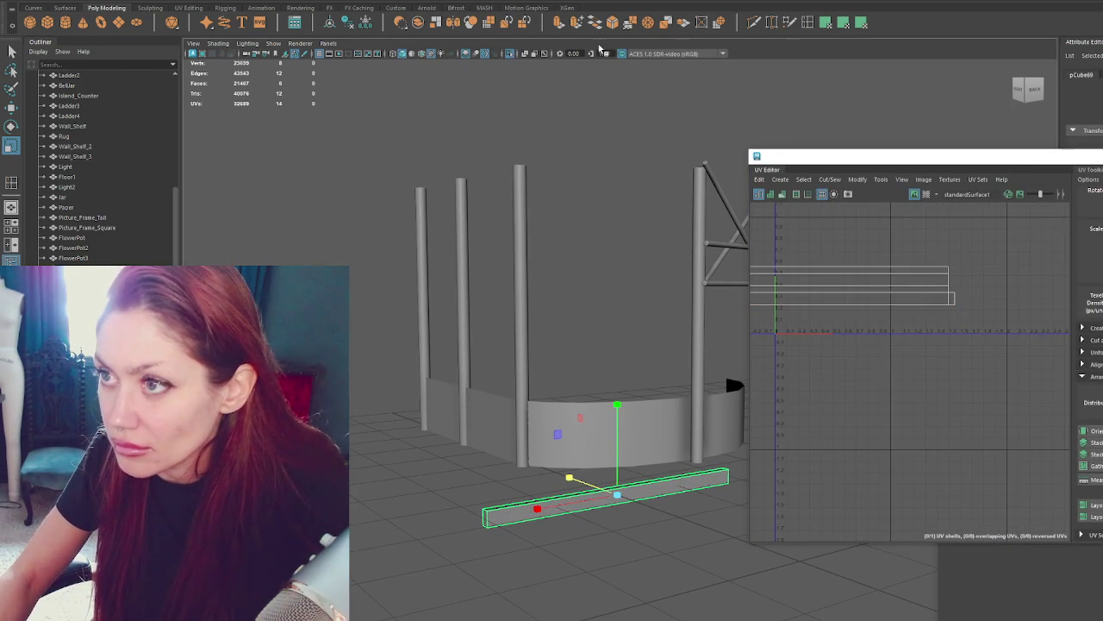
{"action": "left_click", "coordinate": [615, 23]}
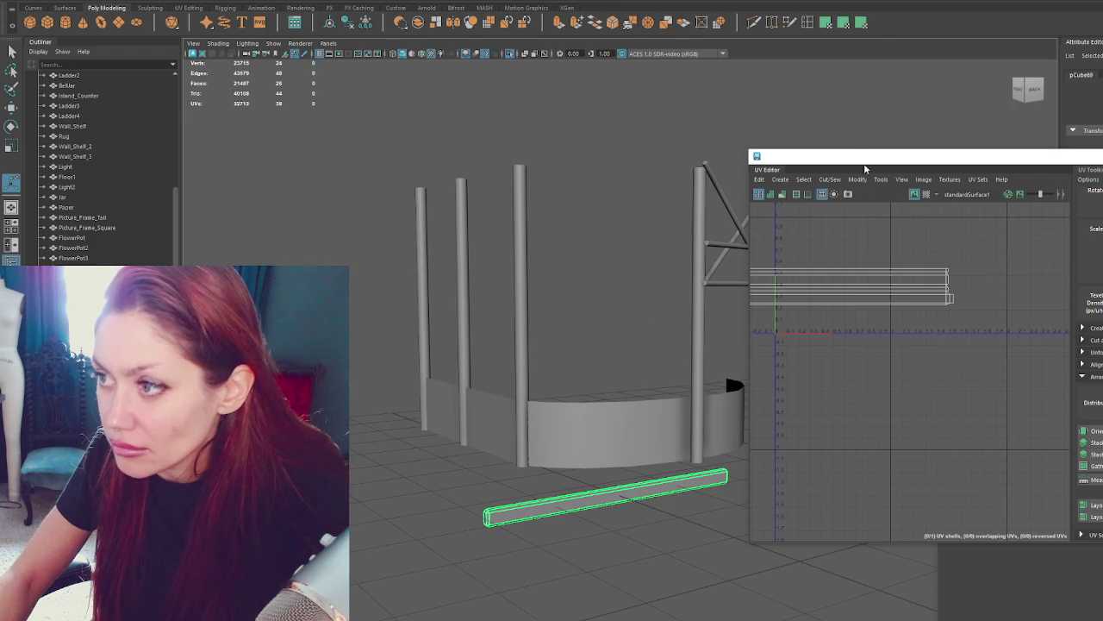
{"action": "left_click_drag", "start_coordinate": [865, 167], "coordinate": [1099, 228]}
Try bevel fractions of 0.2 and 0.3, then settle the plank's bevel fraction at 0.25.
{"action": "key", "text": "t"}
{"action": "left_click", "coordinate": [882, 379]}
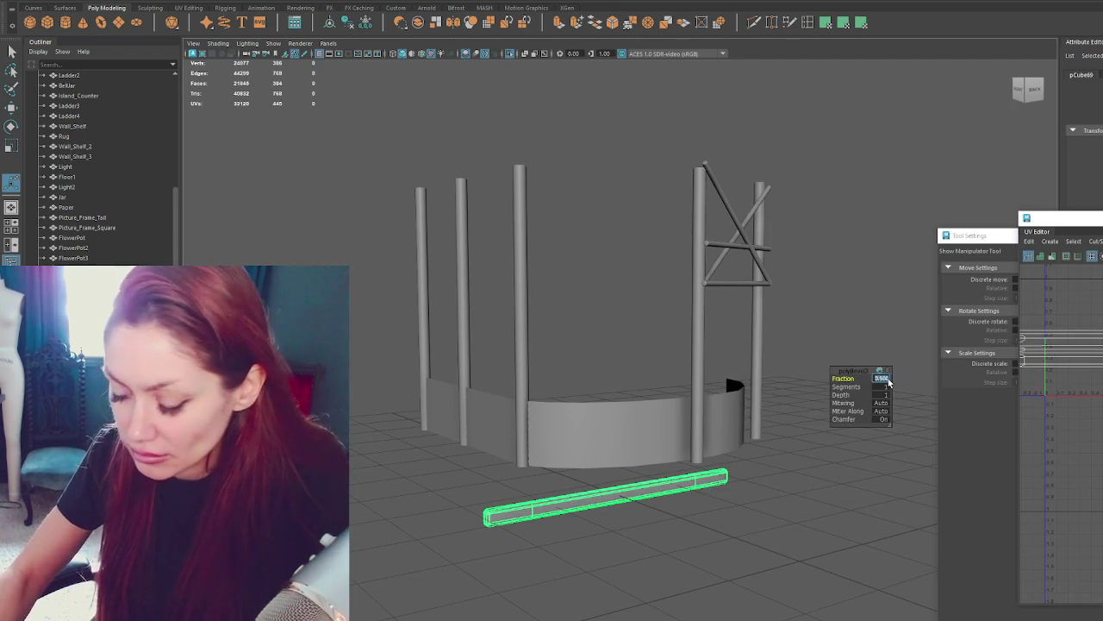
{"action": "type", "text": "0.2"}
{"action": "key", "text": "Return"}
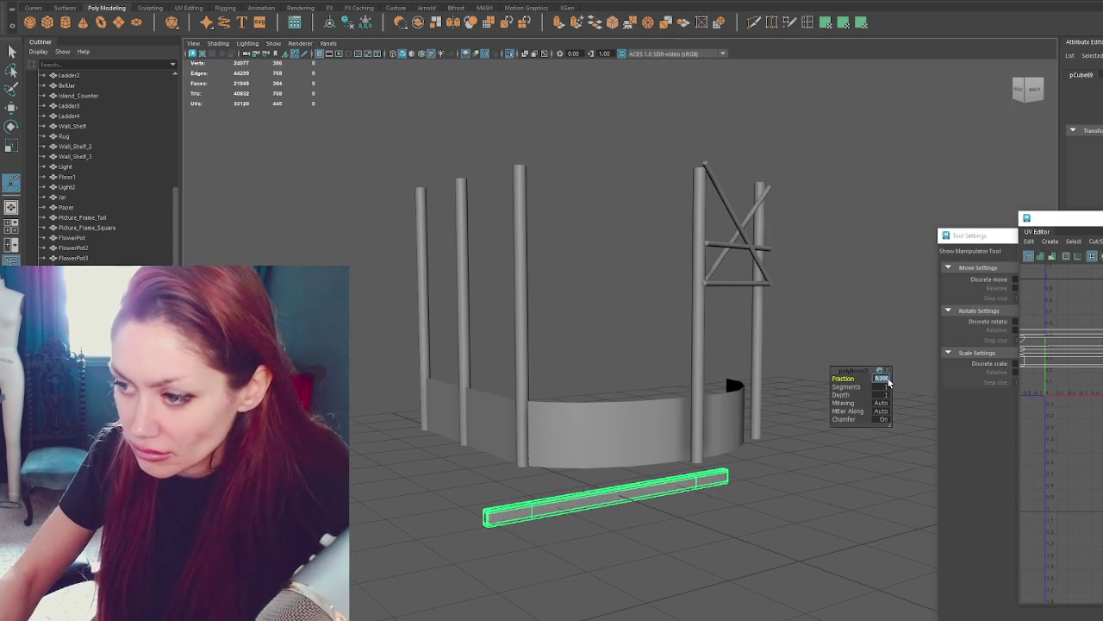
{"action": "type", "text": "0.3"}
{"action": "key", "text": "Return"}
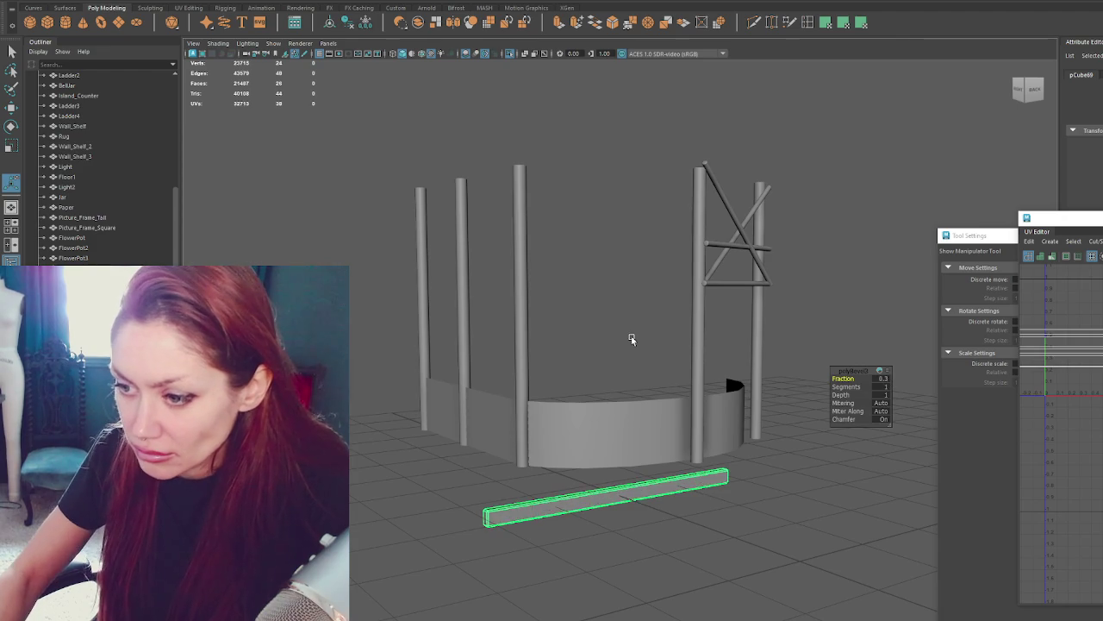
{"action": "scroll", "coordinate": [606, 537], "scroll_direction": "up", "scroll_amount": 2}
{"action": "scroll", "coordinate": [606, 537], "scroll_direction": "up", "scroll_amount": 4}
{"action": "middle_click_drag", "start_coordinate": [606, 537], "coordinate": [661, 463], "text": "alt"}
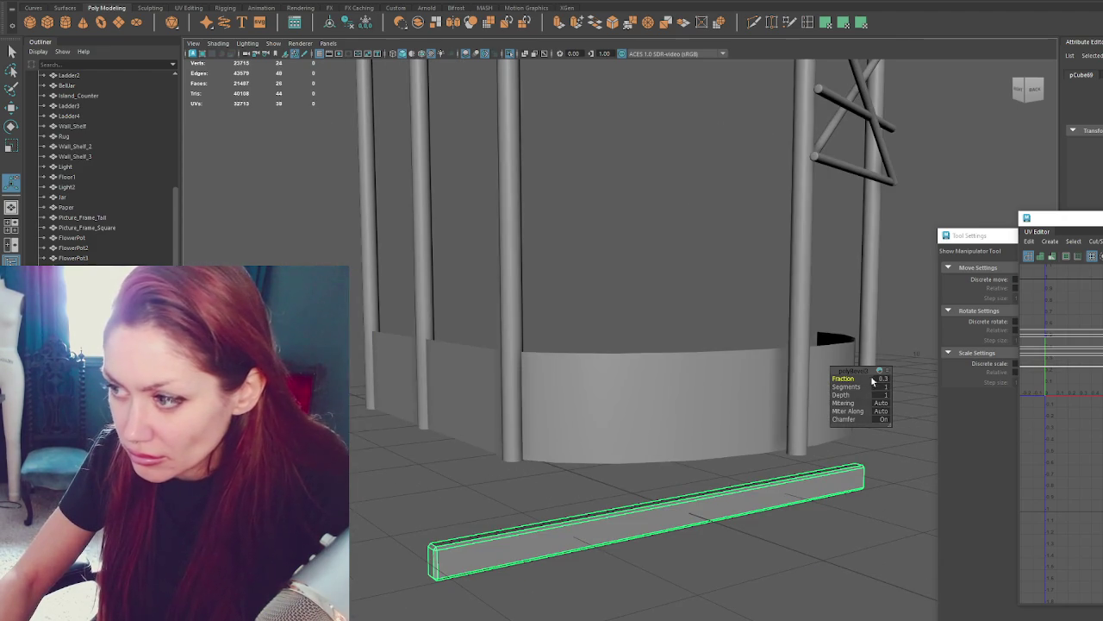
{"action": "type", "text": "0.25"}
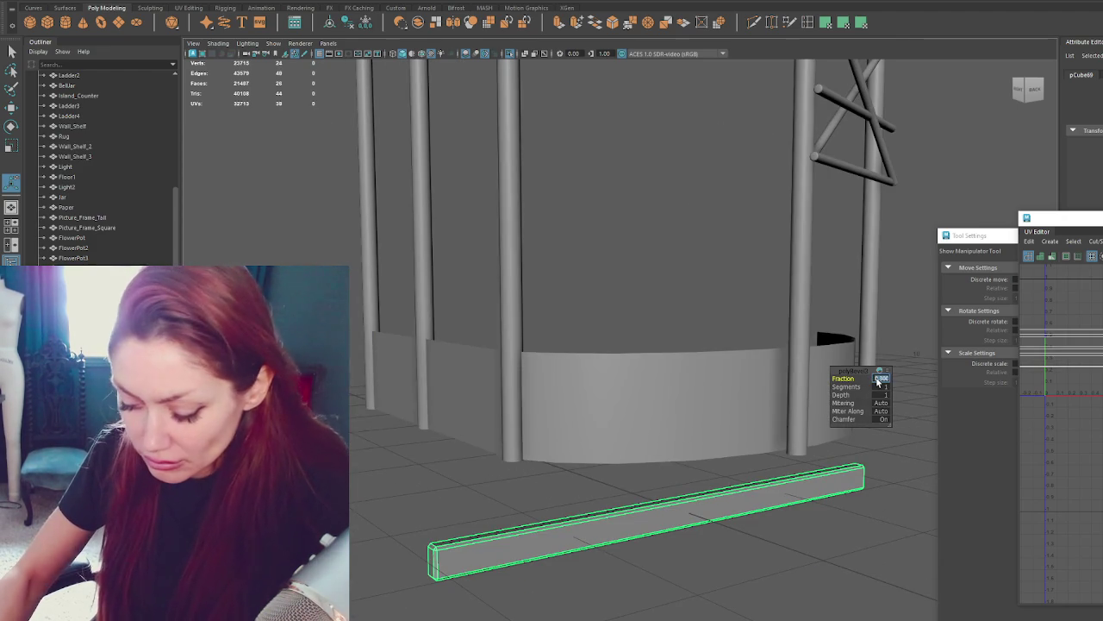
{"action": "key", "text": "Return"}
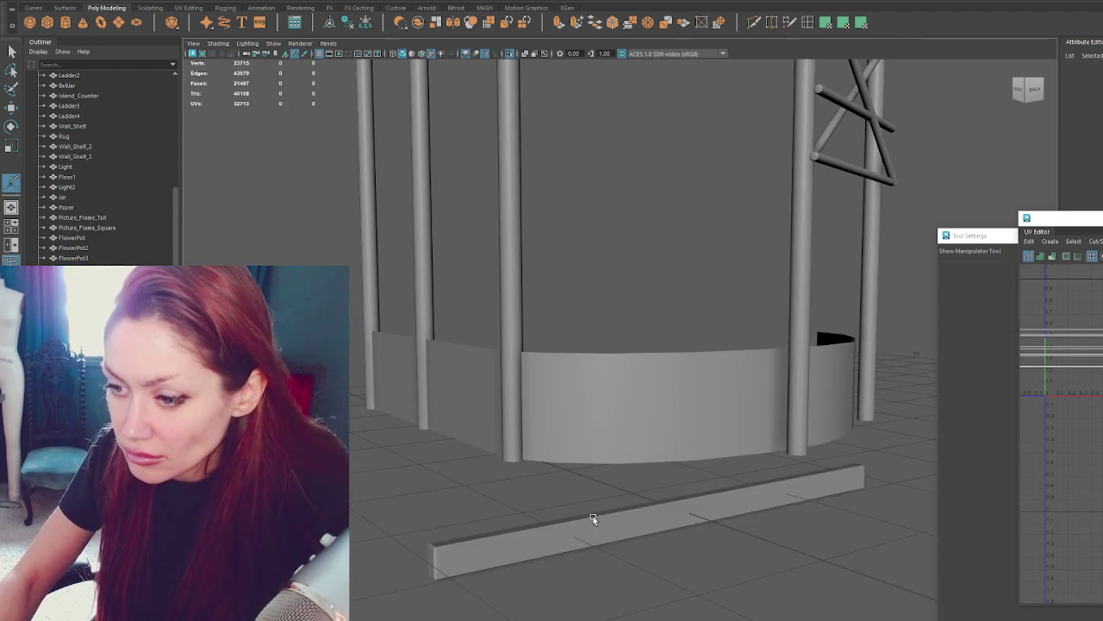
Select the plank, orbit around the counter to check it, then clear the selection.
{"action": "left_click", "coordinate": [593, 515]}
{"action": "right_click_drag", "start_coordinate": [628, 210], "coordinate": [751, 221]}
{"action": "left_click_drag", "start_coordinate": [751, 222], "coordinate": [577, 209], "text": "alt"}
{"action": "left_click", "coordinate": [591, 276]}
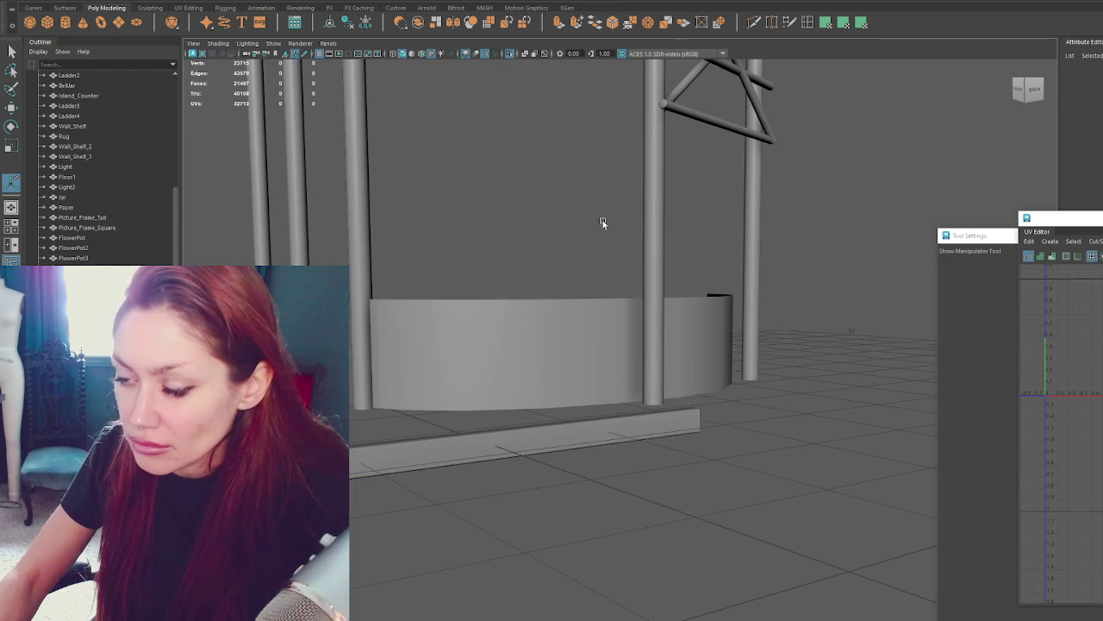
Turn the plank horizontal and move it toward the curved counter, angling it on a rising diagonal.
{"action": "left_click", "coordinate": [560, 430]}
{"action": "left_click_drag", "start_coordinate": [559, 431], "coordinate": [581, 293], "text": "alt"}
{"action": "key", "text": "w"}
{"action": "mouse_move", "coordinate": [526, 448]}
{"action": "left_mouse_down", "text": "alt"}
{"action": "mouse_move", "coordinate": [488, 577]}
{"action": "mouse_move", "coordinate": [439, 460]}
{"action": "left_mouse_up", "text": "alt"}
{"action": "key", "text": "e"}
{"action": "mouse_move", "coordinate": [508, 534]}
{"action": "left_mouse_down"}
{"action": "mouse_move", "coordinate": [452, 560]}
{"action": "mouse_move", "coordinate": [465, 544]}
{"action": "left_mouse_up"}
{"action": "key", "text": "w"}
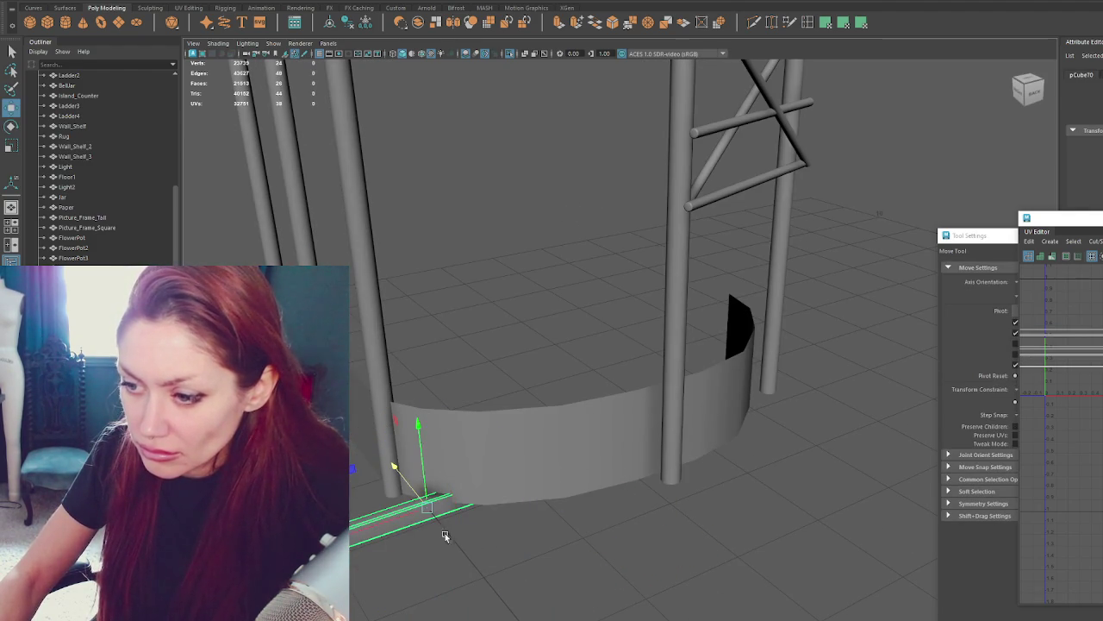
{"action": "mouse_move", "coordinate": [413, 488]}
{"action": "left_mouse_down"}
{"action": "mouse_move", "coordinate": [441, 547]}
{"action": "mouse_move", "coordinate": [697, 460]}
{"action": "left_mouse_up"}
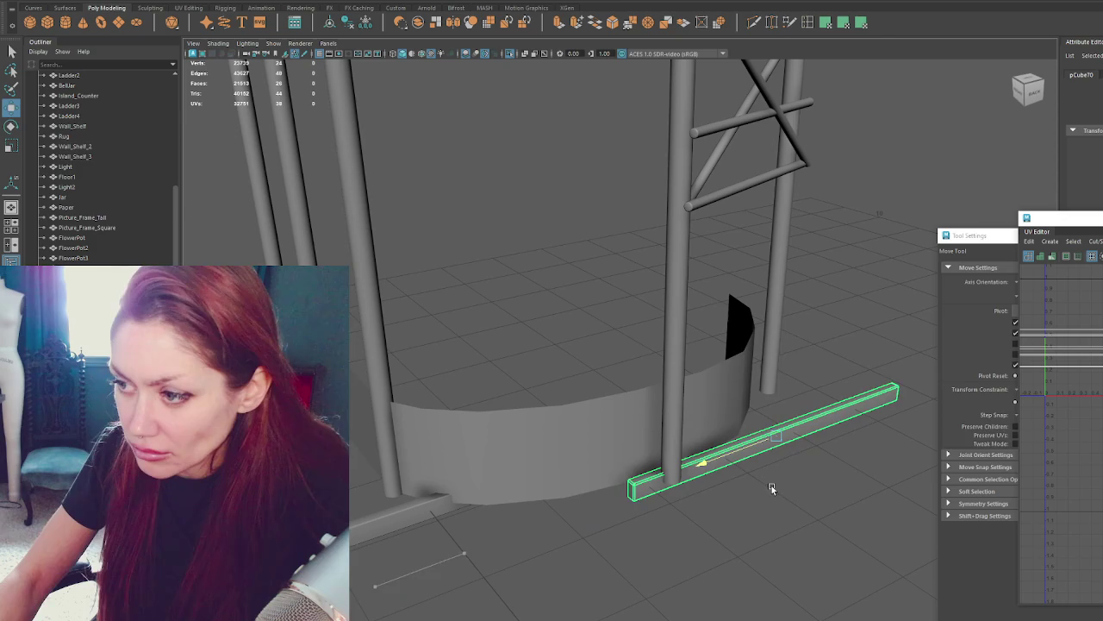
{"action": "key", "text": "e"}
{"action": "left_click_drag", "start_coordinate": [778, 468], "coordinate": [603, 500]}
Rotate the lower-left plank to run along the wall base and move it back to the counter base.
{"action": "left_click", "coordinate": [404, 515]}
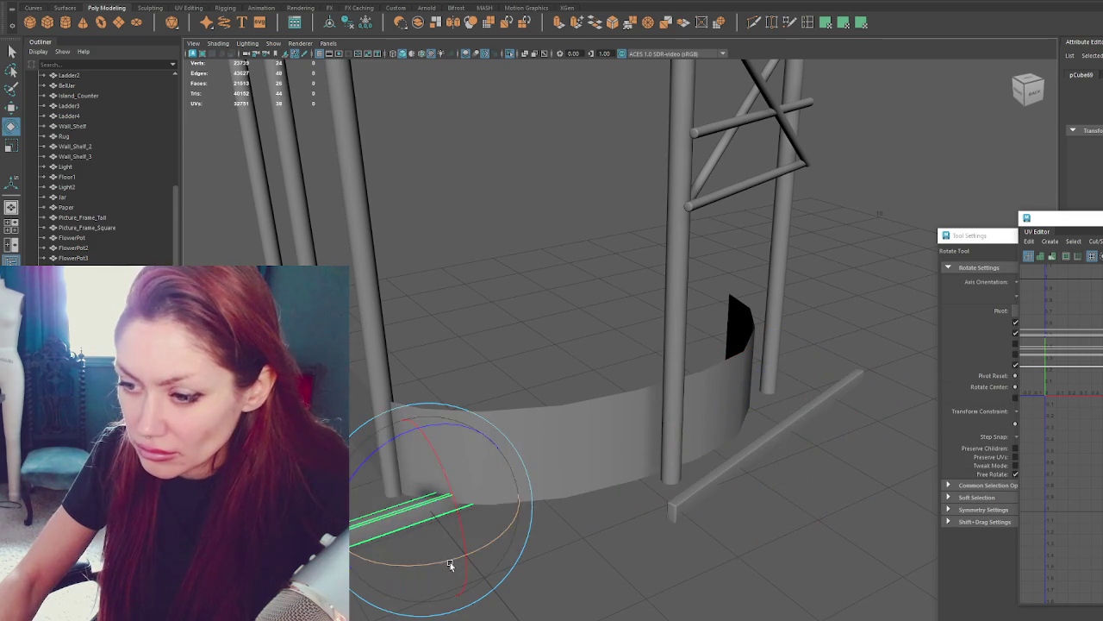
{"action": "left_click_drag", "start_coordinate": [450, 560], "coordinate": [389, 570]}
{"action": "key", "text": "w"}
{"action": "left_click_drag", "start_coordinate": [381, 527], "coordinate": [499, 515]}
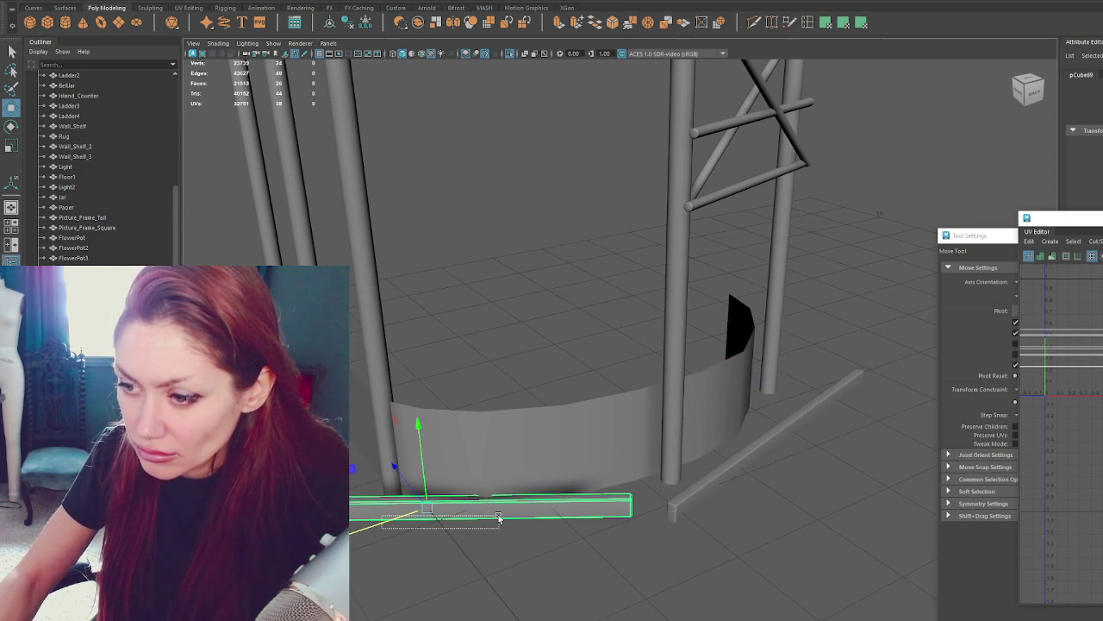
{"action": "mouse_move", "coordinate": [376, 527]}
{"action": "left_mouse_down"}
{"action": "mouse_move", "coordinate": [514, 517]}
{"action": "mouse_move", "coordinate": [535, 541]}
{"action": "left_mouse_up"}
{"action": "key", "text": "e"}
{"action": "key", "text": "w"}
{"action": "key", "text": "e"}
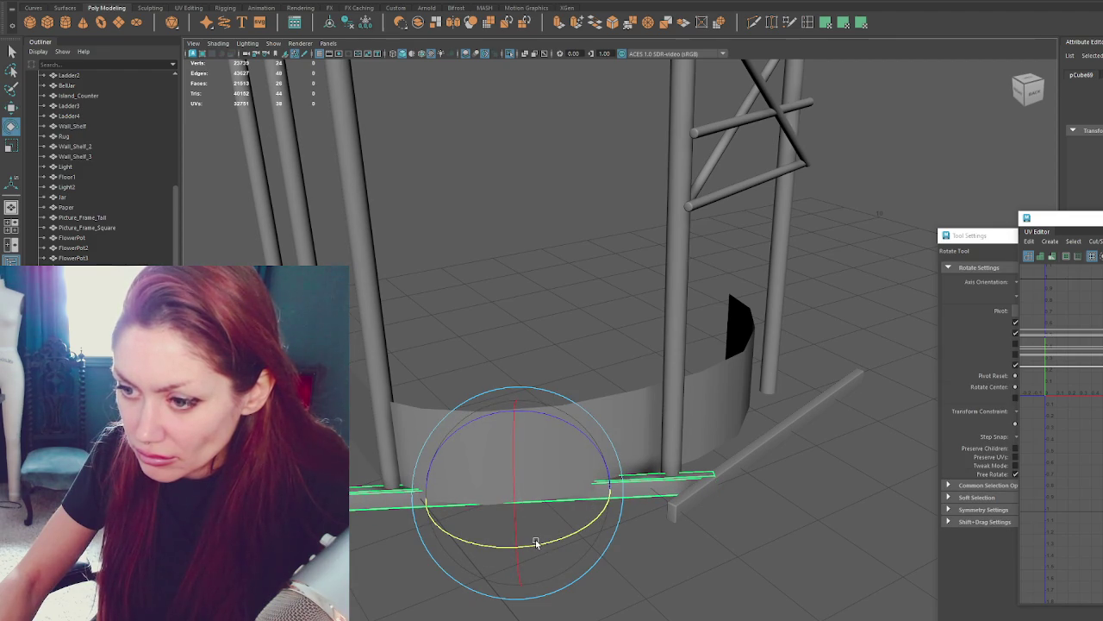
Slide the plank along the counter front, fine-tune its angle, and push it against the base.
{"action": "key", "text": "w"}
{"action": "left_click_drag", "start_coordinate": [500, 479], "coordinate": [499, 474]}
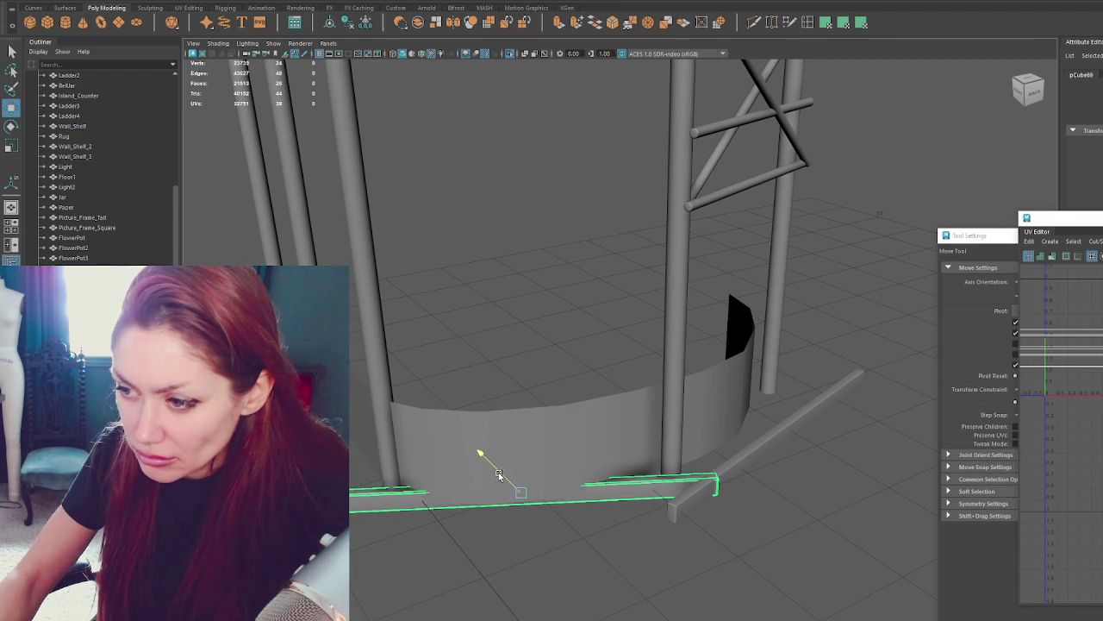
{"action": "key", "text": "e"}
{"action": "left_click_drag", "start_coordinate": [555, 540], "coordinate": [554, 538]}
{"action": "key", "text": "w"}
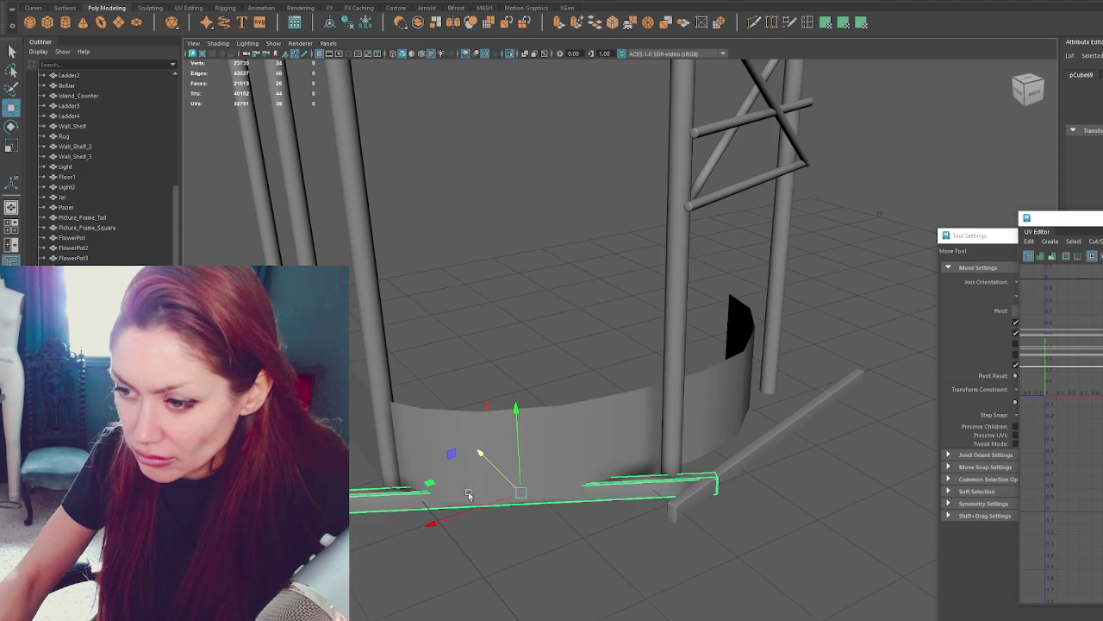
{"action": "left_click_drag", "start_coordinate": [482, 509], "coordinate": [535, 507]}
{"action": "left_click_drag", "start_coordinate": [550, 462], "coordinate": [556, 502]}
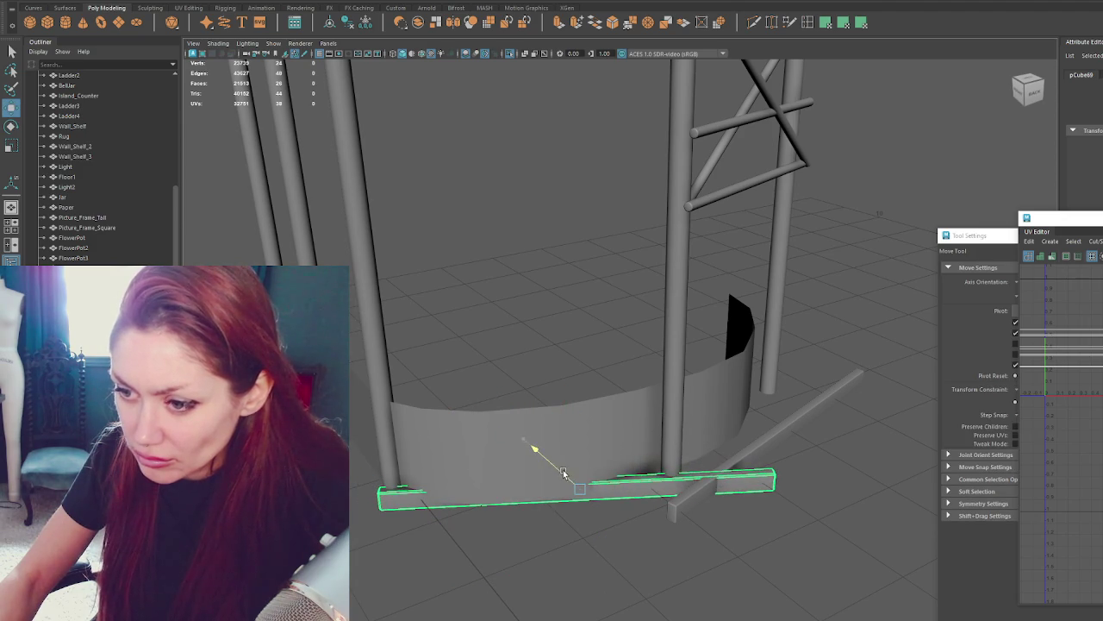